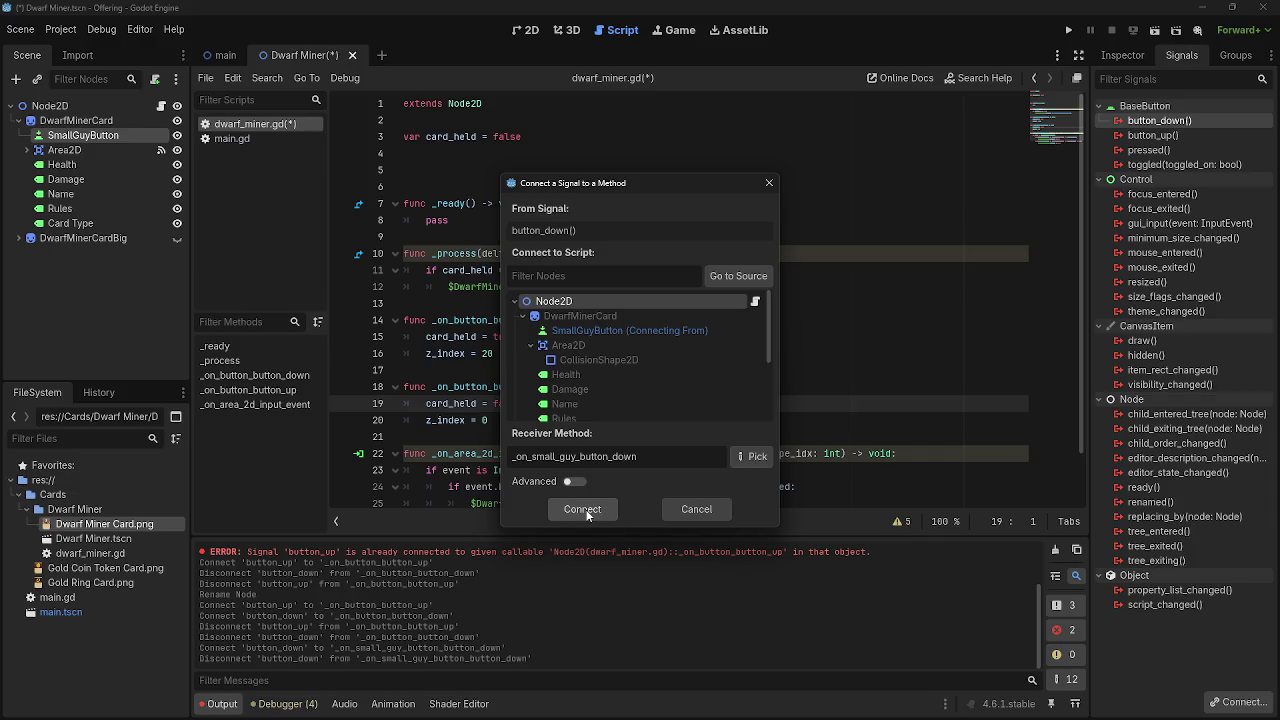
# - Connect button_down and delete the generated stub function with its pass line
pyautogui.click(587, 510)
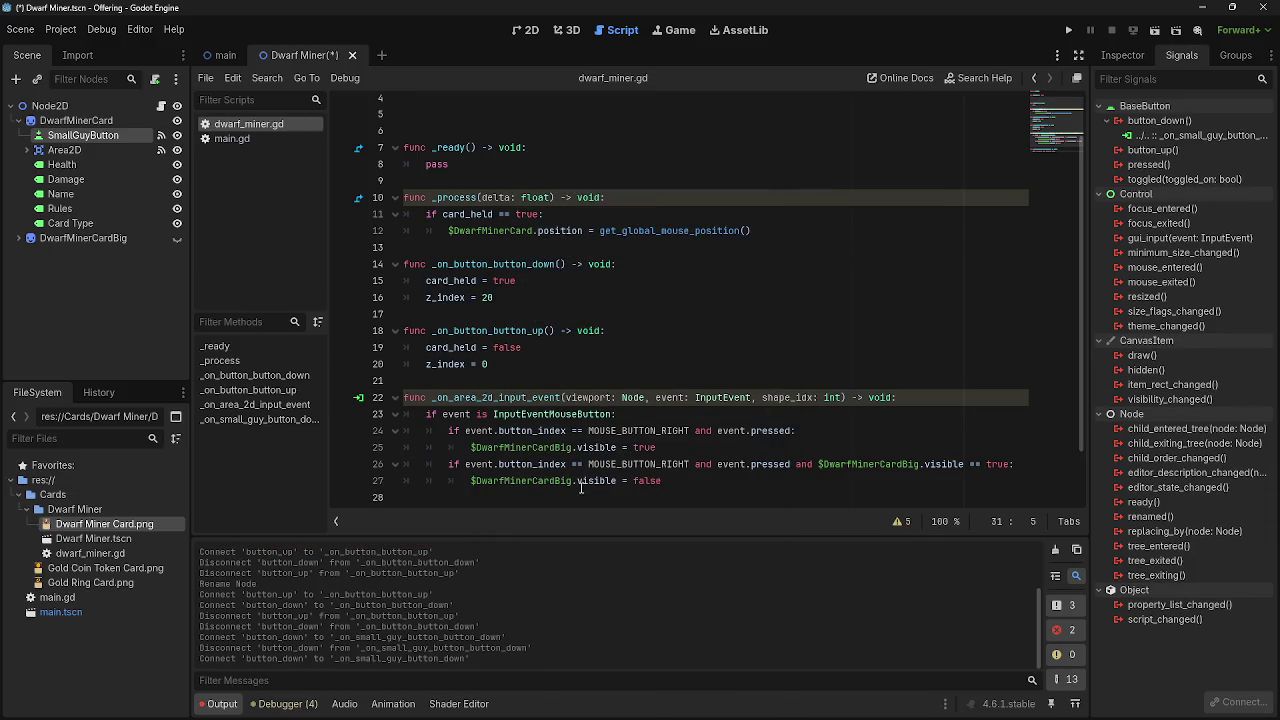
pyautogui.moveTo(406, 470)
pyautogui.mouseDown()
pyautogui.moveTo(640, 470)
pyautogui.moveTo(400, 470)
pyautogui.mouseUp()
pyautogui.hotkey('ctrl', 'c')
pyautogui.click(636, 470)
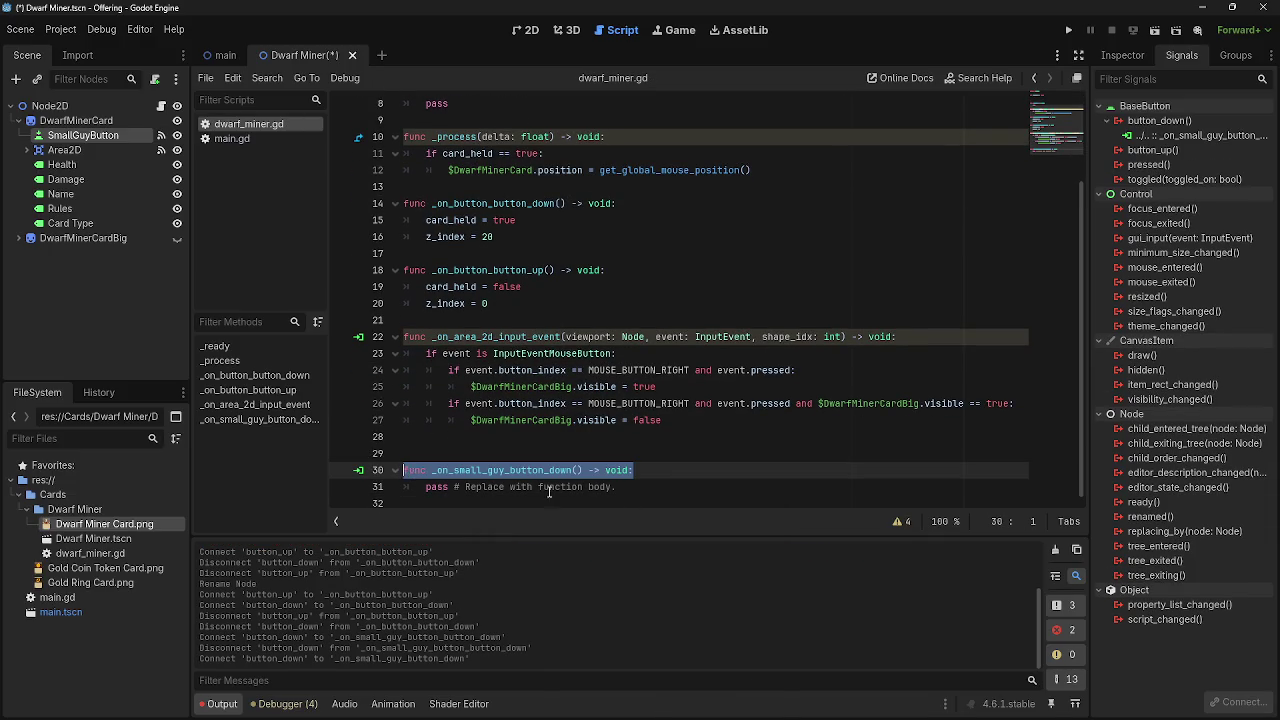
pyautogui.click(672, 489)
pyautogui.press('BackSpace')
pyautogui.press('BackSpace')
pyautogui.press('BackSpace')
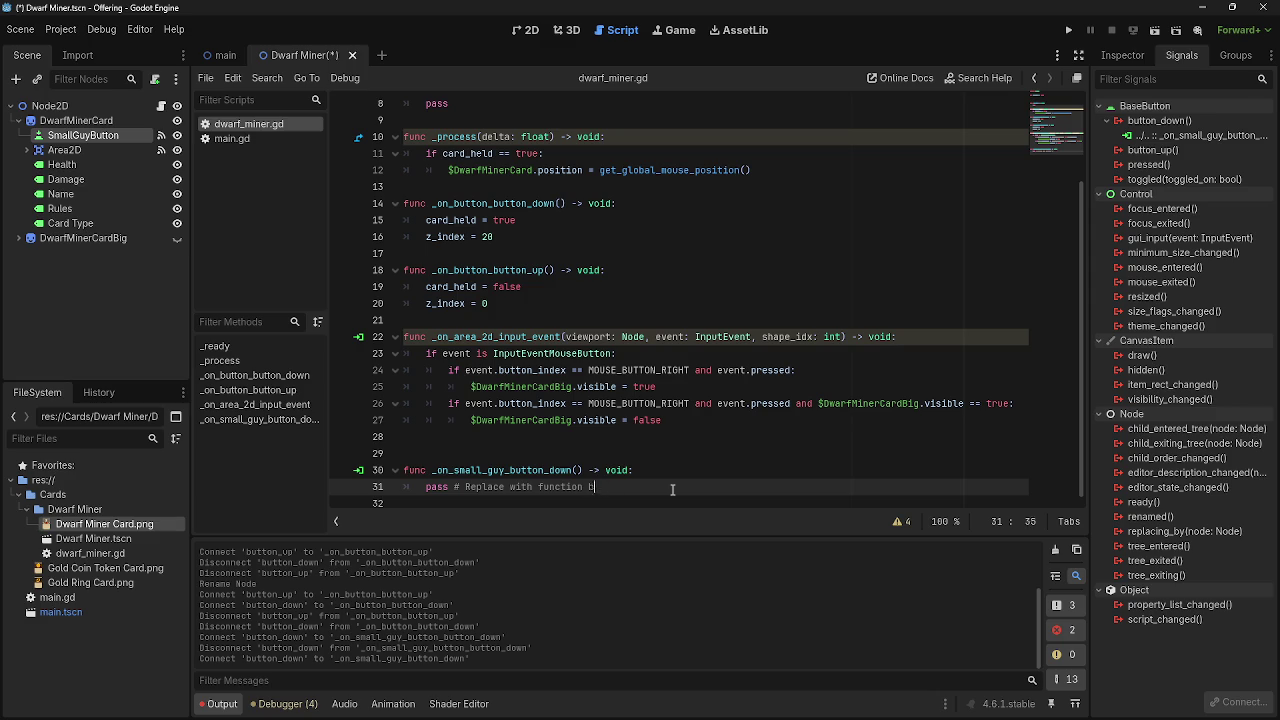
pyautogui.press('BackSpace')
pyautogui.press('BackSpace')
pyautogui.press('BackSpace')
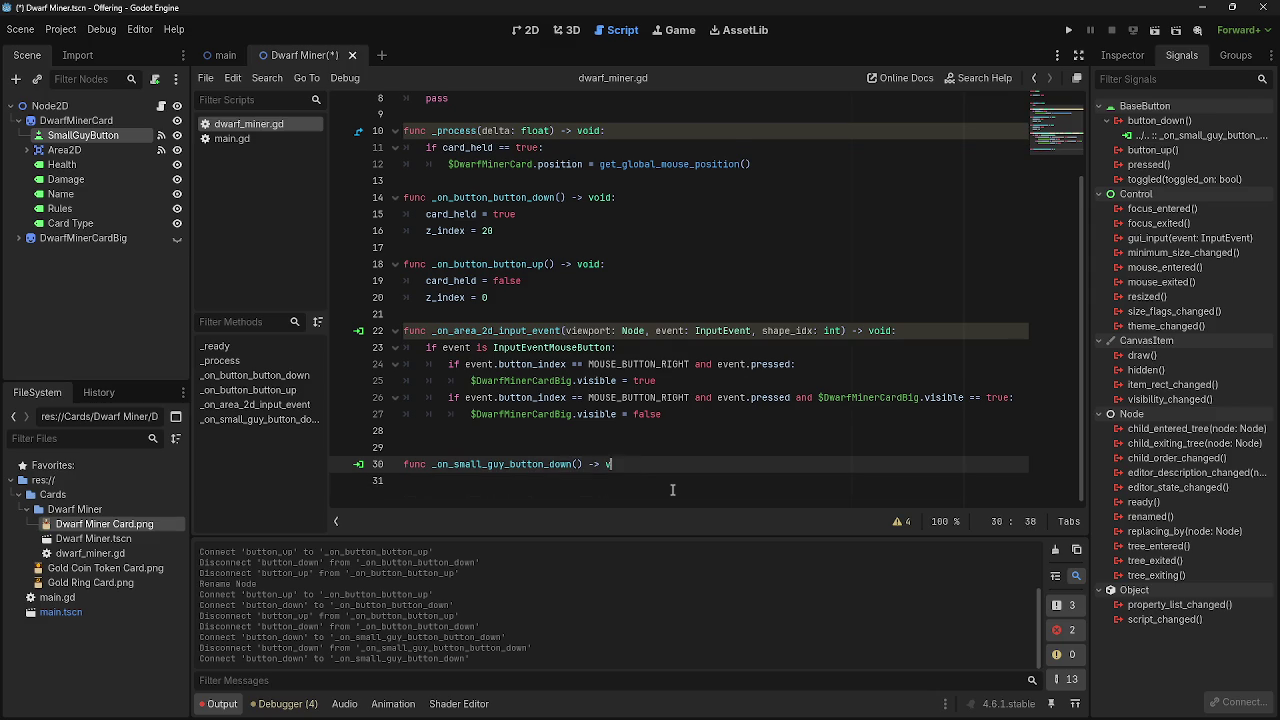
pyautogui.press('BackSpace')
pyautogui.press('BackSpace')
pyautogui.press('BackSpace')
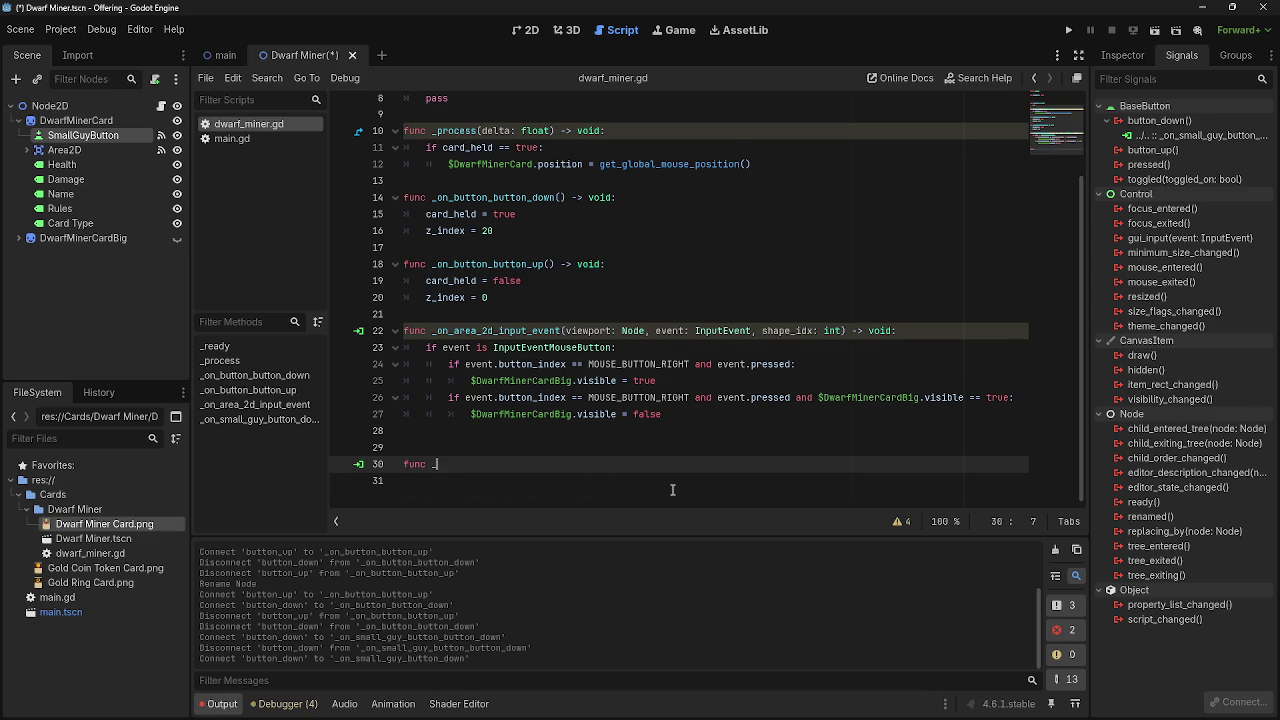
# - Rename _on_button_button_down on line 14 to _on_small_guy_button_down
pyautogui.scroll(2, 672, 489)
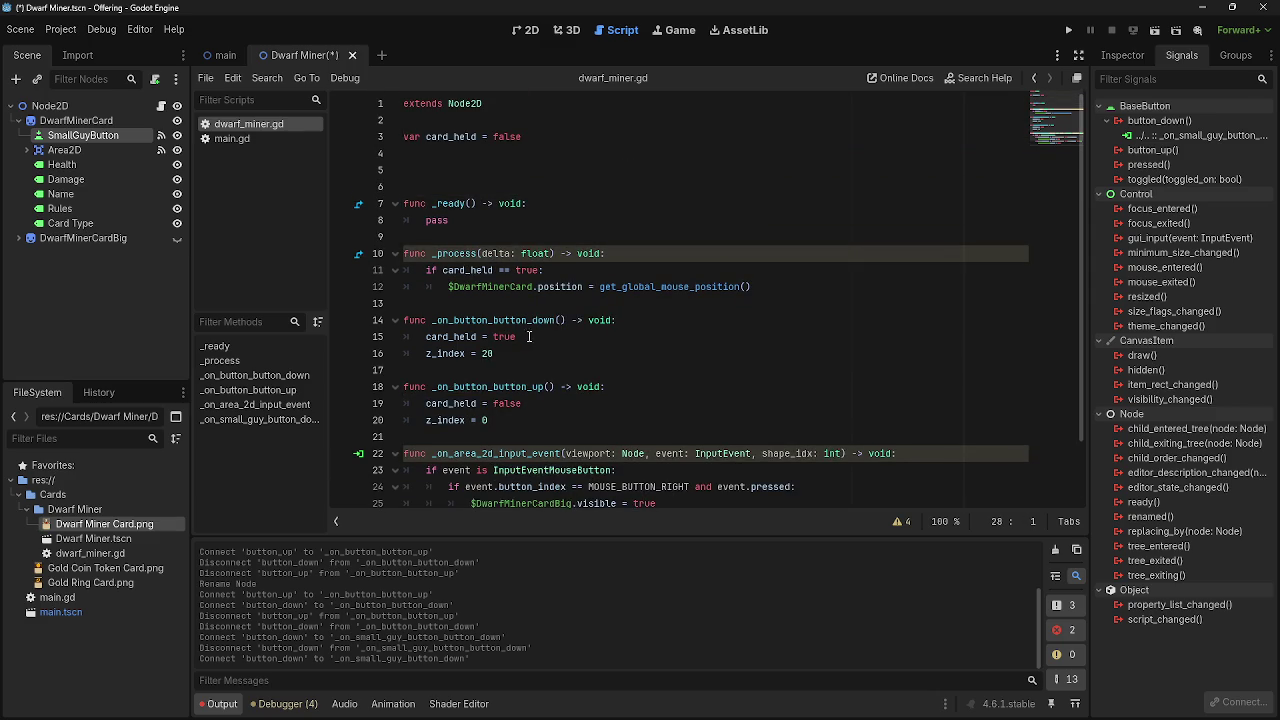
pyautogui.doubleClick(494, 320)
pyautogui.hotkey('ctrl', 'v')
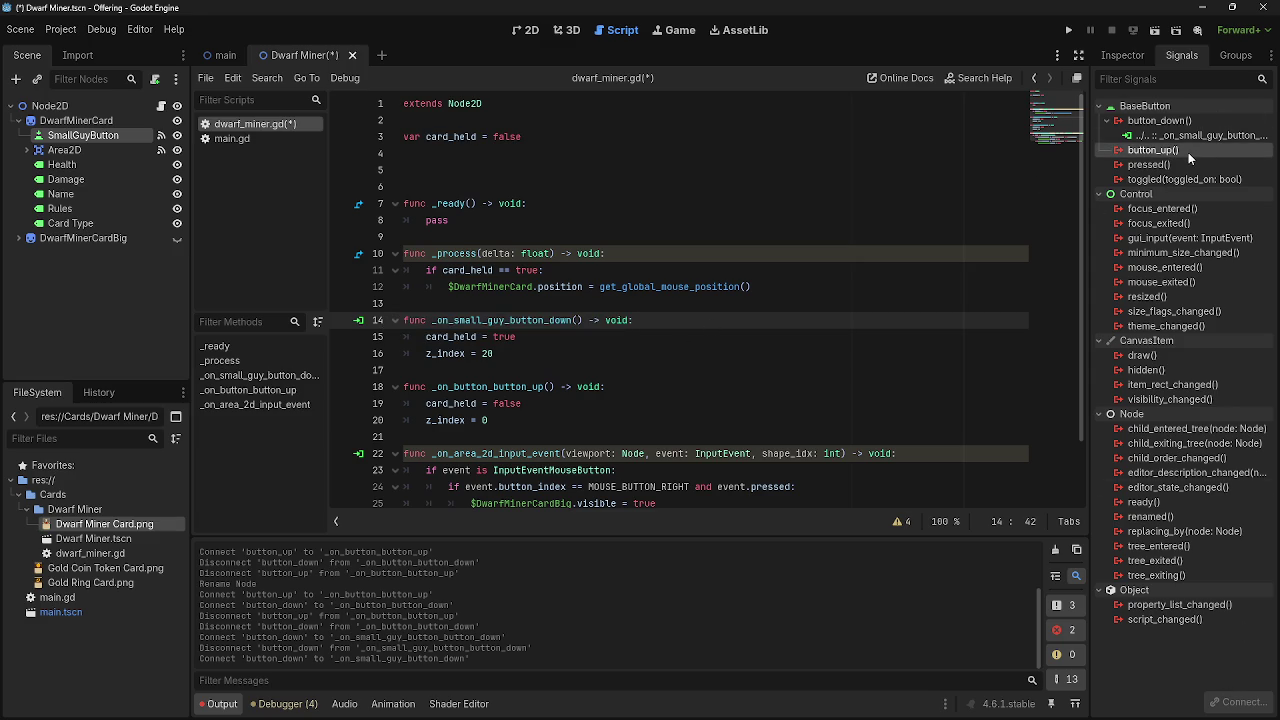
# - Connect button_up with the receiver method named _on_small_guy_button_up
pyautogui.doubleClick(1188, 151)
pyautogui.click(644, 462)
pyautogui.hotkey('shift', 'Left')
pyautogui.hotkey('shift', 'Left')
pyautogui.hotkey('shift', 'Left')
pyautogui.press('BackSpace')
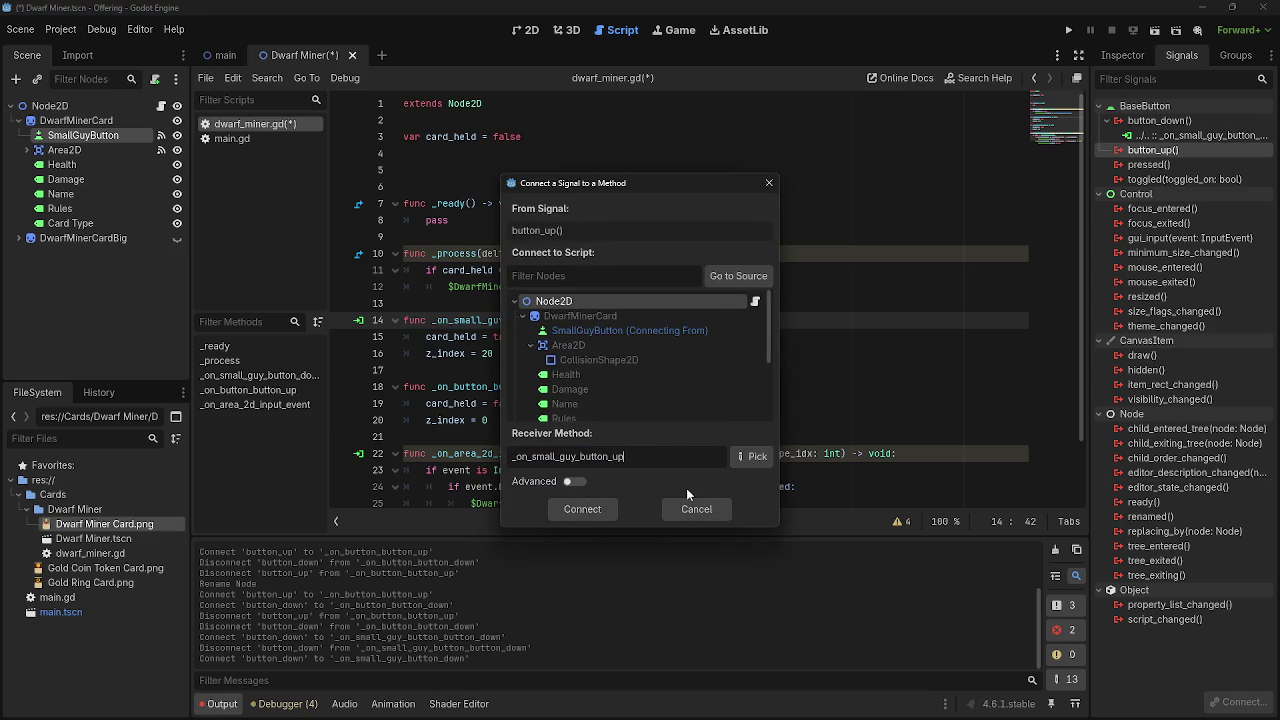
pyautogui.click(752, 458)
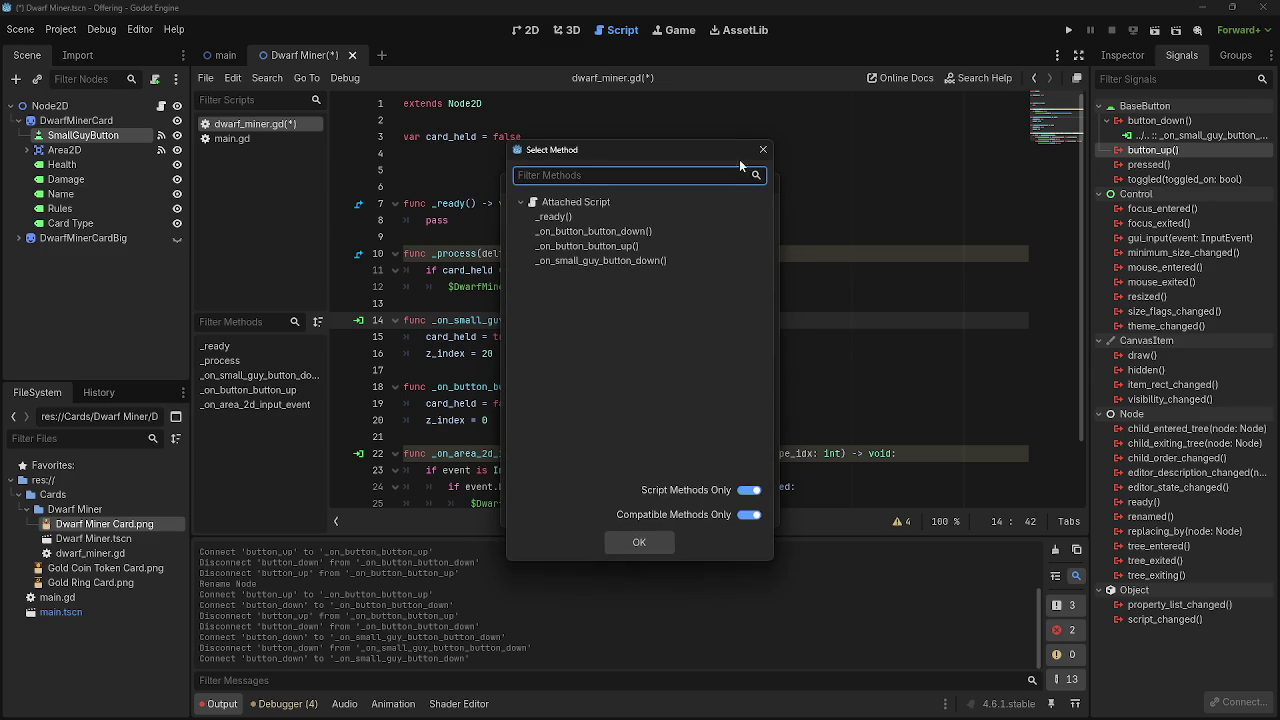
pyautogui.click(637, 533)
pyautogui.press('Return')
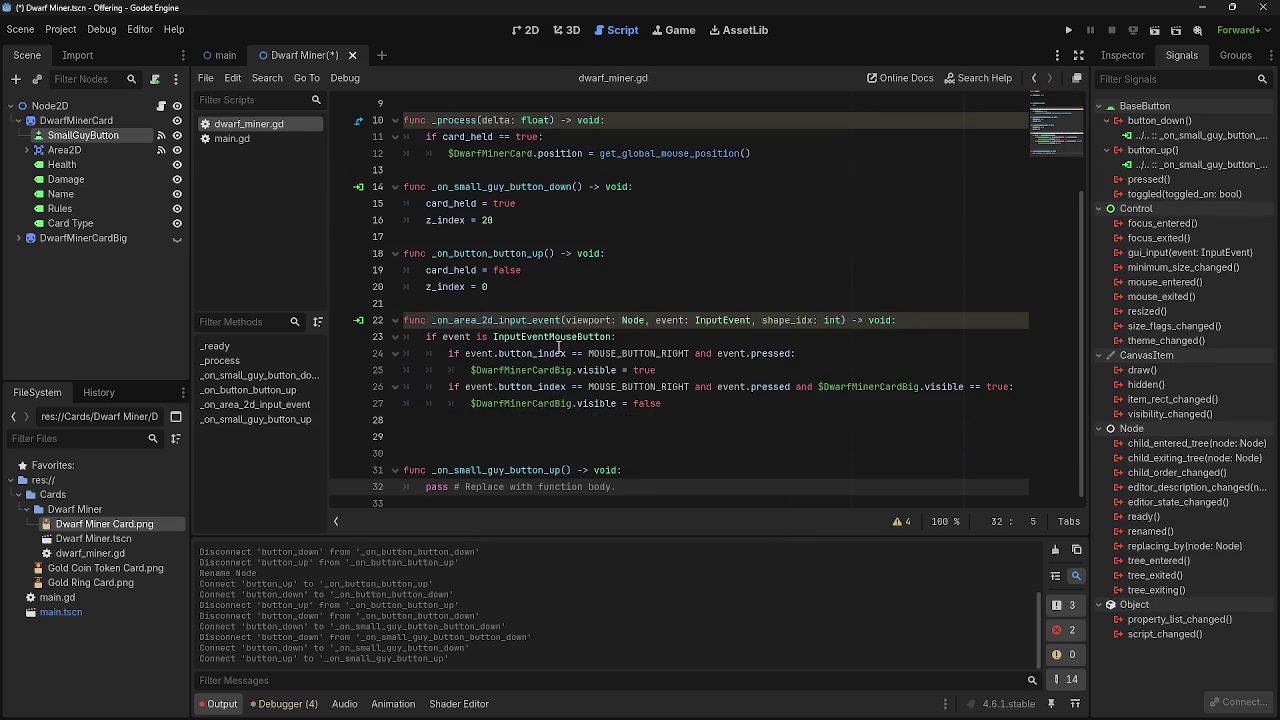
# - Rename _on_button_button_up on line 18 to _on_small_guy_button_up
pyautogui.scroll(3, 565, 385)
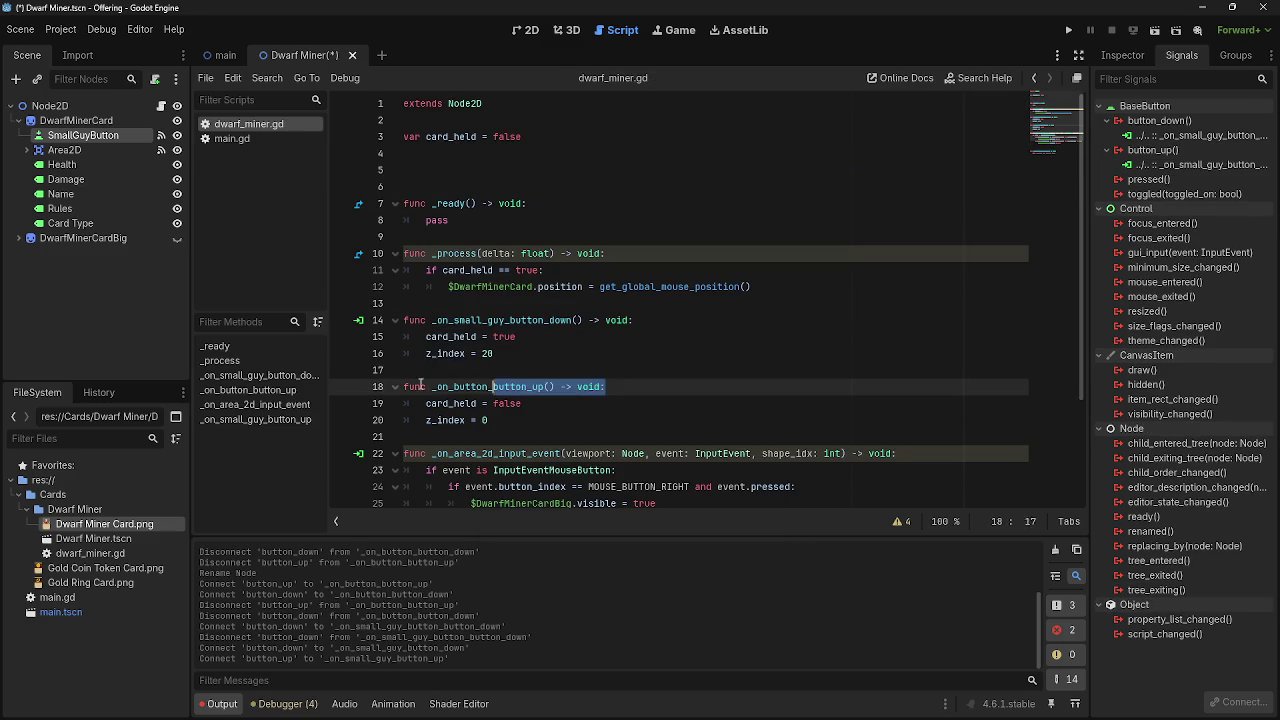
pyautogui.tripleClick(534, 388)
pyautogui.moveTo(544, 388); pyautogui.dragTo(432, 388)
pyautogui.write('_on_small_guy_button_up')
# - Delete the duplicate generated _on_small_guy_button_up stub and trailing empty lines
pyautogui.scroll(-3, 650, 410)
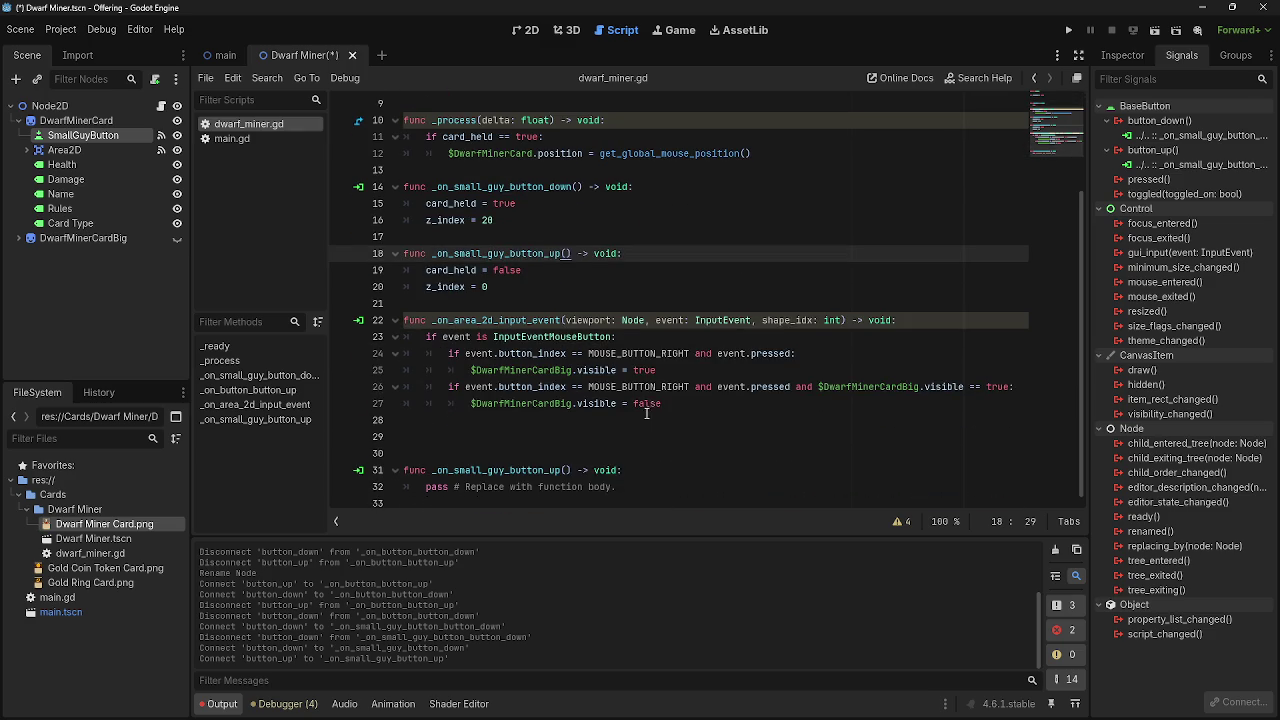
pyautogui.moveTo(646, 503); pyautogui.dragTo(404, 440)
pyautogui.press('BackSpace')
pyautogui.press('BackSpace')
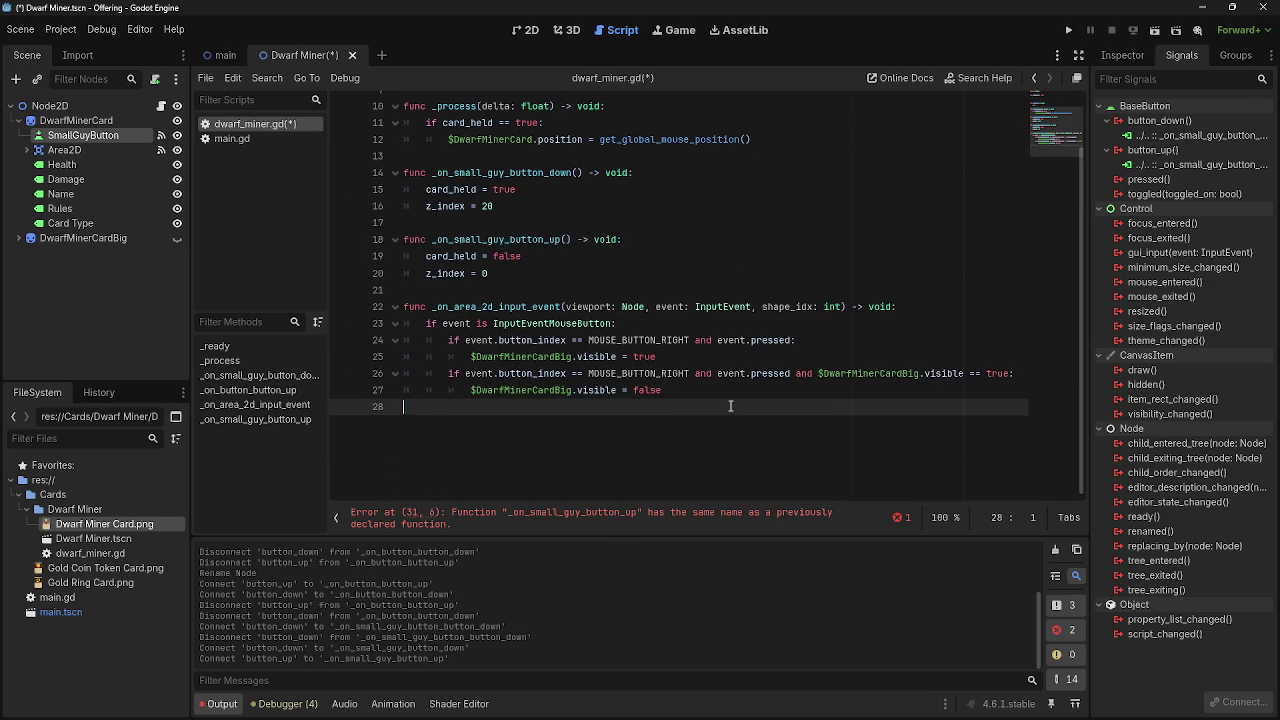
pyautogui.press('BackSpace')
pyautogui.scroll(3, 730, 405)
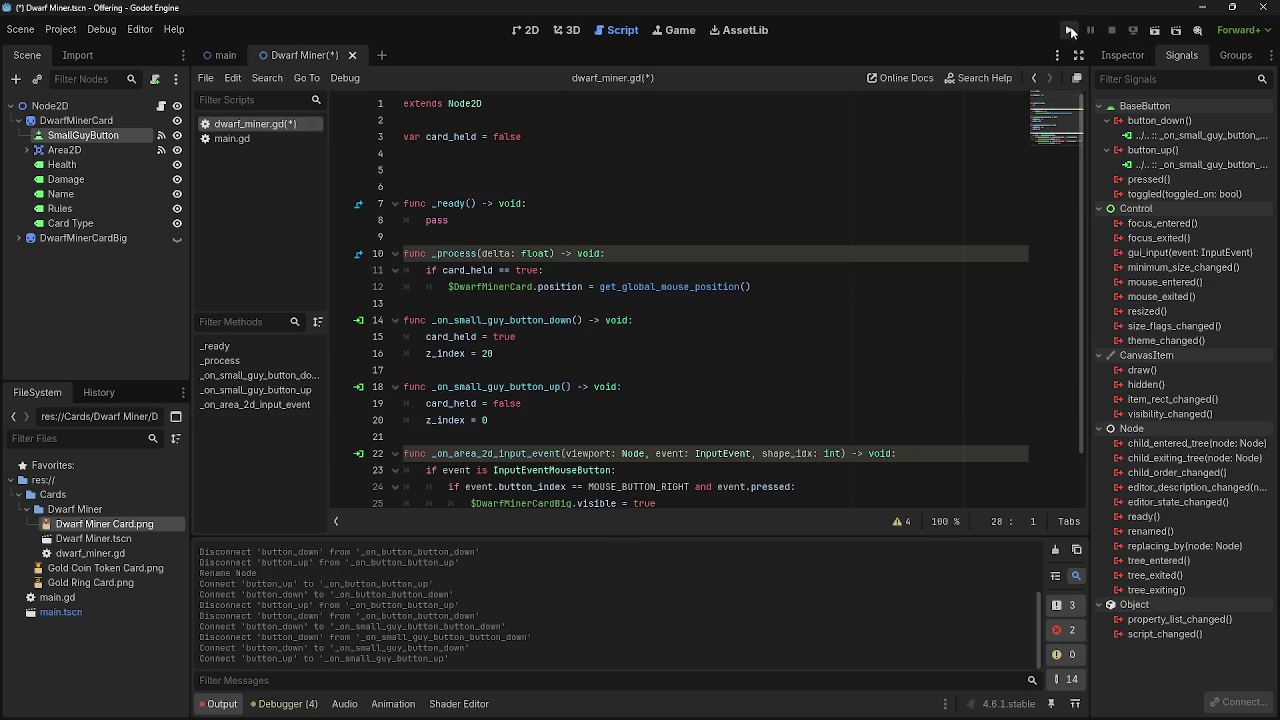
# - Test-run and close the game, then move SmallGuyButton below Area2D under DwarfMinerCard
pyautogui.click(1069, 31)
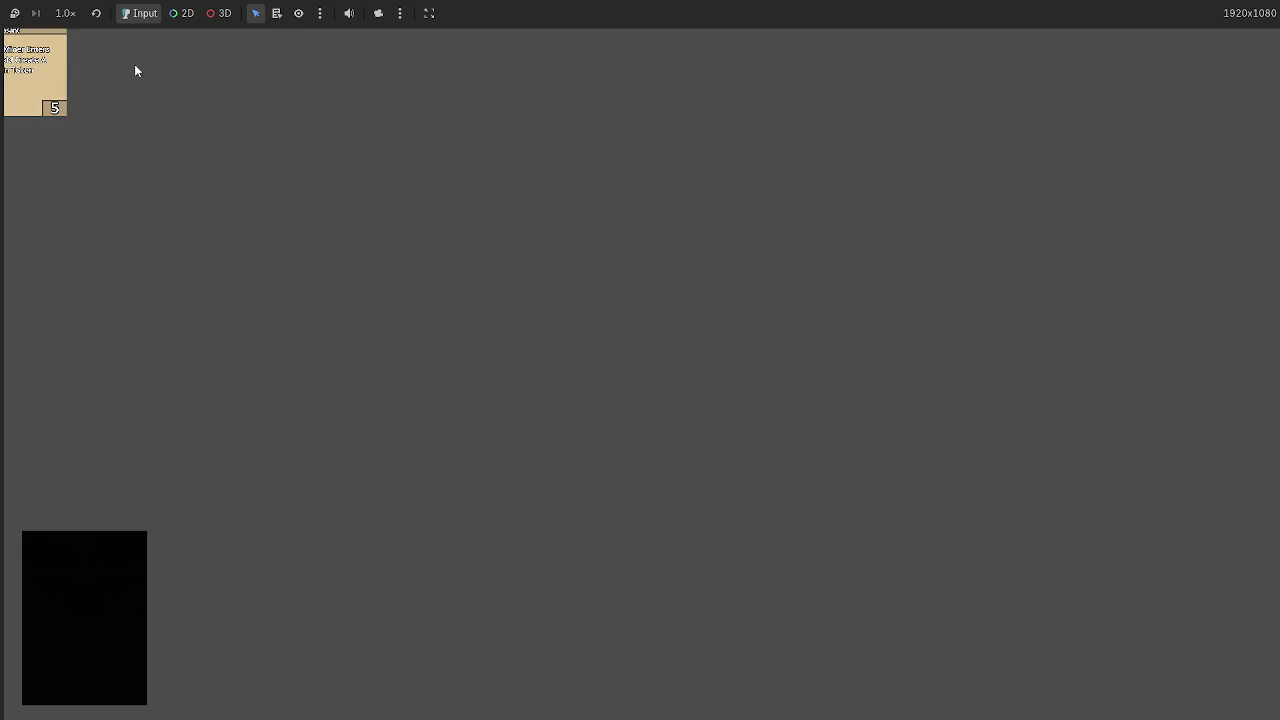
pyautogui.press('super')
pyautogui.press('super')
pyautogui.hotkey('alt', 'F4')
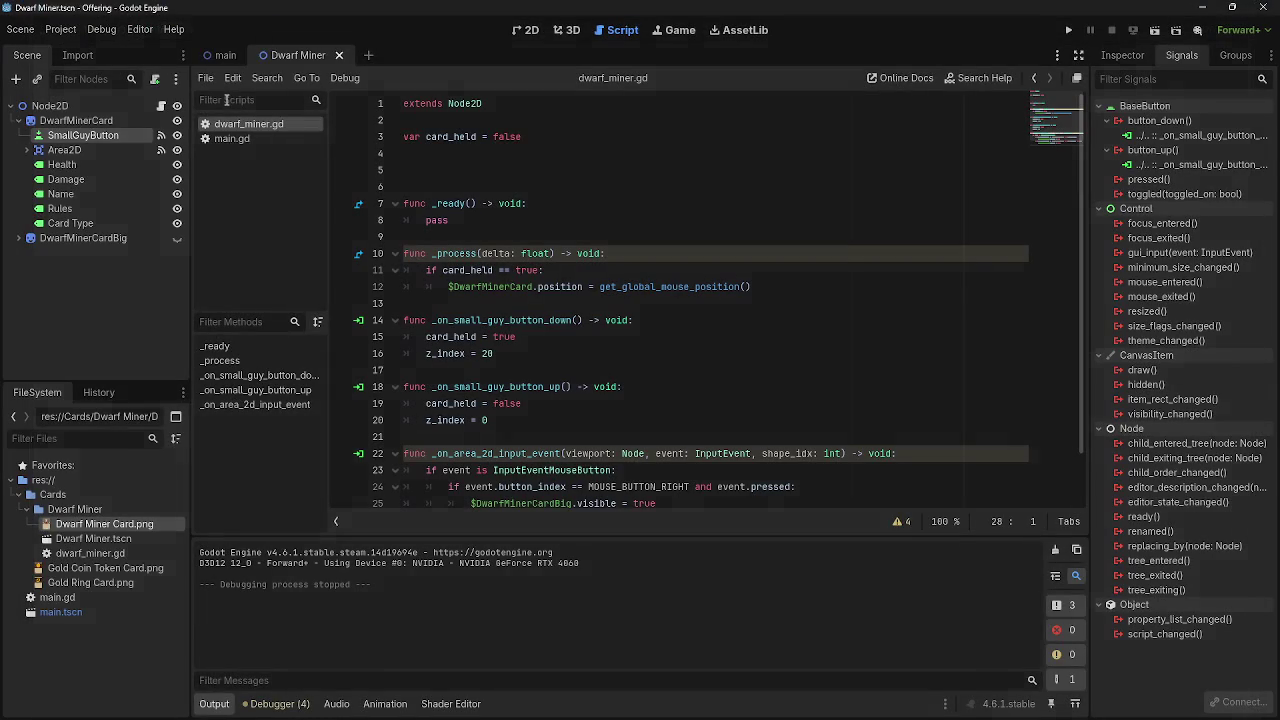
pyautogui.press('super')
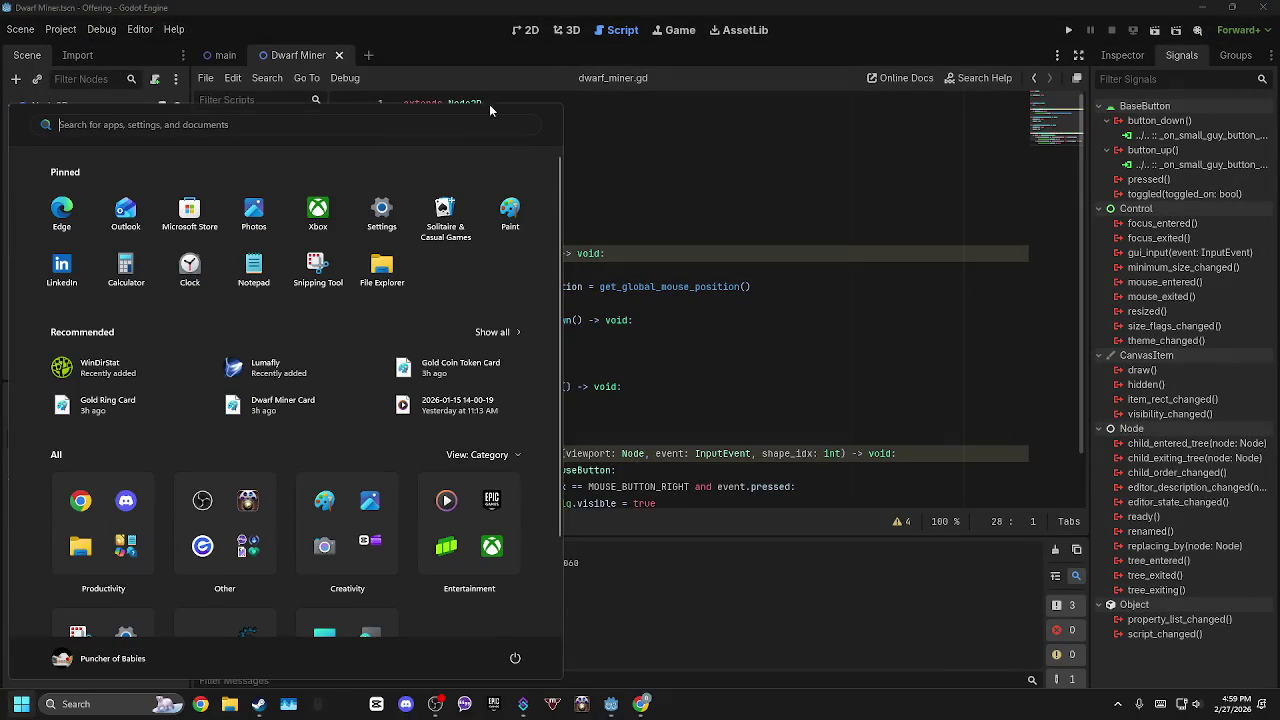
pyautogui.press('super')
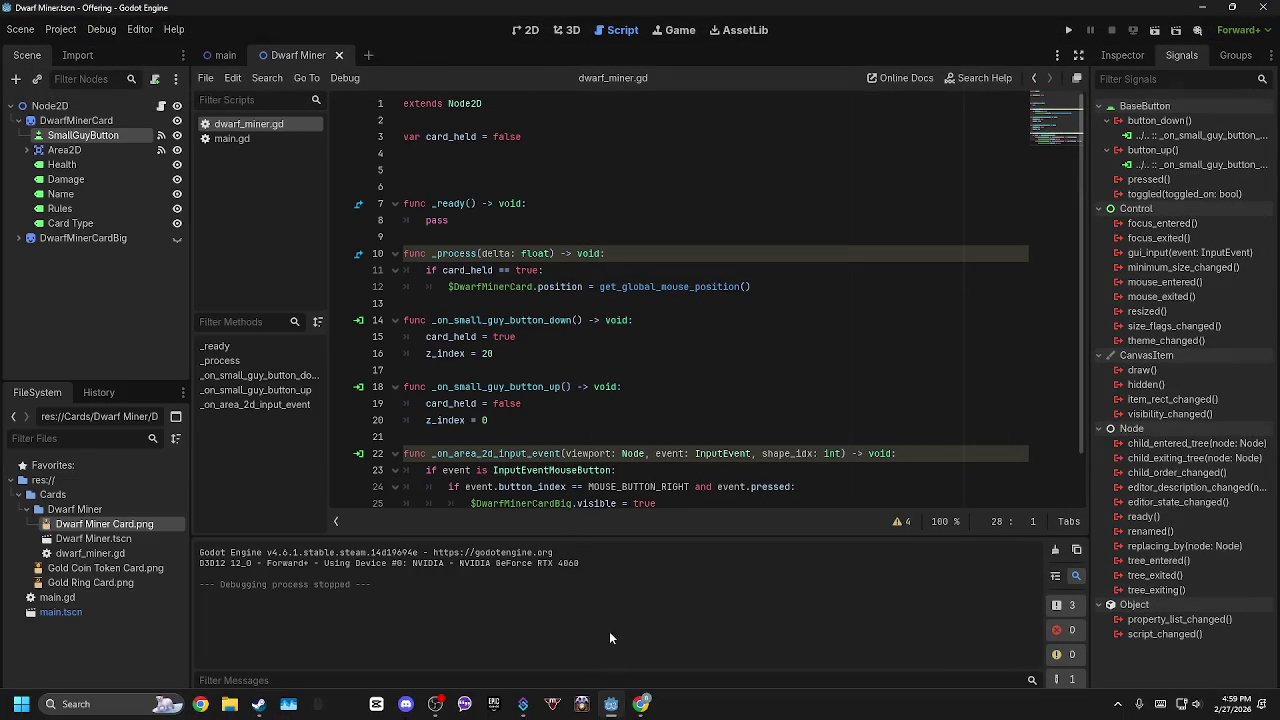
pyautogui.moveTo(83, 136); pyautogui.dragTo(150, 158)
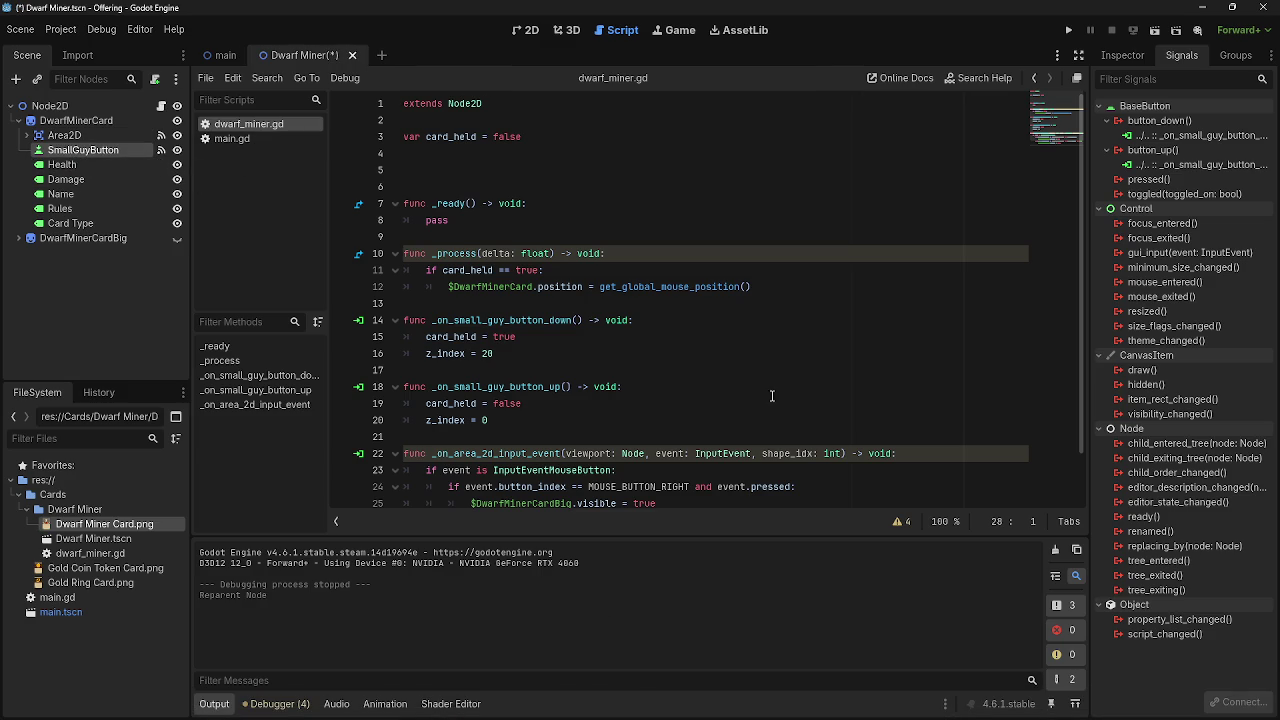
# - Save and test-run the scene, then show SmallGuyButton's properties in the Inspector
pyautogui.hotkey('ctrl', 's')
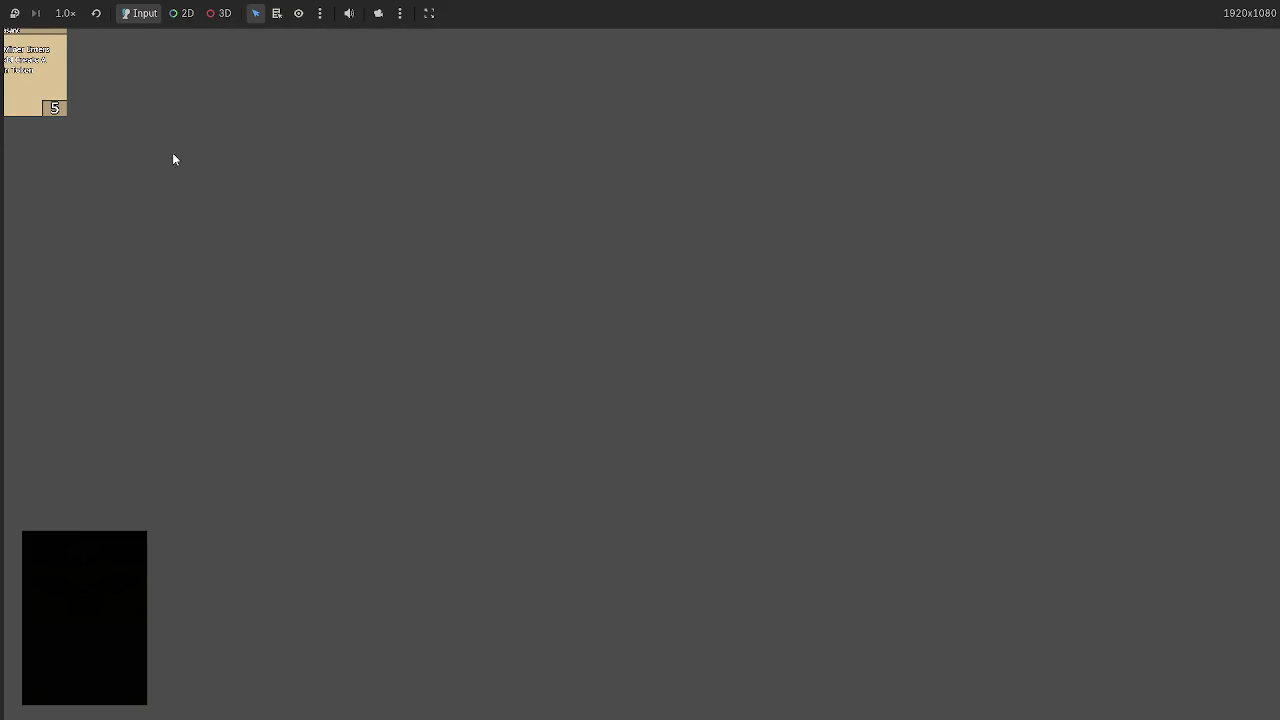
pyautogui.press('F8')
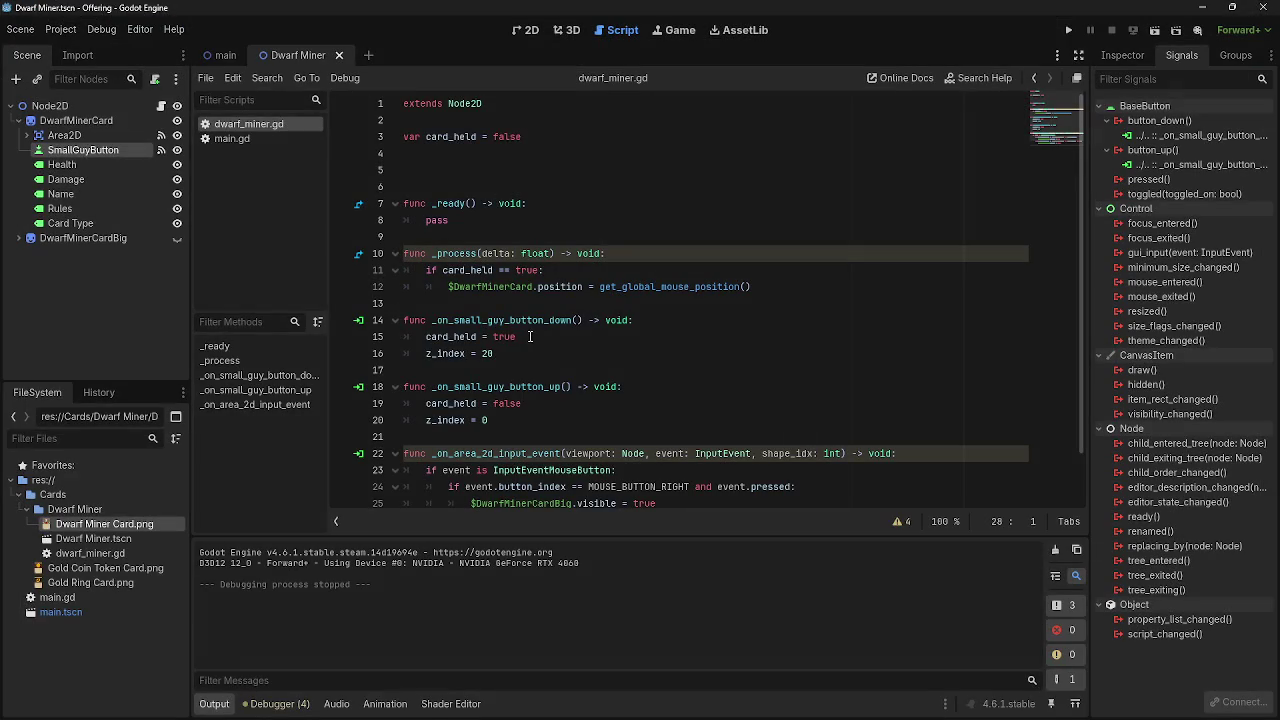
pyautogui.click(640, 320)
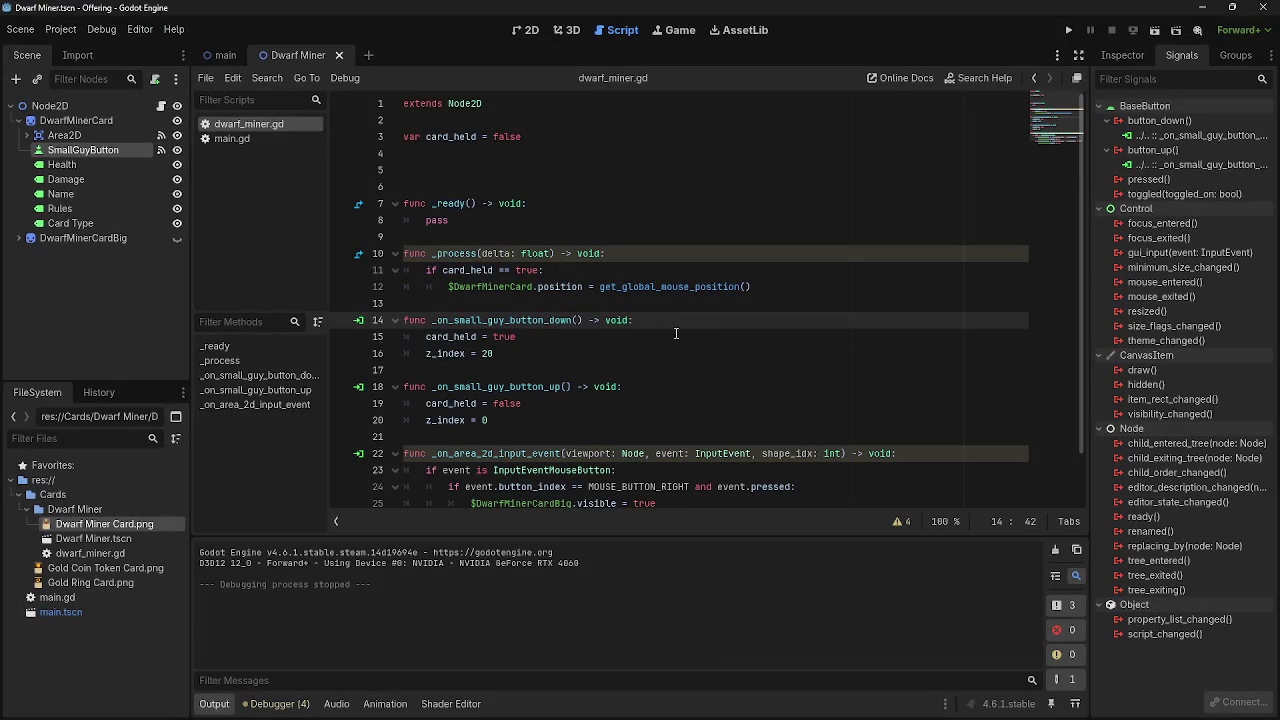
pyautogui.click(1122, 55)
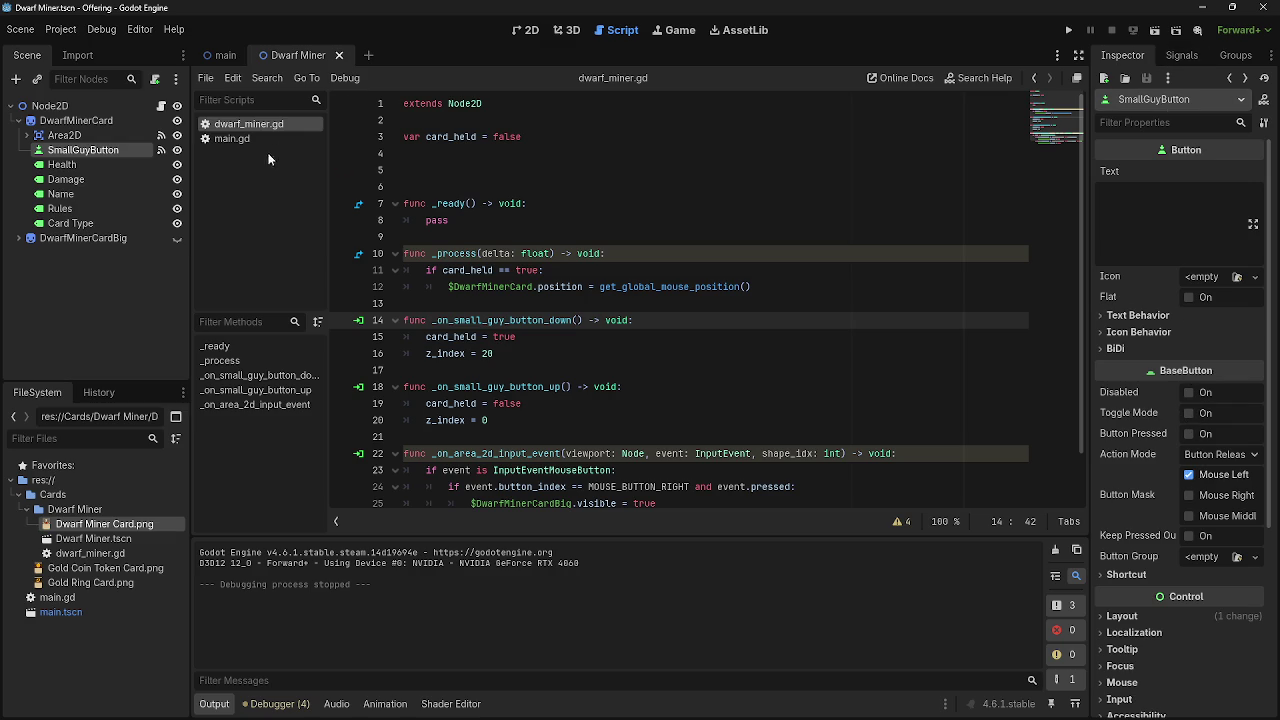
pyautogui.click(532, 31)
# - Resize SmallGuyButton's box so it covers the whole Dwarf Miner card
pyautogui.scroll(8, 515, 141)
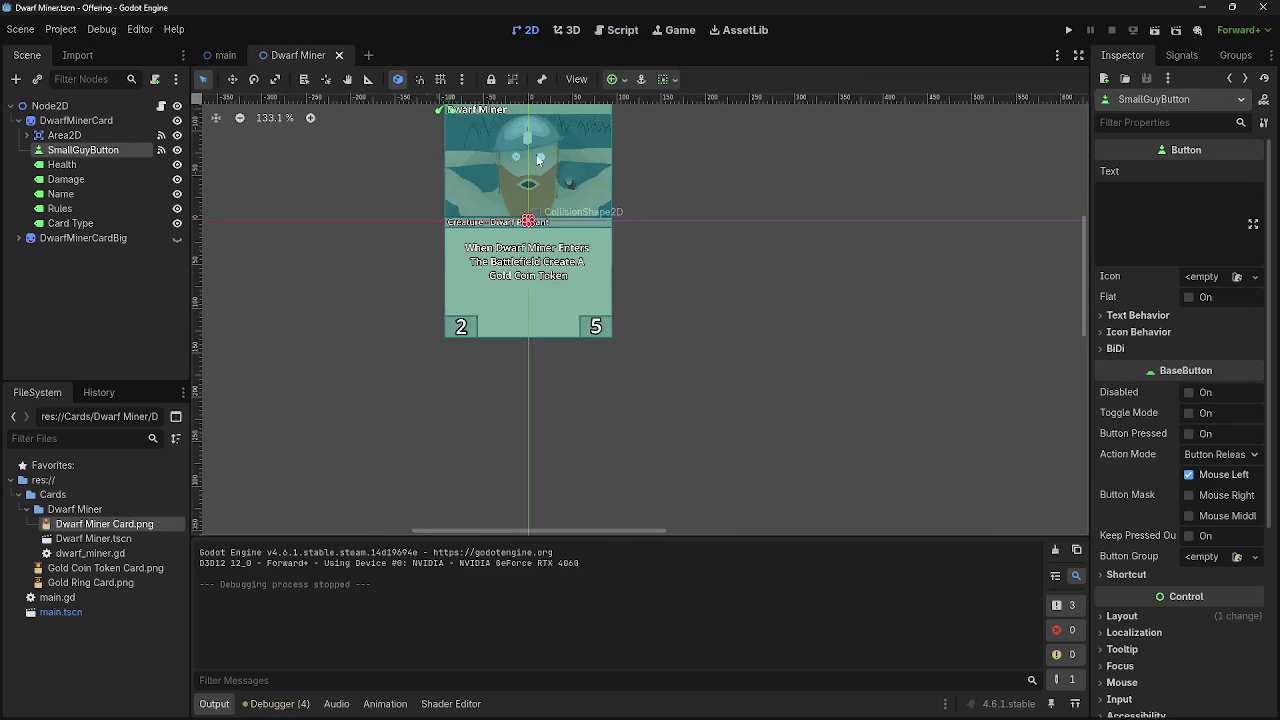
pyautogui.moveTo(558, 400)
pyautogui.mouseDown()
pyautogui.moveTo(558, 303)
pyautogui.moveTo(633, 305)
pyautogui.moveTo(673, 241)
pyautogui.mouseUp()
pyautogui.scroll(-5, 690, 340)
pyautogui.moveTo(608, 381); pyautogui.dragTo(537, 477)
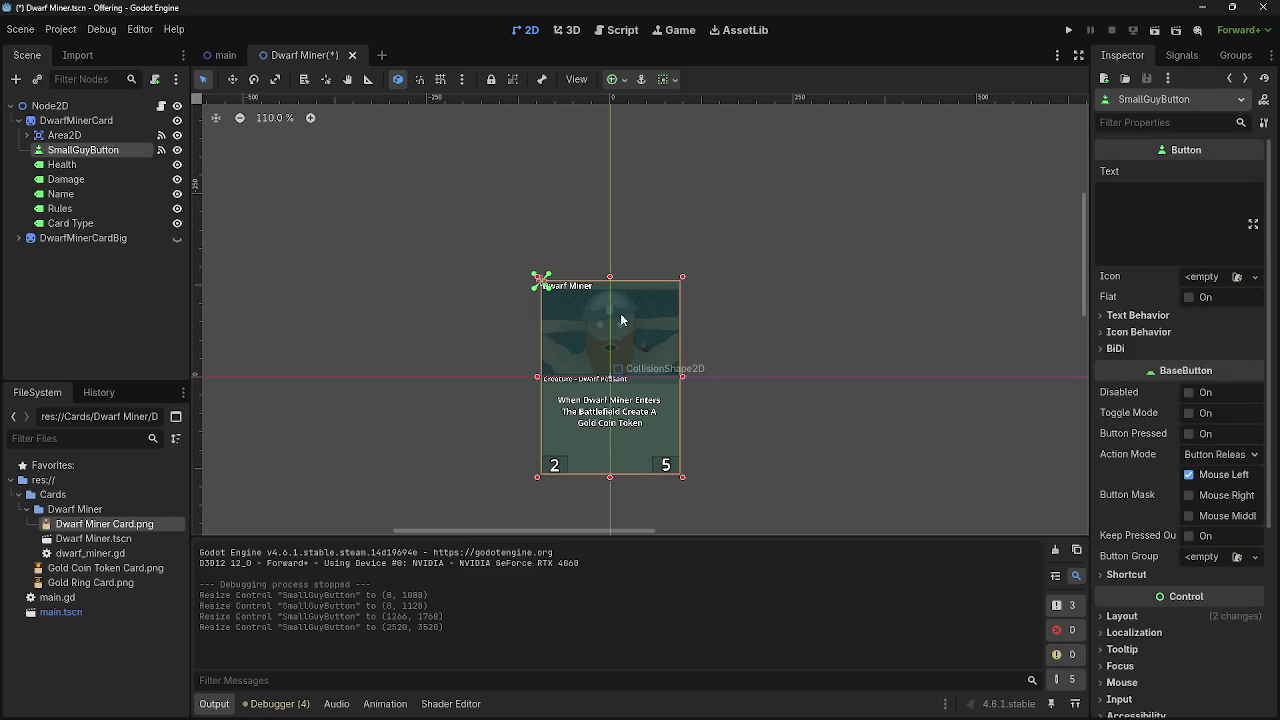
# - Set the button's Visibility Modulate alpha to 0 (ffffff00) and launch the game
pyautogui.scroll(-5, 1187, 475)
pyautogui.click(1171, 511)
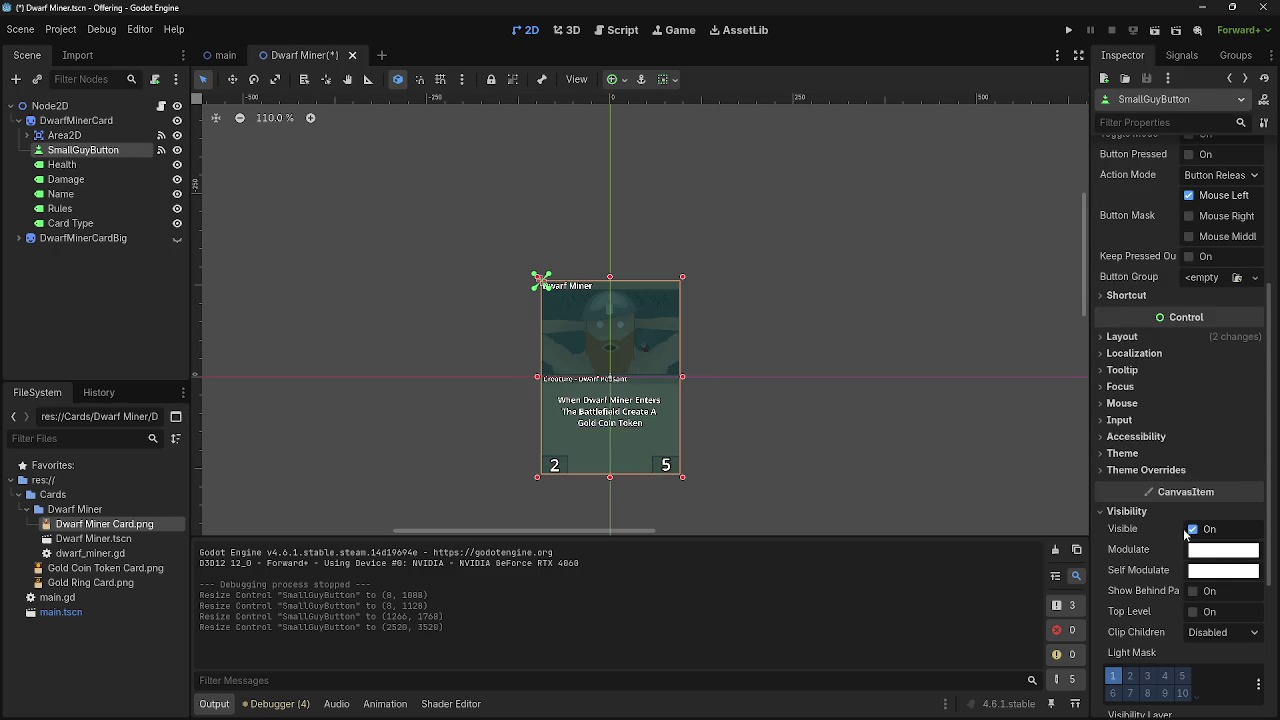
pyautogui.click(1195, 551)
pyautogui.moveTo(1148, 466); pyautogui.dragTo(975, 468)
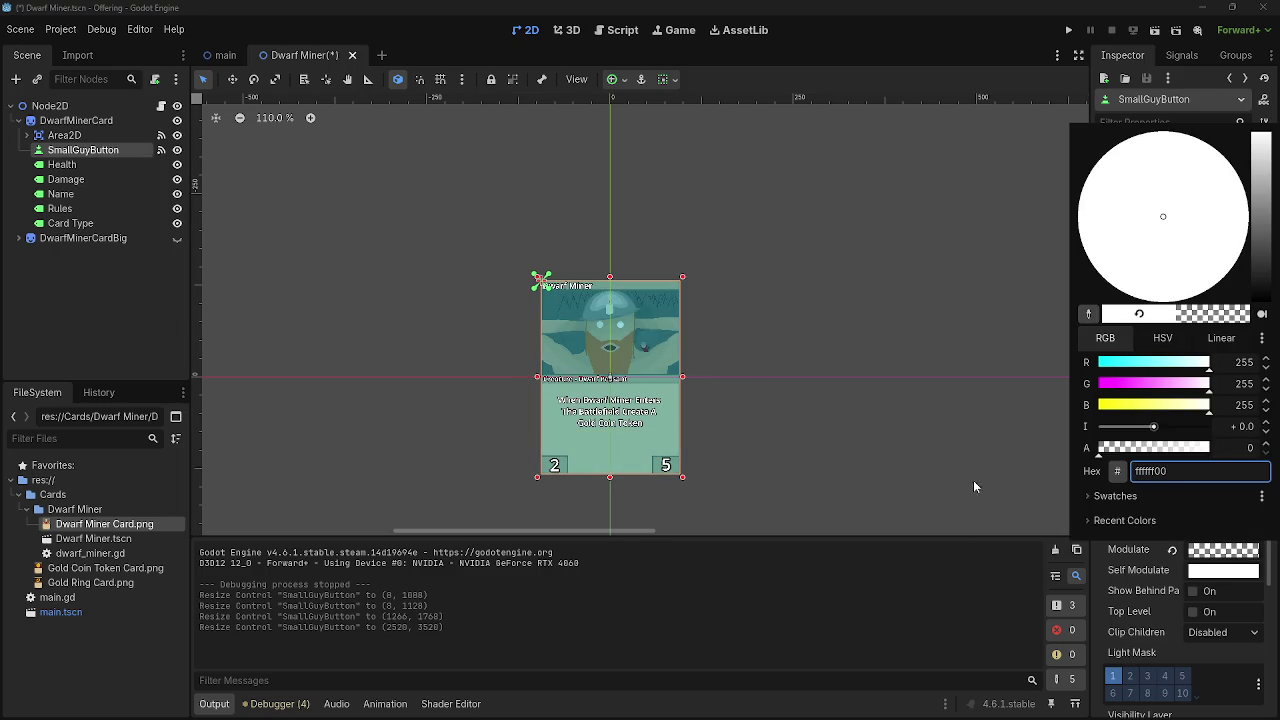
pyautogui.click(930, 568)
pyautogui.click(1068, 30)
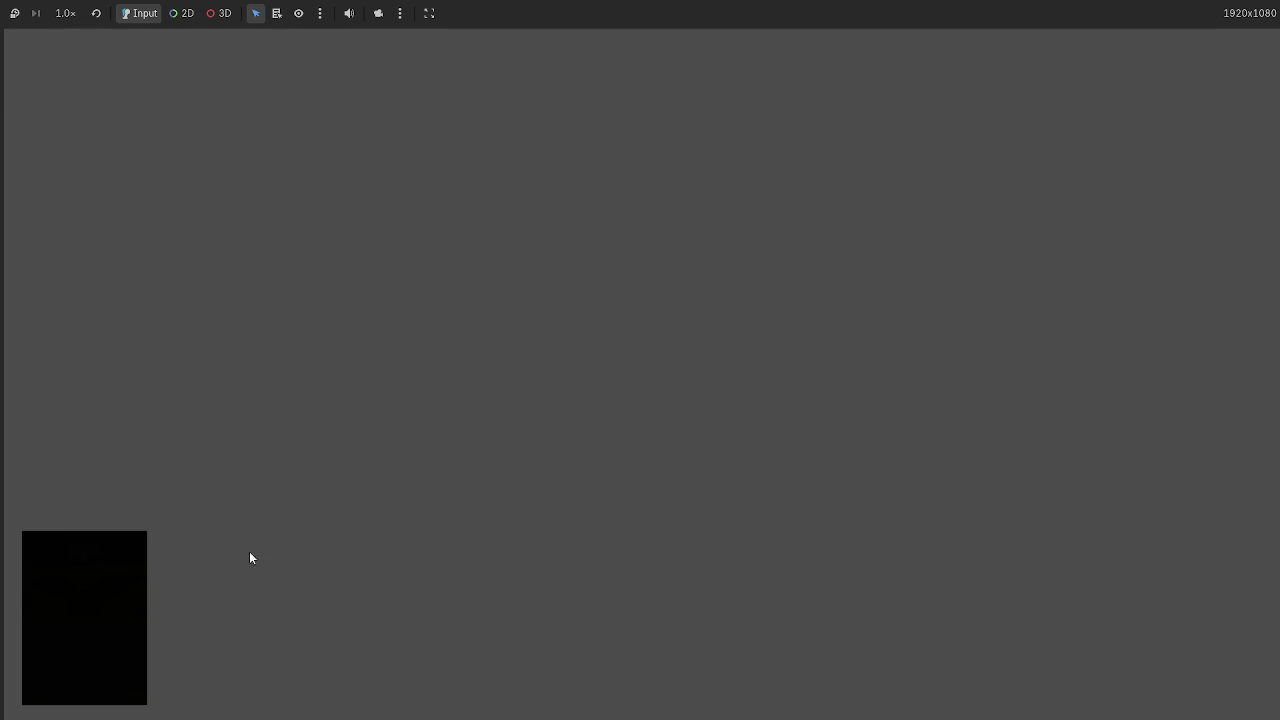
# - Drag a Dwarf Miner card from the deck to mid-screen, then stop the game
pyautogui.click(118, 566)
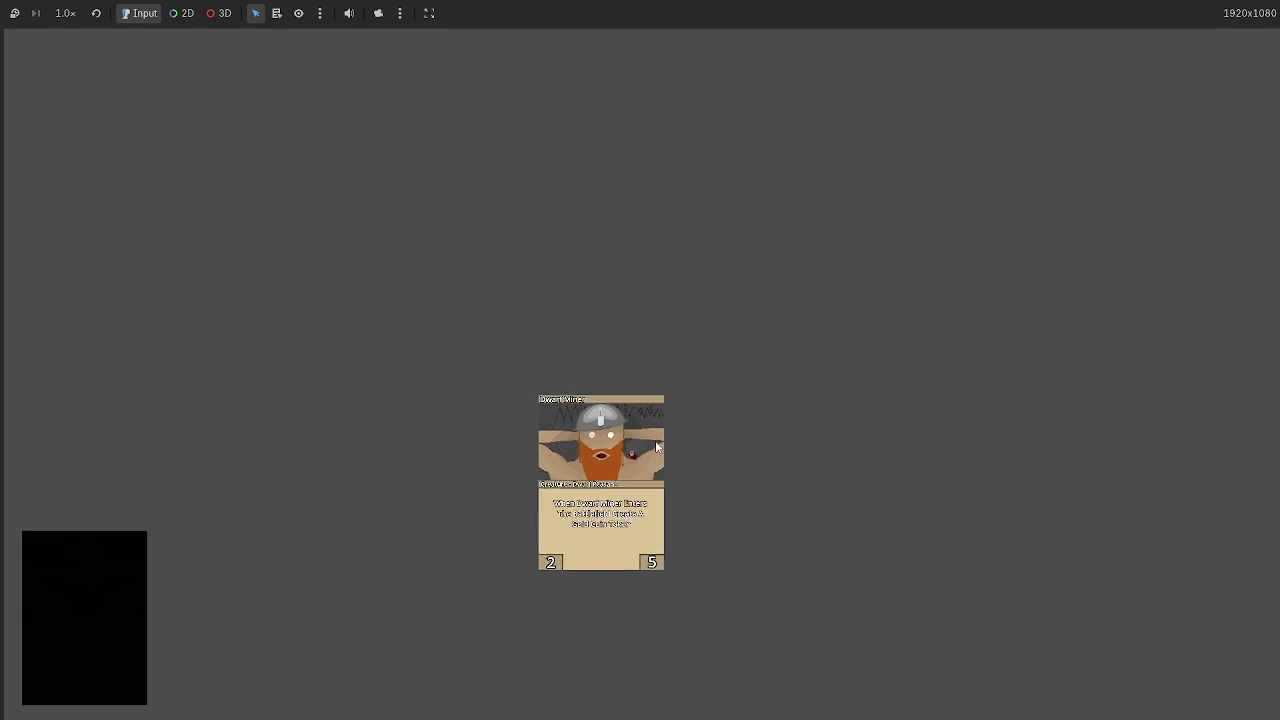
pyautogui.press('F8')
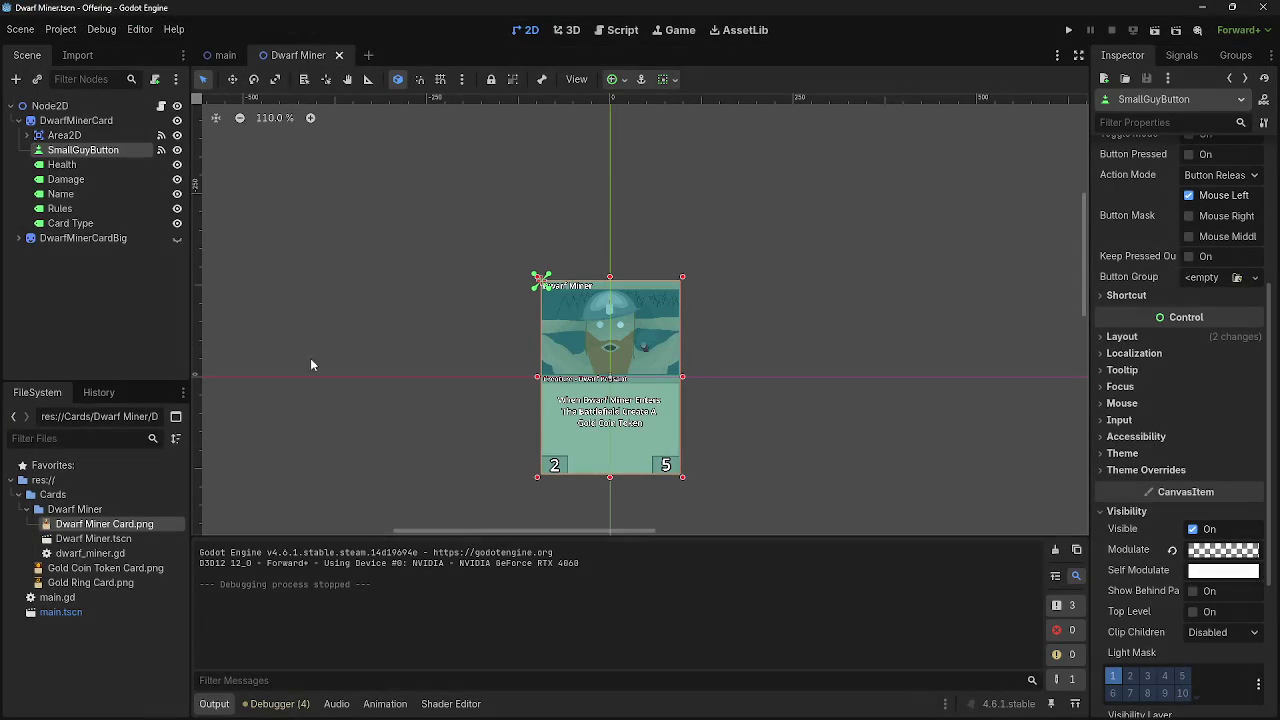
pyautogui.click(625, 31)
pyautogui.scroll(-1, 659, 418)
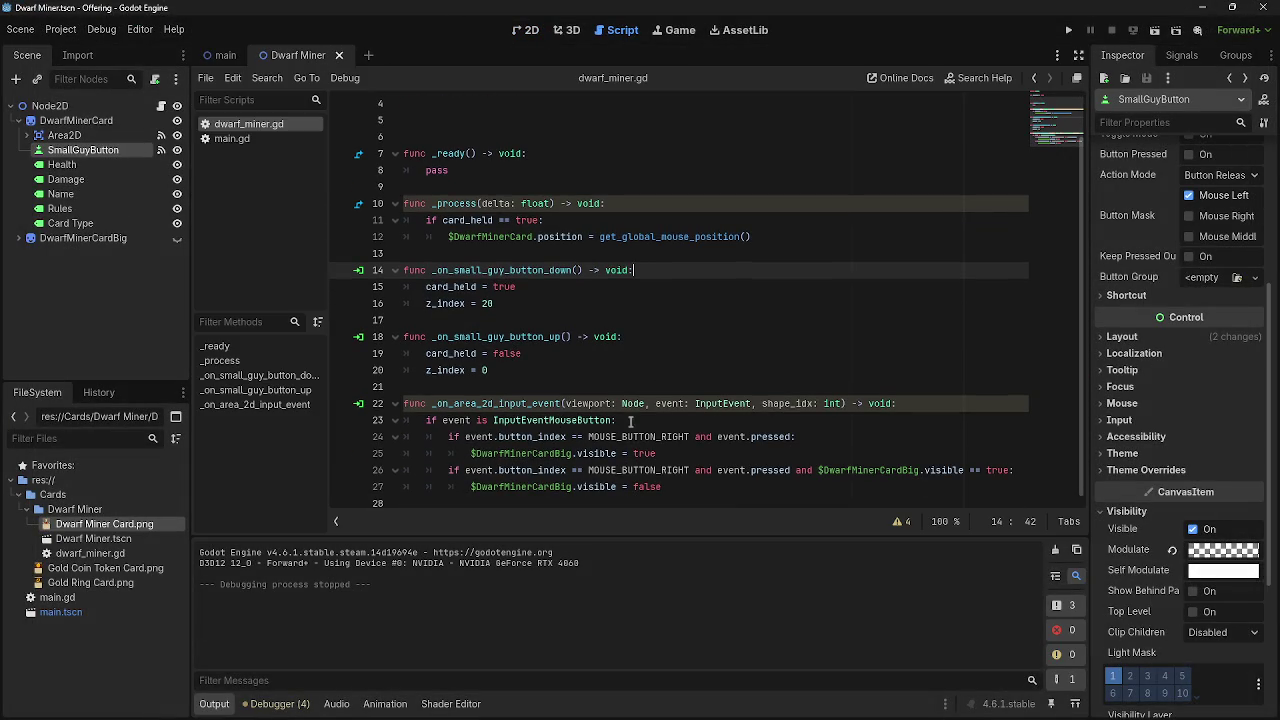
pyautogui.moveTo(448, 437); pyautogui.dragTo(776, 437)
pyautogui.click(798, 437)
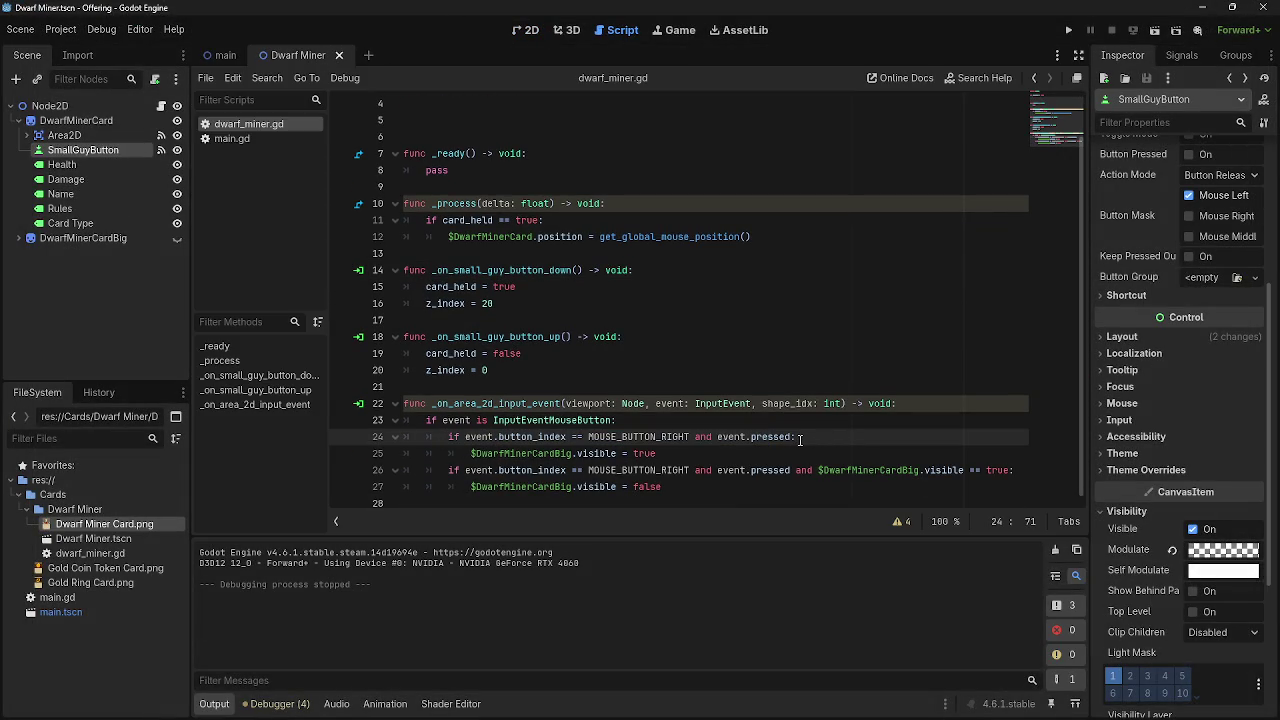
pyautogui.click(678, 455)
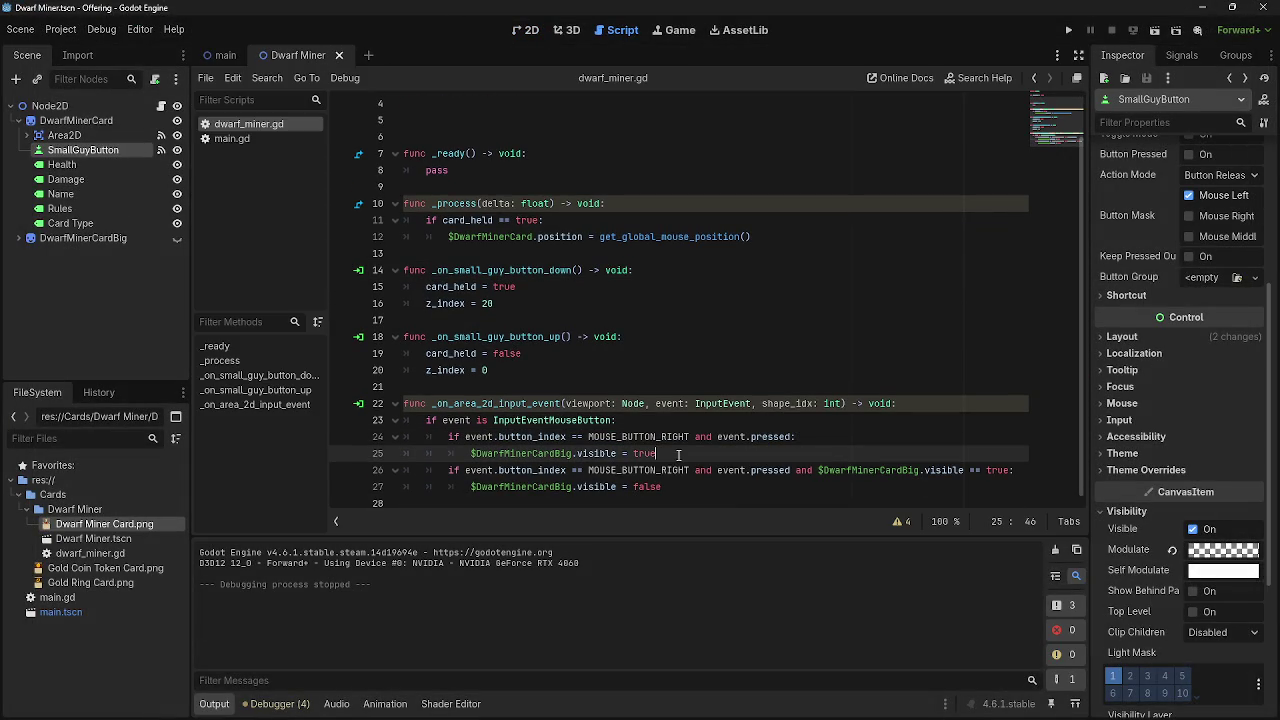
pyautogui.moveTo(678, 455); pyautogui.dragTo(456, 453)
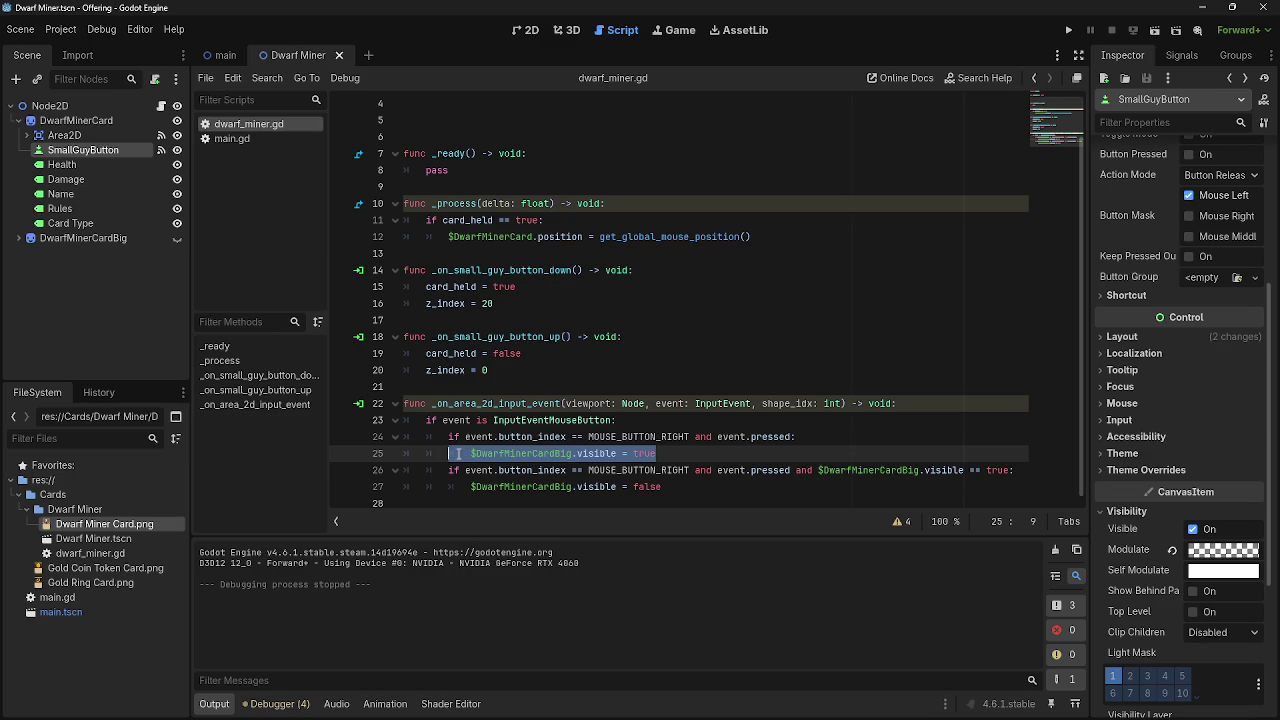
pyautogui.click(685, 459)
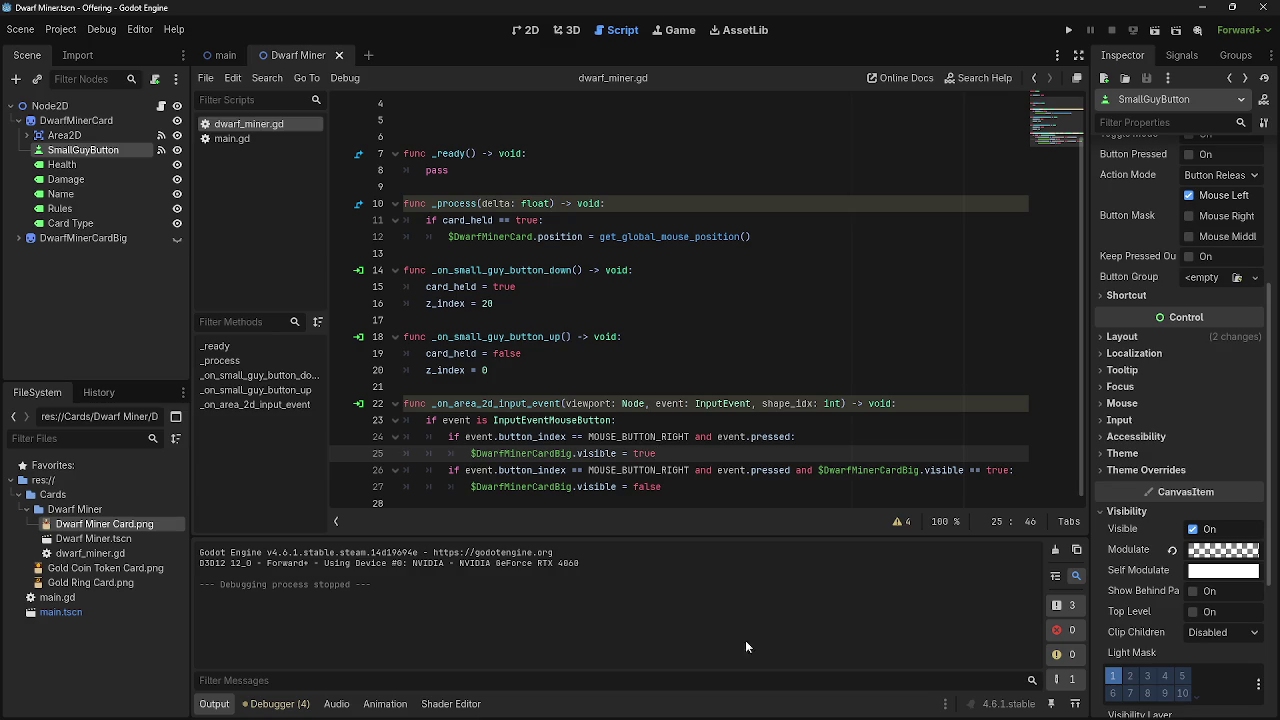
pyautogui.moveTo(735, 693)
pyautogui.click(735, 490)
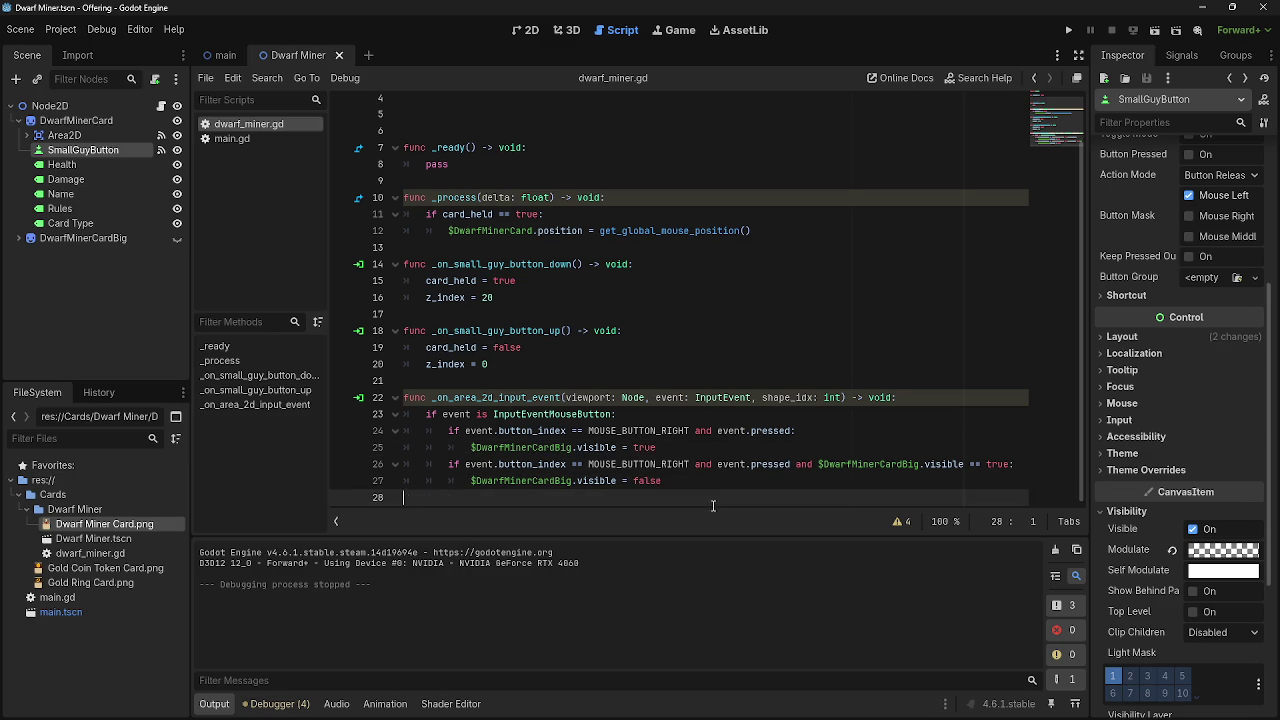
# - Place the caret on several lines between 21 and 28 of the script
pyautogui.press('Down')
pyautogui.click(723, 397)
pyautogui.click(724, 370)
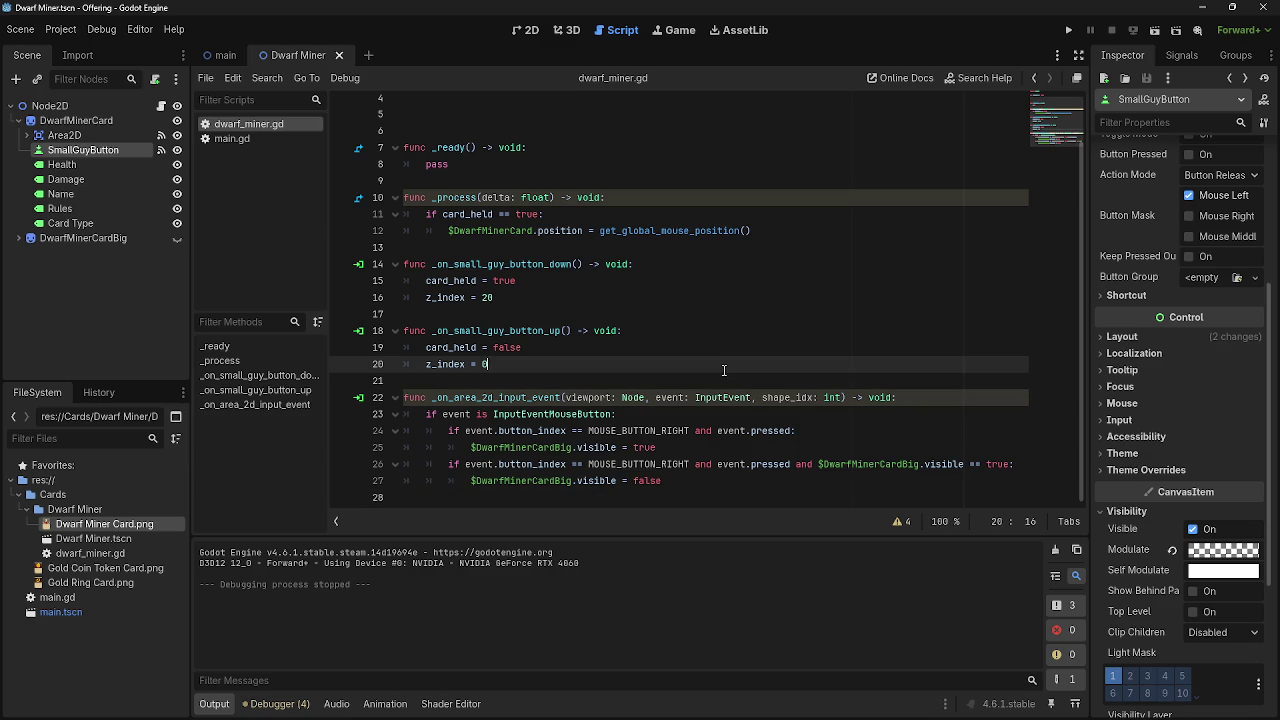
pyautogui.click(722, 381)
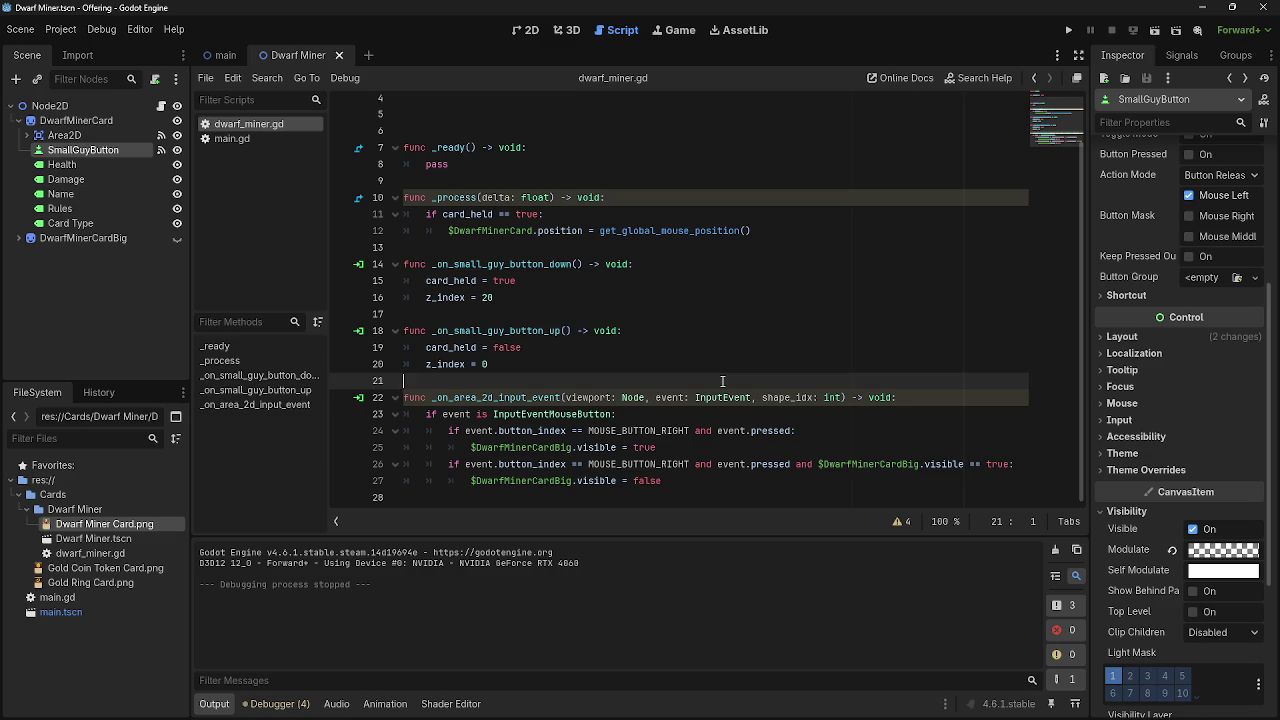
pyautogui.scroll(5, 1180, 380)
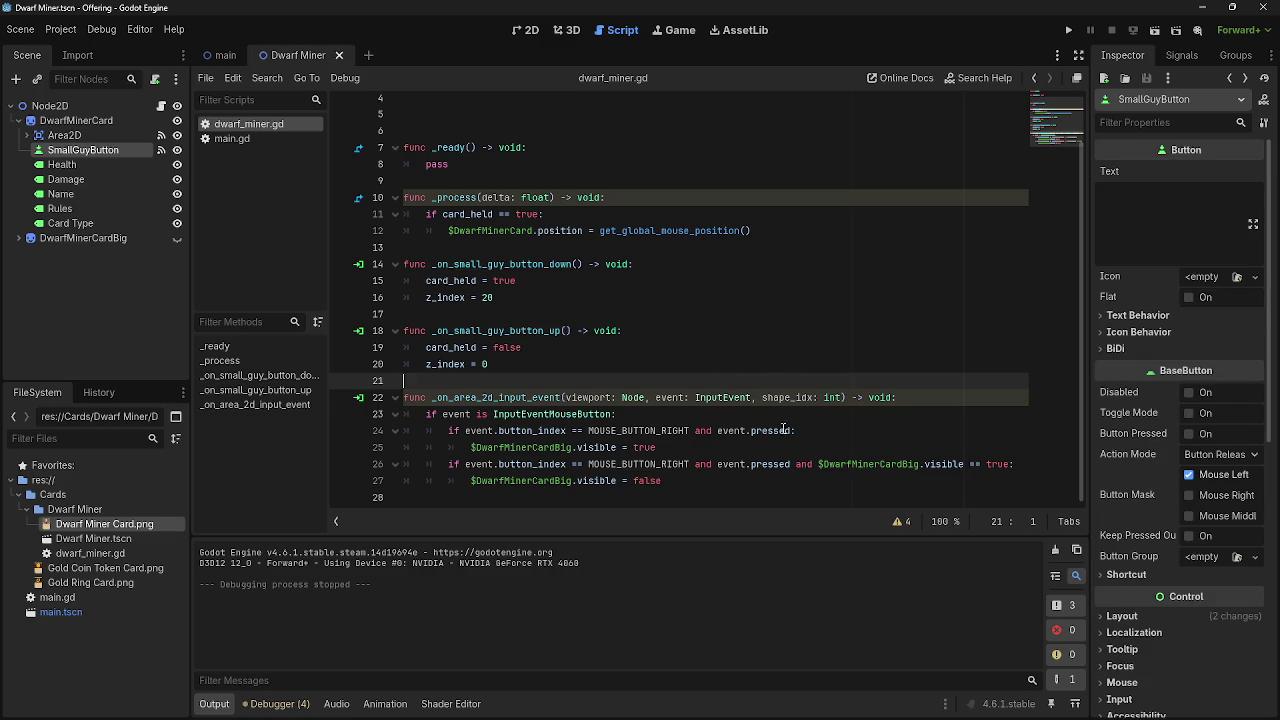
pyautogui.click(815, 431)
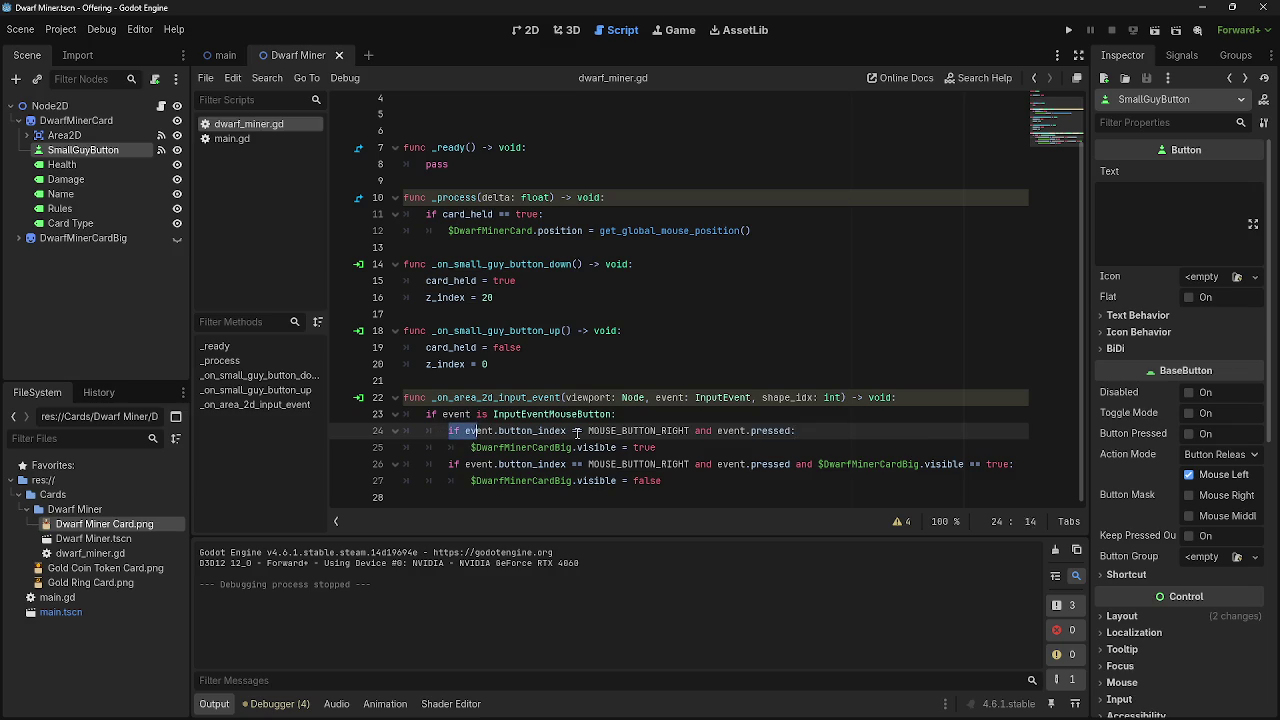
# - Put SmallGuyButton above Area2D under DwarfMinerCard, undoing an accidental reparent, and run the game
pyautogui.moveTo(92, 155); pyautogui.dragTo(100, 140)
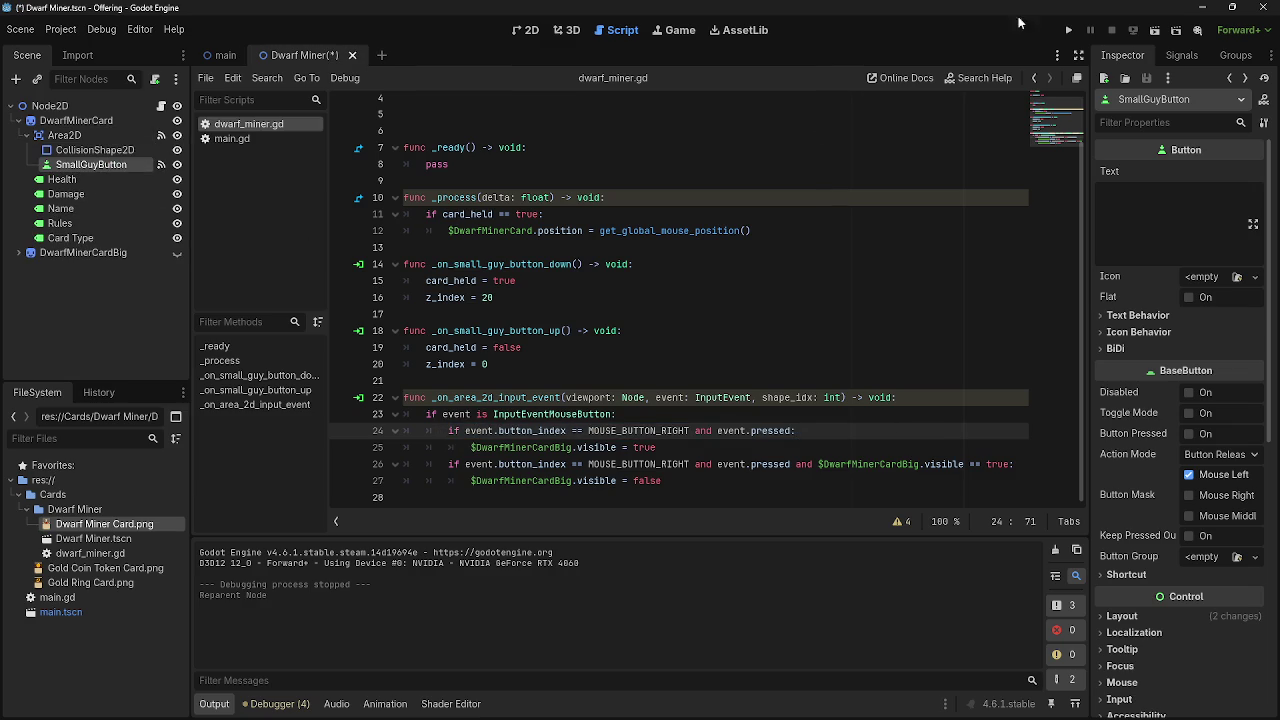
pyautogui.hotkey('ctrl', 'z')
pyautogui.moveTo(92, 160); pyautogui.dragTo(90, 129)
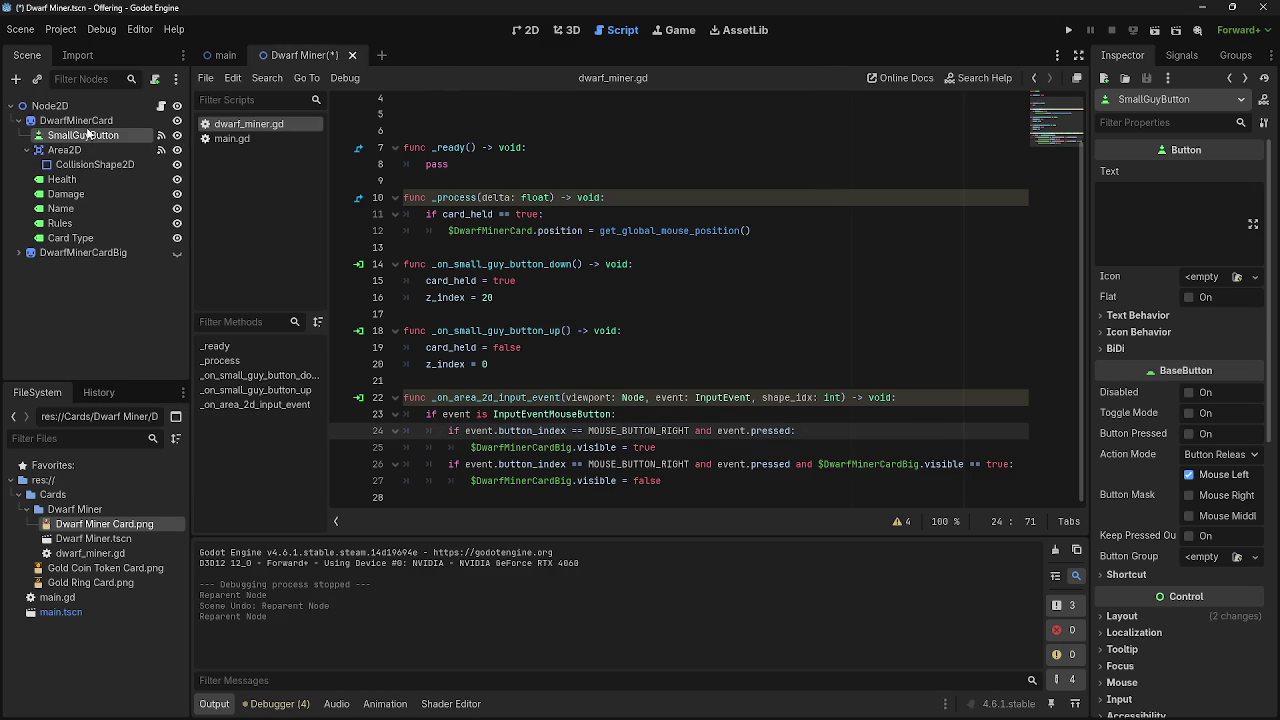
pyautogui.click(1068, 30)
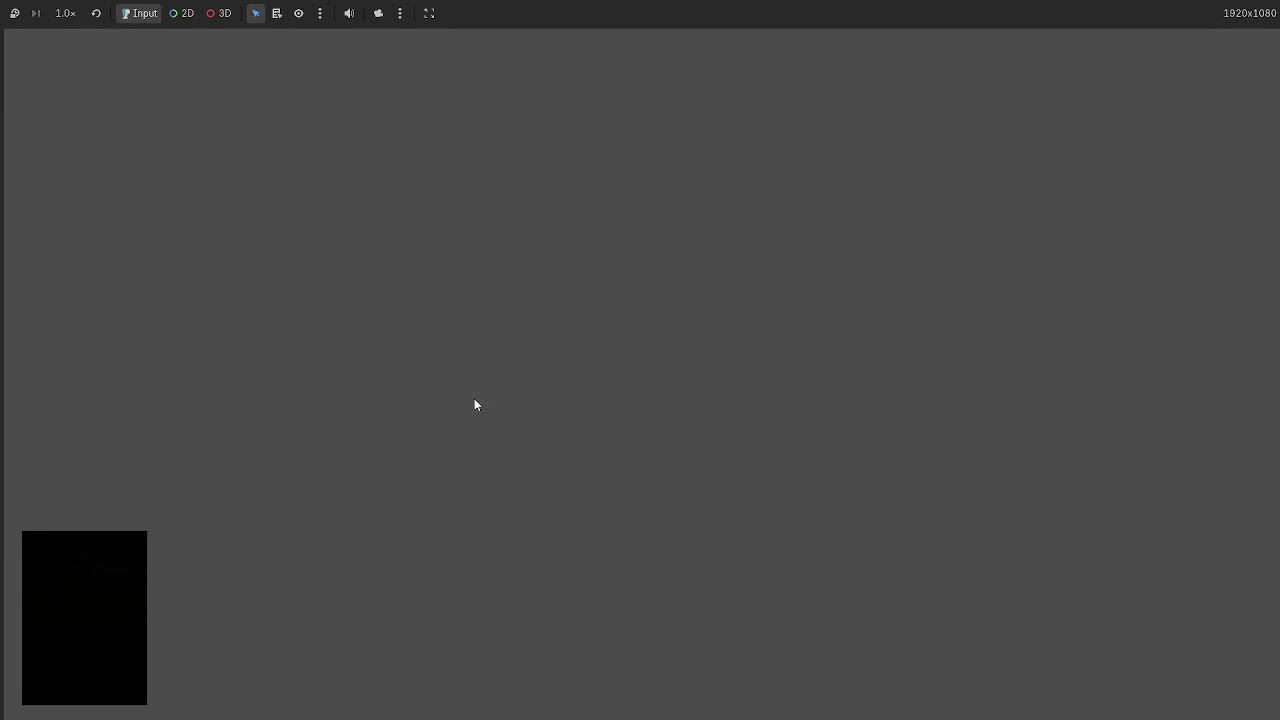
# - Drag the card to mid-screen in-game, then offset CollisionShape2D to the card's right
pyautogui.moveTo(55, 88); pyautogui.dragTo(629, 264)
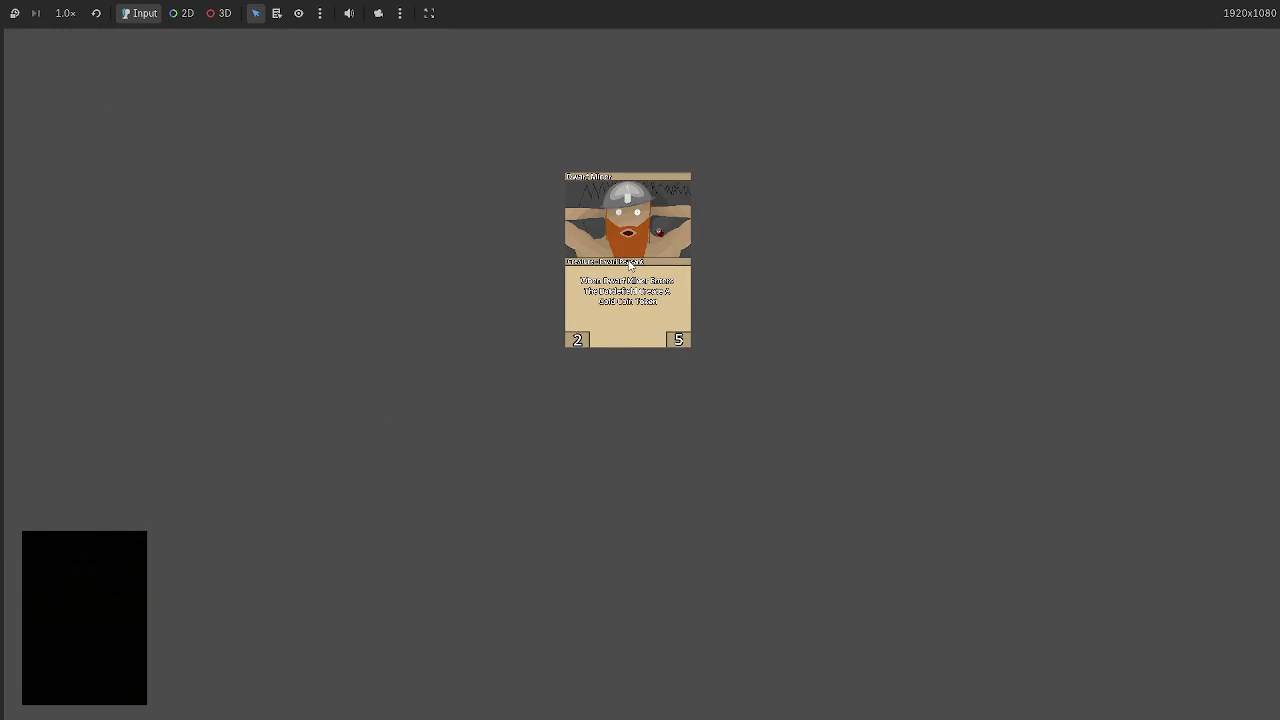
pyautogui.press('F8')
pyautogui.click(538, 30)
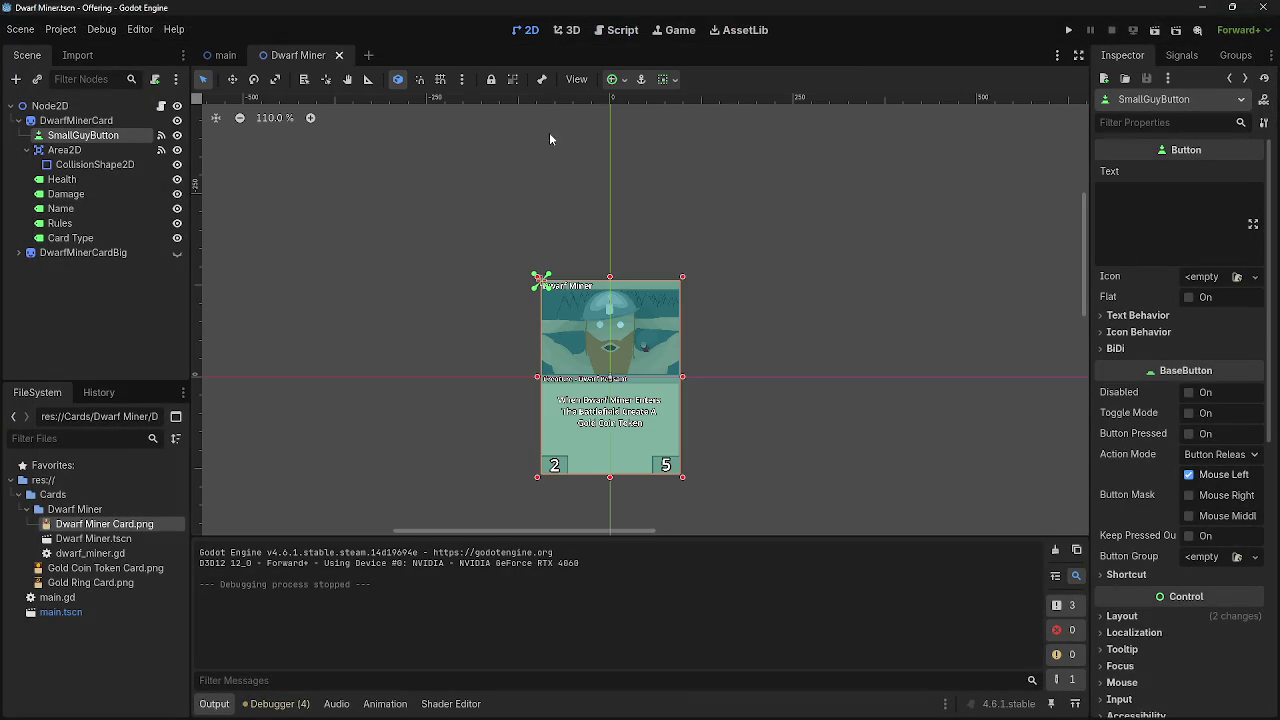
pyautogui.click(115, 164)
pyautogui.moveTo(605, 329); pyautogui.dragTo(738, 332)
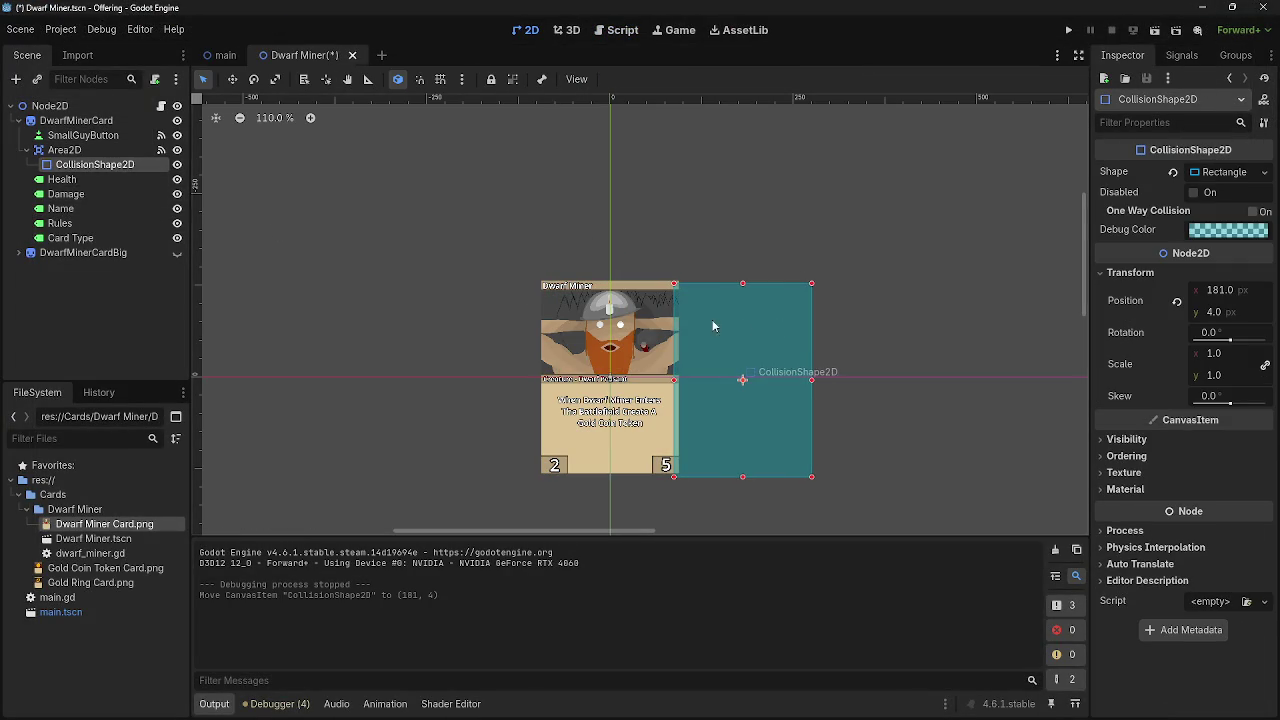
# - Shift the collision shape left to partly overlap the card and retest dragging in-game
pyautogui.click(64, 150)
pyautogui.click(83, 135)
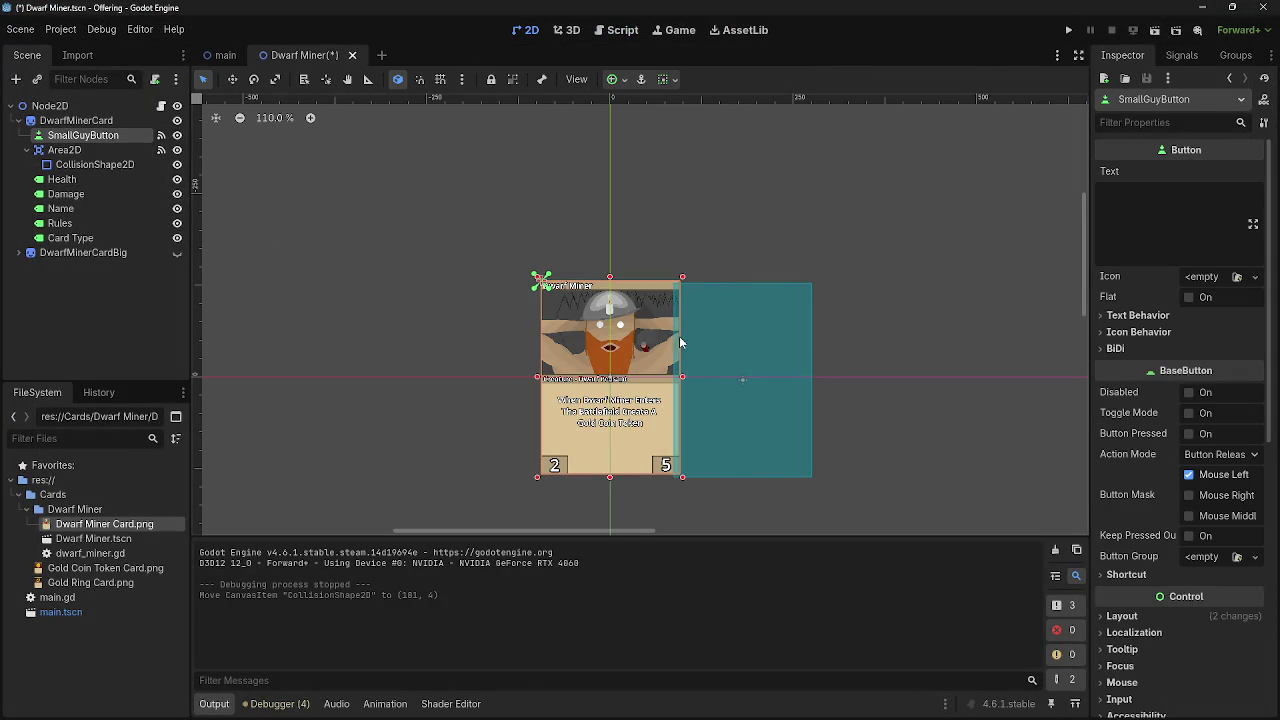
pyautogui.click(765, 338)
pyautogui.moveTo(765, 338); pyautogui.dragTo(702, 336)
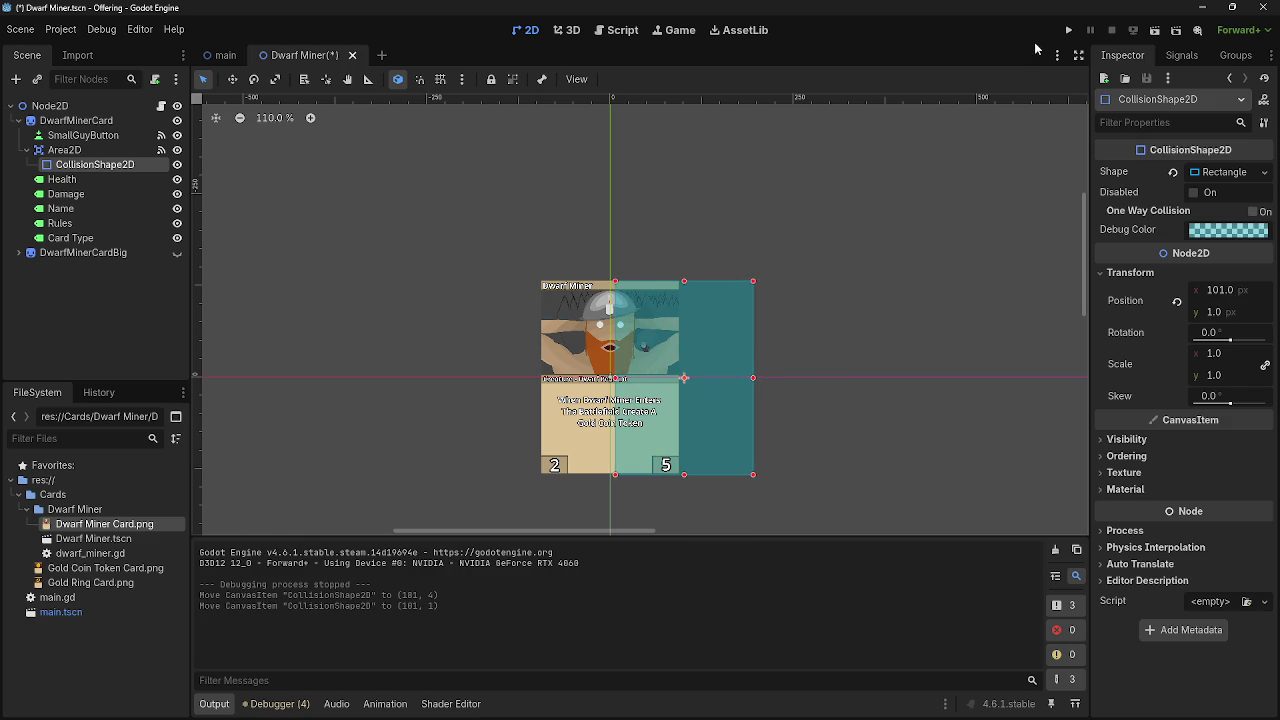
pyautogui.click(1068, 30)
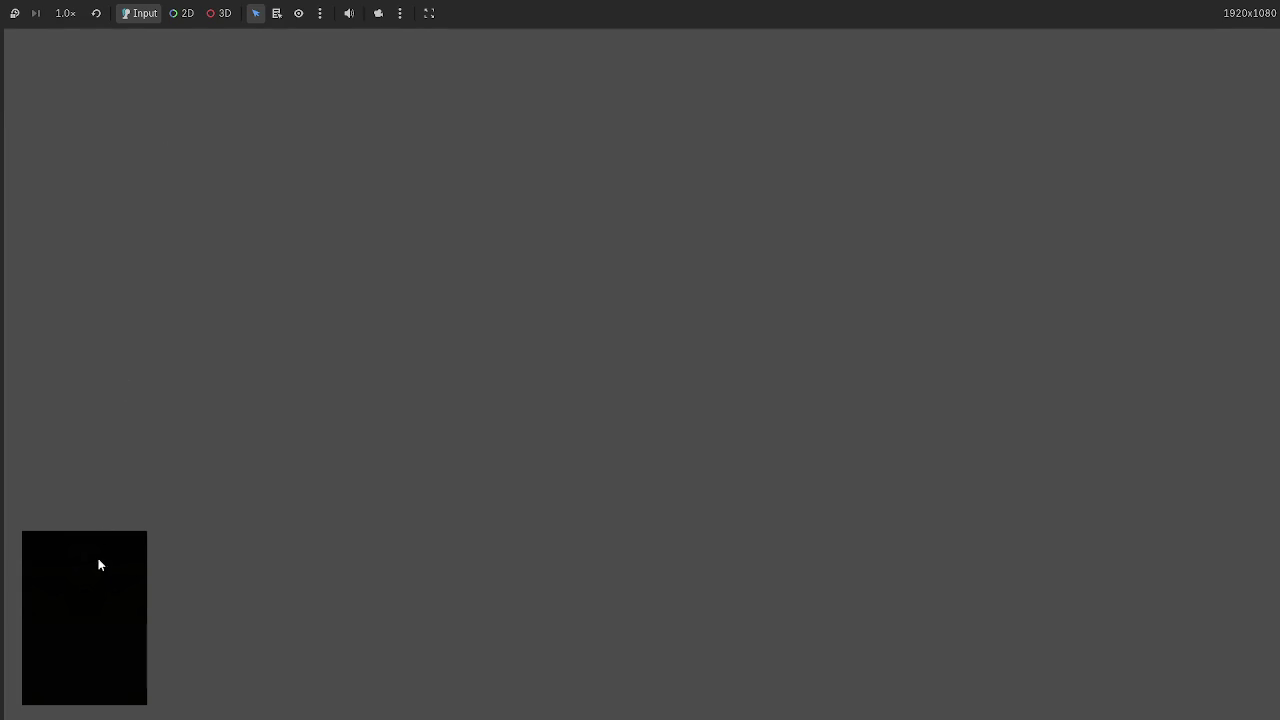
pyautogui.moveTo(31, 89)
pyautogui.mouseDown()
pyautogui.moveTo(107, 155)
pyautogui.moveTo(979, 393)
pyautogui.mouseUp()
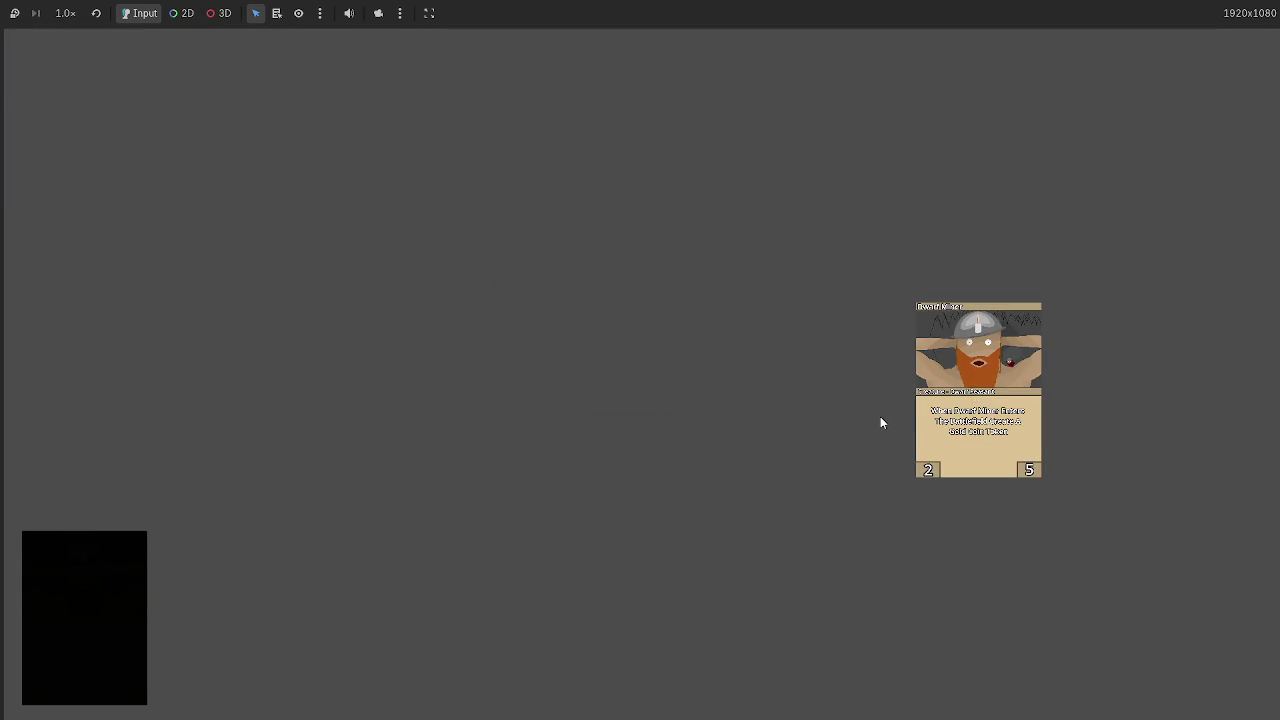
pyautogui.press('F8')
# - Move the collision shape back over the card at (0, 0)
pyautogui.moveTo(710, 340)
pyautogui.mouseDown()
pyautogui.moveTo(586, 353)
pyautogui.moveTo(636, 341)
pyautogui.mouseUp()
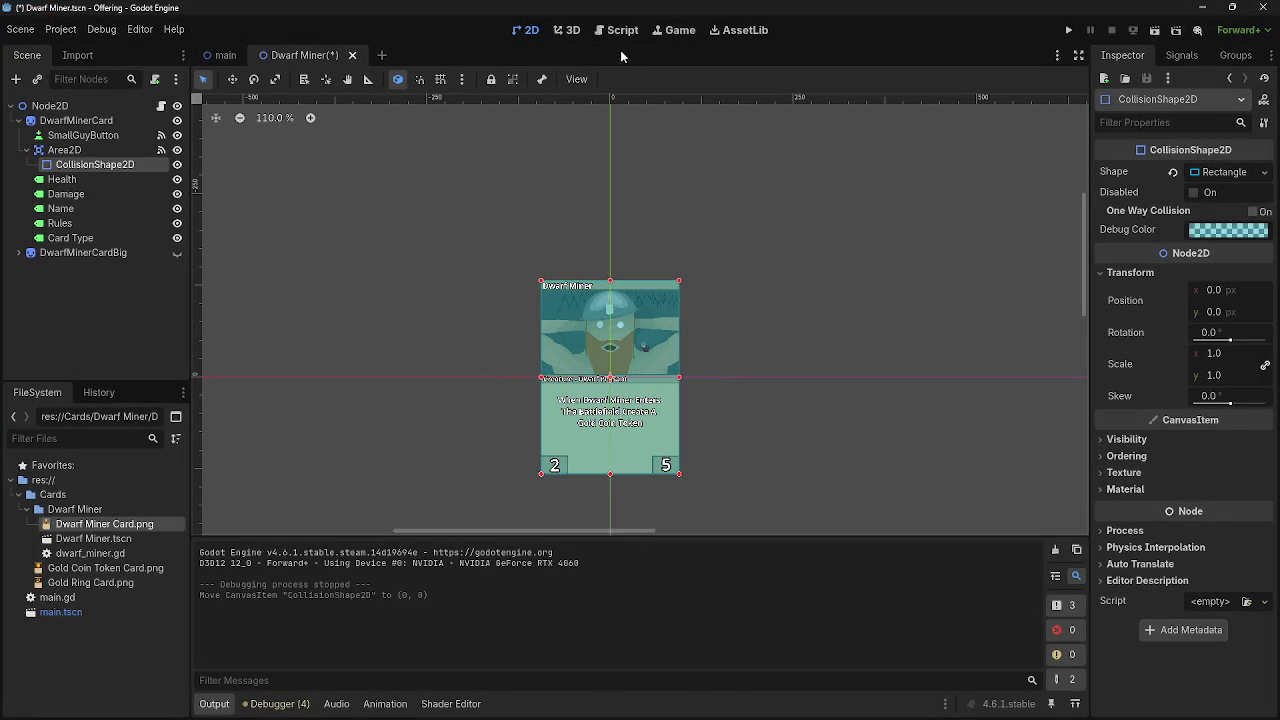
pyautogui.click(380, 201)
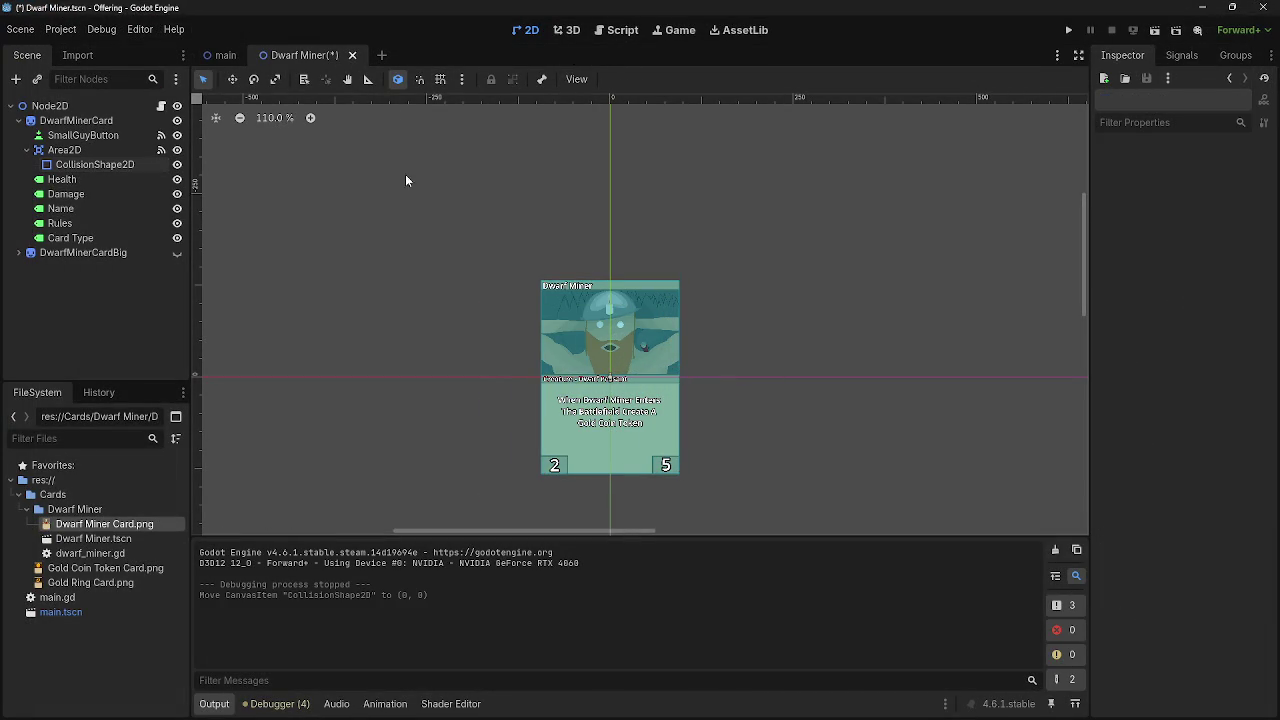
pyautogui.click(26, 150)
pyautogui.moveTo(90, 151)
pyautogui.mouseDown()
pyautogui.moveTo(94, 135)
pyautogui.moveTo(88, 150)
pyautogui.mouseUp()
pyautogui.click(26, 150)
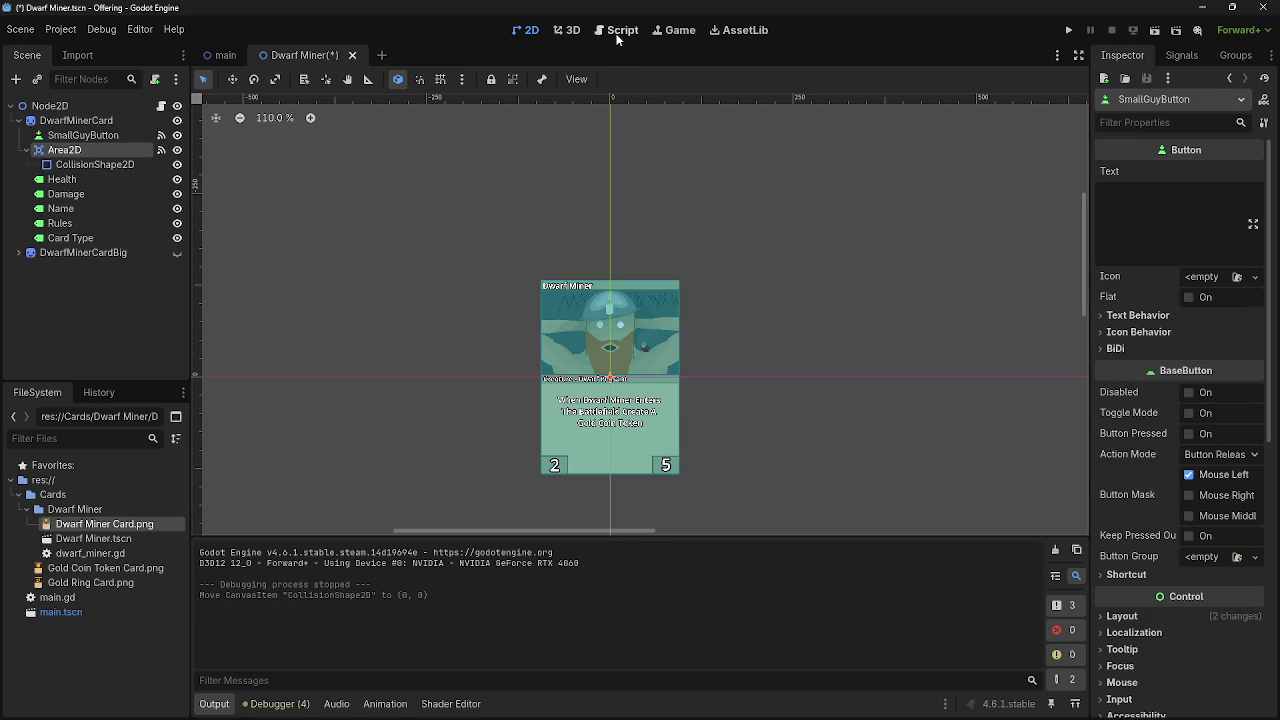
# - In dwarf_miner.gd, delete the second if block on lines 26–27 that hid DwarfMinerCardBig
pyautogui.click(26, 150)
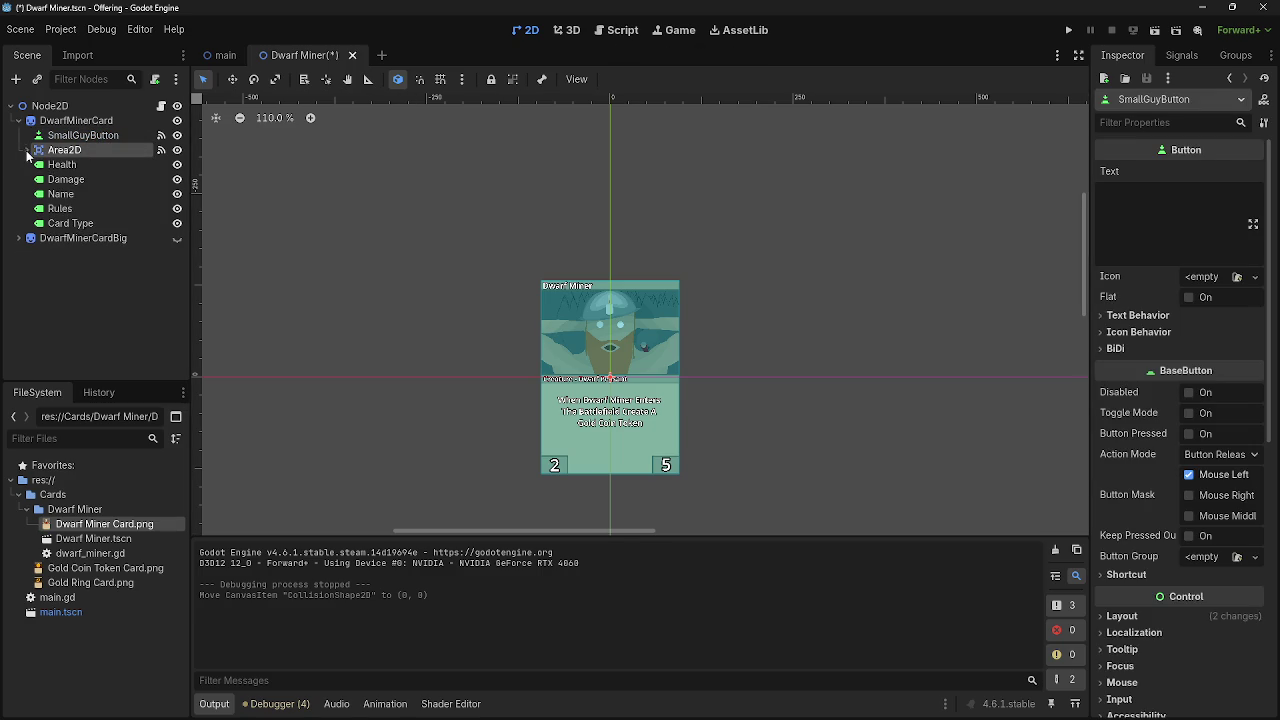
pyautogui.click(680, 32)
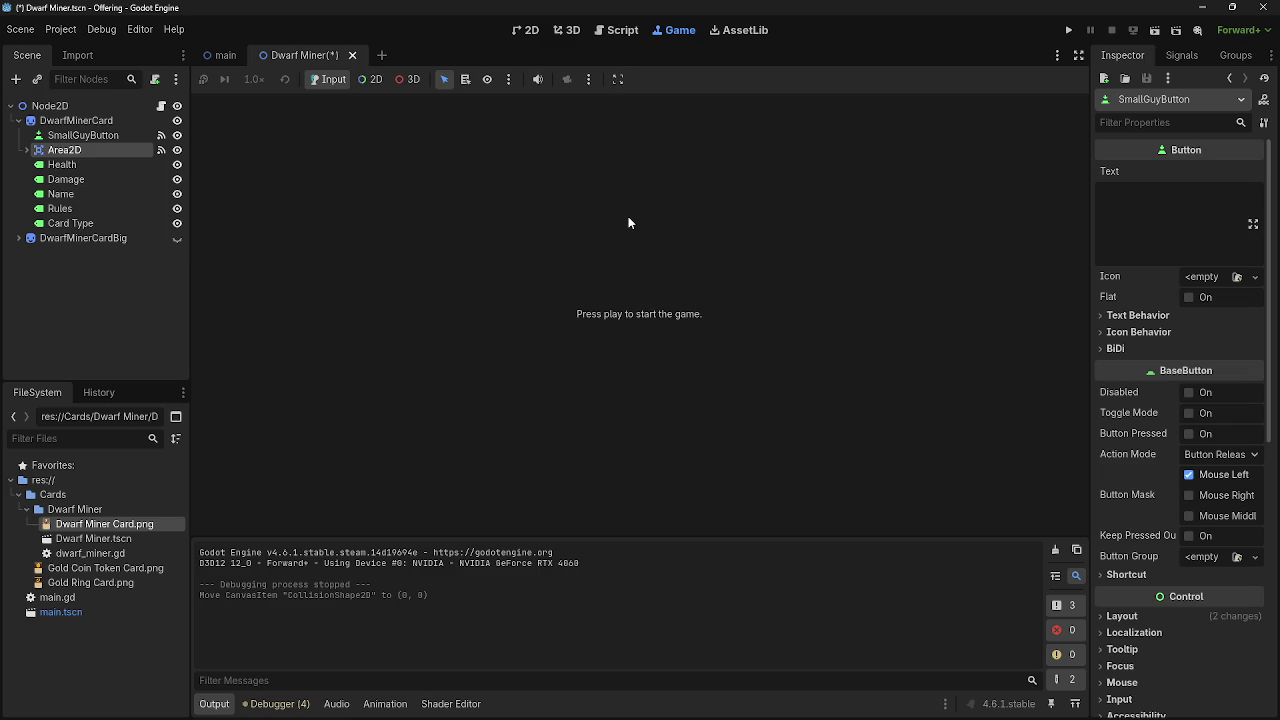
pyautogui.click(622, 30)
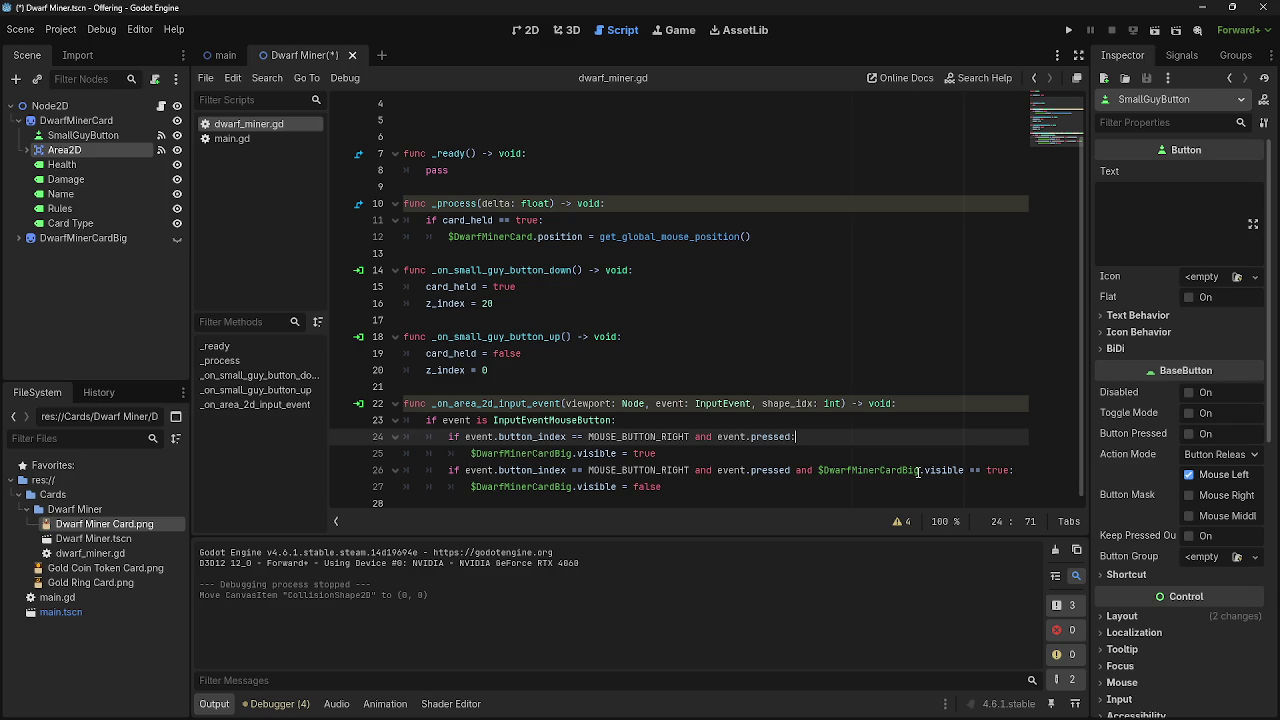
pyautogui.click(447, 437)
pyautogui.moveTo(447, 437); pyautogui.dragTo(782, 437)
pyautogui.click(576, 437)
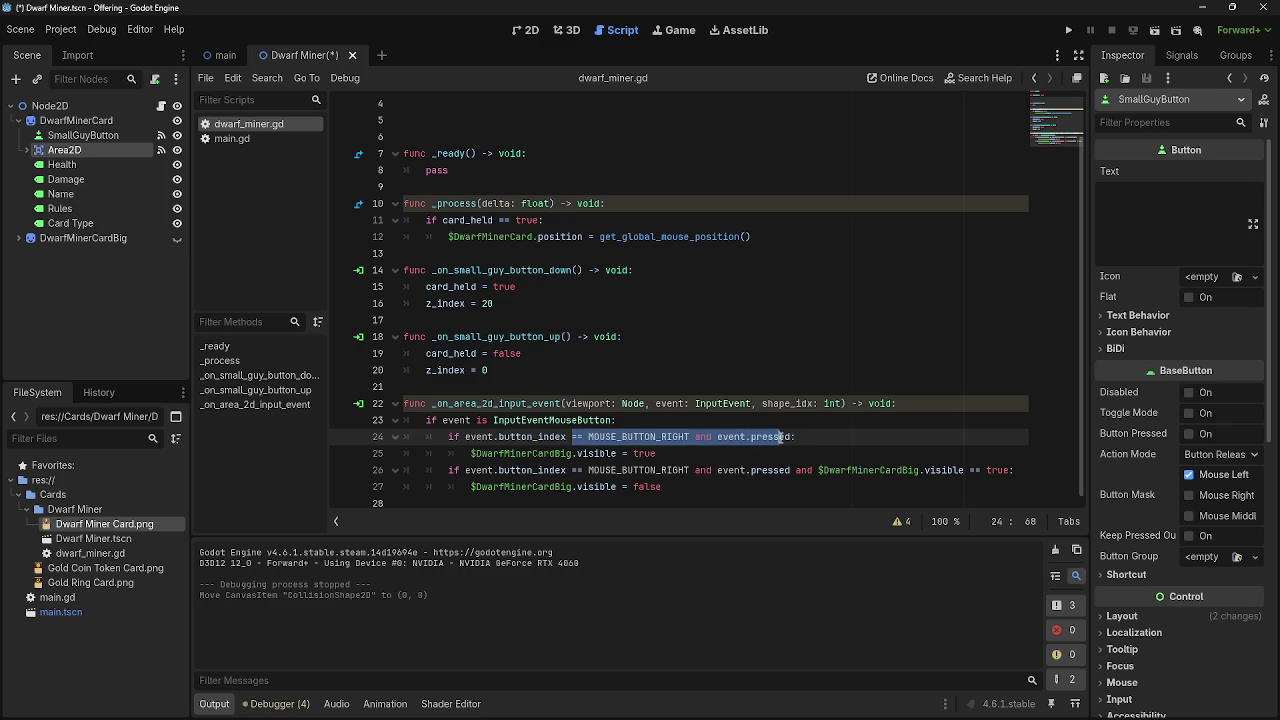
pyautogui.click(811, 437)
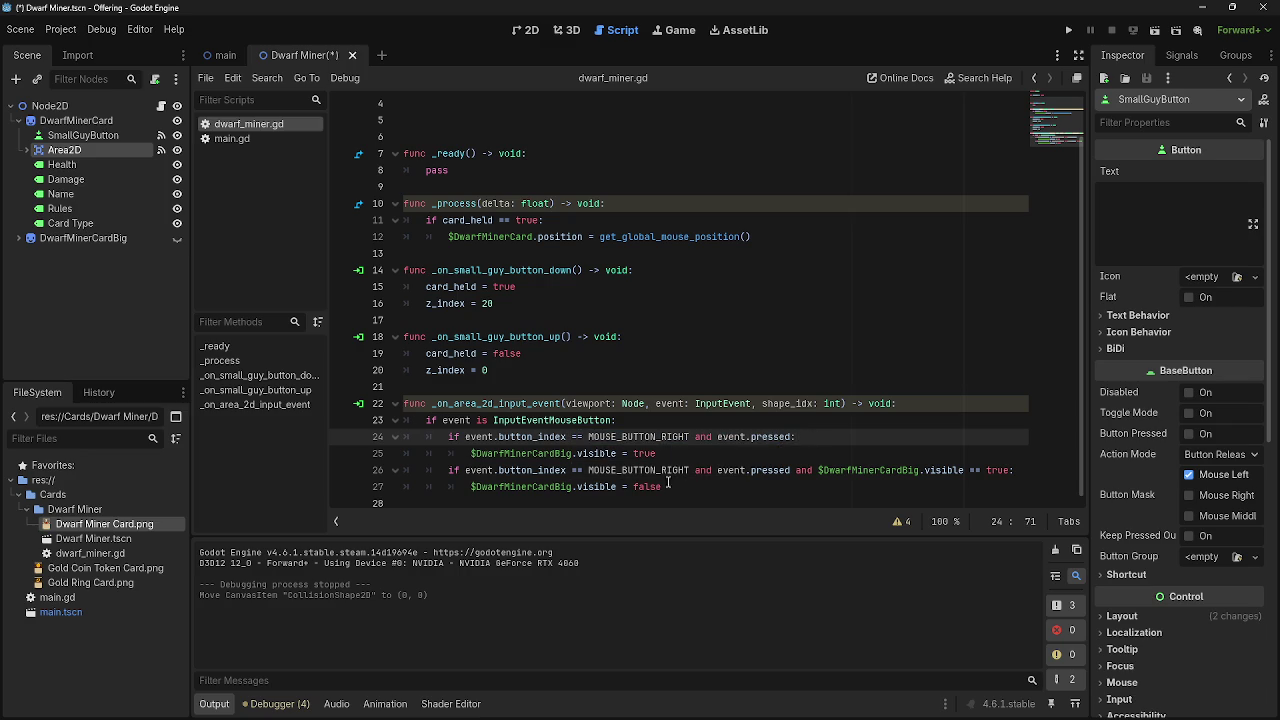
pyautogui.moveTo(669, 486); pyautogui.dragTo(448, 470)
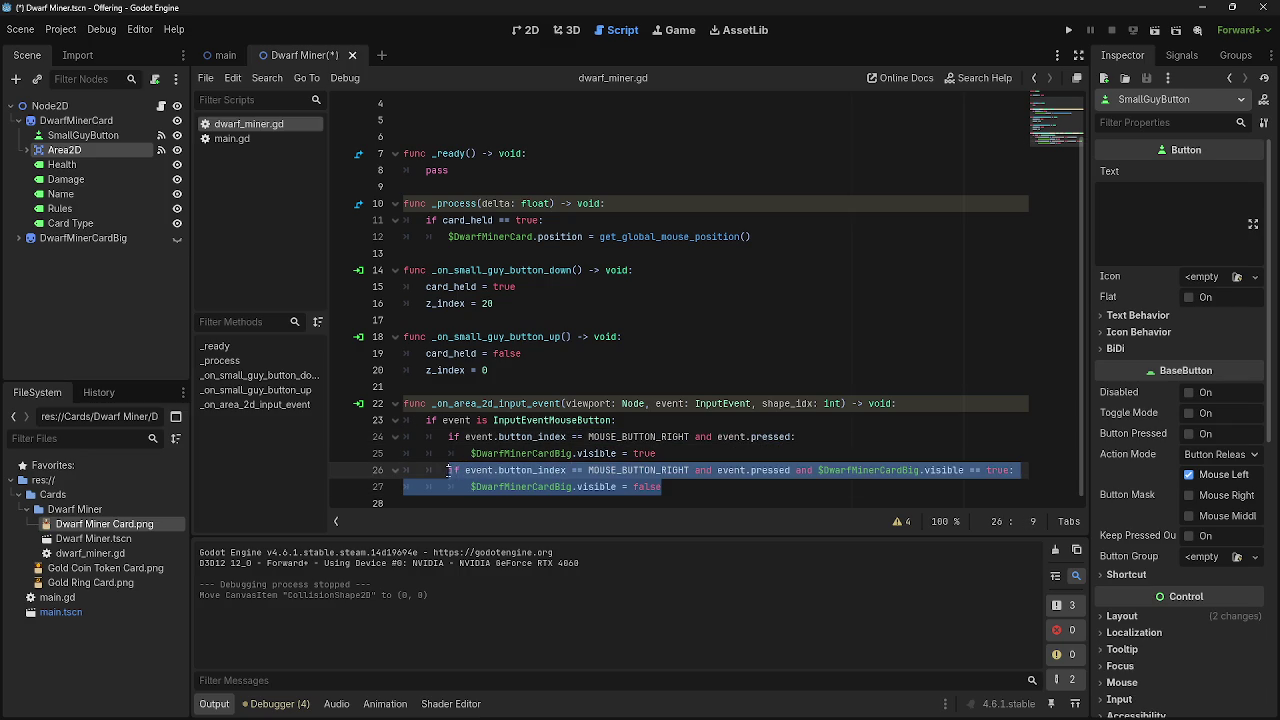
pyautogui.press('BackSpace')
pyautogui.press('BackSpace')
pyautogui.press('BackSpace')
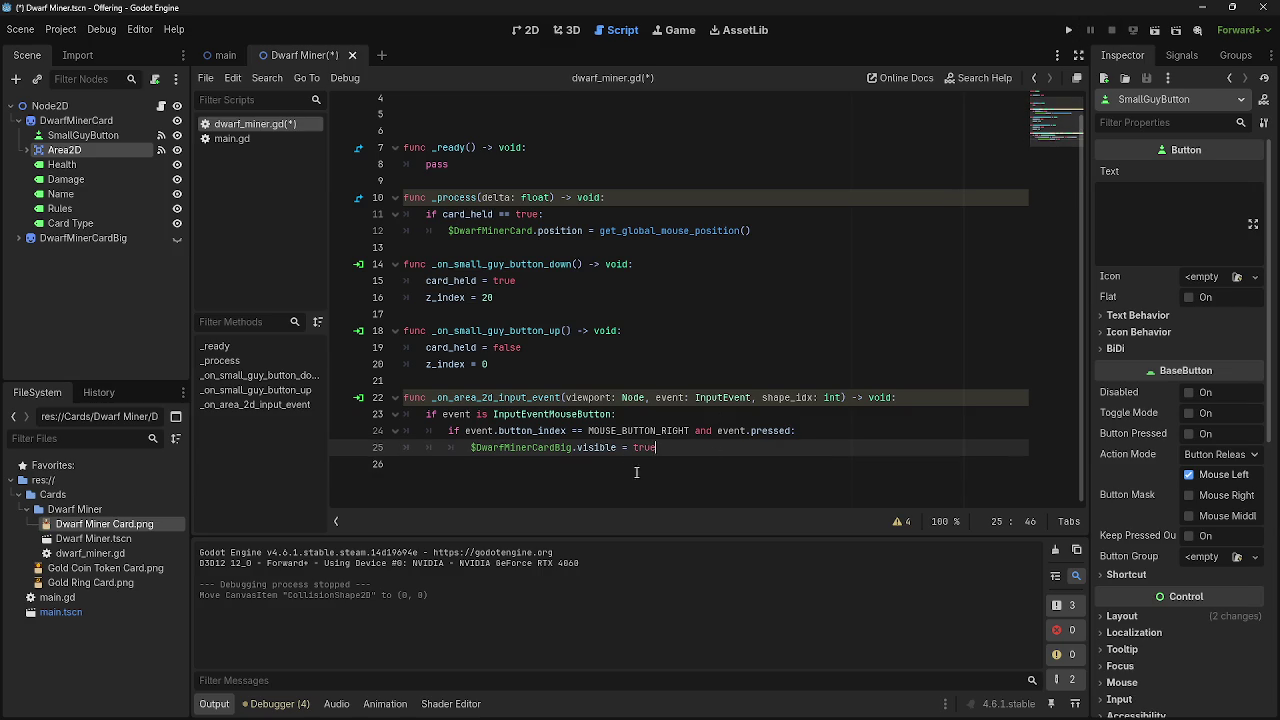
# - Run the game and drag the card from the top-left toward mid-screen
pyautogui.click(1068, 30)
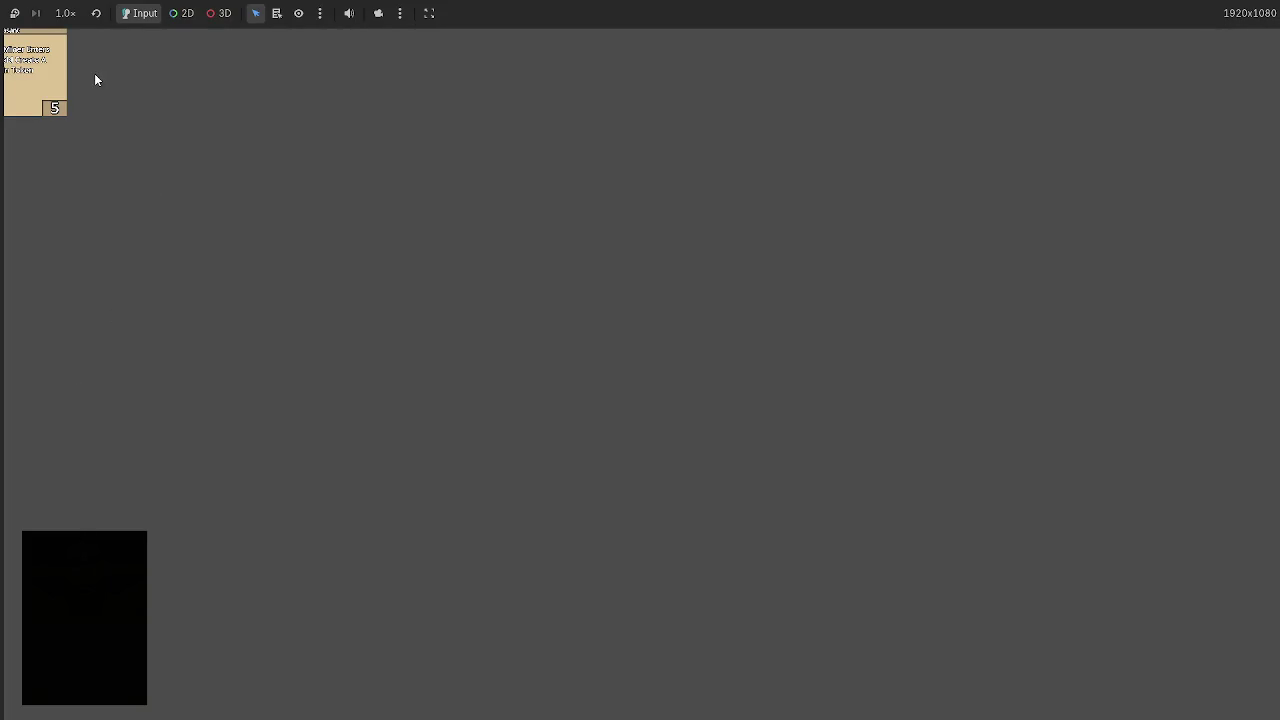
pyautogui.moveTo(27, 74)
pyautogui.moveTo(27, 74)
pyautogui.mouseDown()
pyautogui.moveTo(536, 262)
pyautogui.moveTo(712, 269)
pyautogui.moveTo(598, 326)
pyautogui.mouseUp()
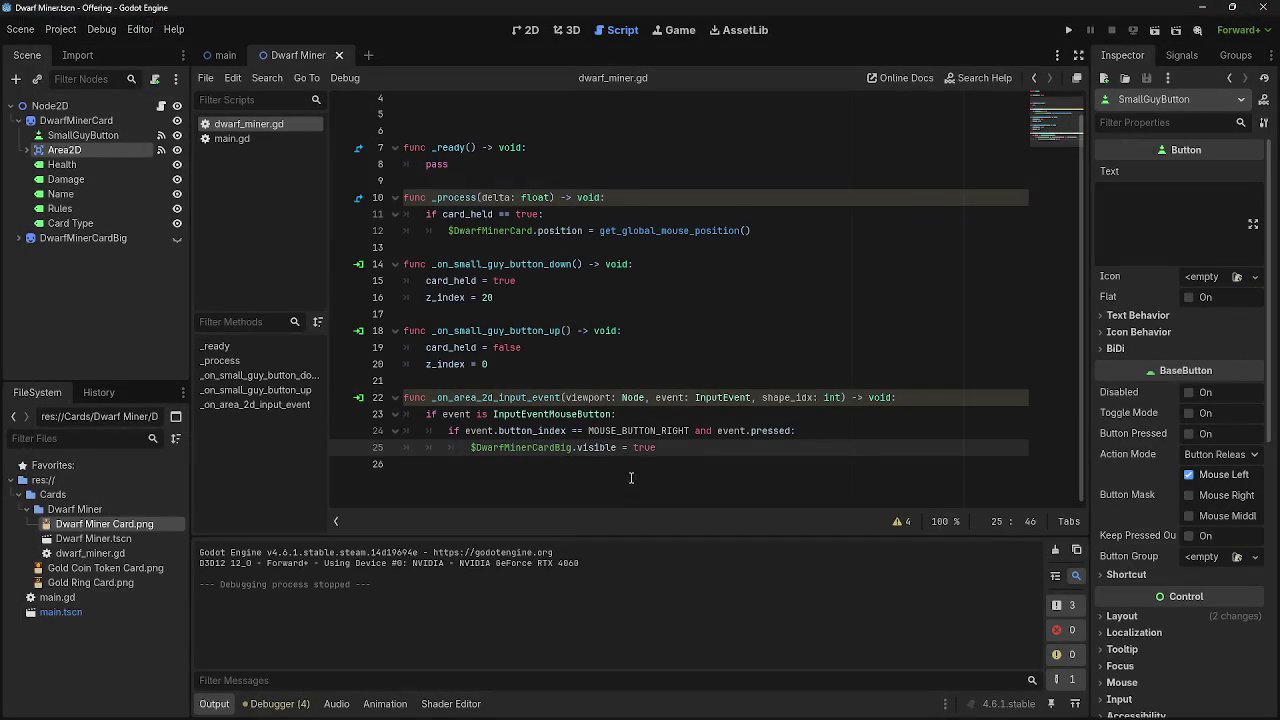
# - Change the line 24 button check from RIGHT to LEFT
pyautogui.moveTo(688, 431); pyautogui.dragTo(662, 431)
pyautogui.write('LEFT')
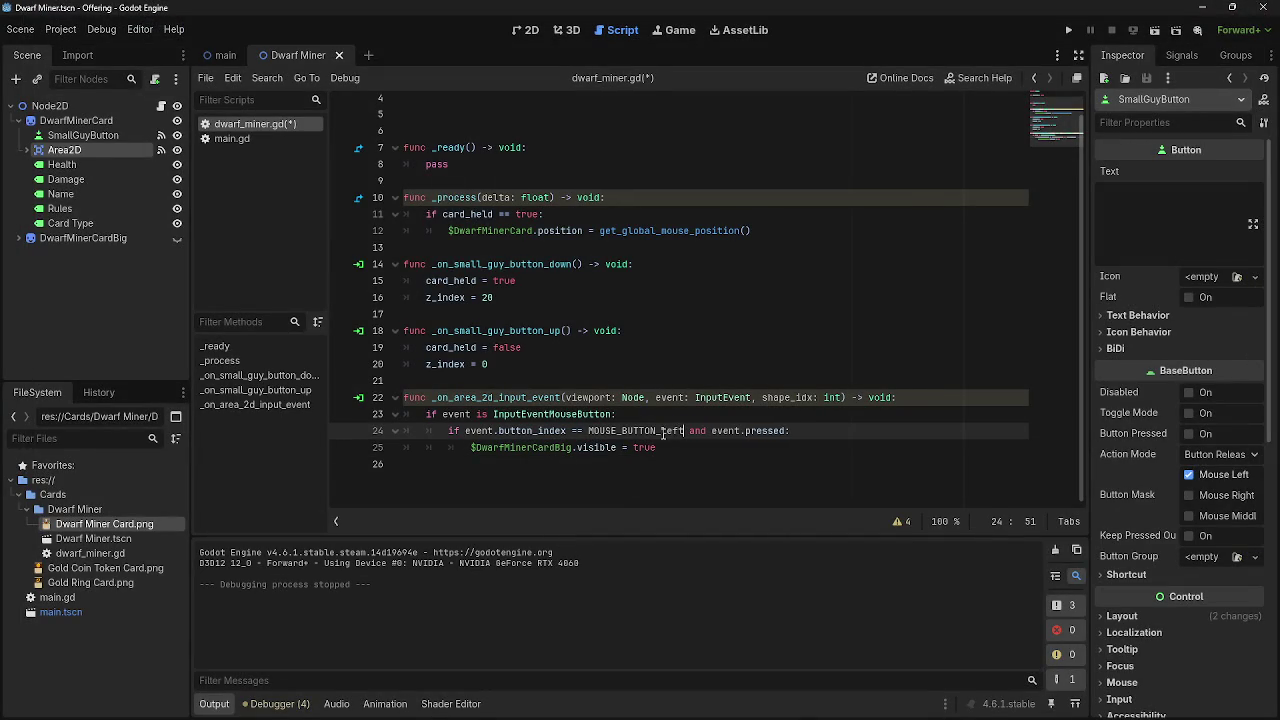
pyautogui.press('Escape')
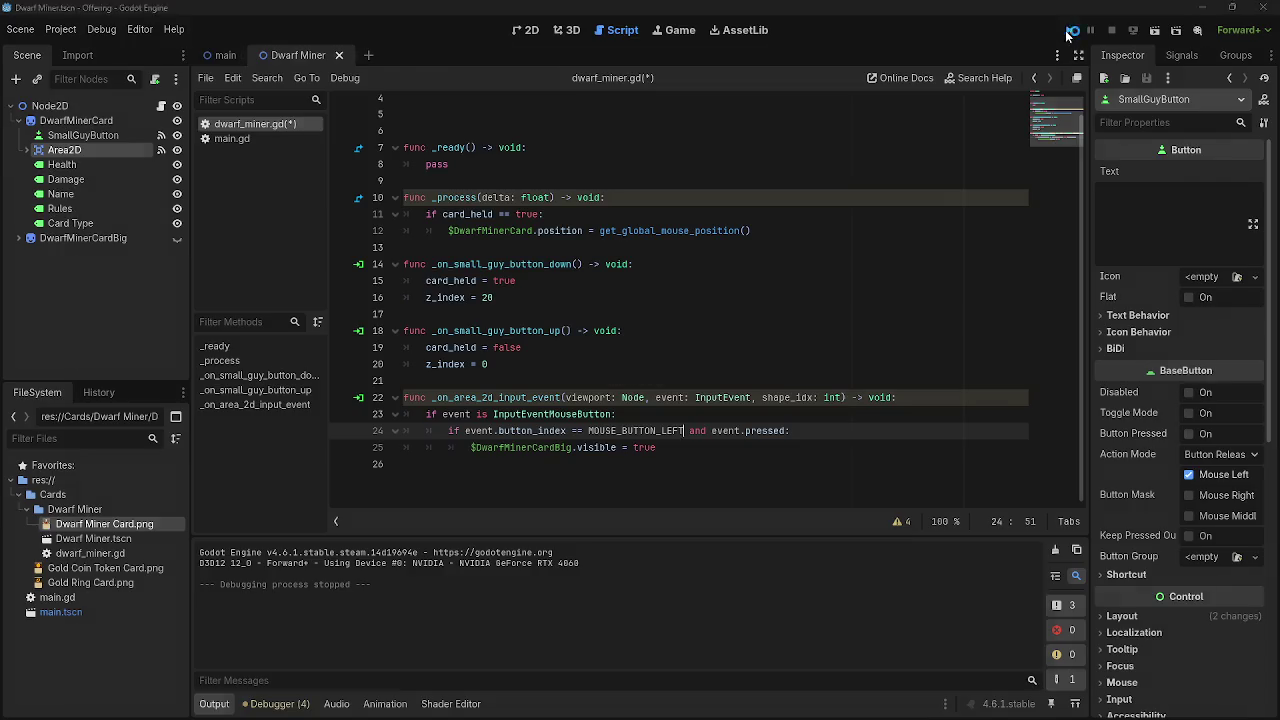
# - Run the game twice, clicking the small card to show the large Dwarf Miner card
pyautogui.click(1068, 30)
pyautogui.click(112, 654)
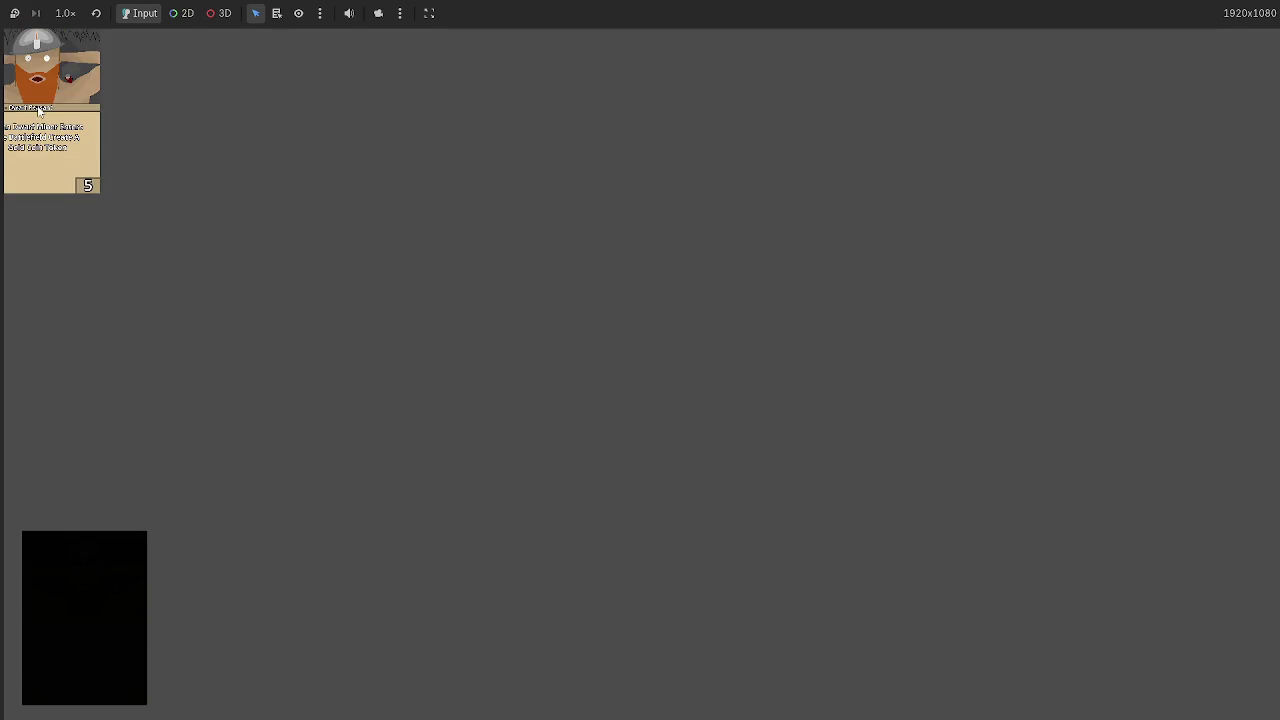
pyautogui.press('F8')
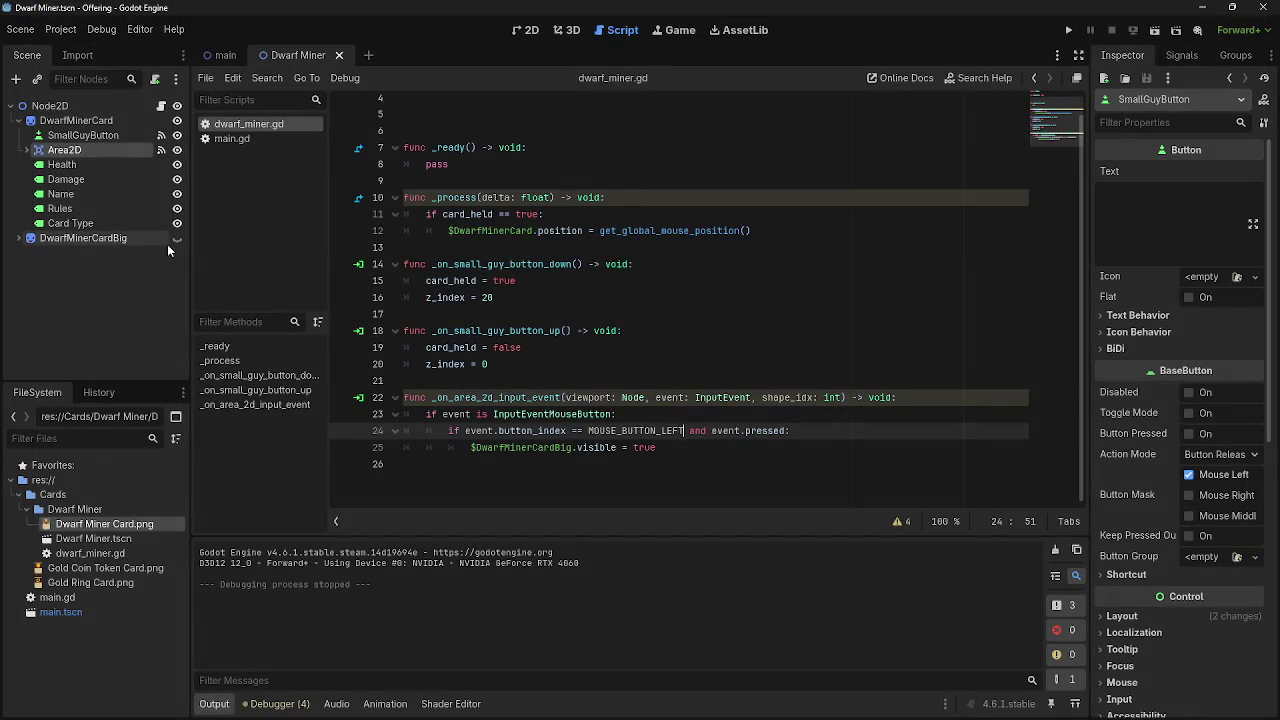
pyautogui.press('F5')
pyautogui.click(88, 580)
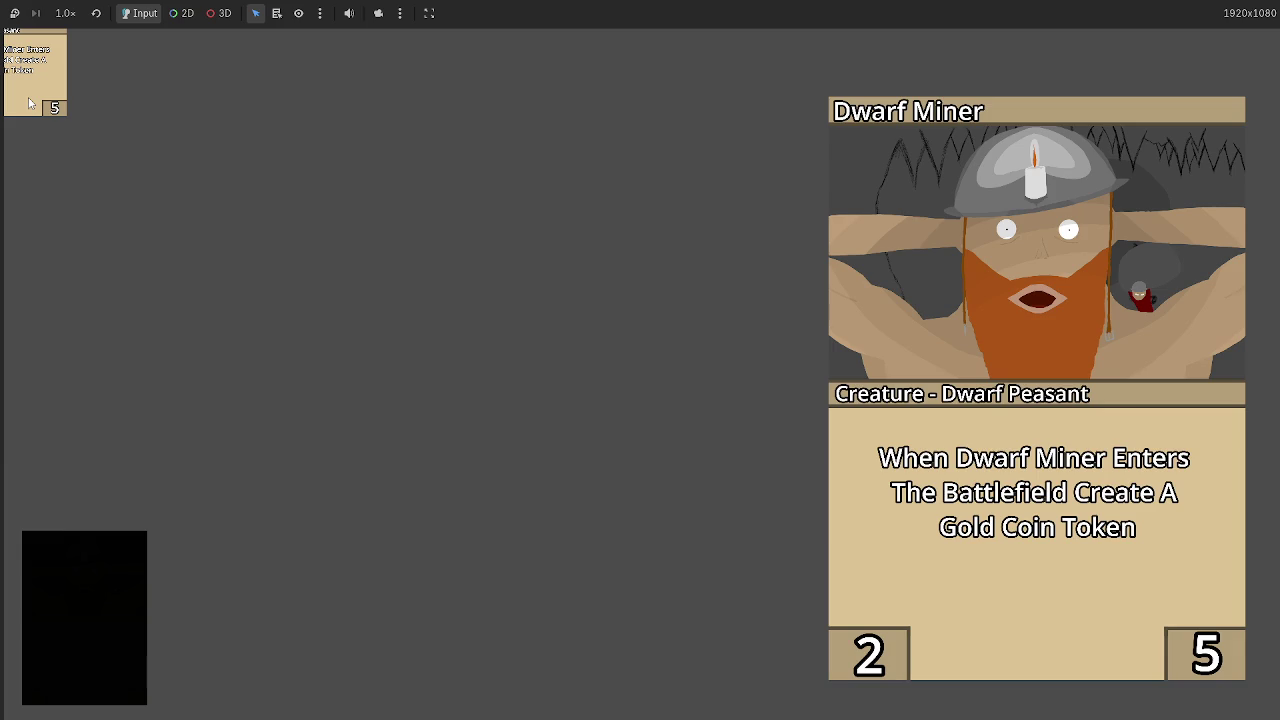
pyautogui.press('F8')
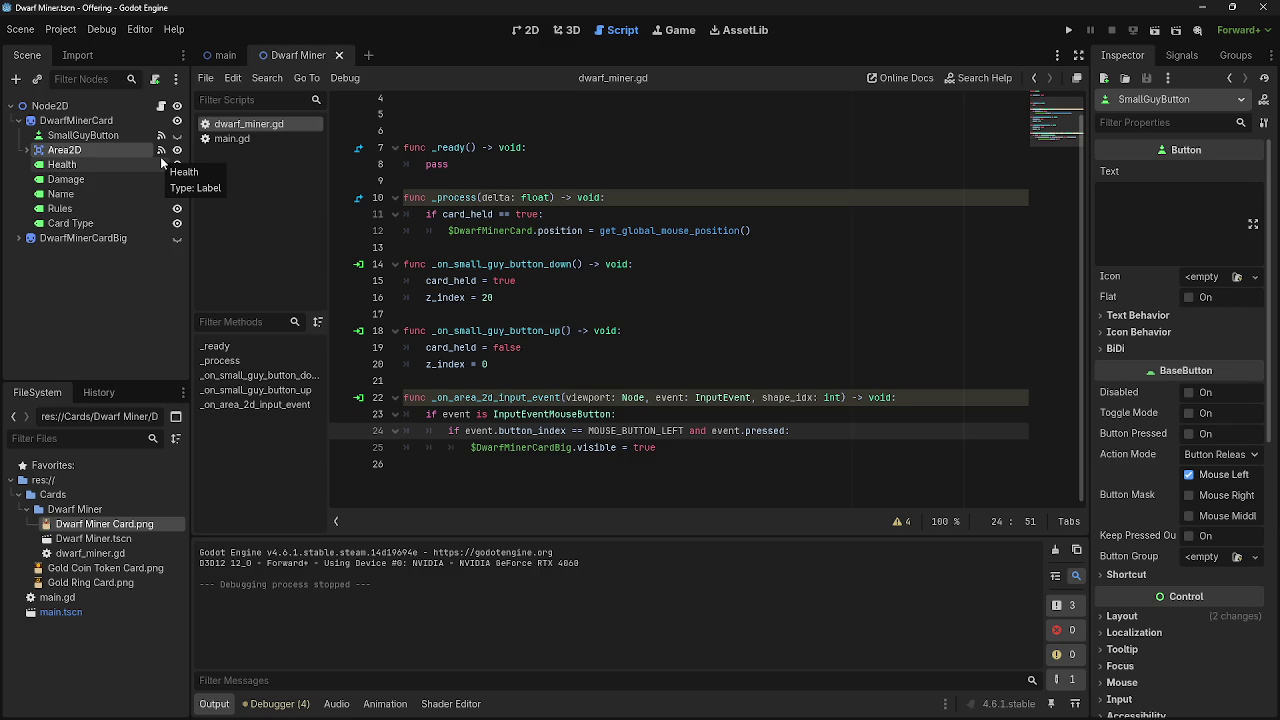
# - Make SmallGuyButton visible again and review its connected signals in the Node dock
pyautogui.click(177, 135)
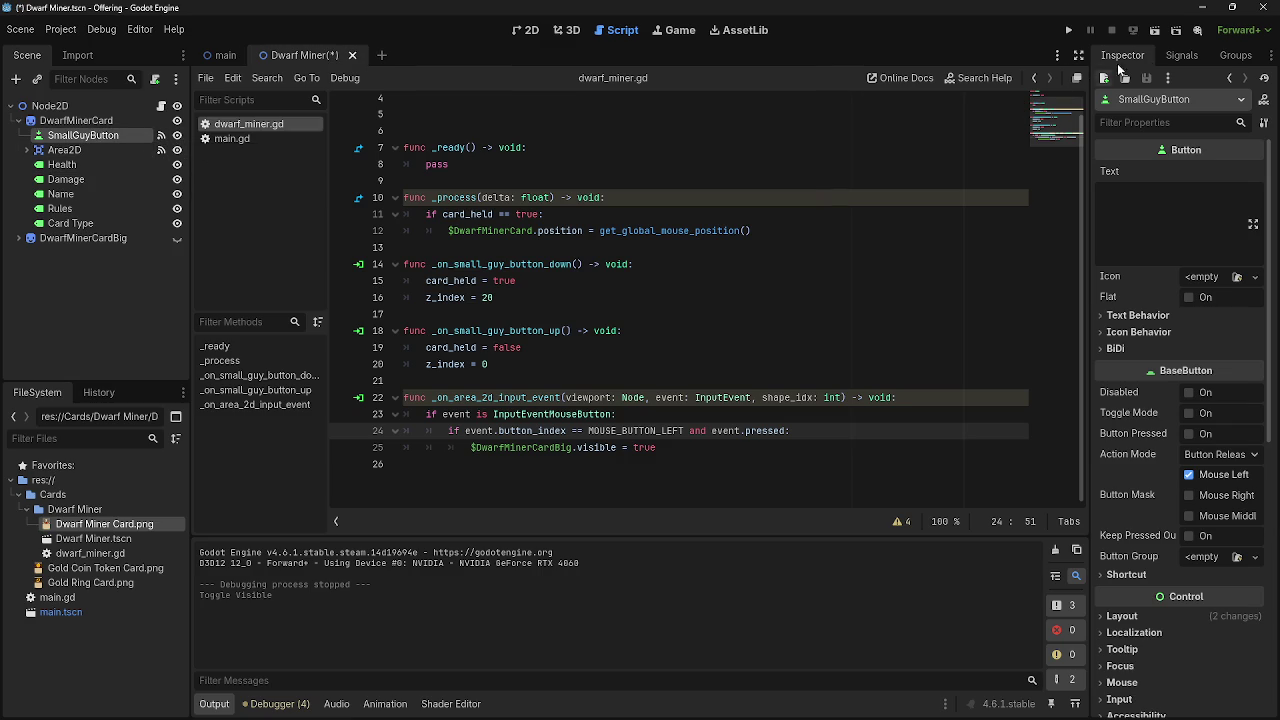
pyautogui.click(1165, 56)
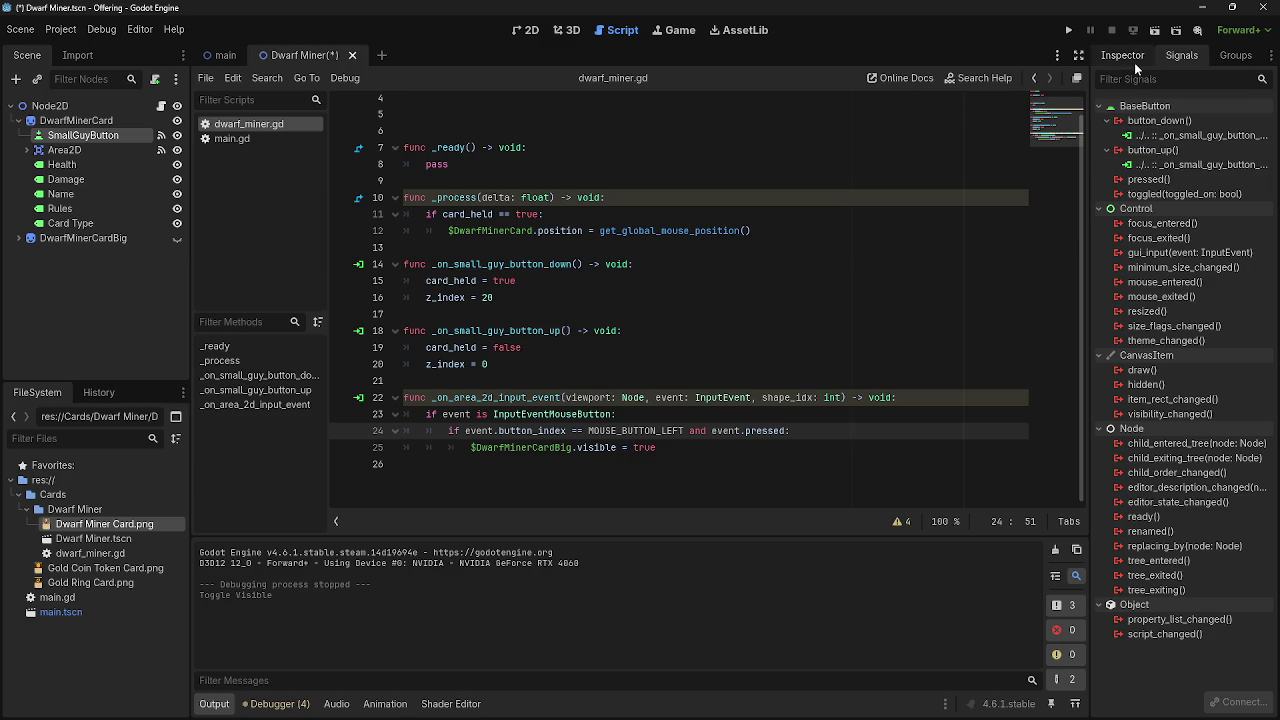
pyautogui.click(1123, 56)
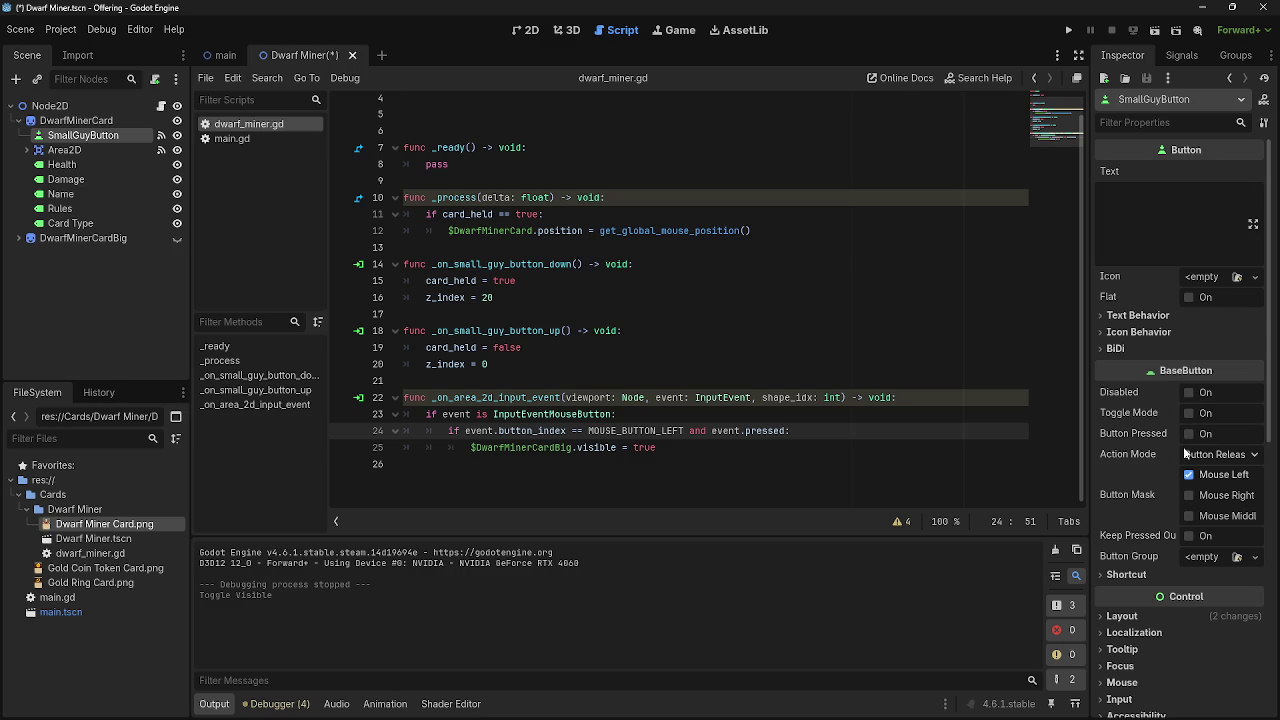
# - Select the Area2D node, then select the input-event code on lines 23–25 of the script
pyautogui.click(66, 150)
pyautogui.click(90, 136)
pyautogui.click(66, 150)
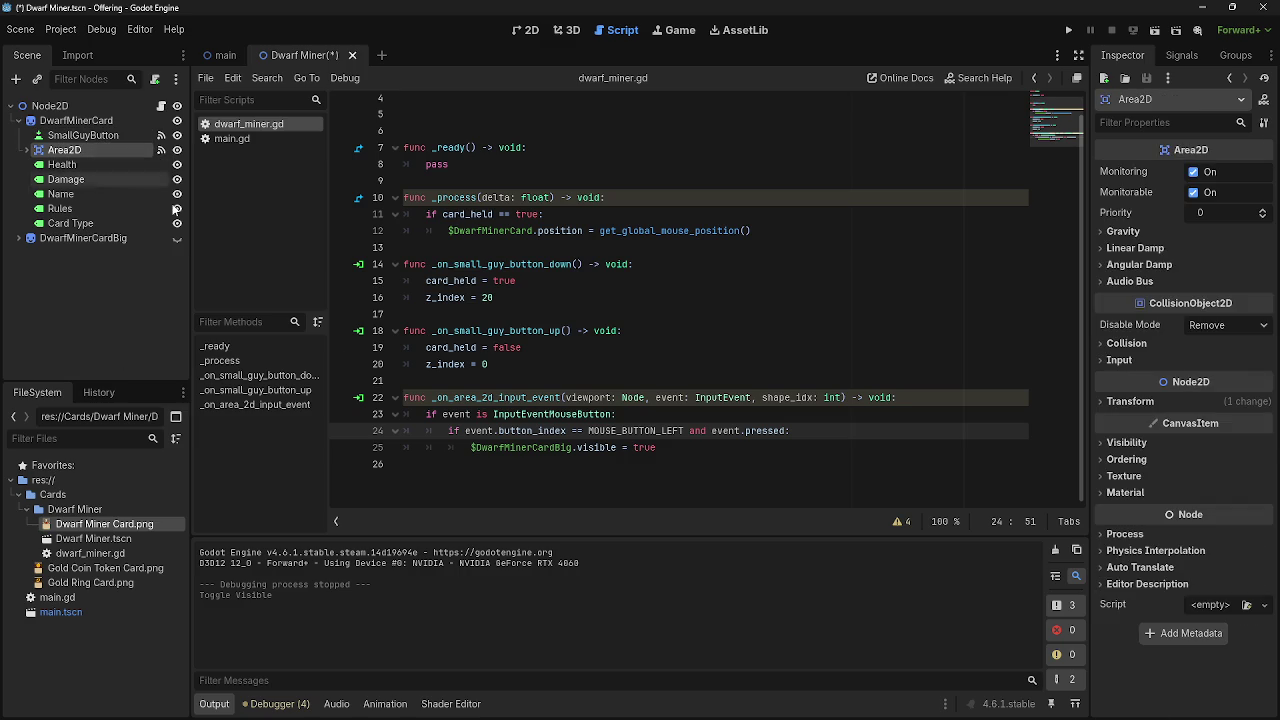
pyautogui.moveTo(664, 448); pyautogui.dragTo(417, 414)
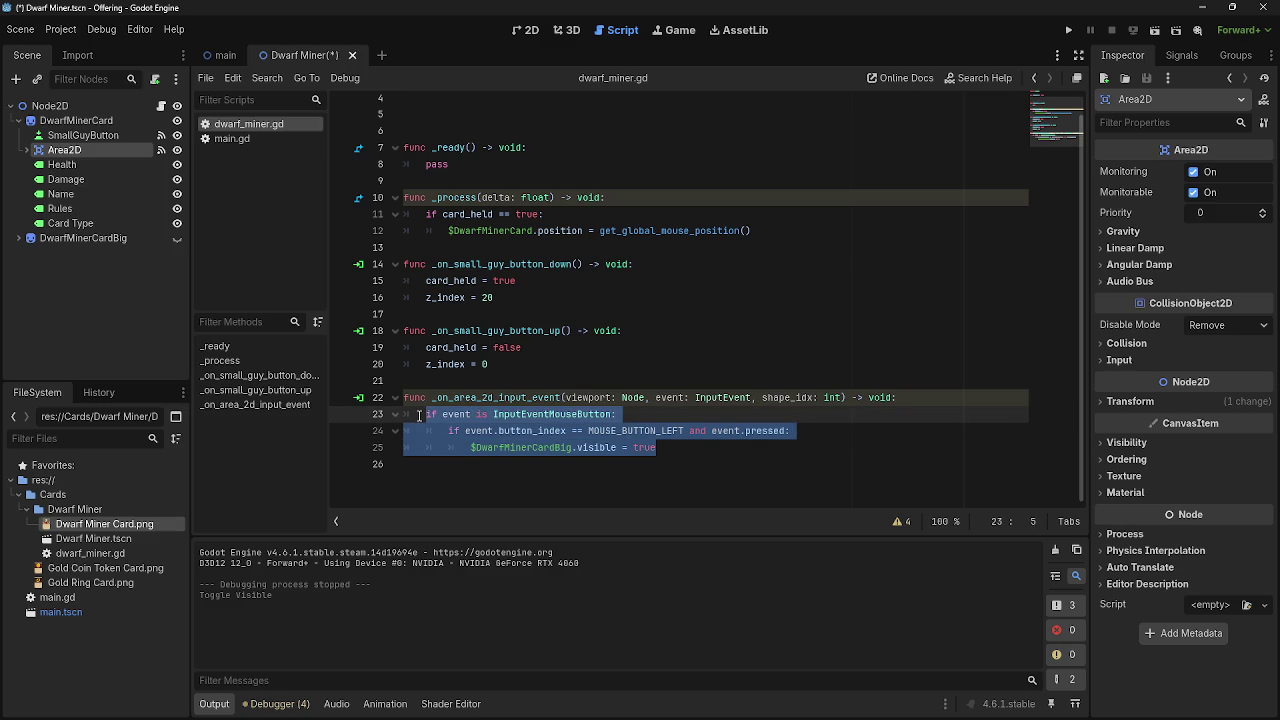
# - Replace lines 23–25 with print("egg") and test-run the game by dragging the card
pyautogui.press('BackSpace')
pyautogui.write('print (')
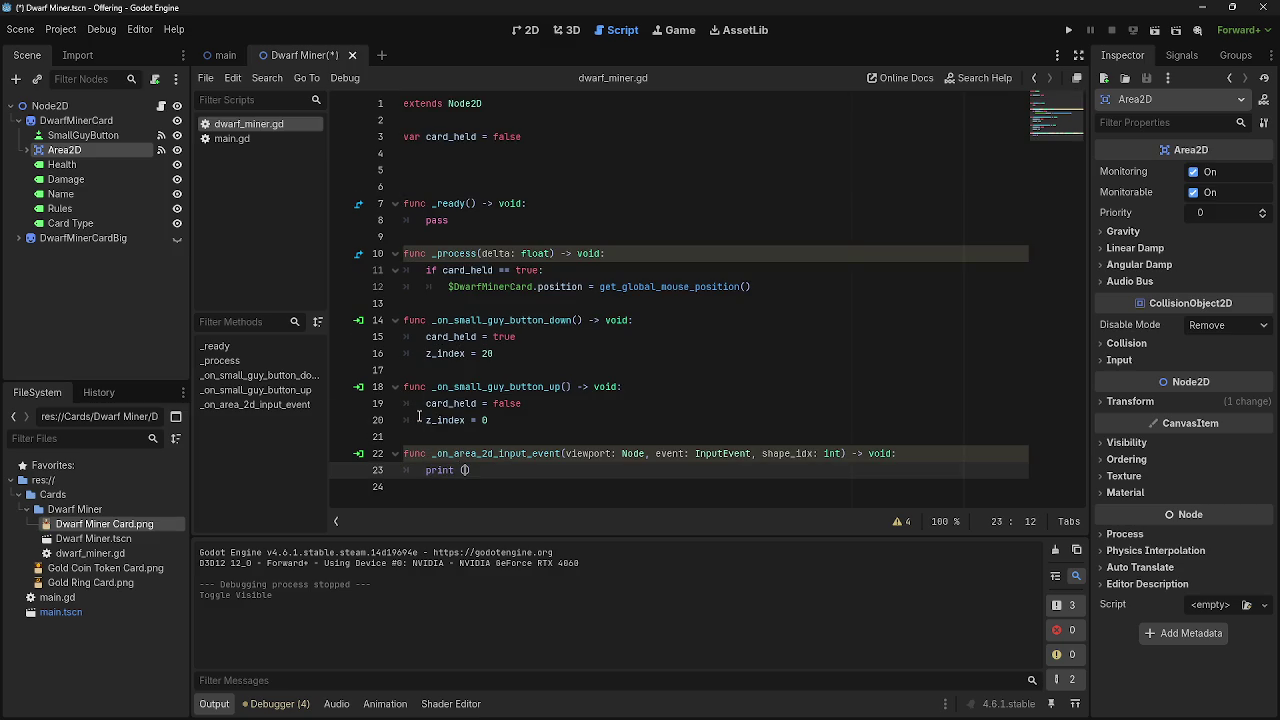
pyautogui.write('"egg')
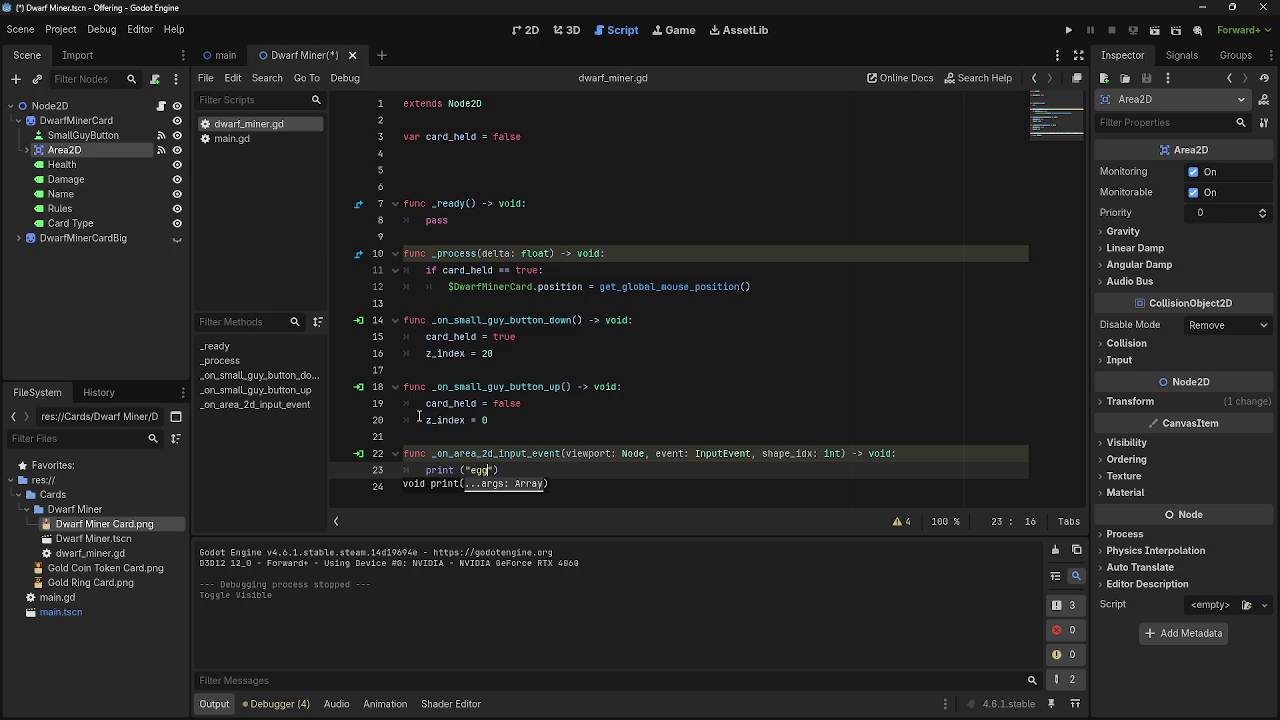
pyautogui.hotkey('alt', 'Tab')
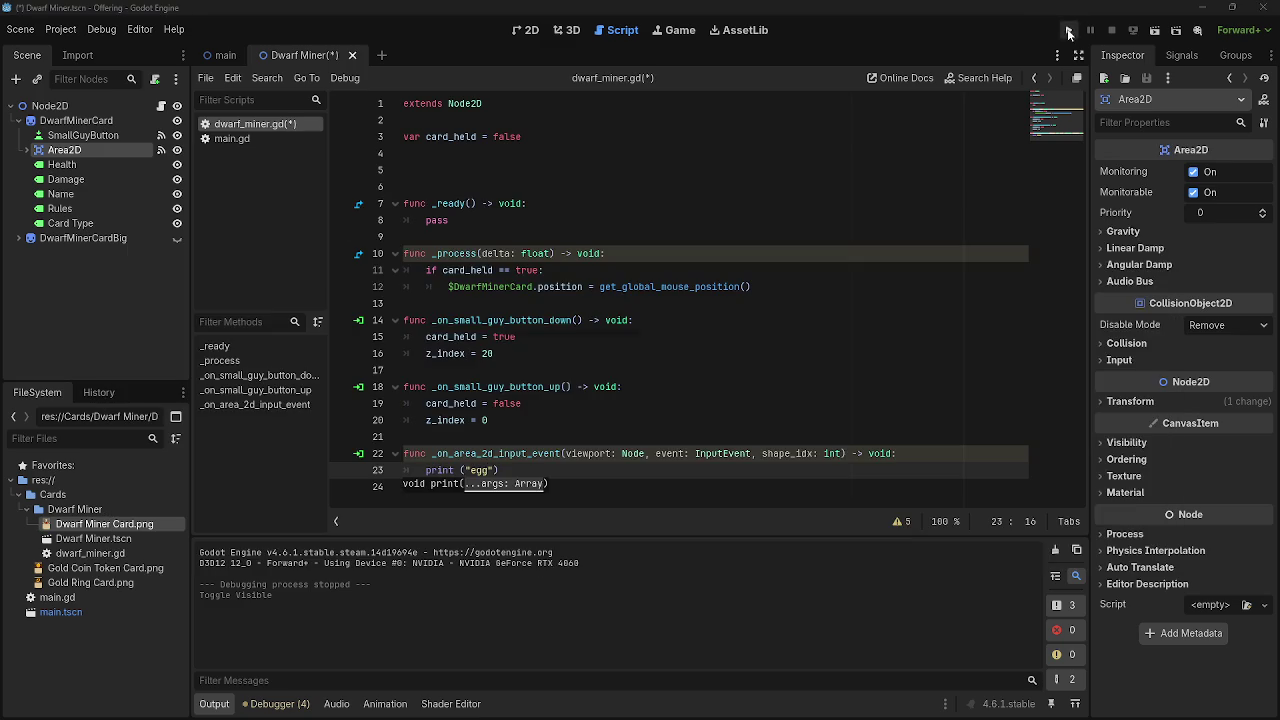
pyautogui.press('F5')
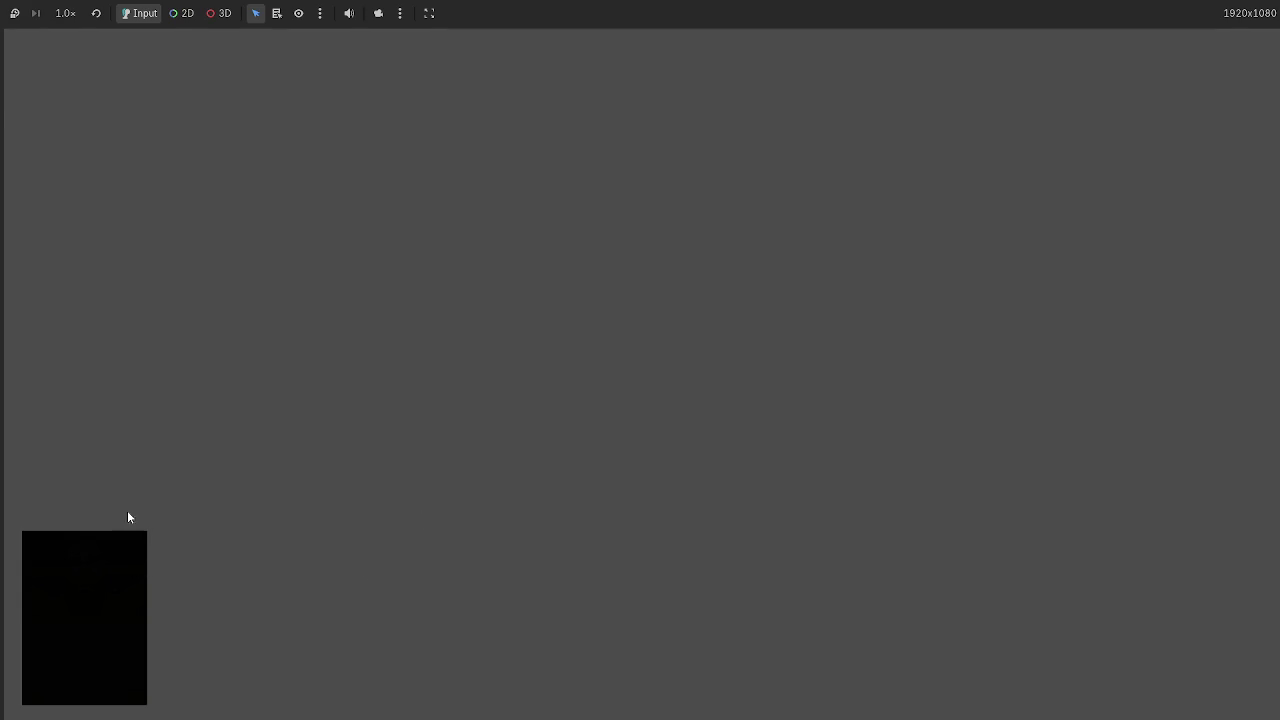
pyautogui.hotkey('alt', 'Tab')
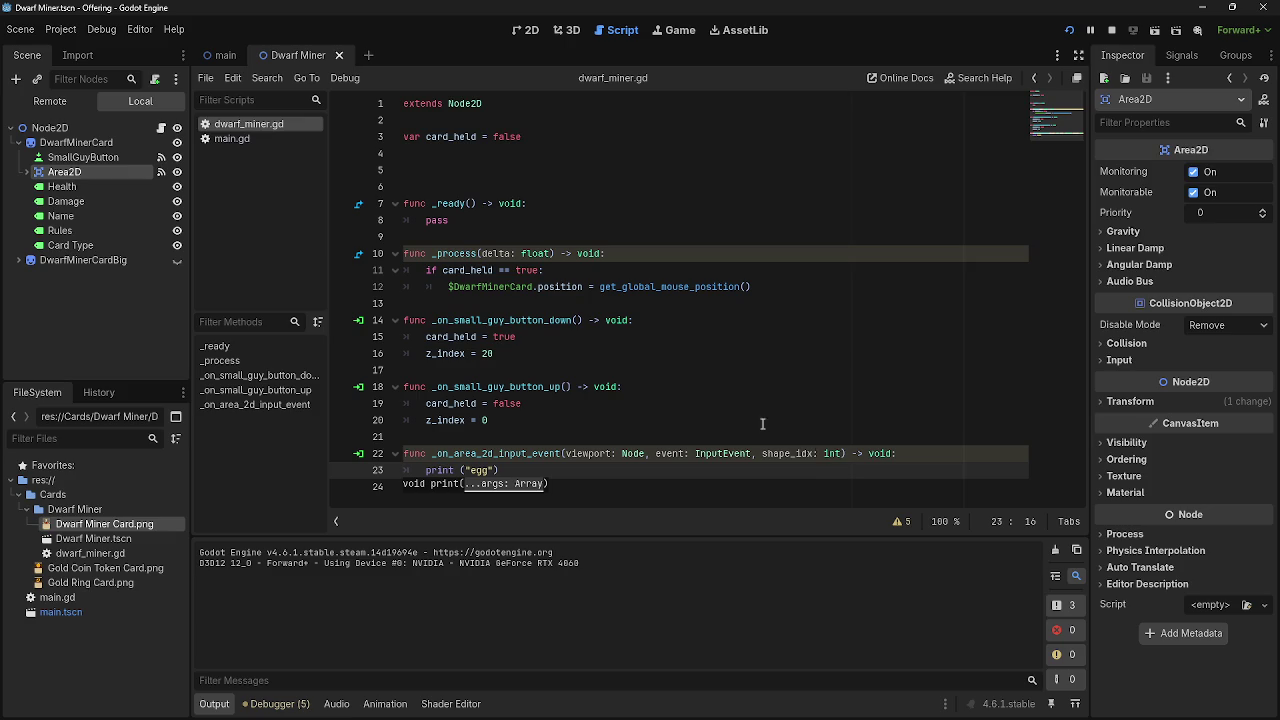
pyautogui.hotkey('alt', 'Tab')
pyautogui.hotkey('alt', 'Tab')
pyautogui.hotkey('alt', 'Tab')
pyautogui.moveTo(783, 389)
pyautogui.mouseDown()
pyautogui.moveTo(678, 420)
pyautogui.moveTo(692, 452)
pyautogui.moveTo(762, 435)
pyautogui.mouseUp()
pyautogui.hotkey('alt', 'Tab')
pyautogui.hotkey('alt', 'Tab')
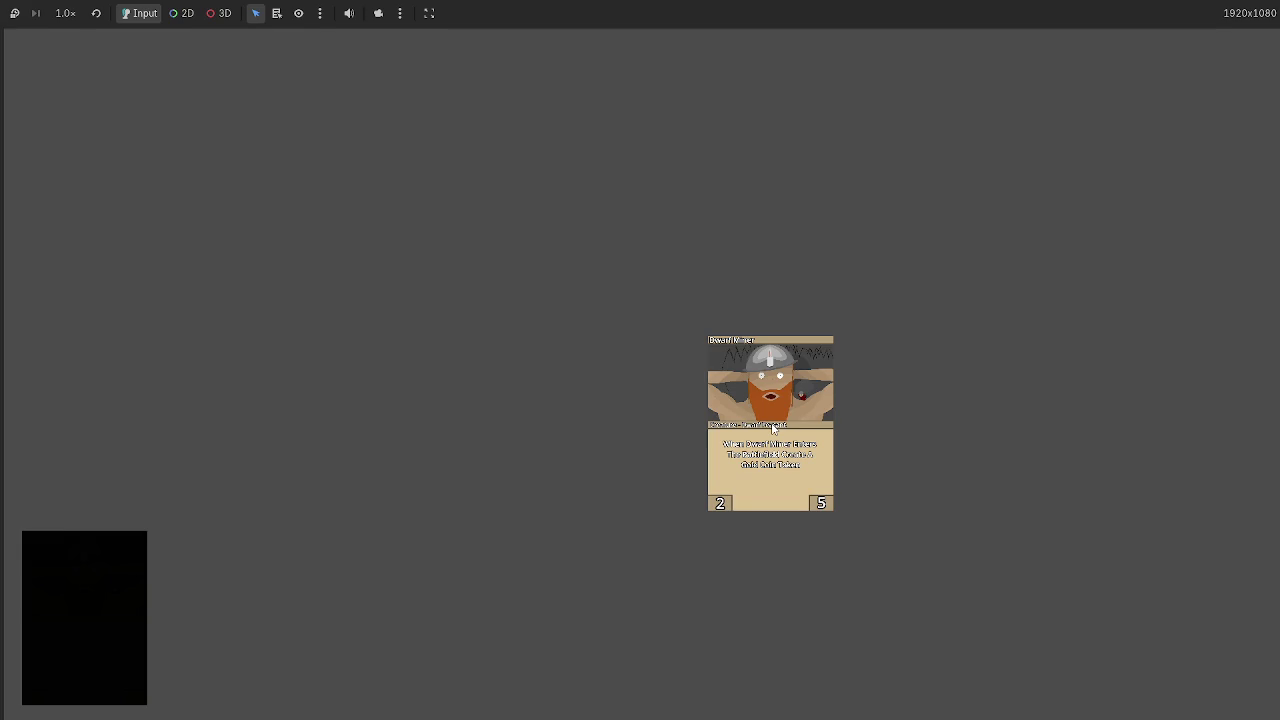
pyautogui.hotkey('alt', 'F4')
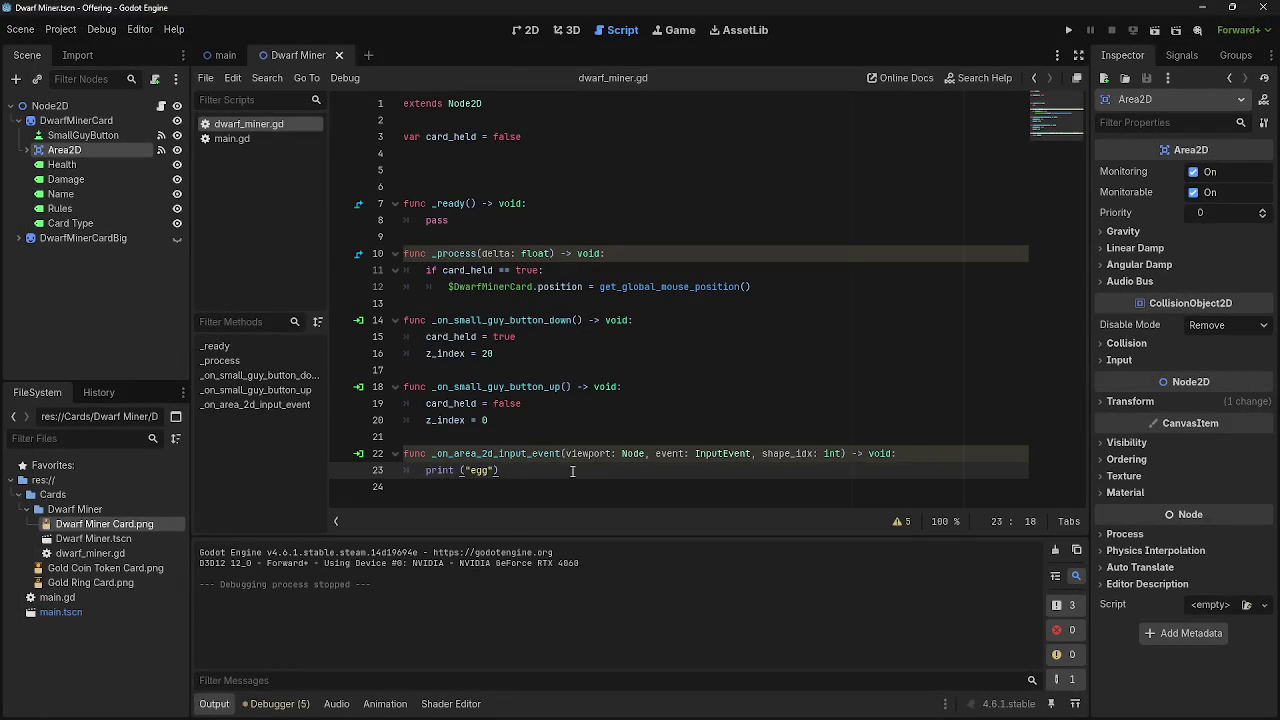
# - Toggle SmallGuyButton's visibility and run the game once more before closing it
pyautogui.click(514, 453)
pyautogui.click(177, 135)
pyautogui.press('F5')
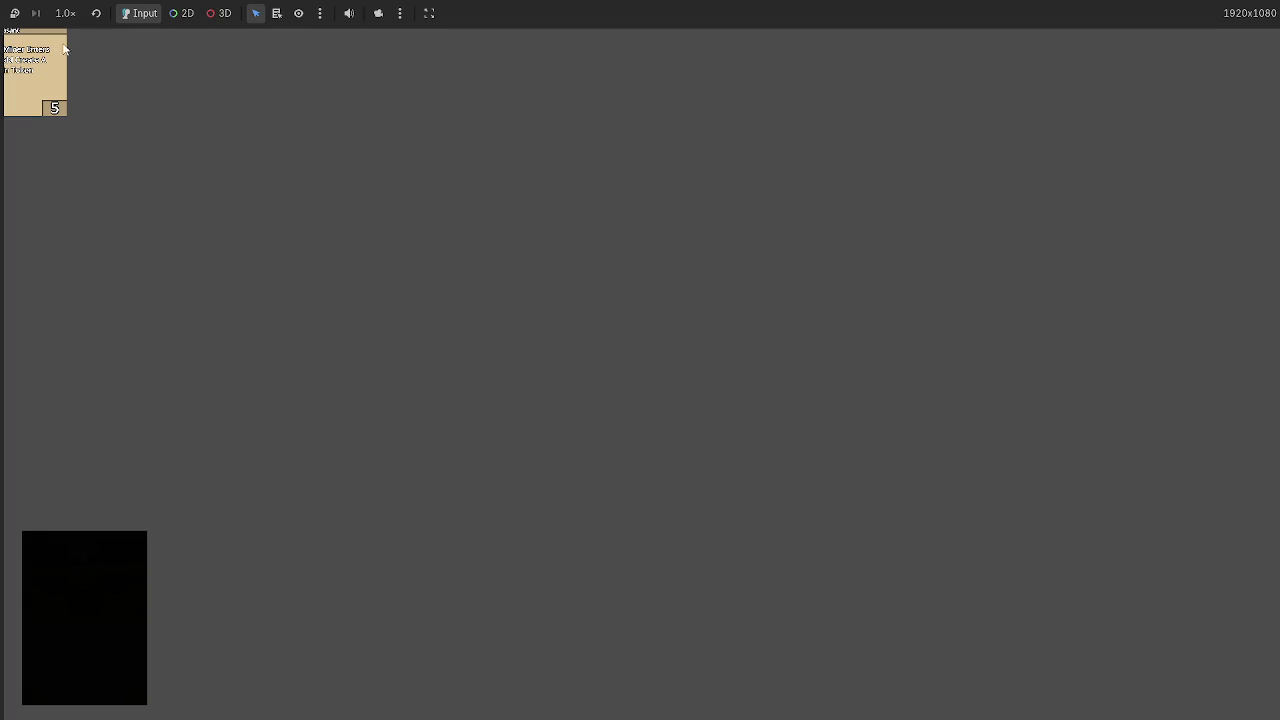
pyautogui.hotkey('alt', 'Tab')
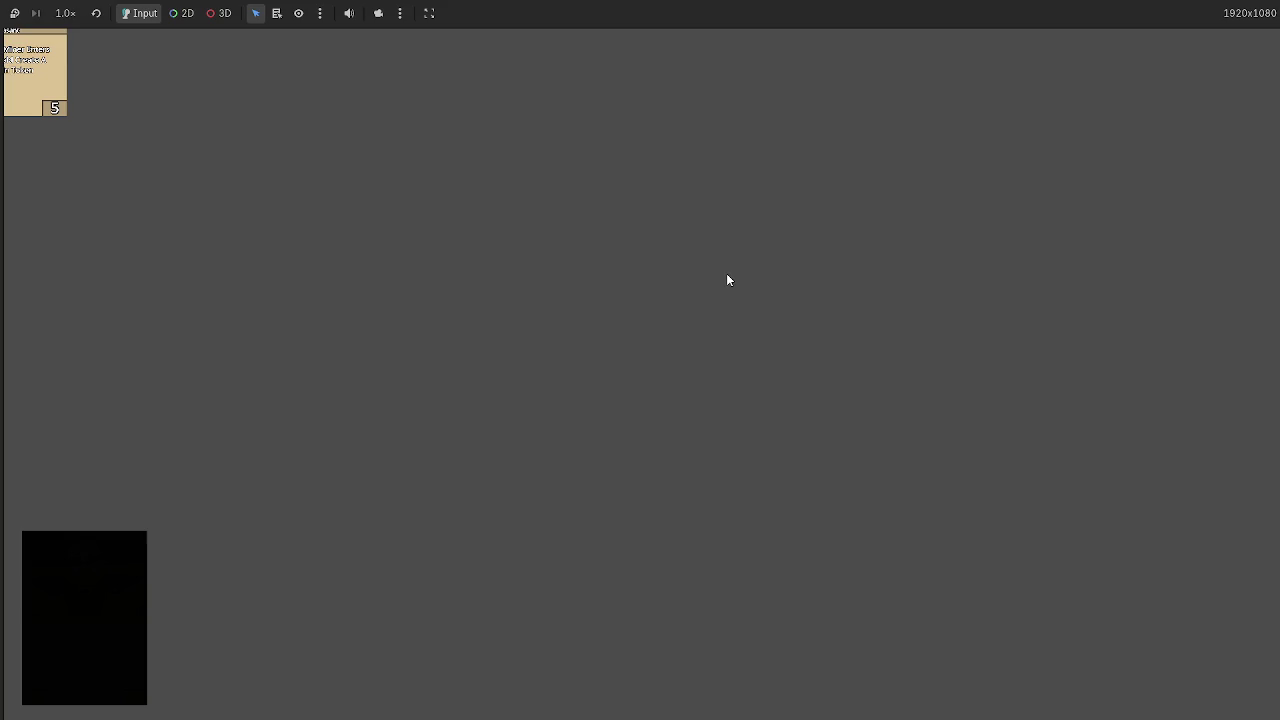
pyautogui.hotkey('alt', 'F4')
# - Undo the scene edits and the print test, restoring the original click-handling code
pyautogui.hotkey('ctrl', 'z')
pyautogui.hotkey('ctrl', 'z')
pyautogui.hotkey('ctrl', 'z')
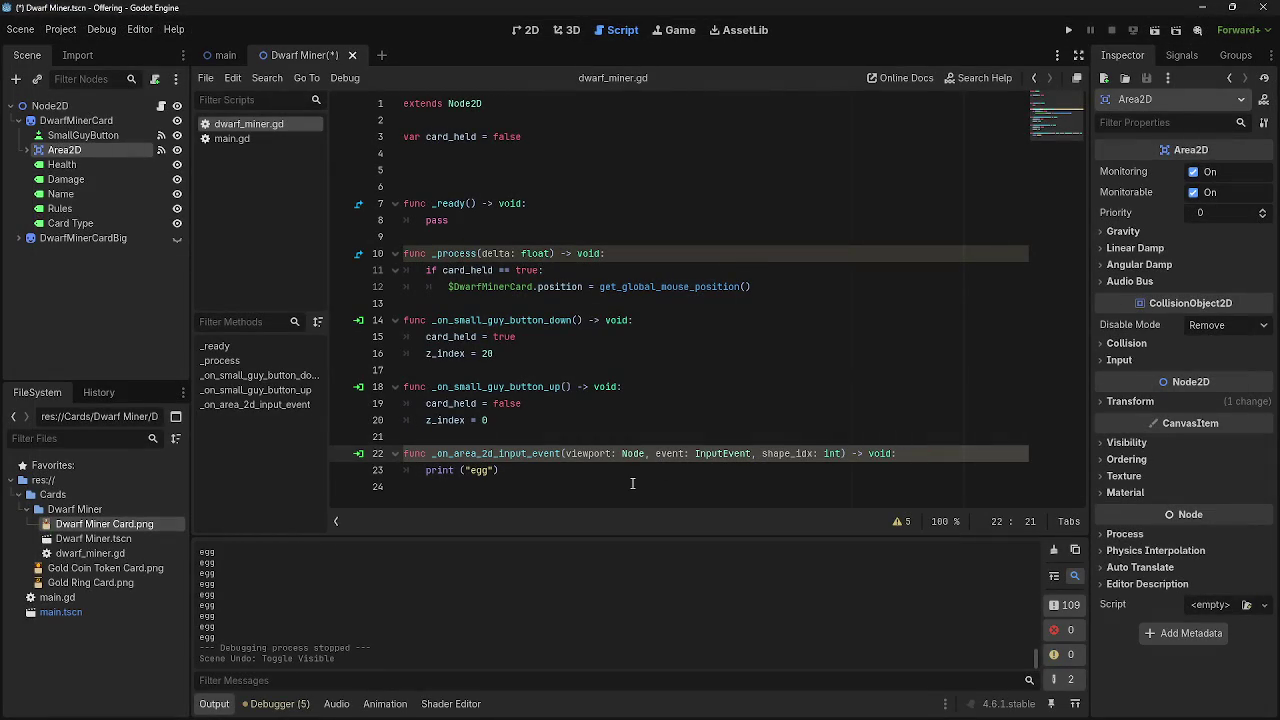
pyautogui.hotkey('ctrl', 'z')
pyautogui.hotkey('ctrl', 'z')
pyautogui.hotkey('ctrl', 'z')
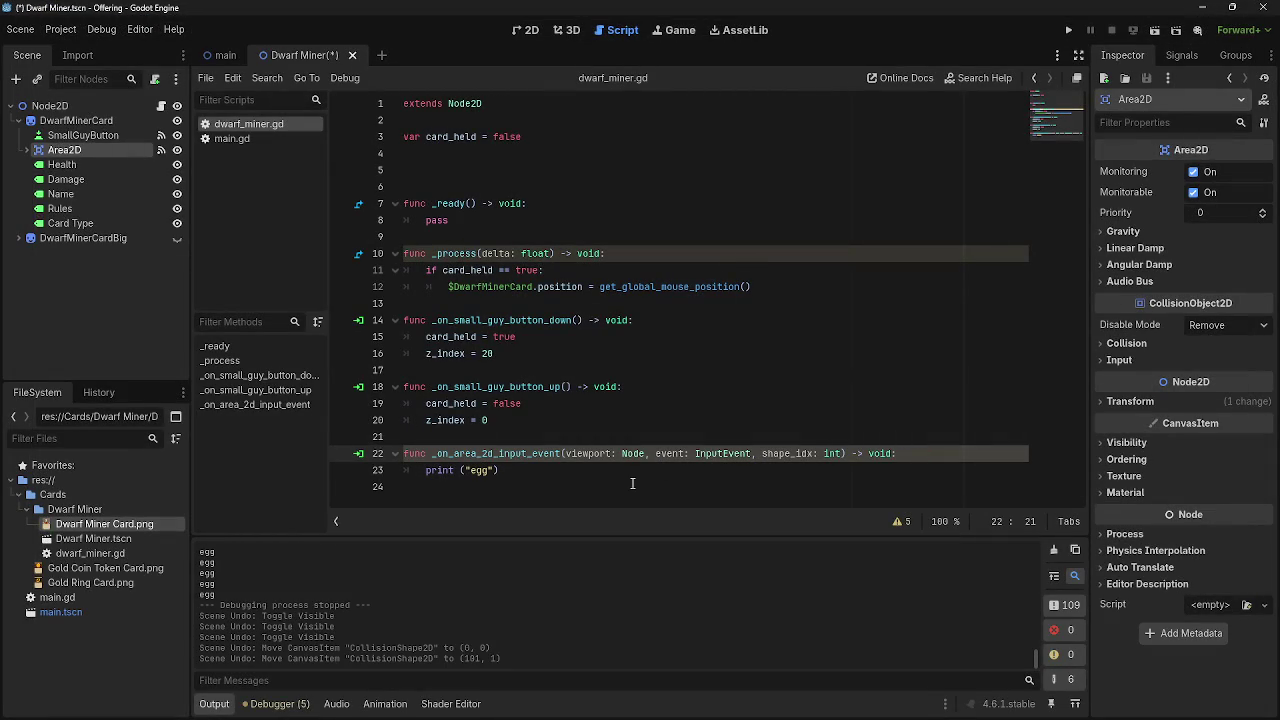
pyautogui.hotkey('ctrl', 'z')
pyautogui.hotkey('ctrl', 'z')
pyautogui.hotkey('ctrl', 'z')
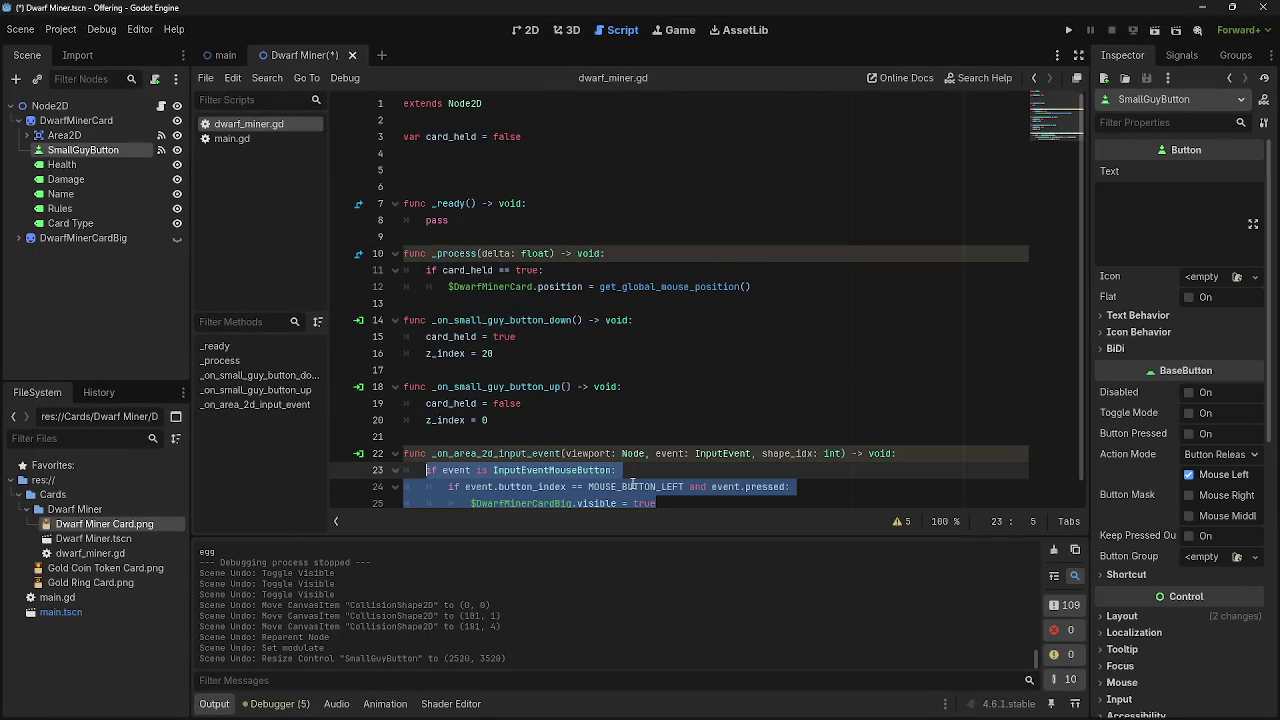
pyautogui.click(675, 387)
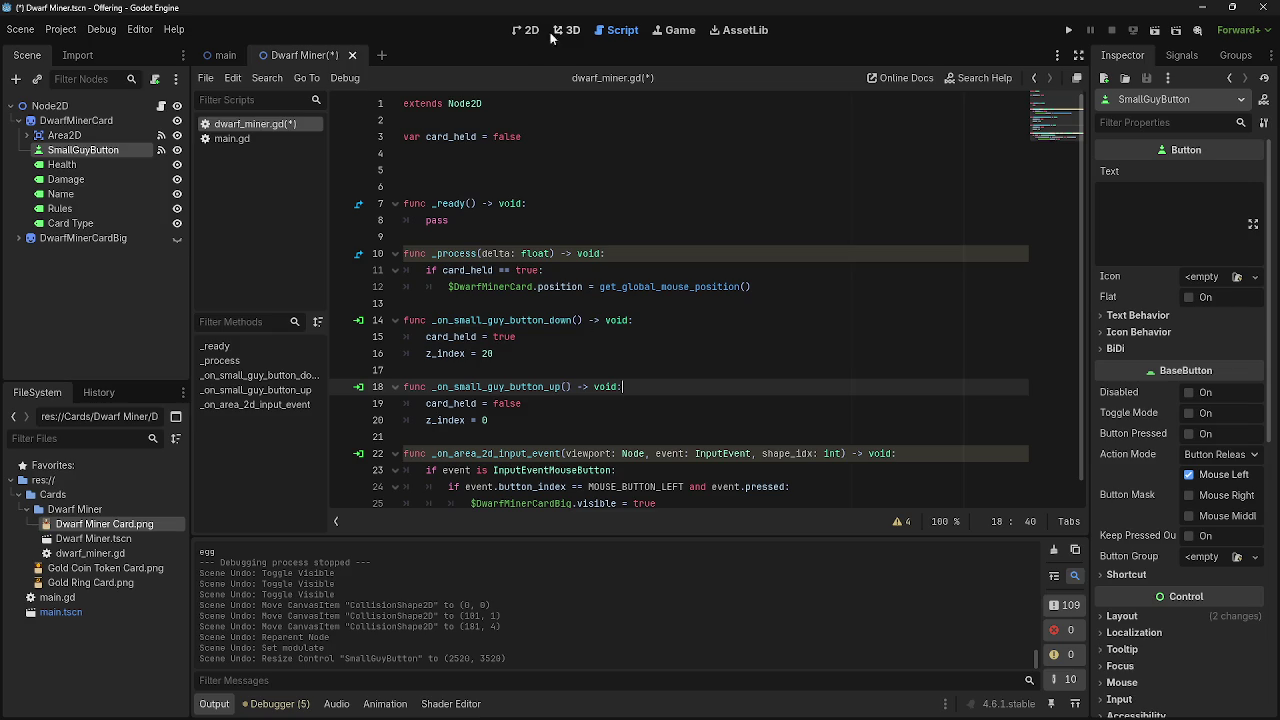
# - In the 2D view, redo SmallGuyButton's resize, modulate and reparent above Area2D, and show it
pyautogui.click(527, 30)
pyautogui.click(685, 313)
pyautogui.click(649, 320)
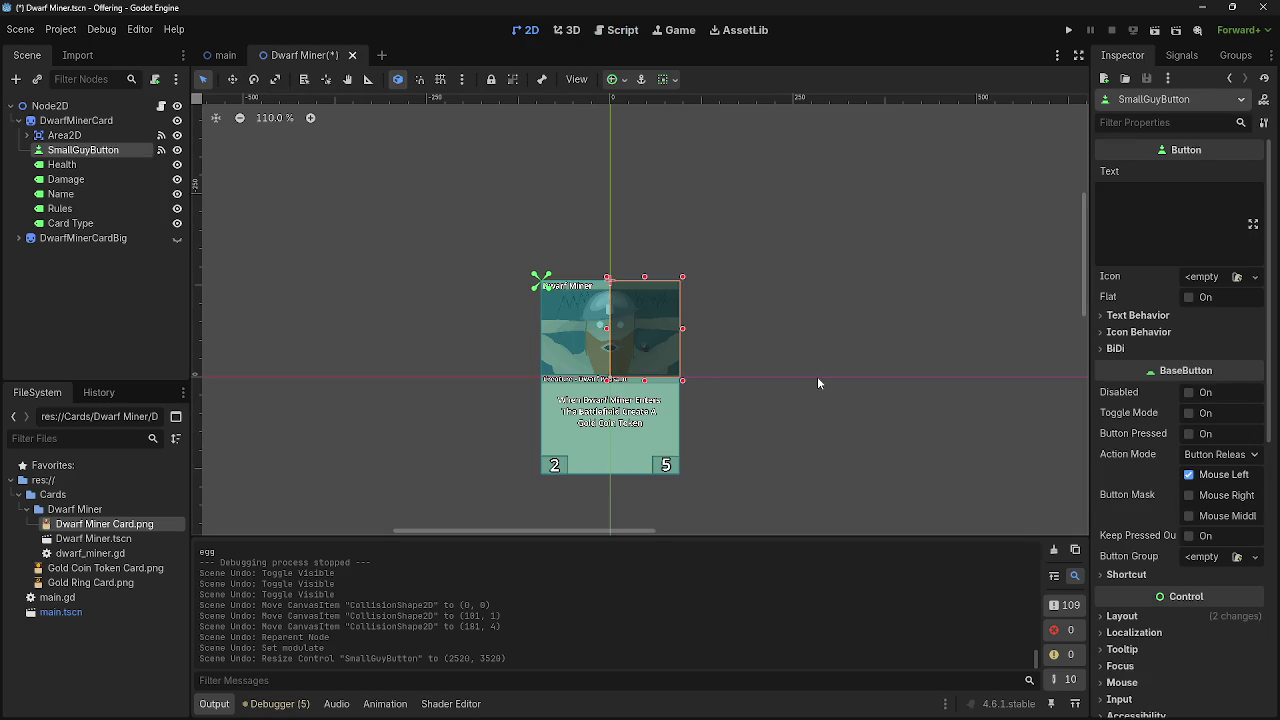
pyautogui.hotkey('ctrl', 'shift', 'z')
pyautogui.hotkey('ctrl', 'shift', 'z')
pyautogui.hotkey('ctrl', 'shift', 'z')
pyautogui.hotkey('ctrl', 'shift', 'z')
pyautogui.hotkey('ctrl', 'shift', 'z')
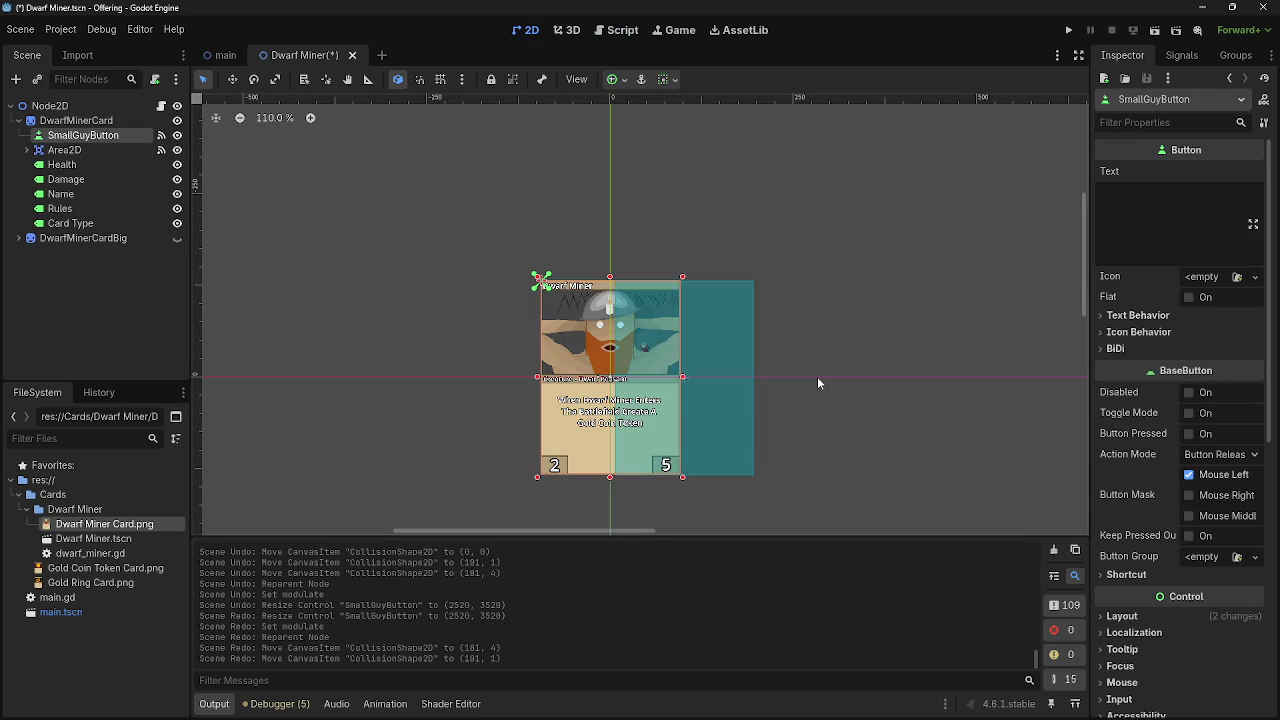
pyautogui.hotkey('ctrl', 'shift', 'z')
pyautogui.hotkey('ctrl', 'shift', 'z')
pyautogui.hotkey('ctrl', 'shift', 'z')
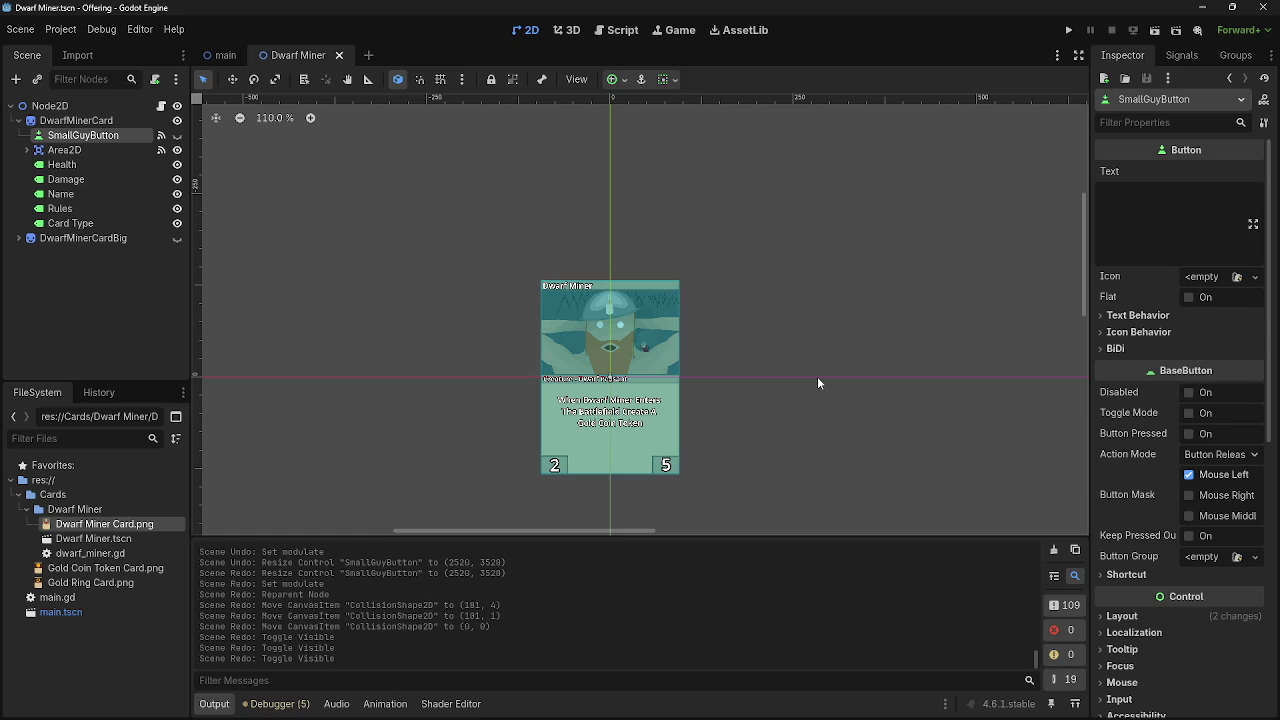
pyautogui.click(177, 135)
pyautogui.hotkey('alt', 'Tab')
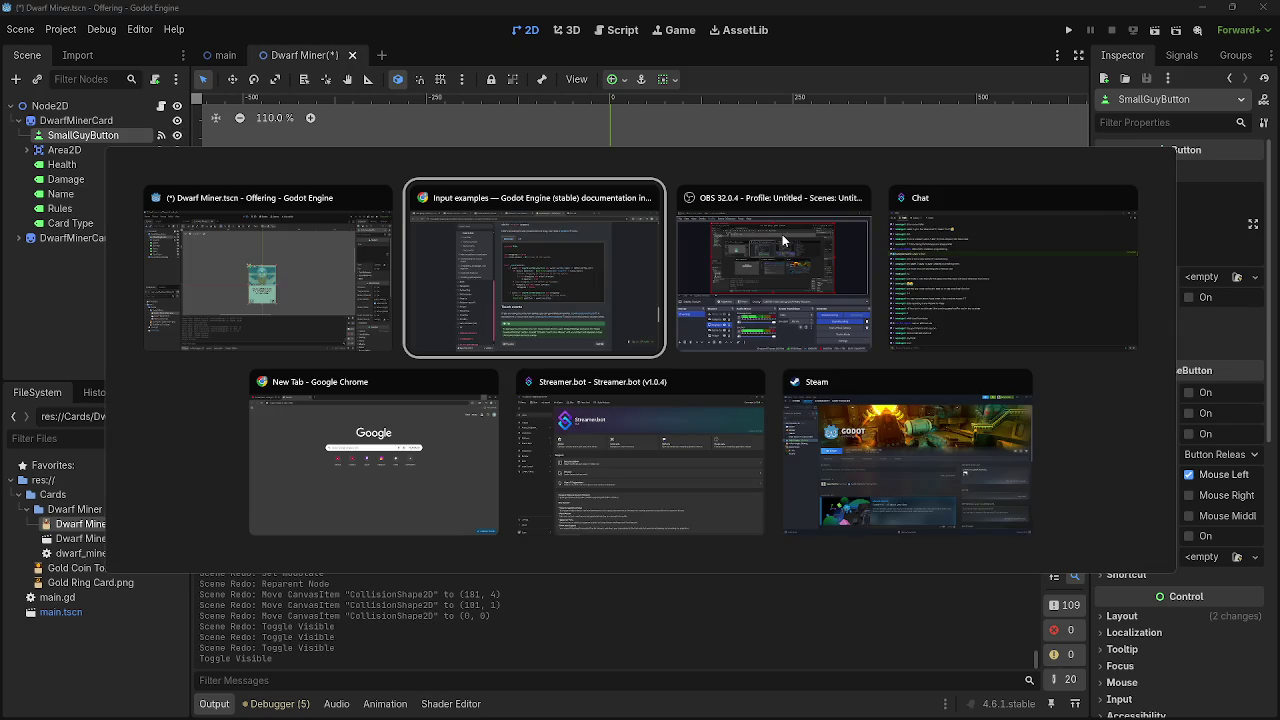
pyautogui.press('Escape')
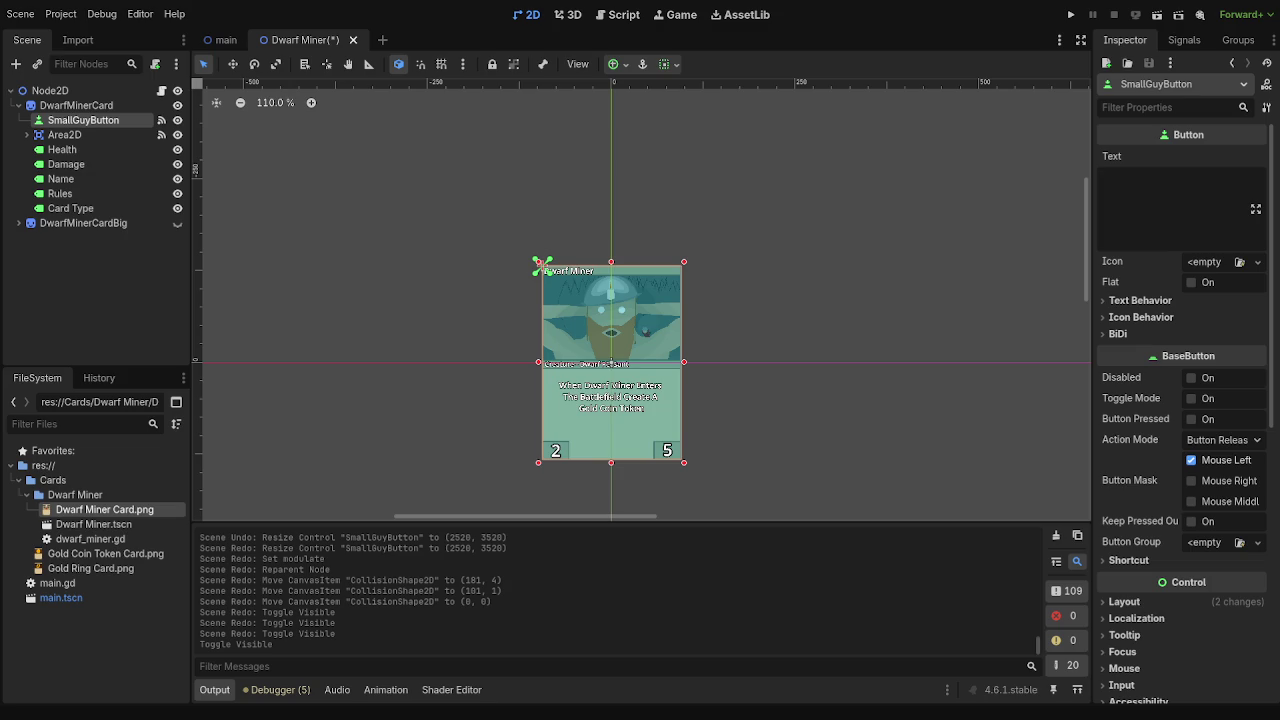
pyautogui.click(126, 140)
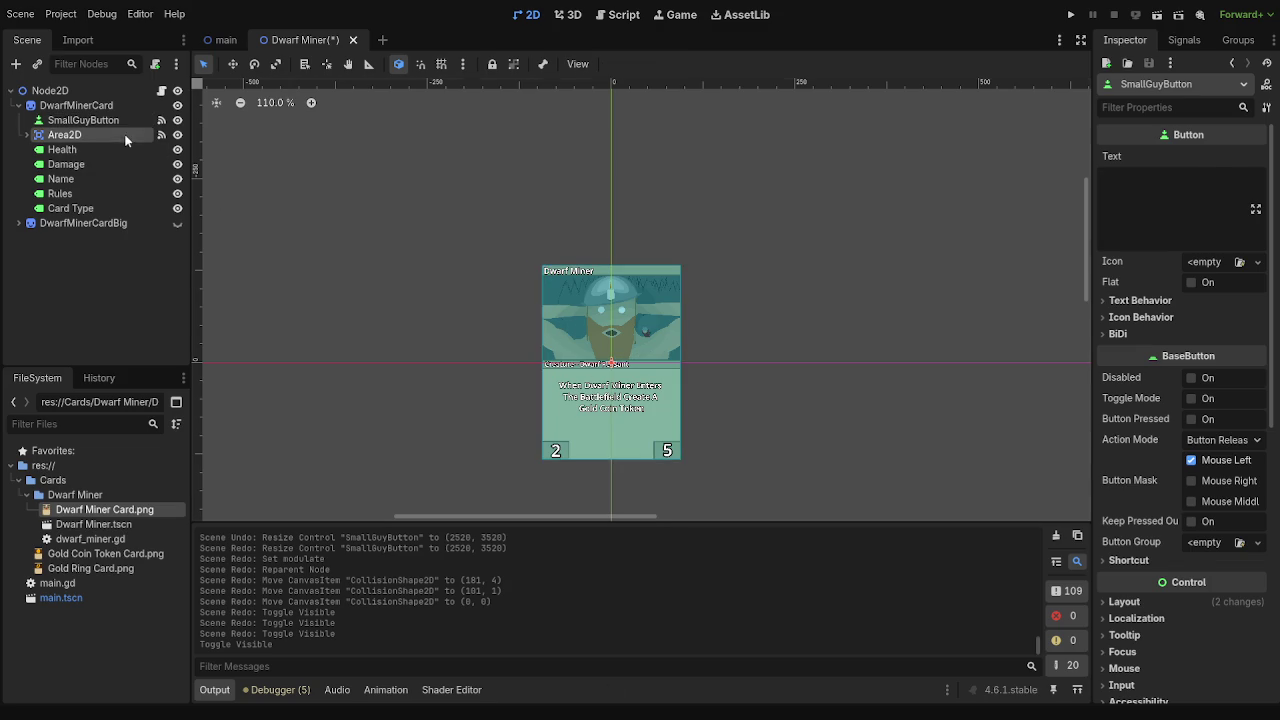
# - Compare the SmallGuyButton and Area2D properties in the Inspector
pyautogui.click(126, 120)
pyautogui.click(127, 134)
pyautogui.click(129, 120)
pyautogui.click(137, 136)
# - Glance at the card's script, then run the project to test the card and stop it with F8
pyautogui.click(617, 14)
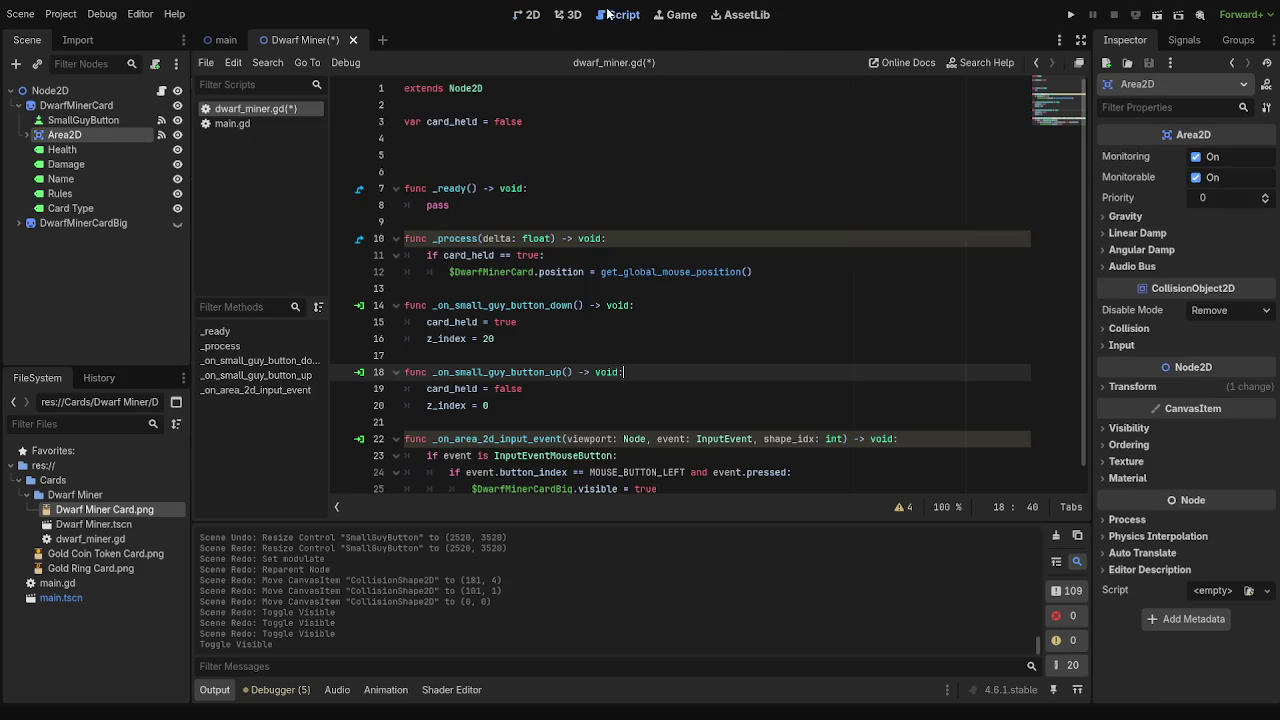
pyautogui.click(530, 14)
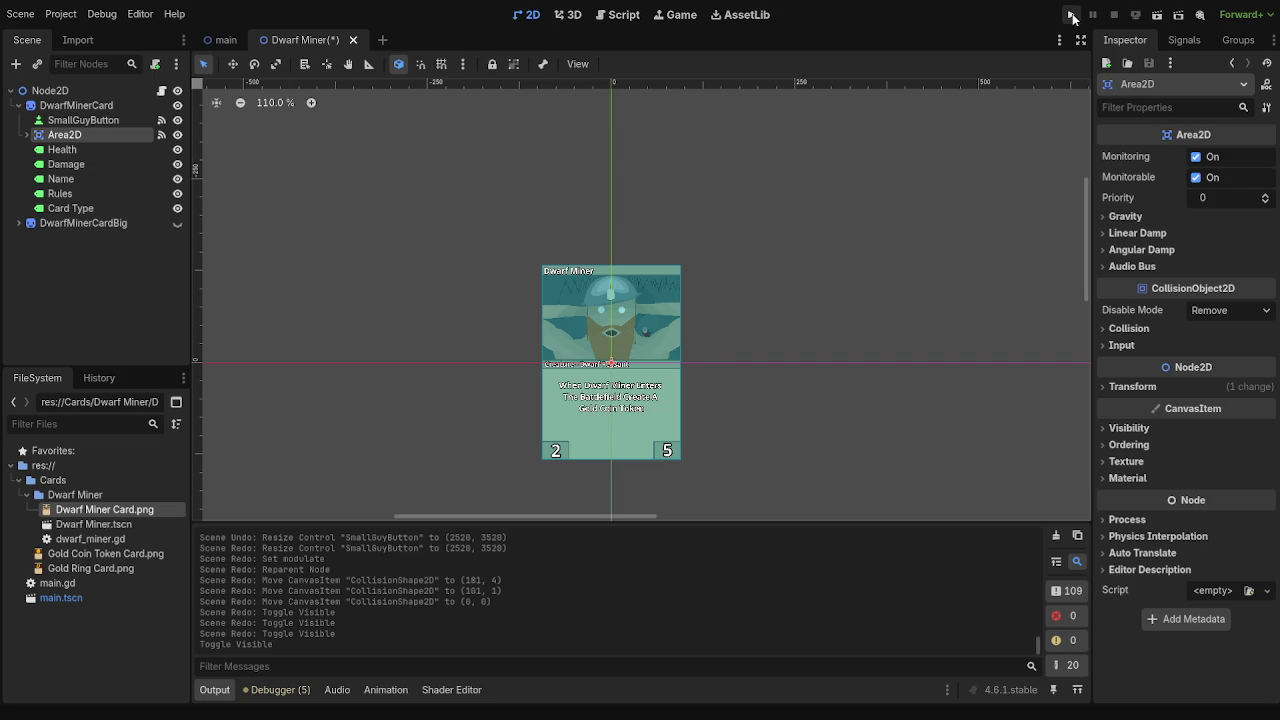
pyautogui.click(1072, 15)
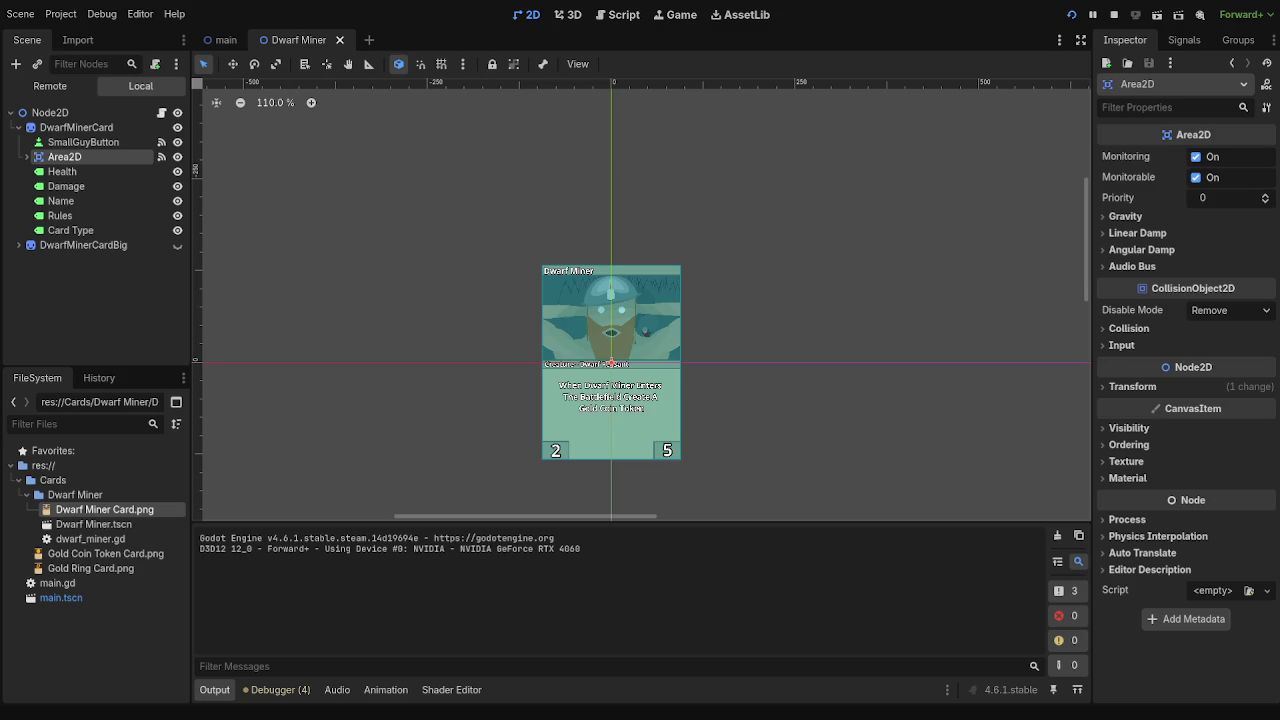
pyautogui.press('F8')
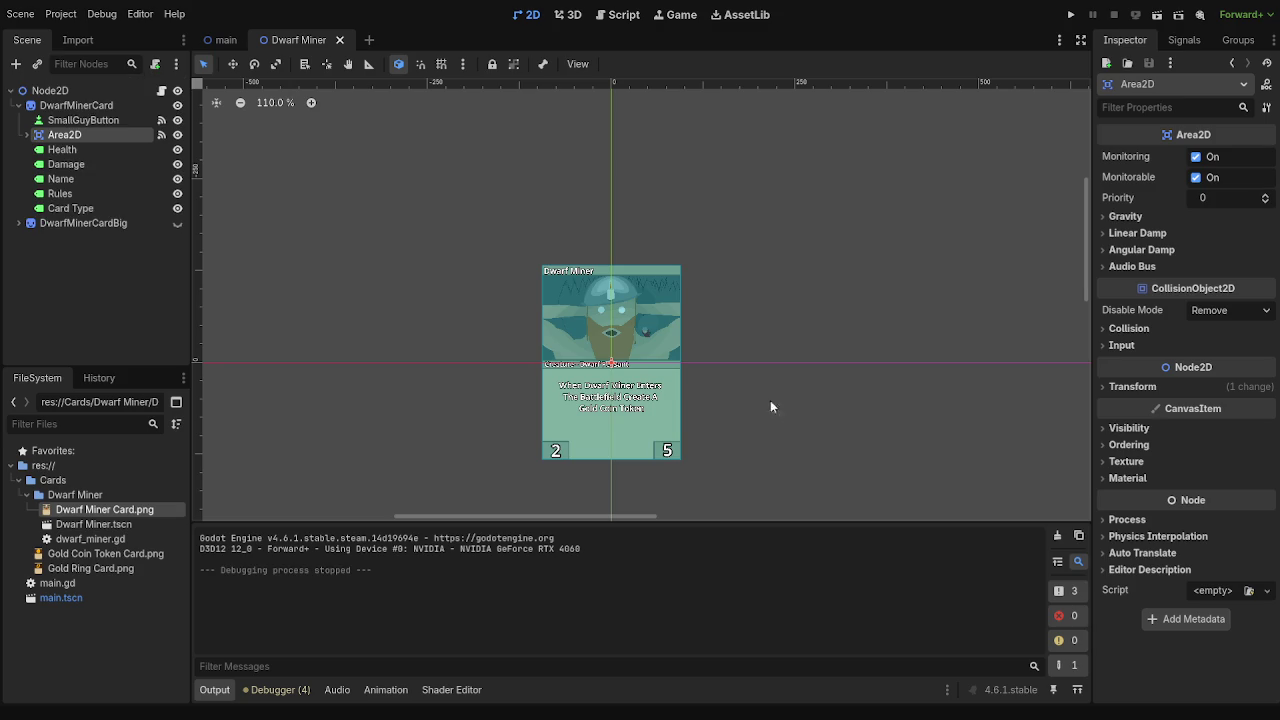
# - Open main.gd and then dwarf_miner.gd from the script list
pyautogui.click(622, 15)
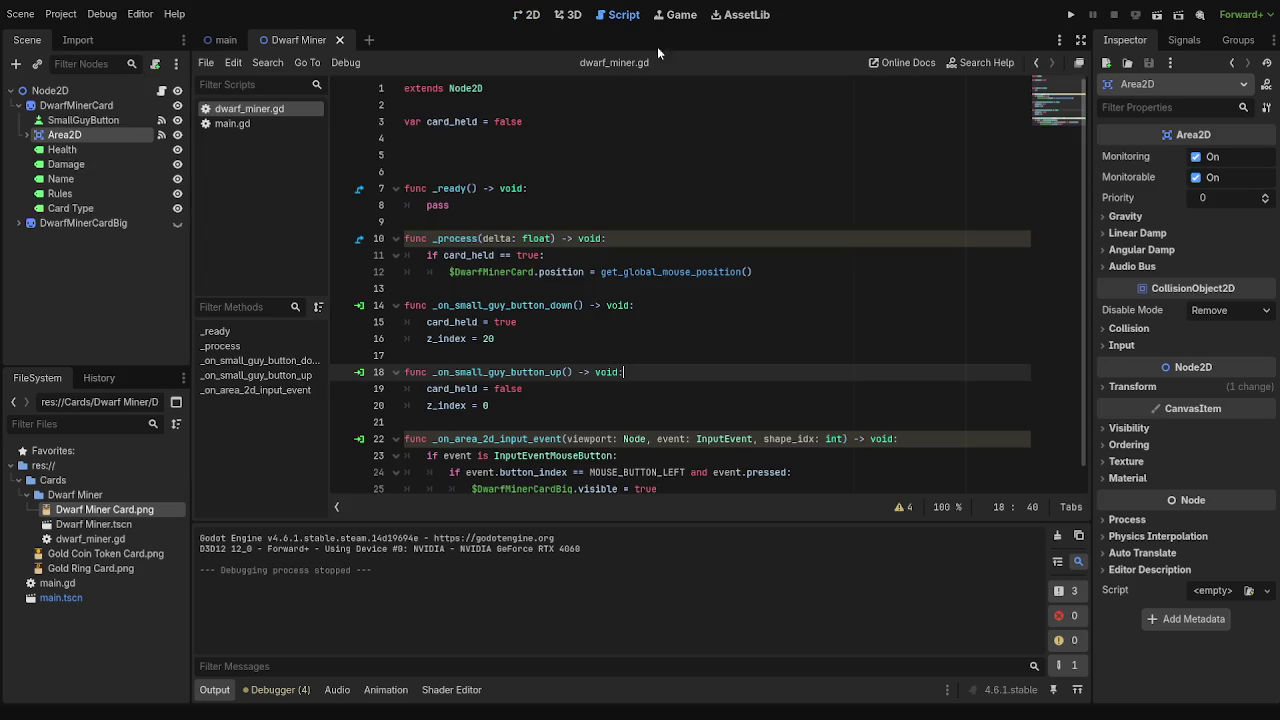
pyautogui.scroll(-1, 837, 189)
pyautogui.scroll(1, 850, 280)
pyautogui.scroll(-1, 853, 291)
pyautogui.click(232, 123)
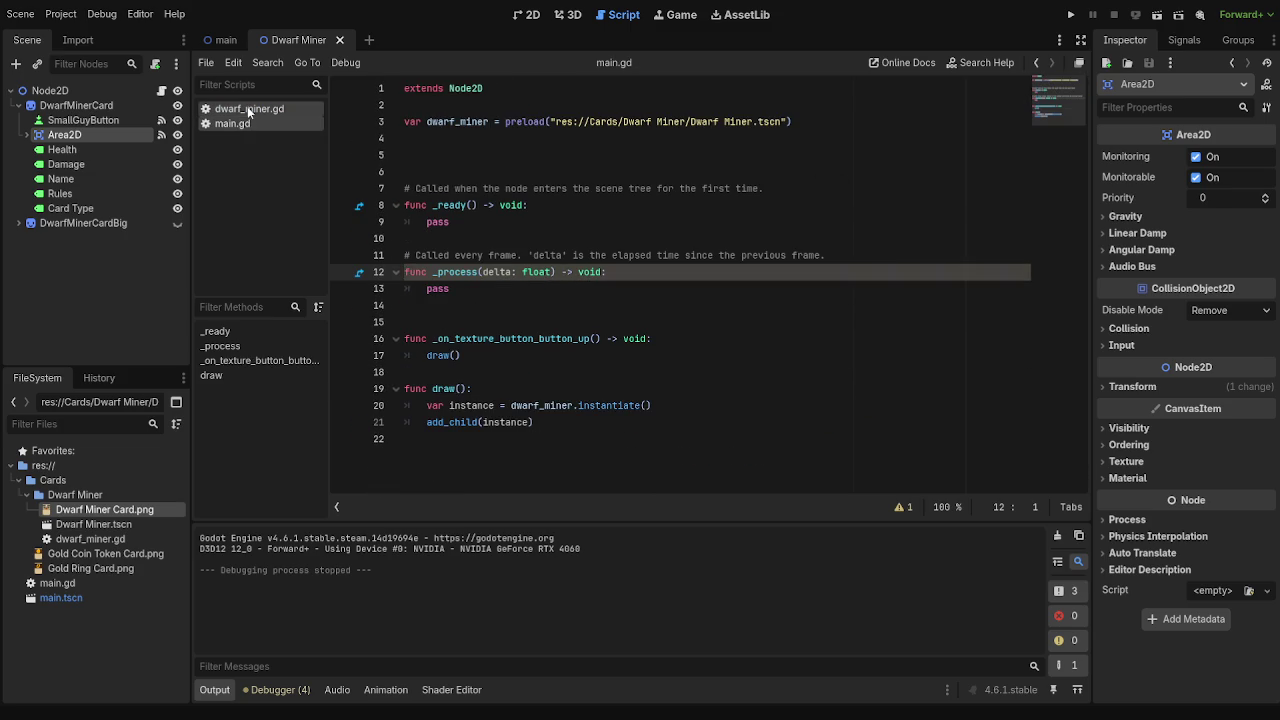
pyautogui.click(249, 112)
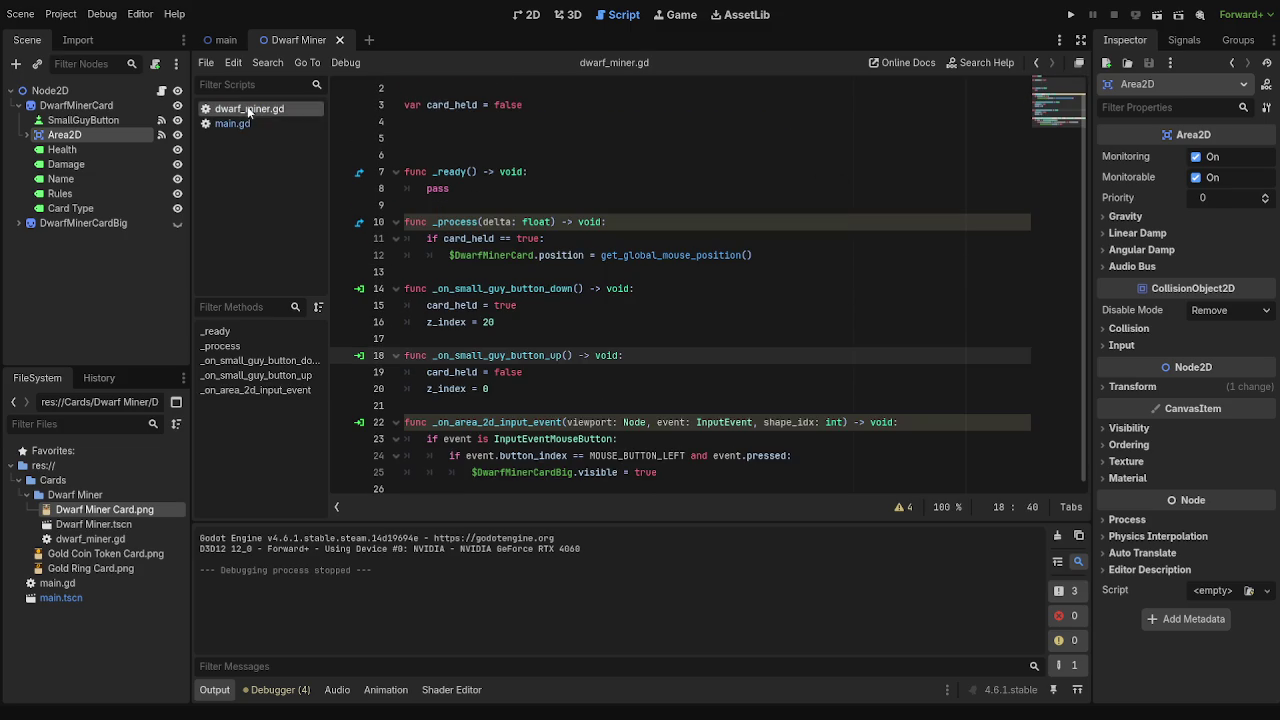
# - Look over dwarf_miner.gd around lines 11–17, then run the project to test the card
pyautogui.click(643, 340)
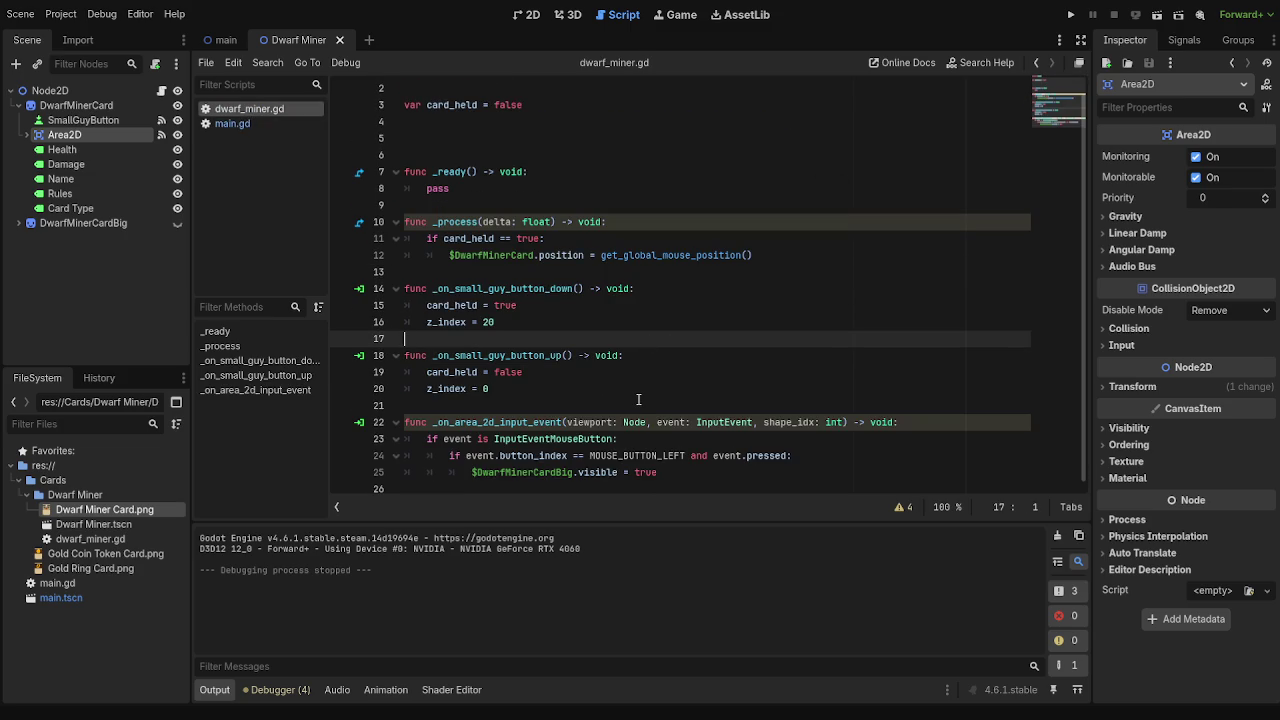
pyautogui.scroll(1, 638, 399)
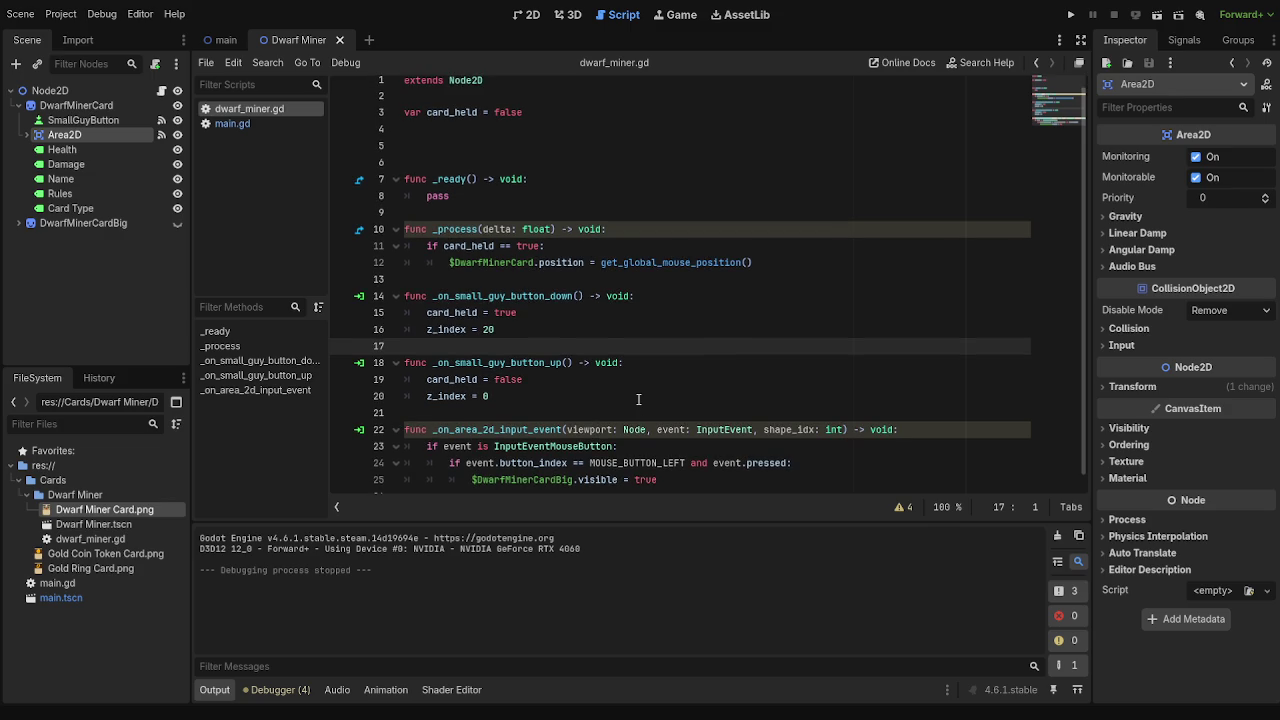
pyautogui.scroll(-1, 638, 399)
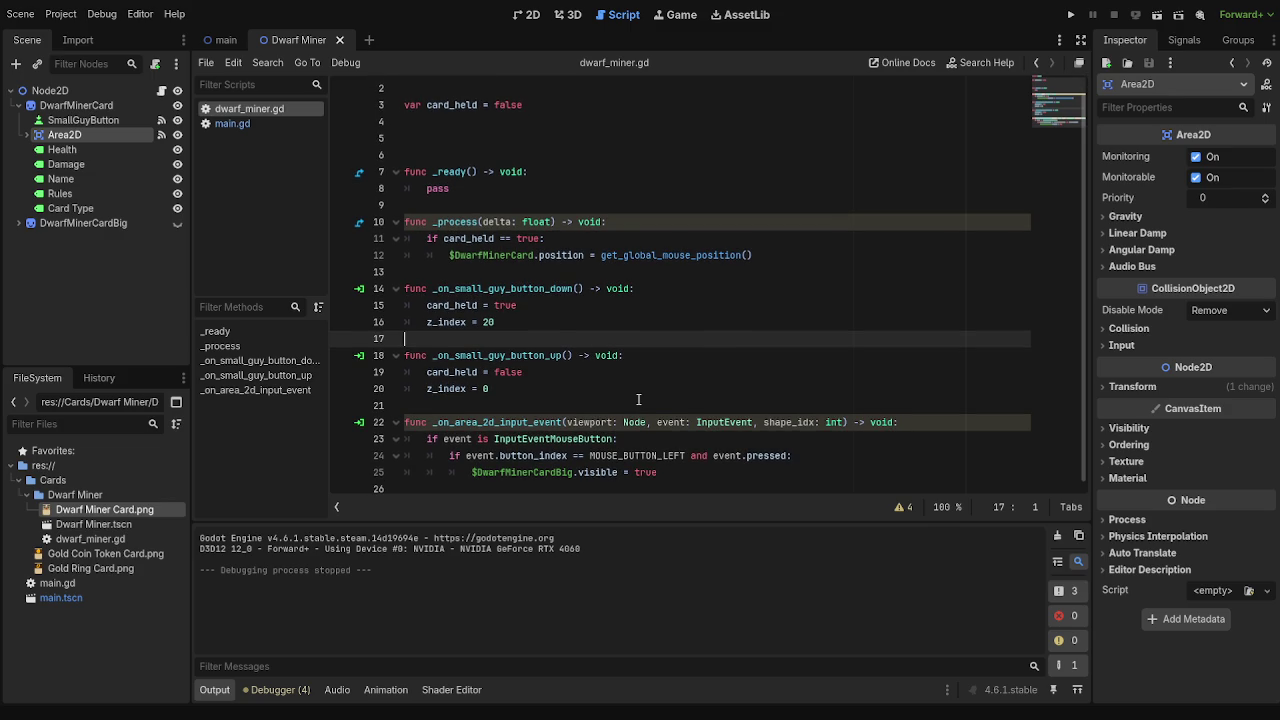
pyautogui.scroll(2, 638, 399)
pyautogui.click(651, 255)
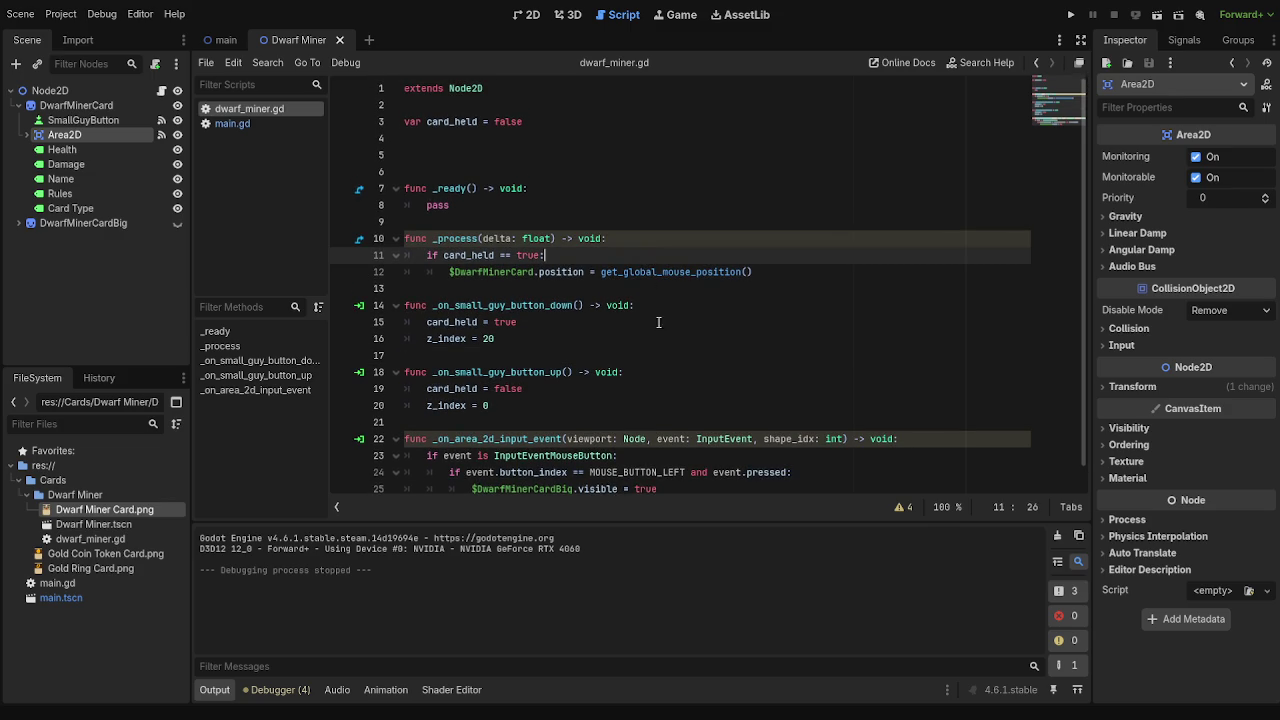
pyautogui.scroll(-2, 667, 352)
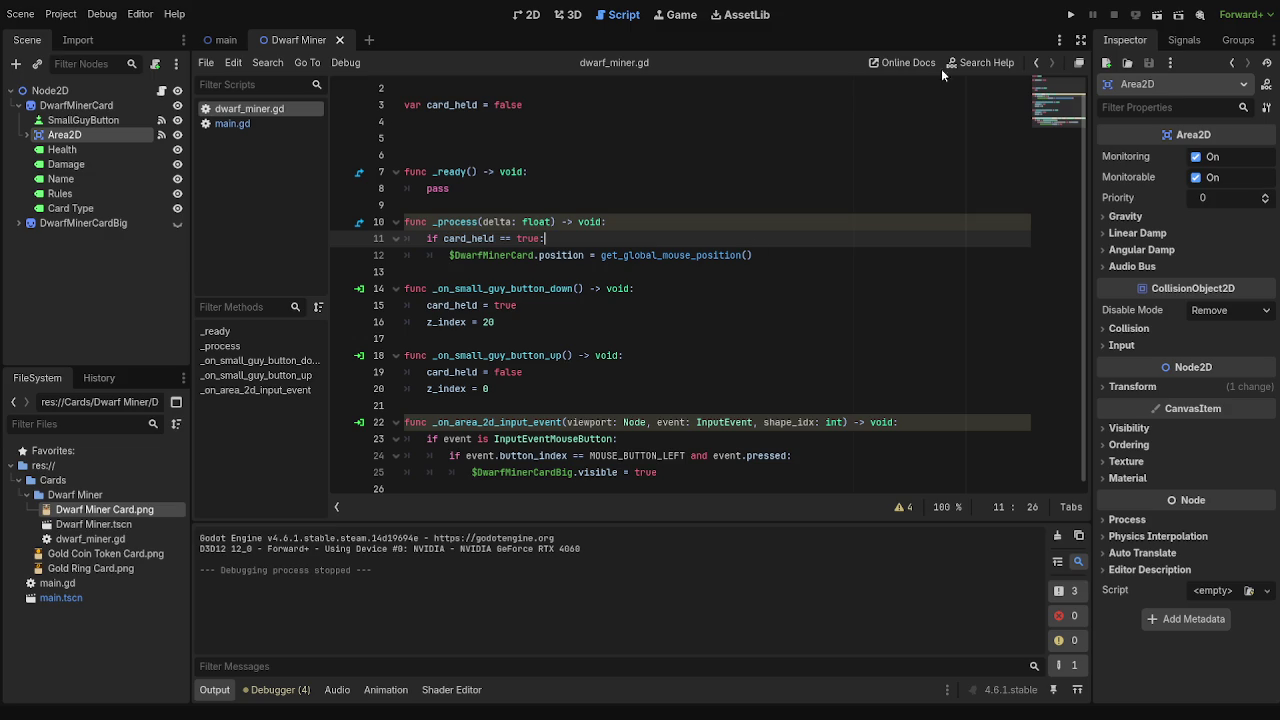
pyautogui.click(1071, 14)
# - Back in the 2D scene, deselect Area2D, run the card game again, then stop it
pyautogui.click(527, 14)
pyautogui.scroll(-1, 759, 245)
pyautogui.click(759, 245)
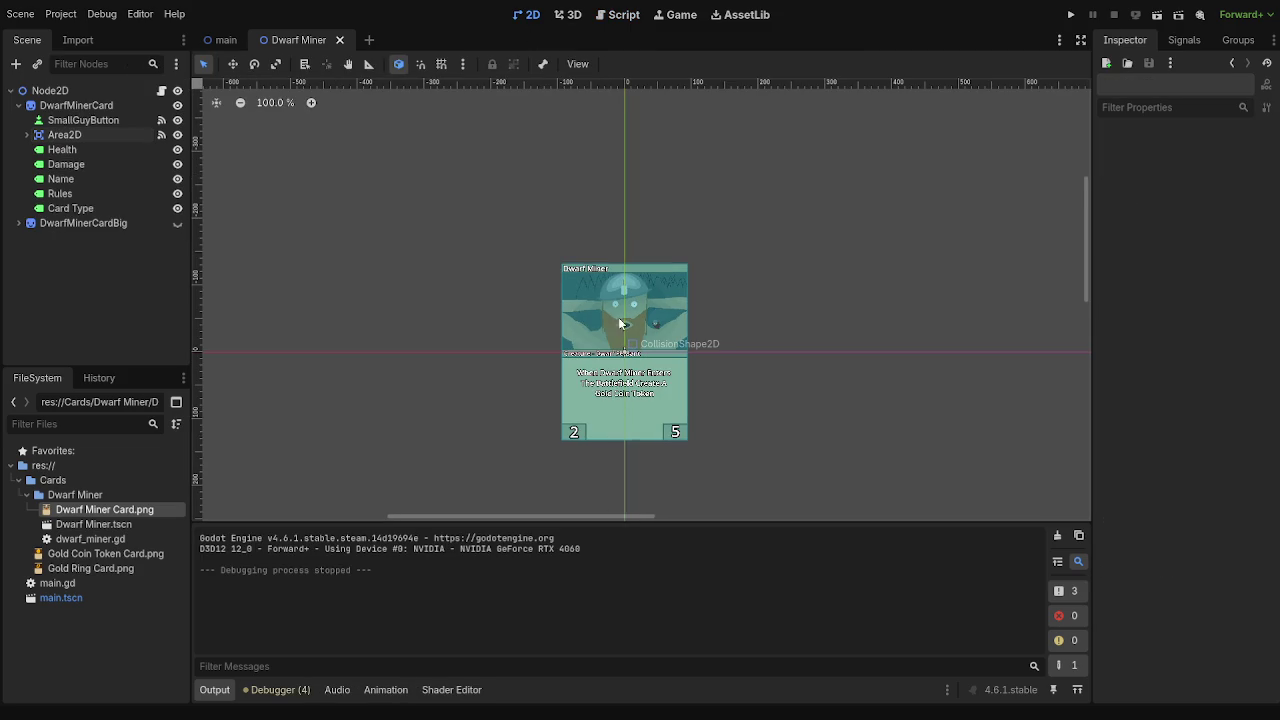
pyautogui.click(1070, 14)
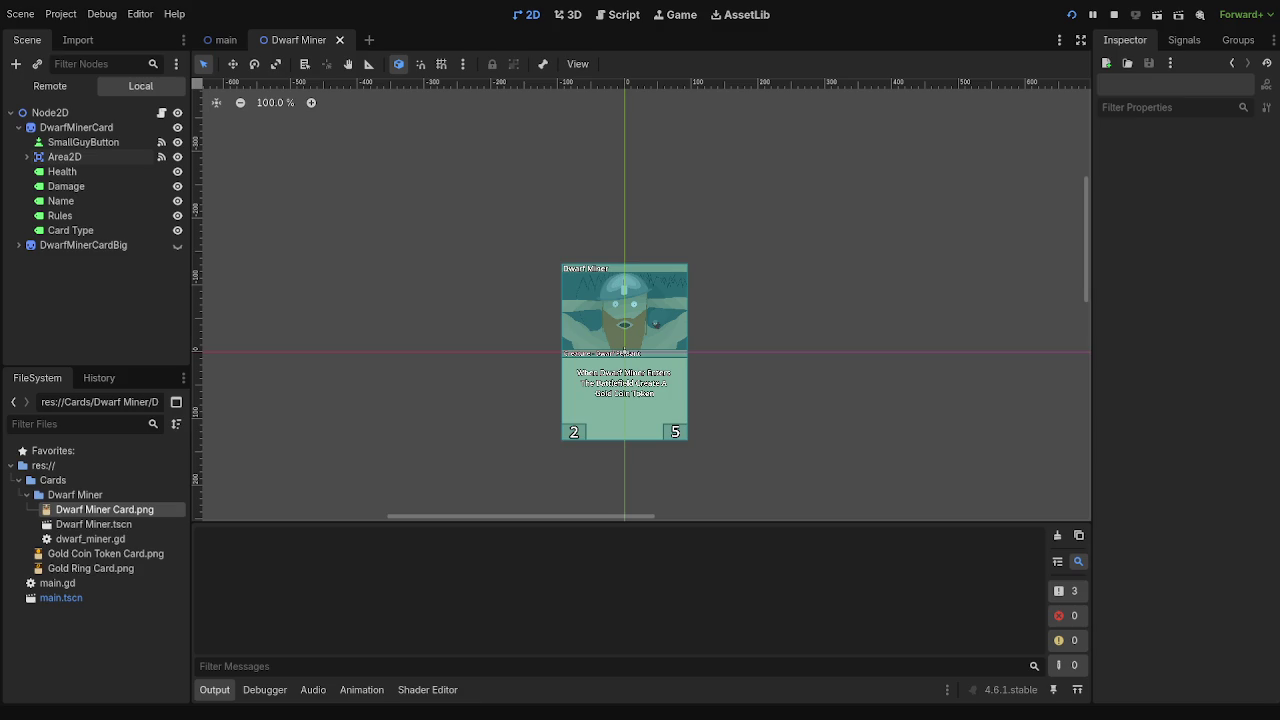
pyautogui.click(618, 14)
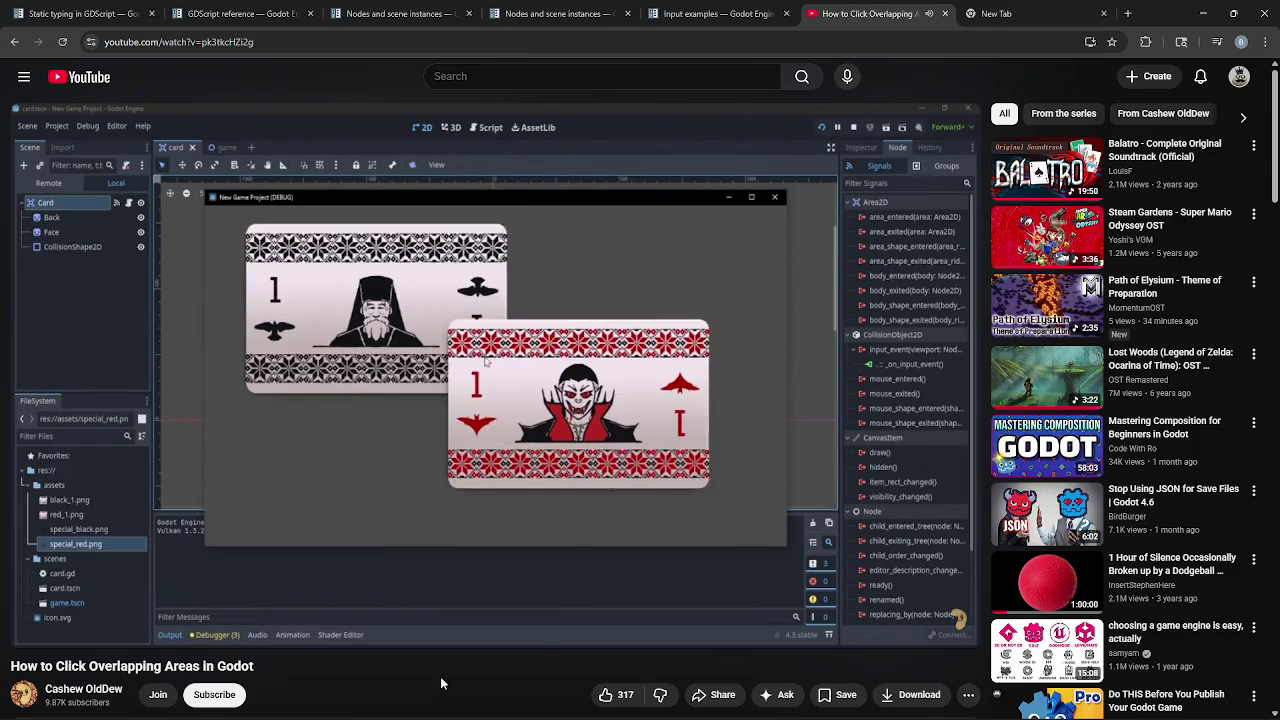
# - Seek through the overlapping-areas tutorial to its script and print("here") test, then pause it
pyautogui.click(469, 488)
pyautogui.click(469, 488)
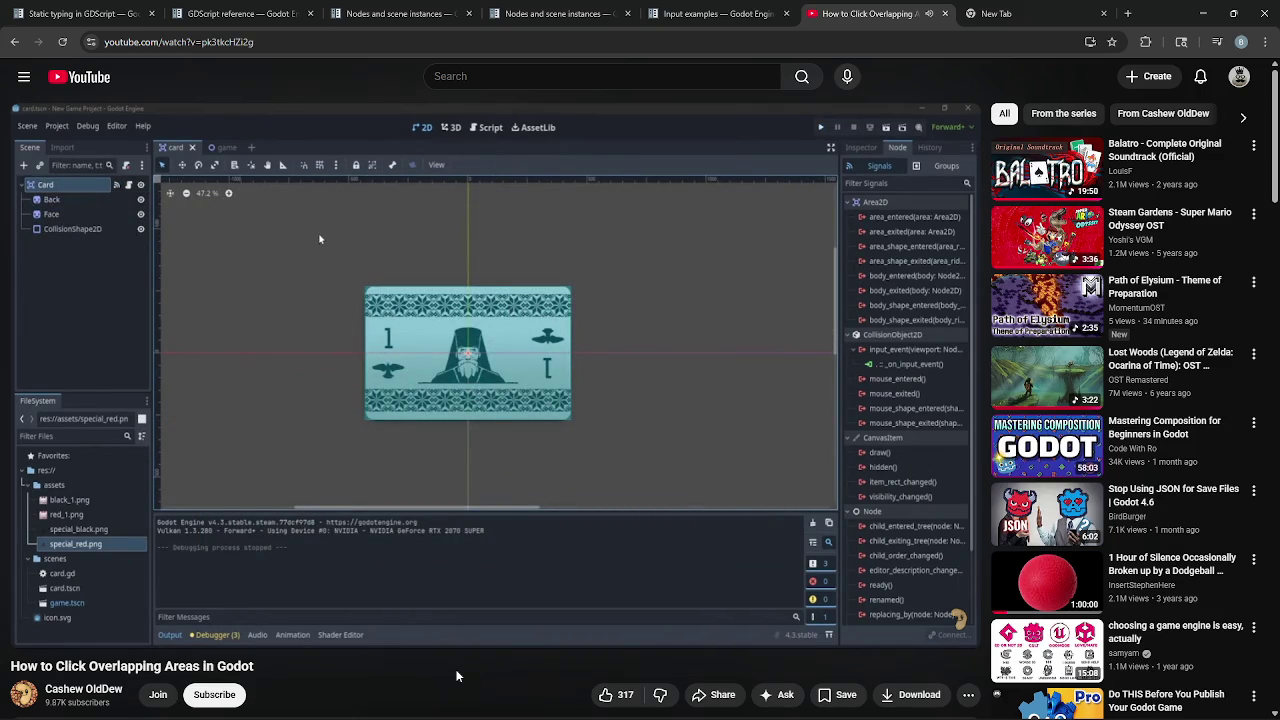
pyautogui.press('Right')
pyautogui.press('Right')
pyautogui.press('Right')
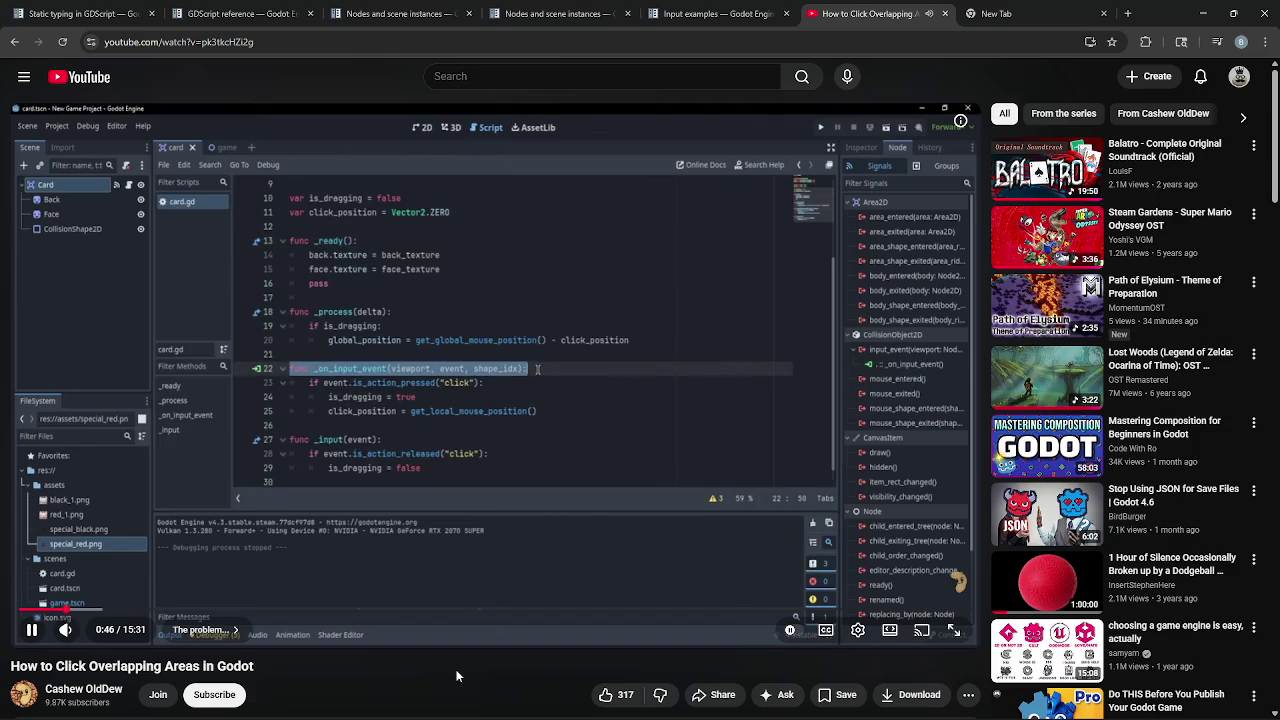
pyautogui.press('Right')
pyautogui.press('Right')
pyautogui.press('Right')
pyautogui.press('Right')
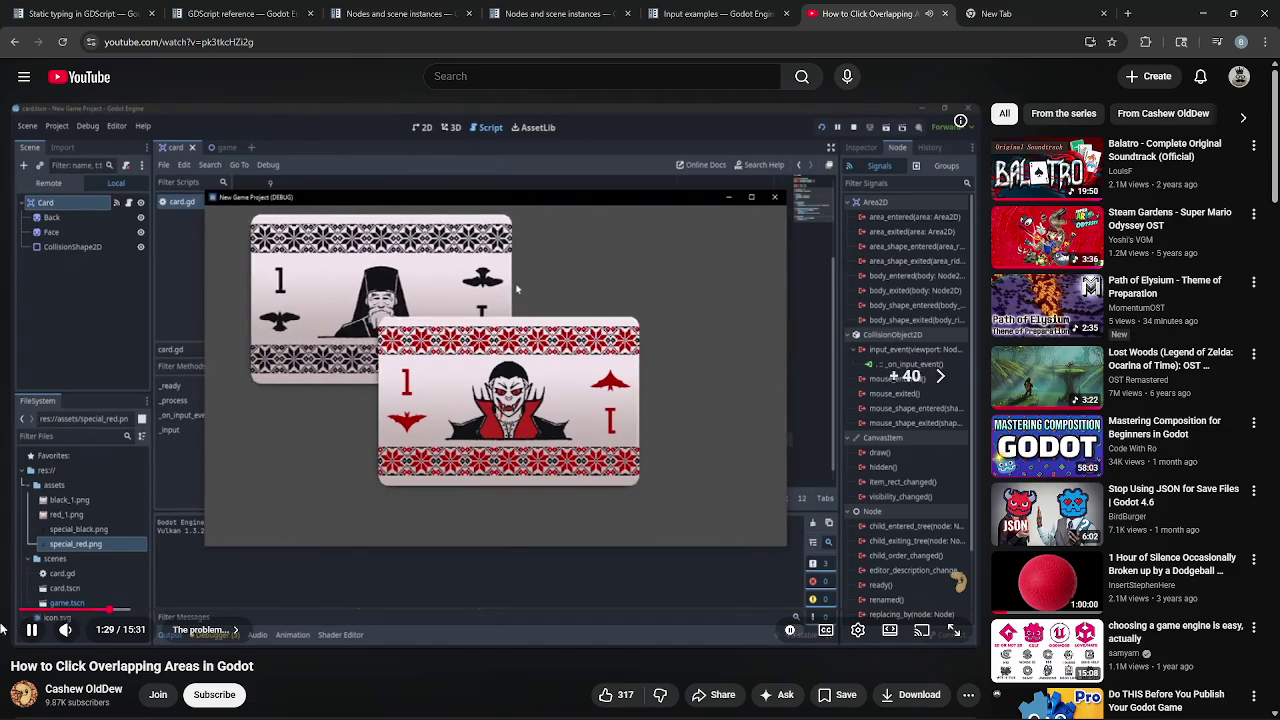
pyautogui.moveTo(66, 631)
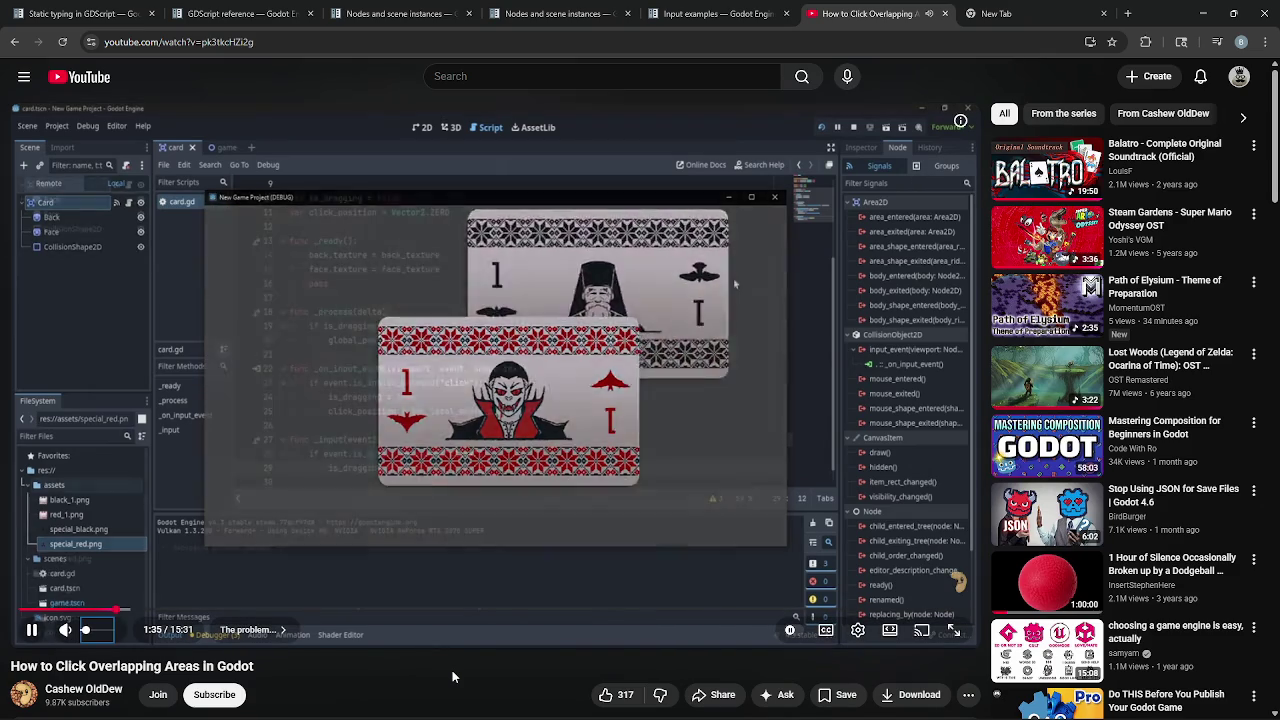
pyautogui.press('l')
pyautogui.press('l')
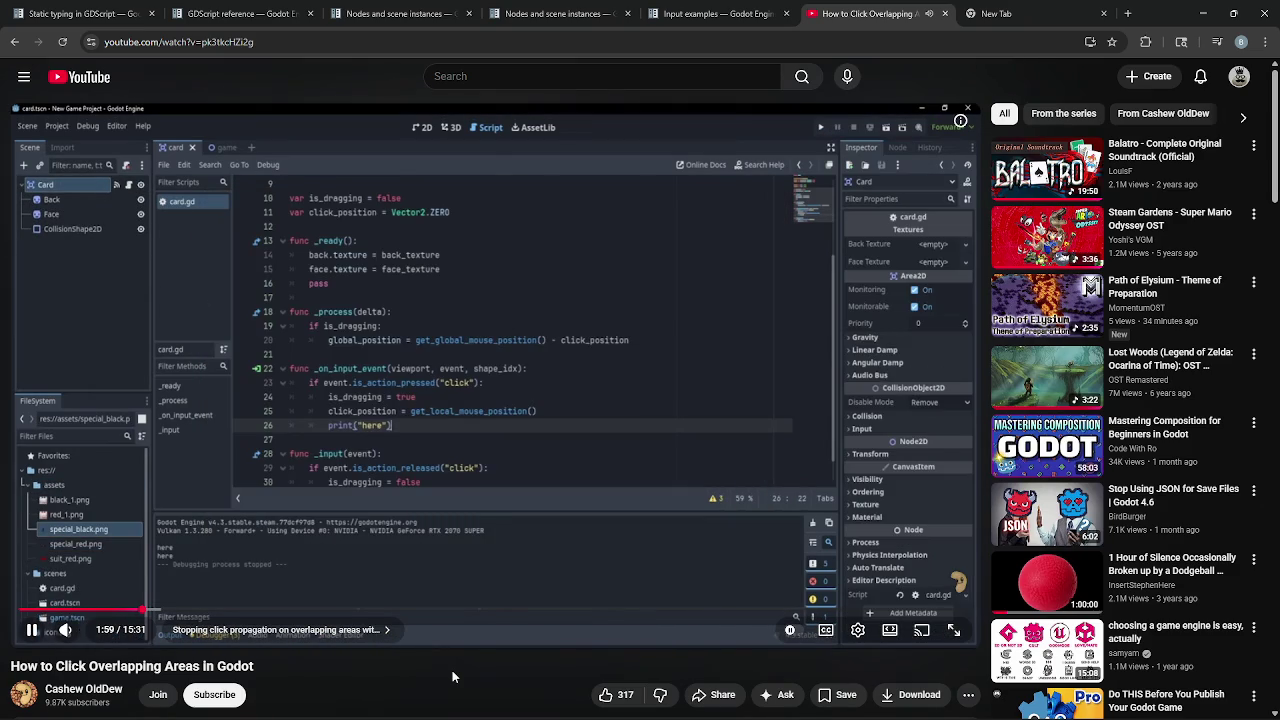
pyautogui.press('Right')
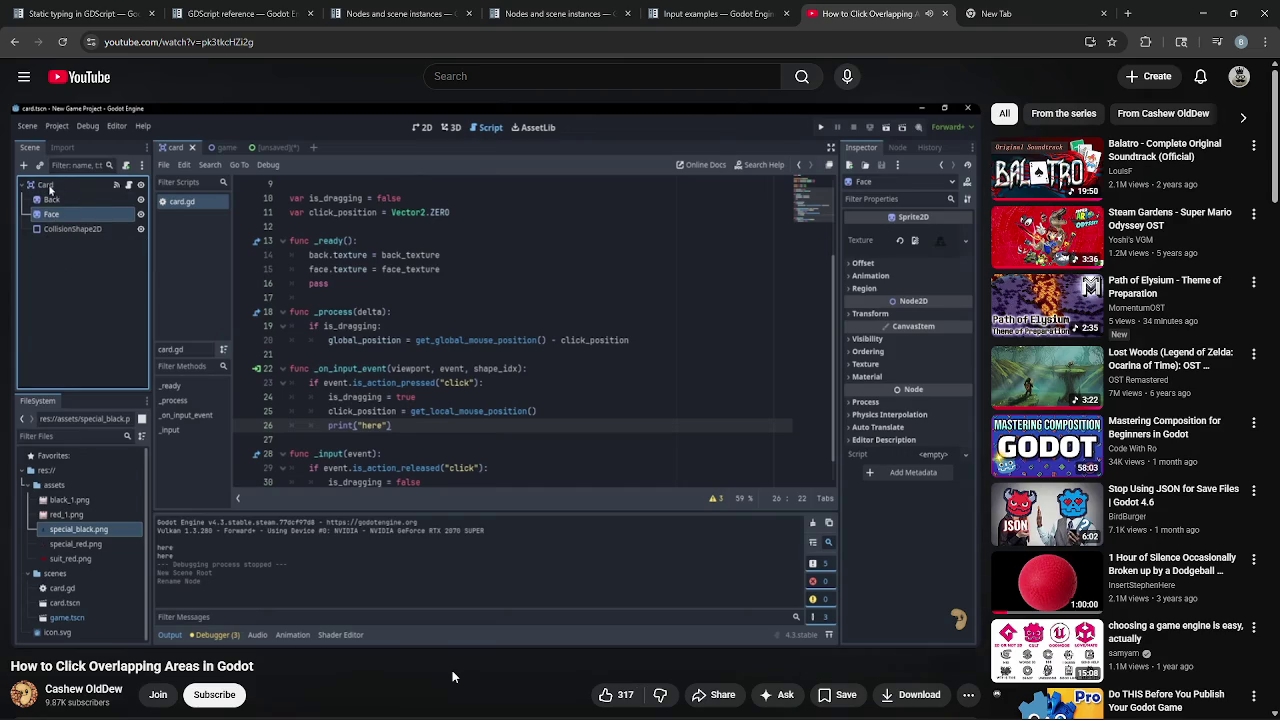
pyautogui.press('Right')
pyautogui.press('Right')
pyautogui.press('Right')
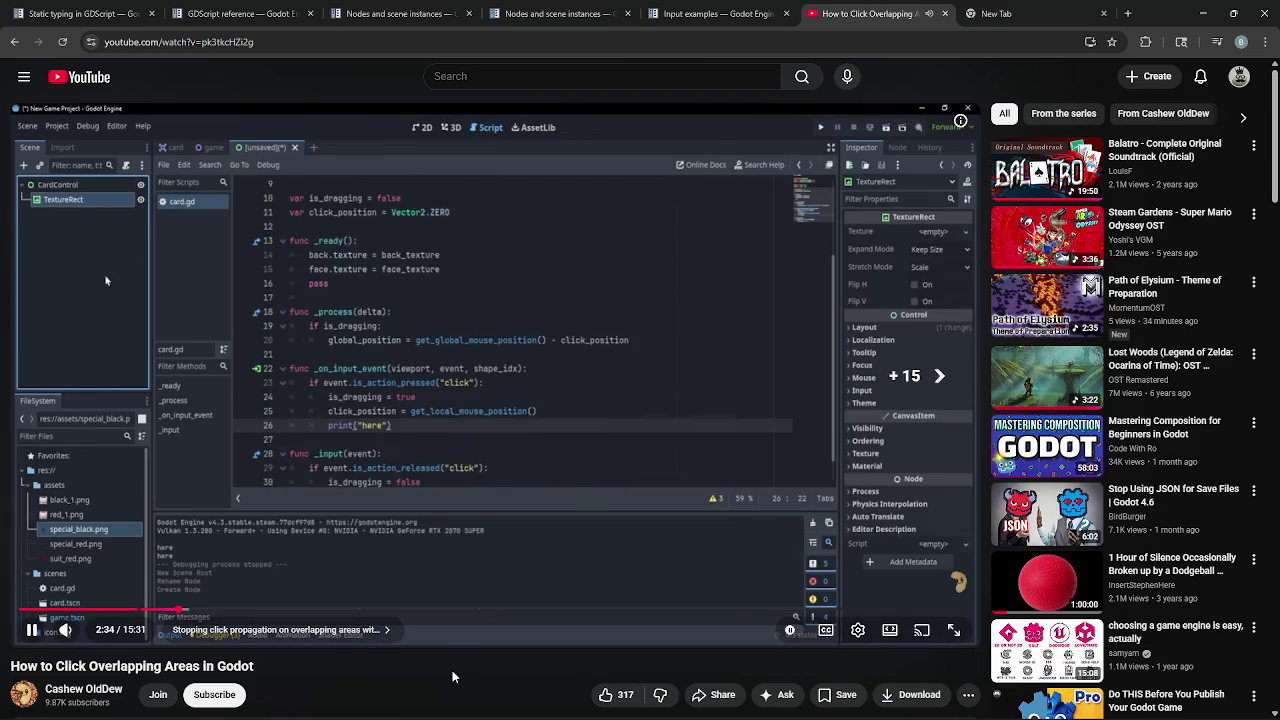
pyautogui.press('Left')
pyautogui.press('Right')
pyautogui.press('Right')
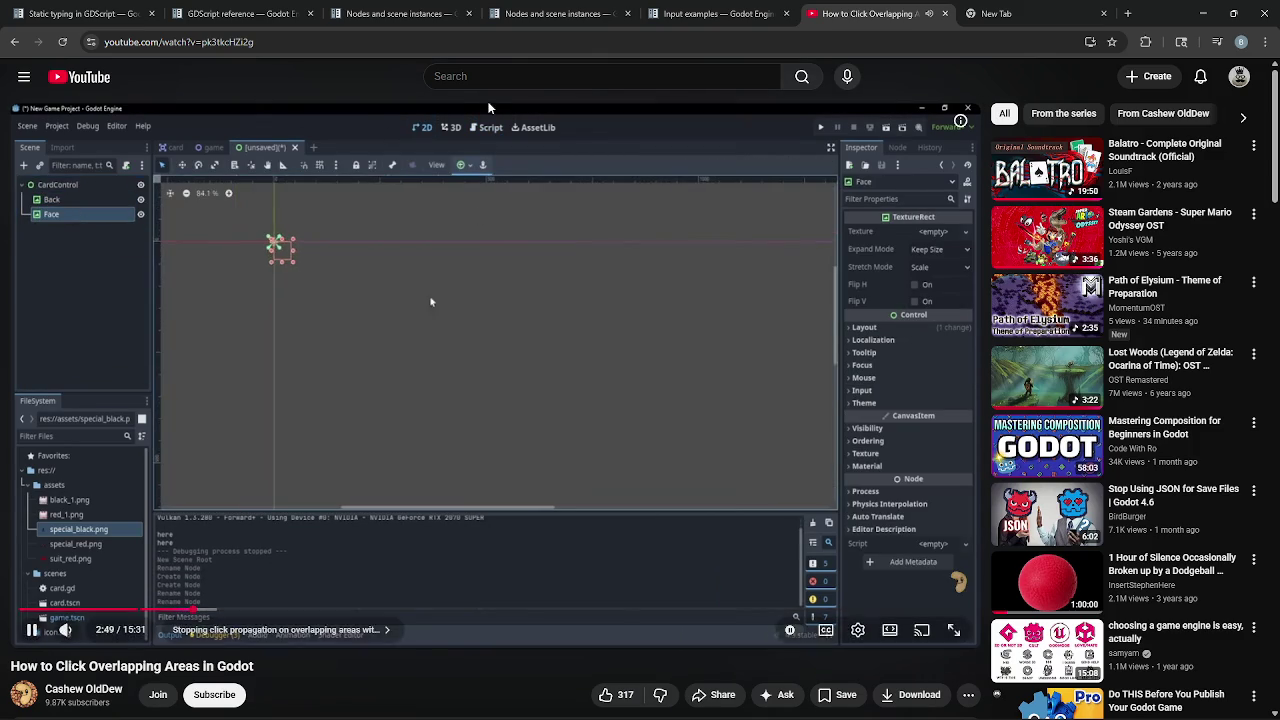
pyautogui.click(528, 175)
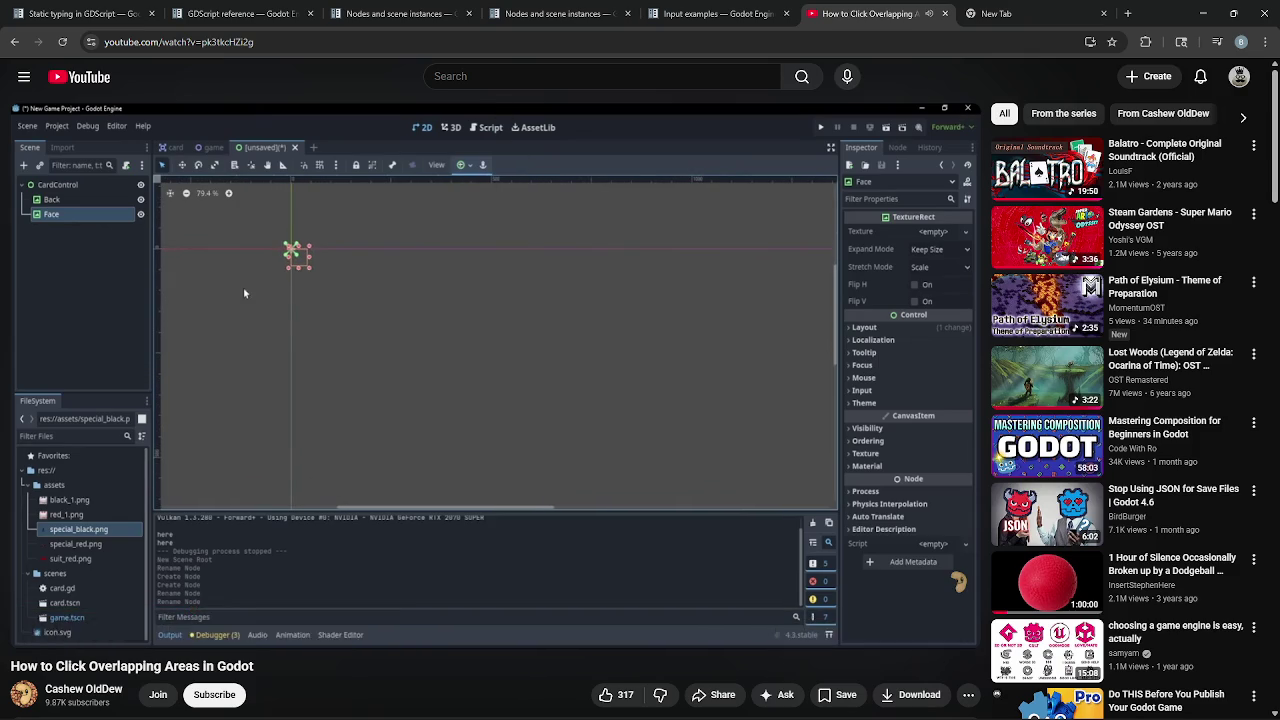
# - Close the YouTube tab and minimize Chrome to return to Godot
pyautogui.click(945, 14)
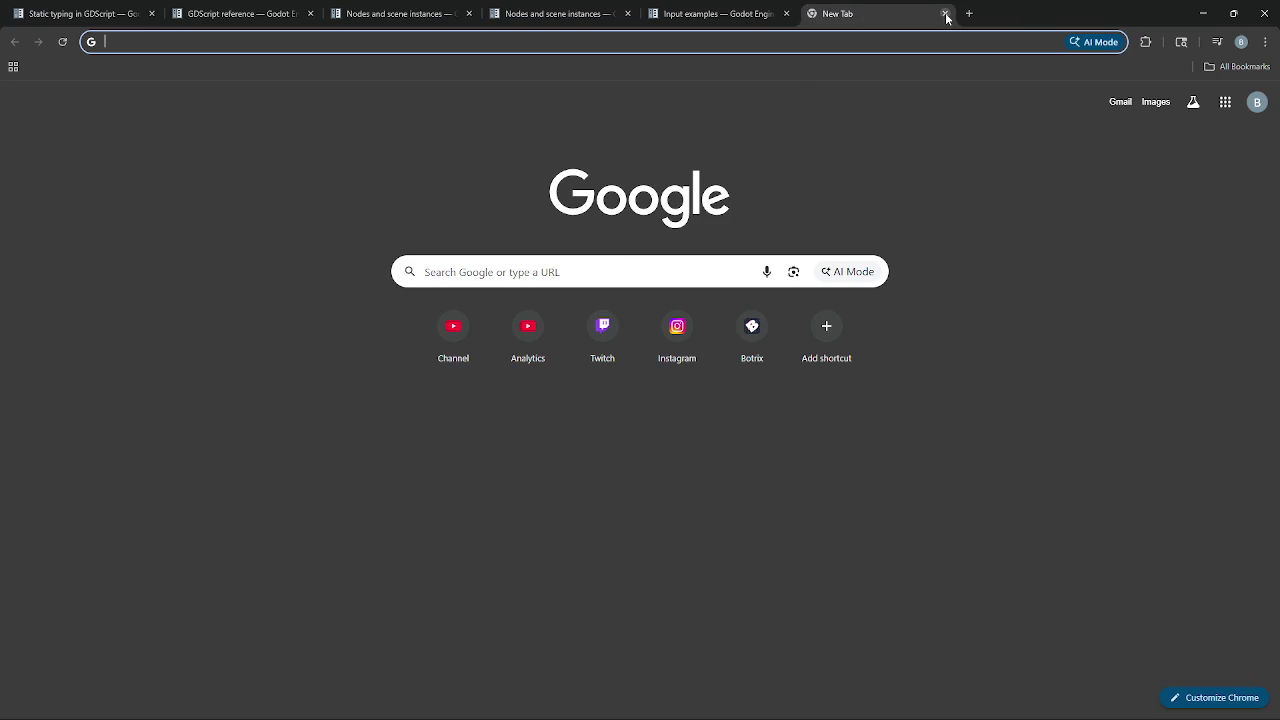
pyautogui.click(120, 14)
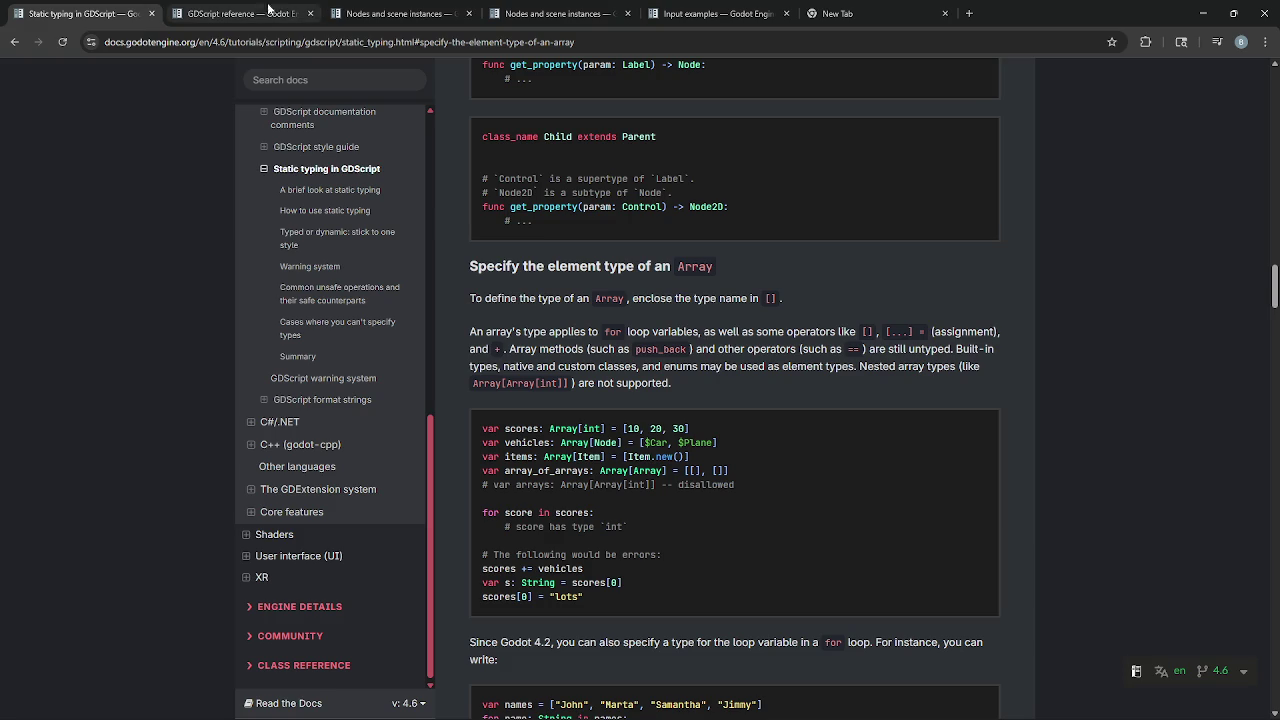
pyautogui.click(1202, 13)
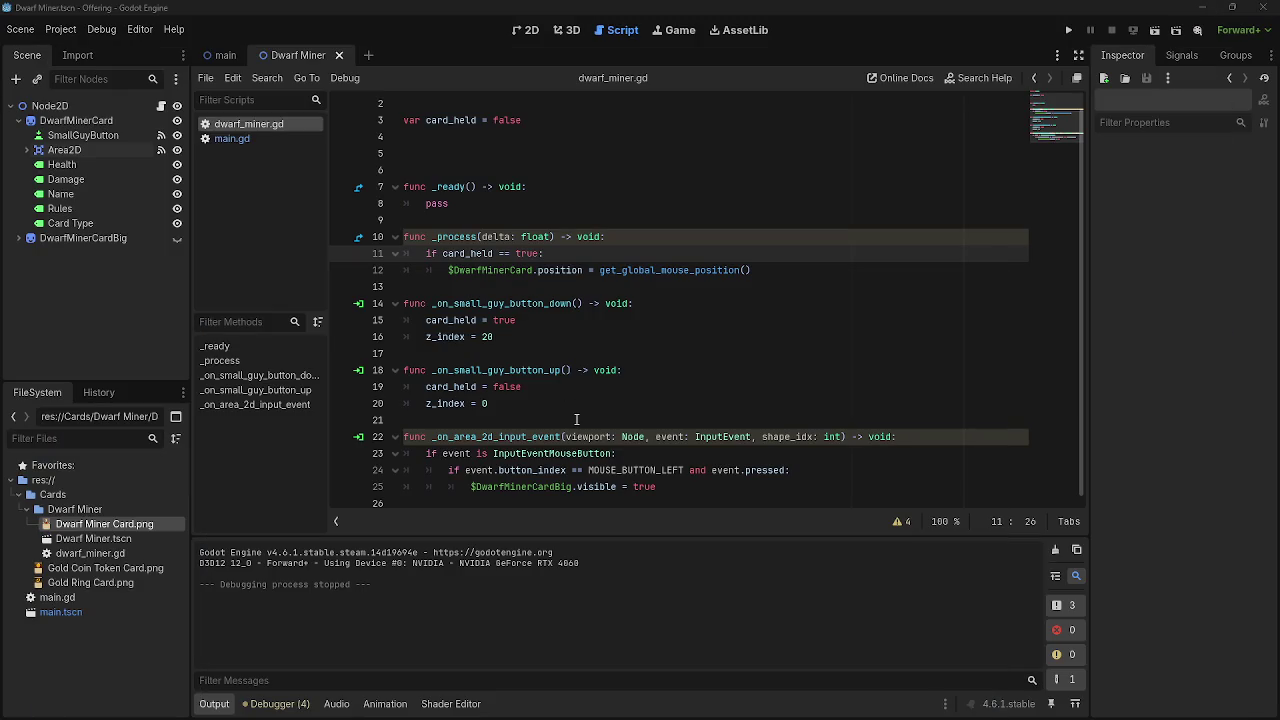
# - Inspect lines 15–17 of dwarf_miner.gd and the node's signal connections
pyautogui.click(504, 386)
pyautogui.click(504, 350)
pyautogui.click(525, 336)
pyautogui.press('Up')
pyautogui.press('Down')
pyautogui.click(561, 387)
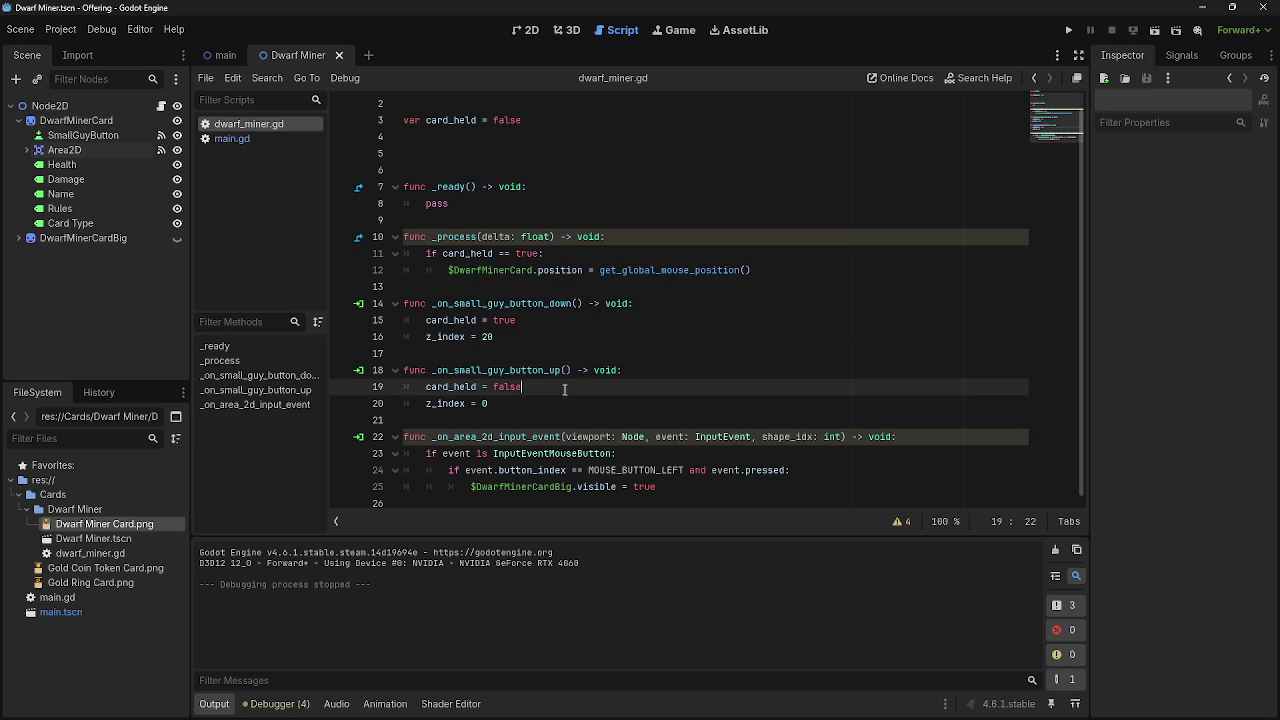
pyautogui.click(573, 335)
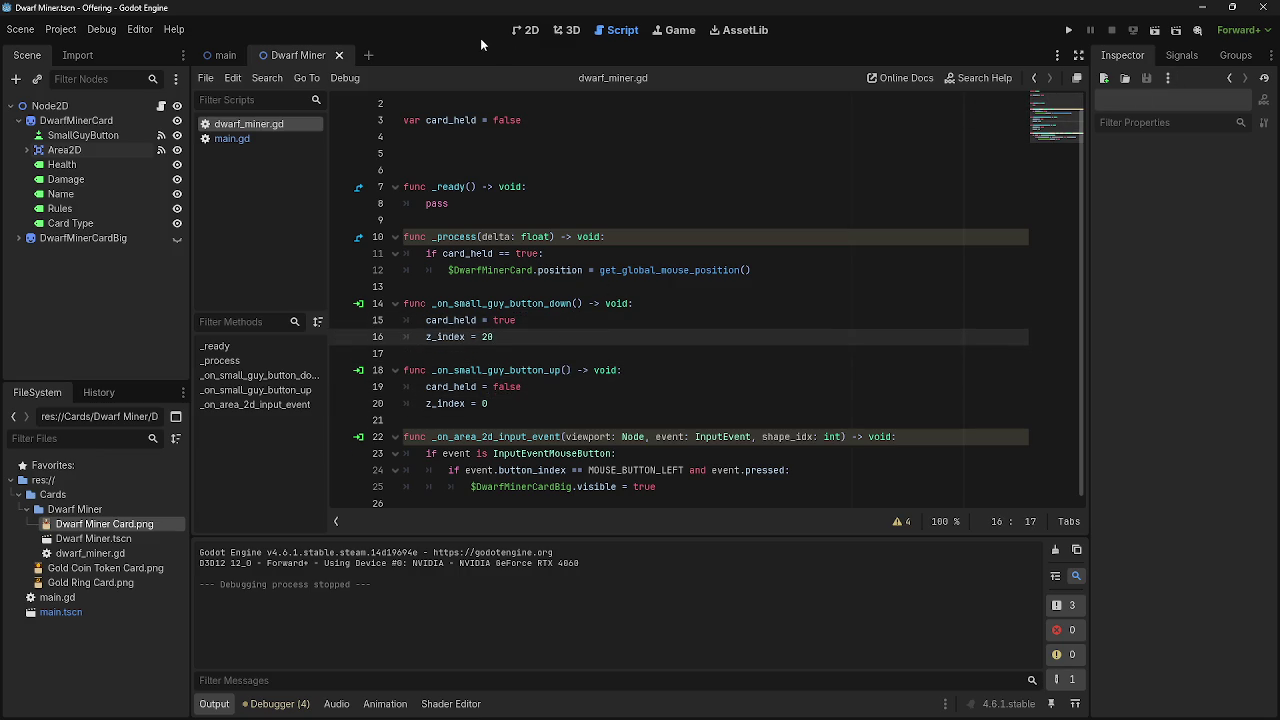
pyautogui.click(1190, 56)
pyautogui.click(1122, 55)
# - Compare the _on_small_guy_button_down header with the input-event handler's parameters
pyautogui.click(552, 353)
pyautogui.press('Up')
pyautogui.press('Up')
pyautogui.click(578, 303)
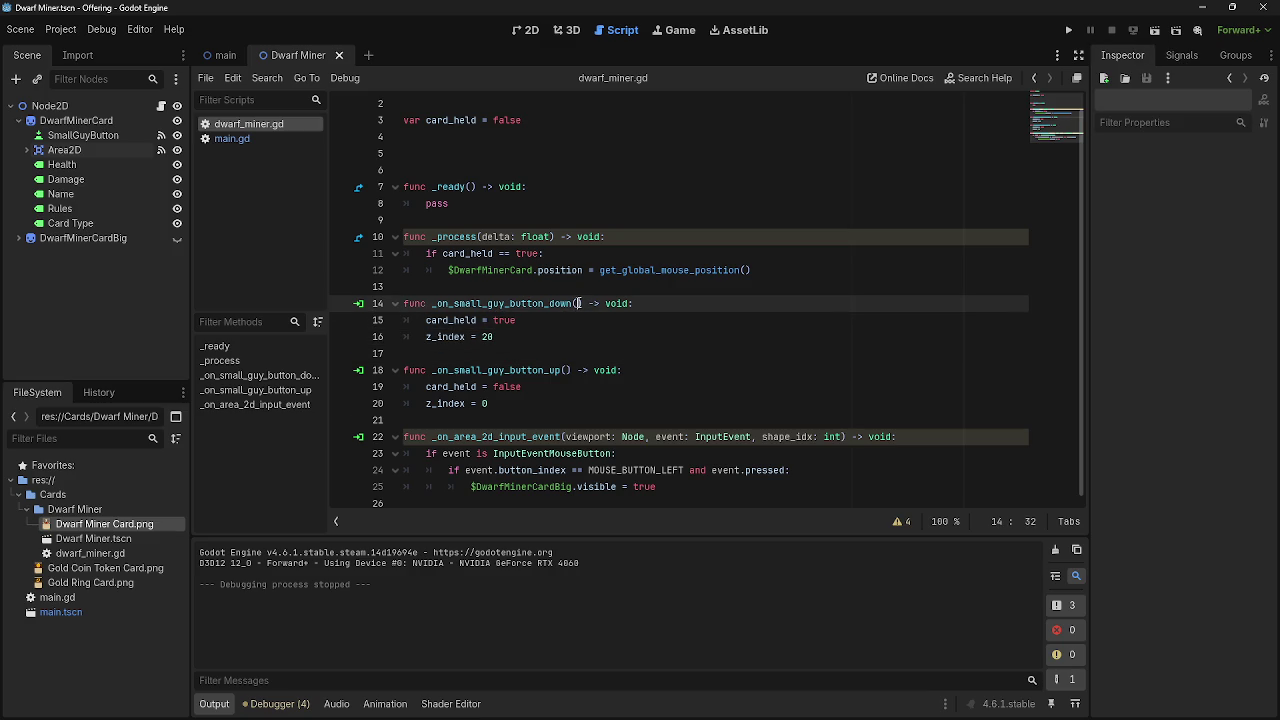
pyautogui.moveTo(563, 303); pyautogui.dragTo(573, 287)
pyautogui.moveTo(600, 303); pyautogui.dragTo(636, 303)
pyautogui.click(636, 303)
pyautogui.moveTo(656, 440); pyautogui.dragTo(776, 440)
pyautogui.click(737, 453)
# - Add an 'event: InputEvent' parameter to _on_small_guy_button_down()
pyautogui.click(577, 303)
pyautogui.write('event')
pyautogui.write(': Ini')
pyautogui.press('BackSpace')
pyautogui.write('putEvent')
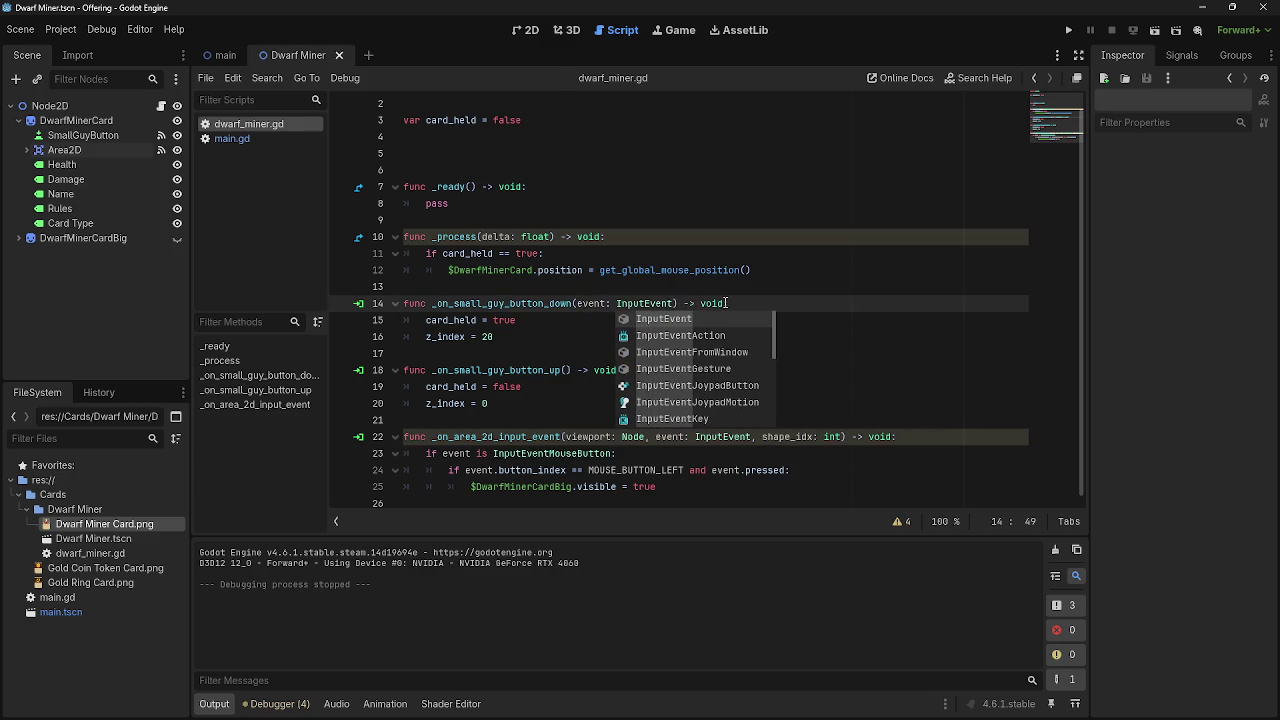
pyautogui.press('Escape')
# - Paste the two-line left-mouse-button check under the button-down header
pyautogui.click(750, 330)
pyautogui.click(750, 318)
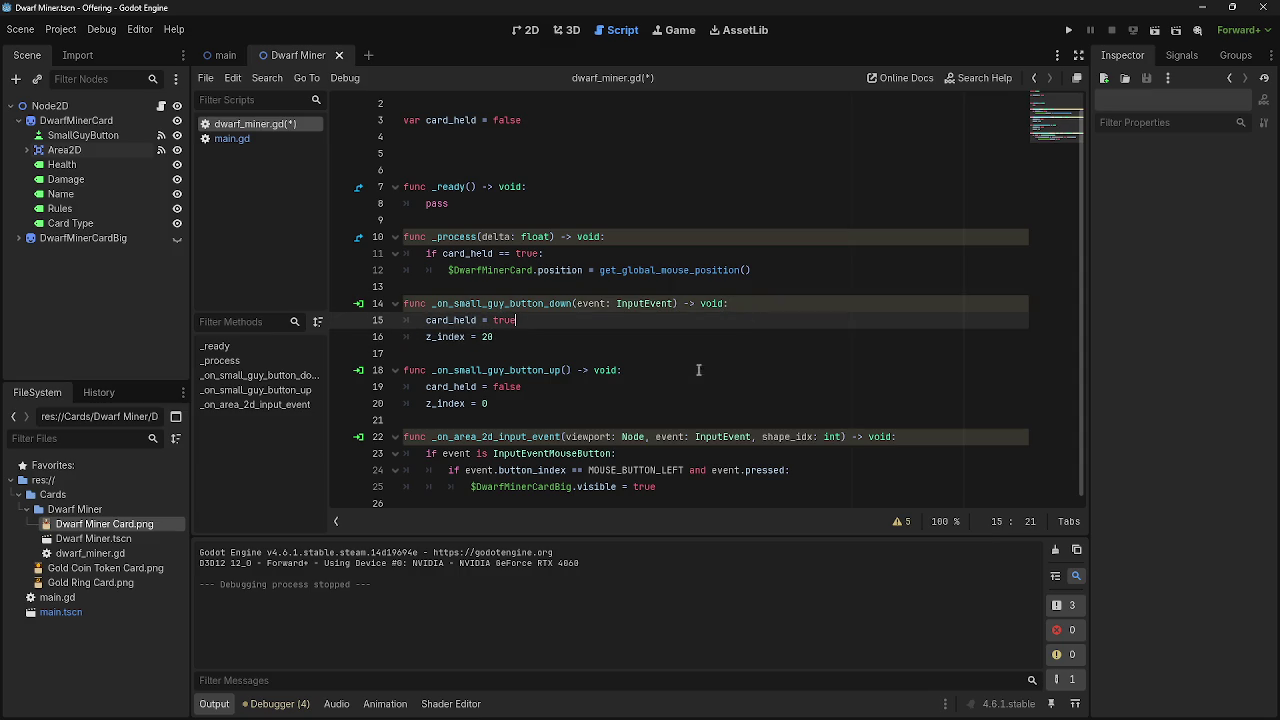
pyautogui.moveTo(427, 453)
pyautogui.mouseDown()
pyautogui.moveTo(766, 449)
pyautogui.moveTo(817, 465)
pyautogui.mouseUp()
pyautogui.hotkey('ctrl', 'c')
pyautogui.click(787, 310)
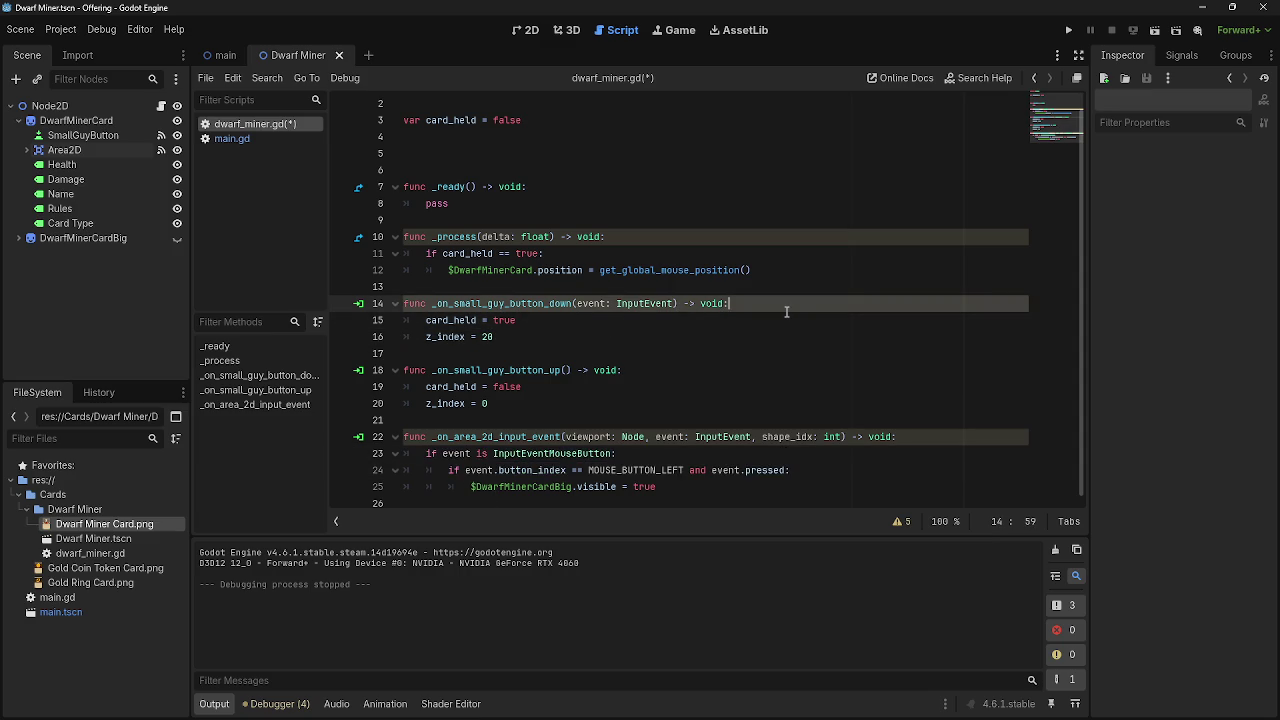
pyautogui.press('Return')
pyautogui.hotkey('ctrl', 'v')
# - Indent card_held = true and z_index = 20 under the check and add an else: print("egg") branch
pyautogui.click(425, 354)
pyautogui.press('Tab')
pyautogui.press('Tab')
pyautogui.click(427, 370)
pyautogui.press('Tab')
pyautogui.press('Tab')
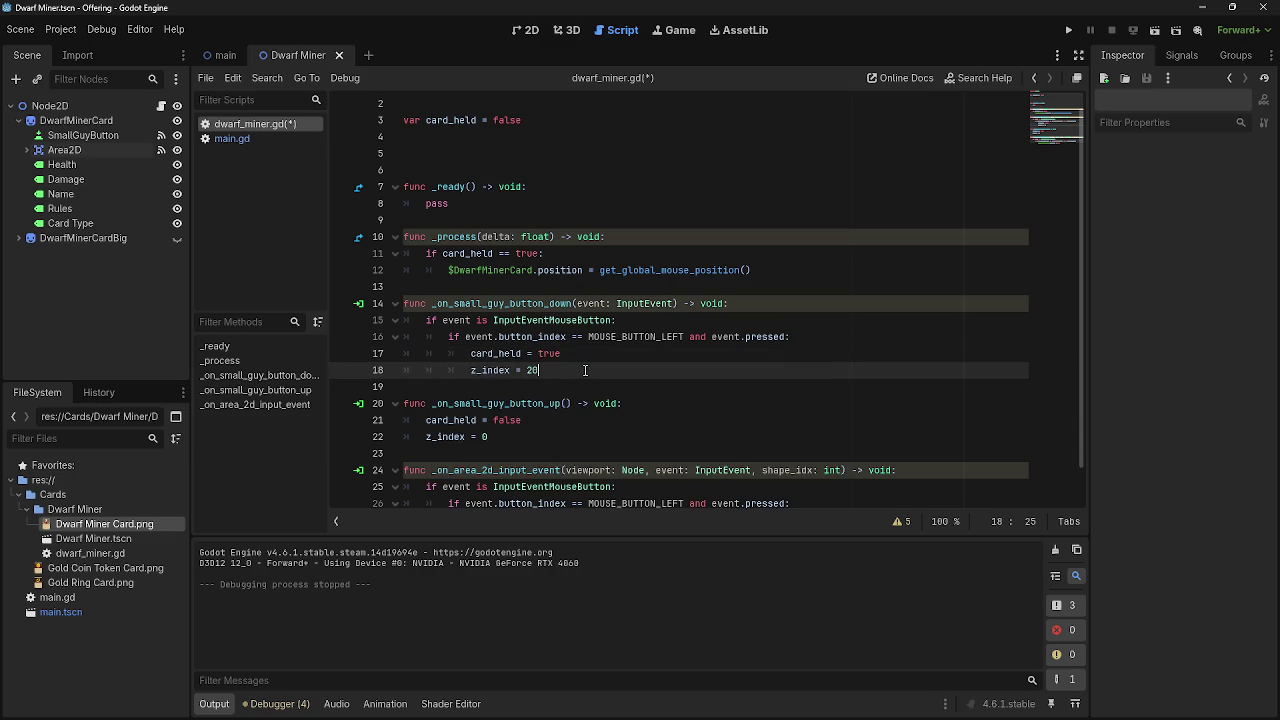
pyautogui.press('Return')
pyautogui.write('else:')
pyautogui.press('Return')
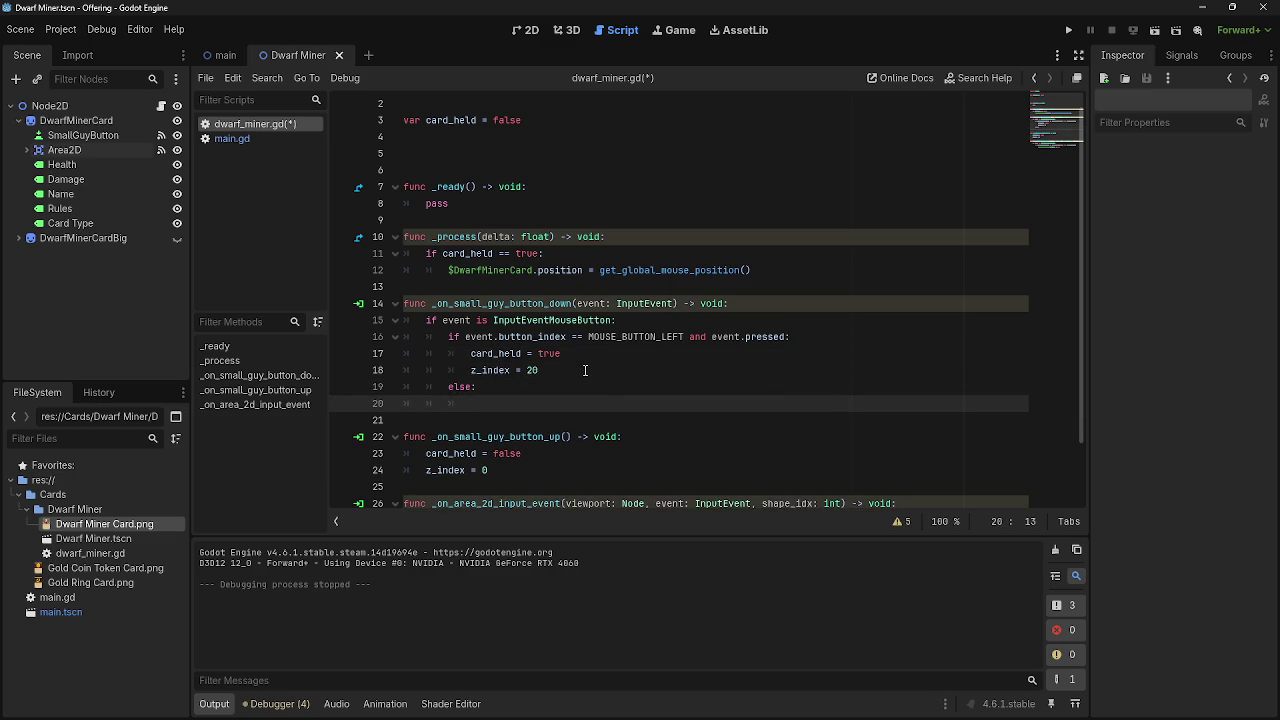
pyautogui.write('print')
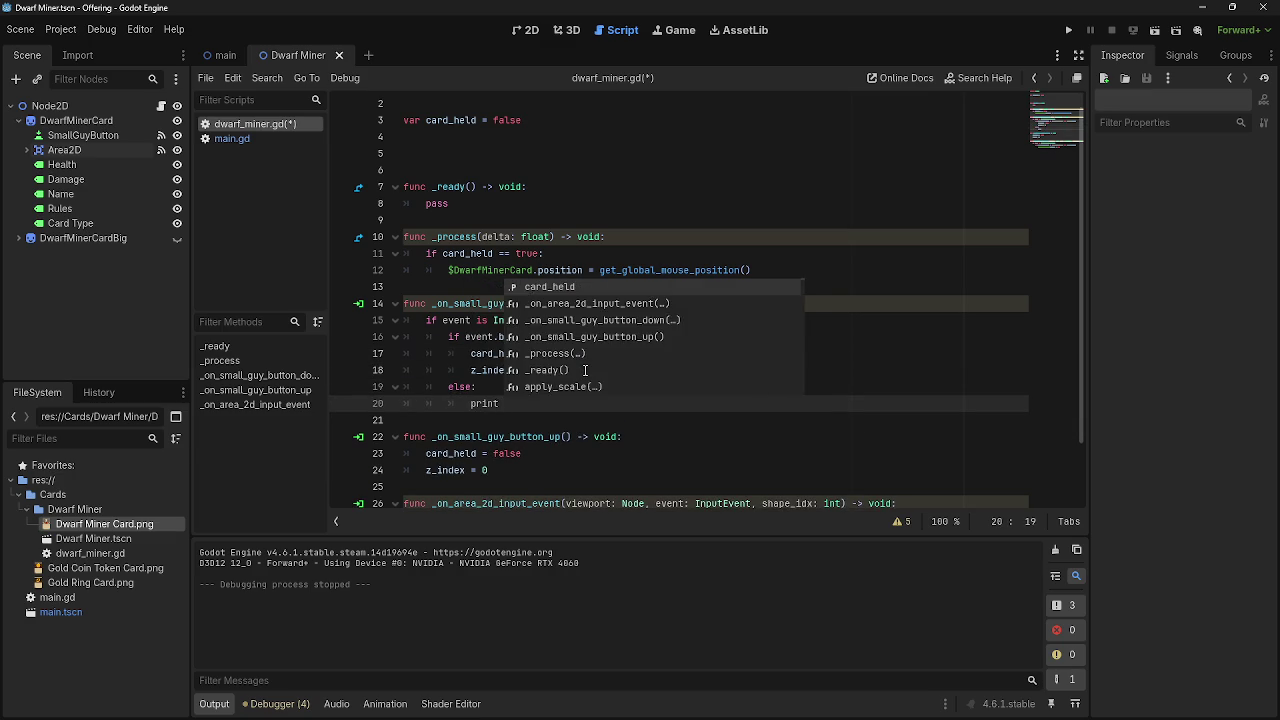
pyautogui.write(' ("egg"')
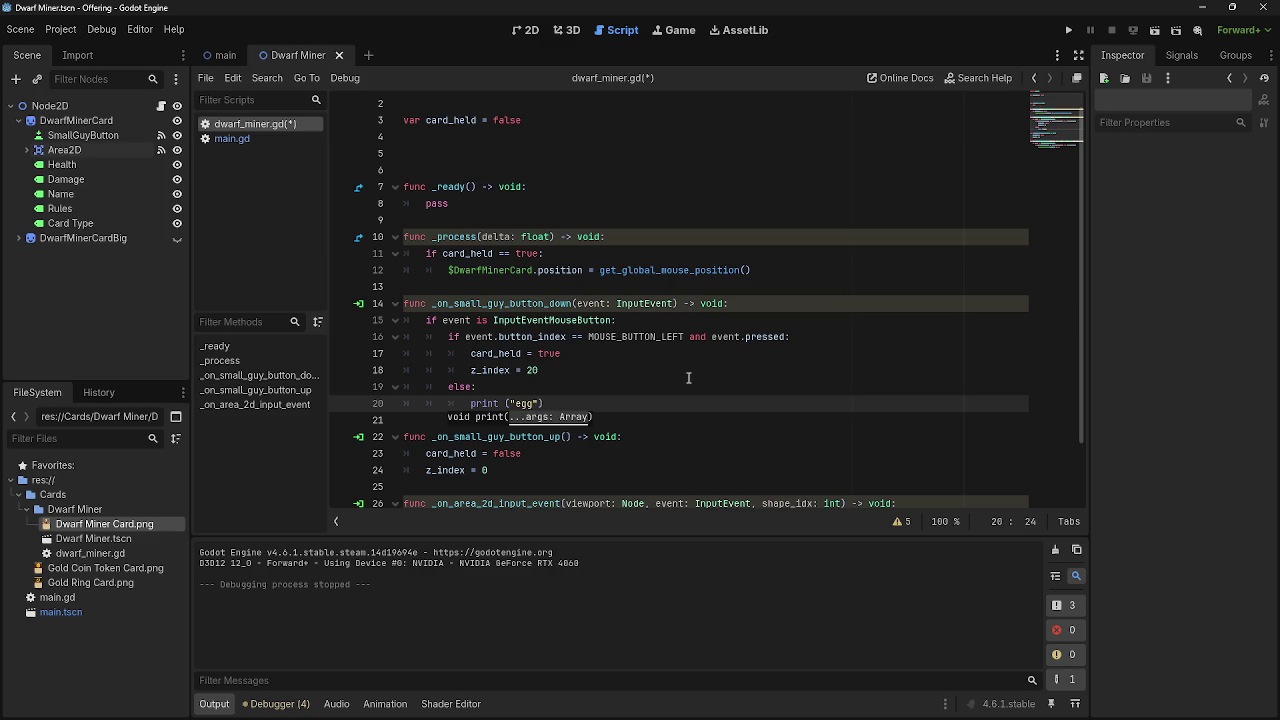
# - Run the project, hide Area2D, and review the runtime errors in the Debugger Errors tab
pyautogui.click(676, 372)
pyautogui.click(1068, 30)
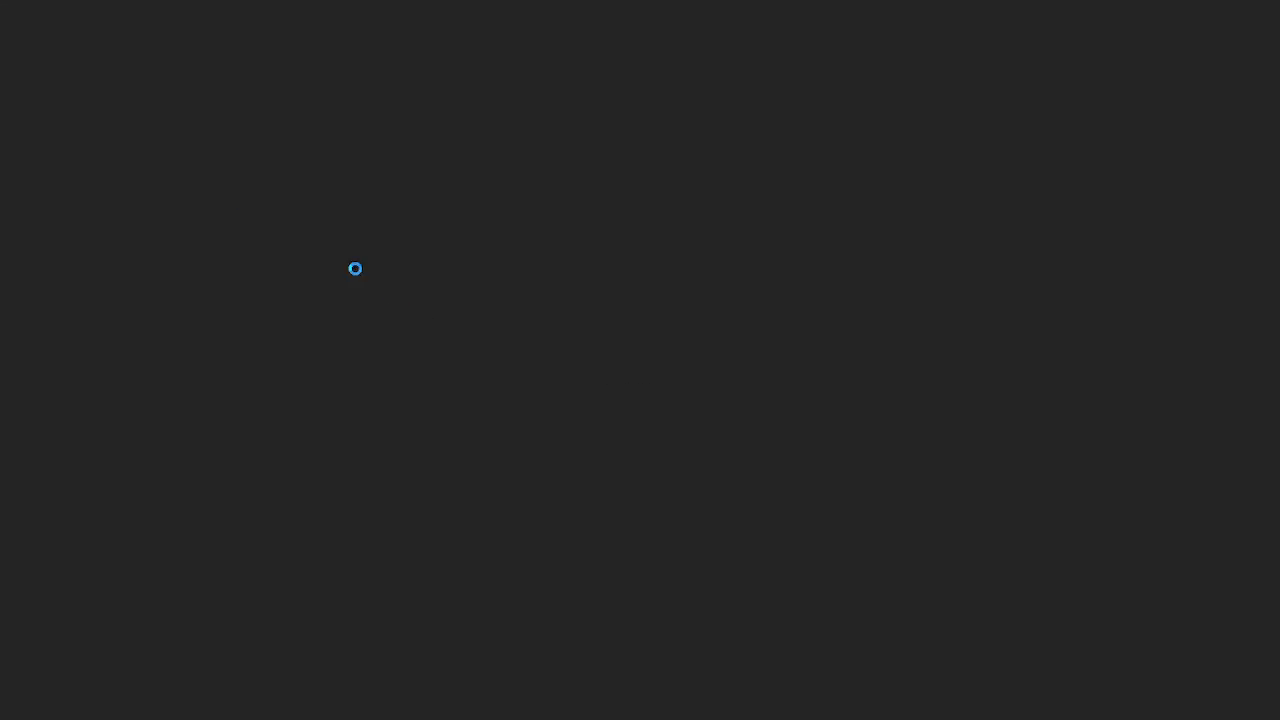
pyautogui.hotkey('alt', 'Tab')
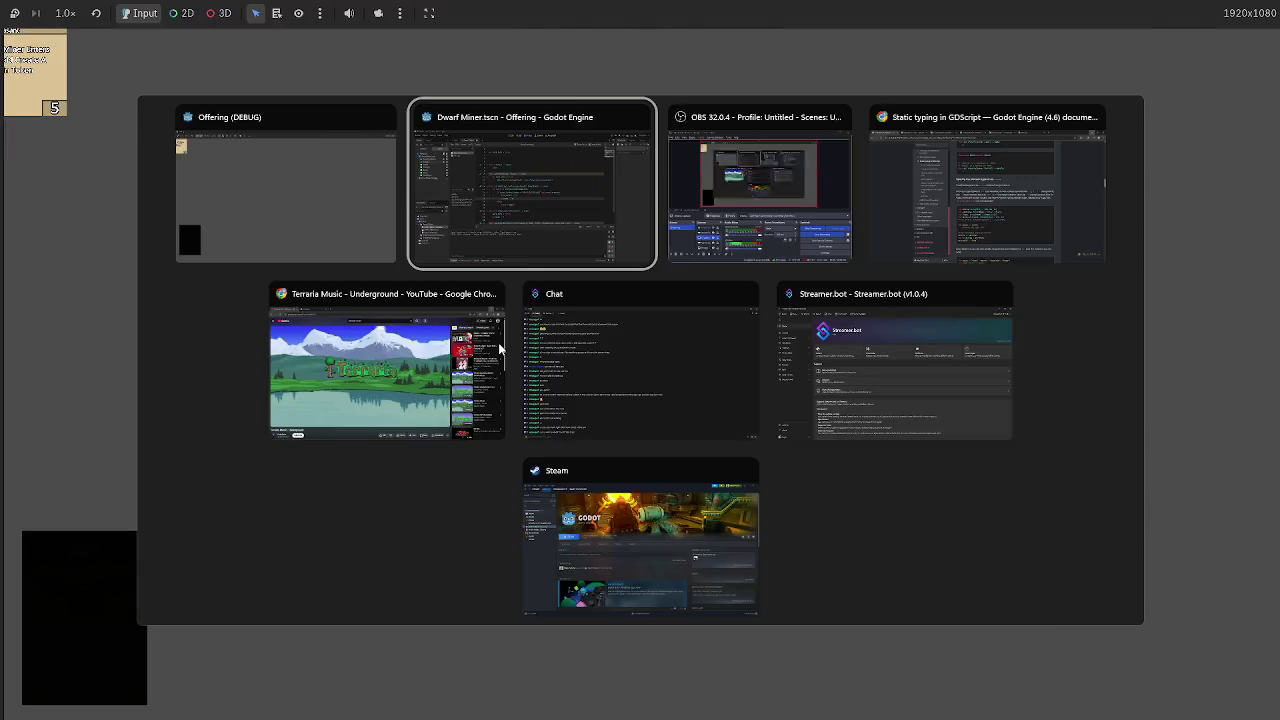
pyautogui.click(177, 173)
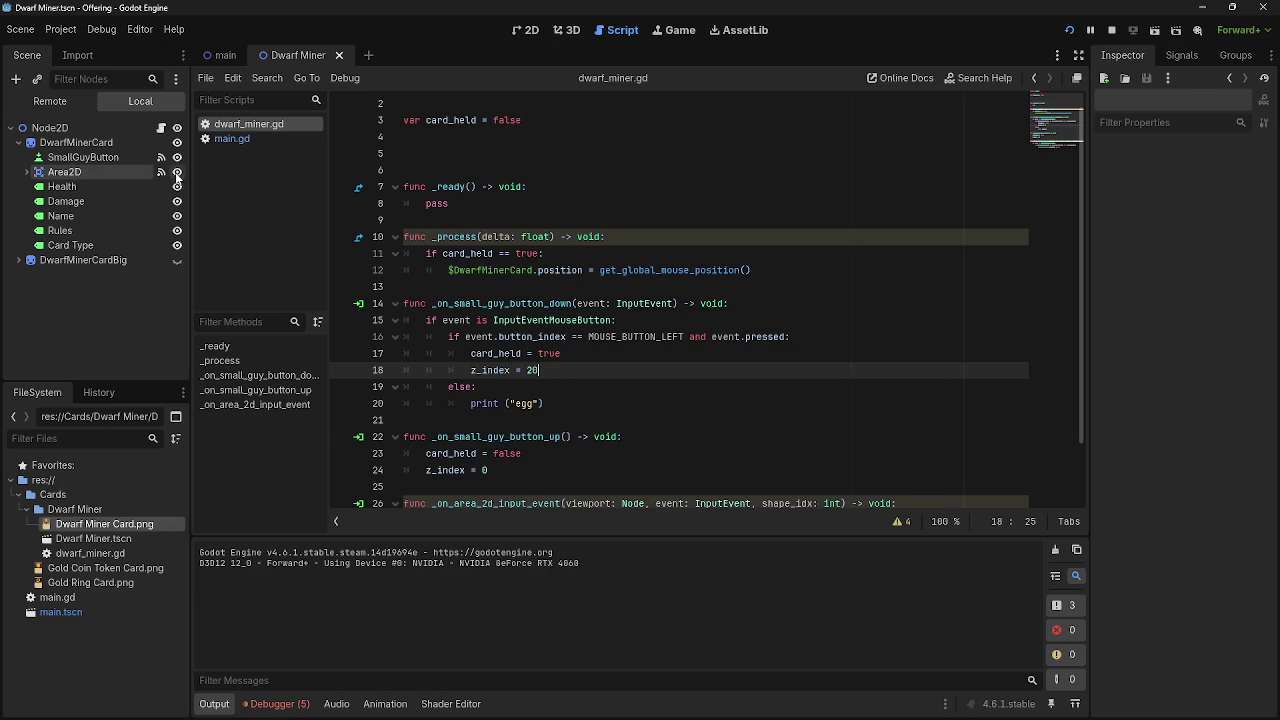
pyautogui.hotkey('alt', 'Tab')
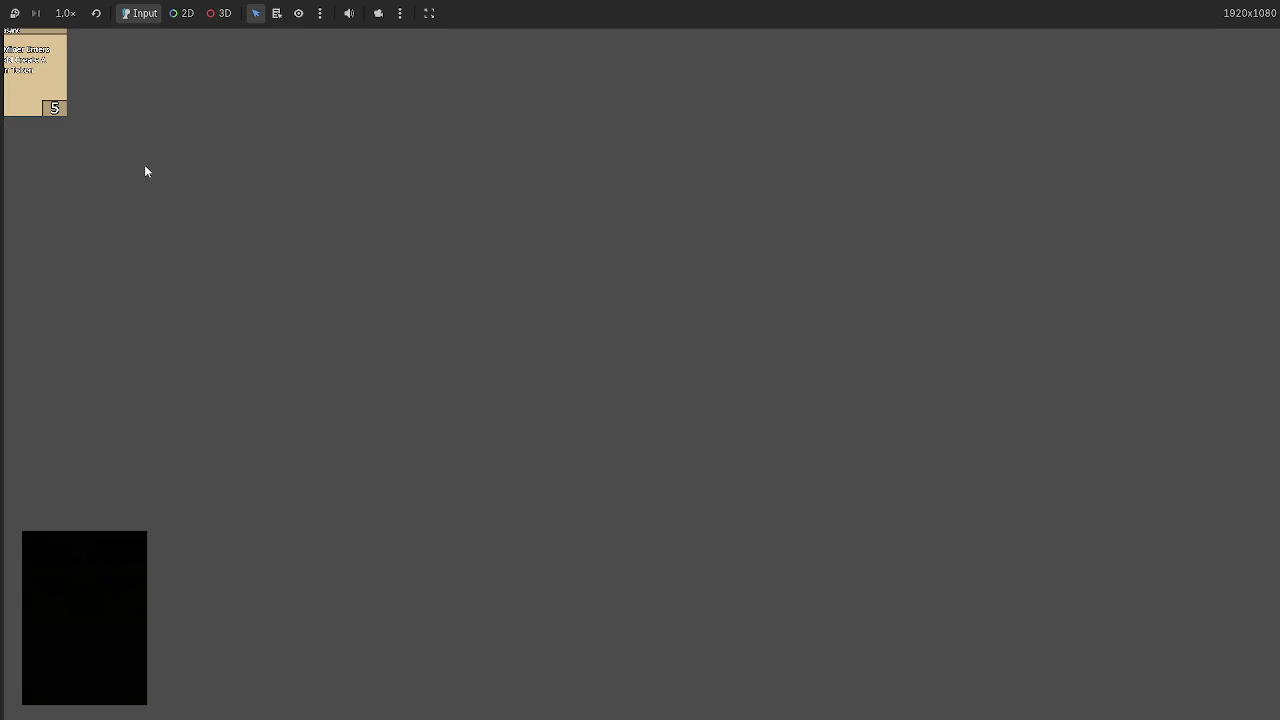
pyautogui.hotkey('alt', 'Tab')
pyautogui.click(83, 157)
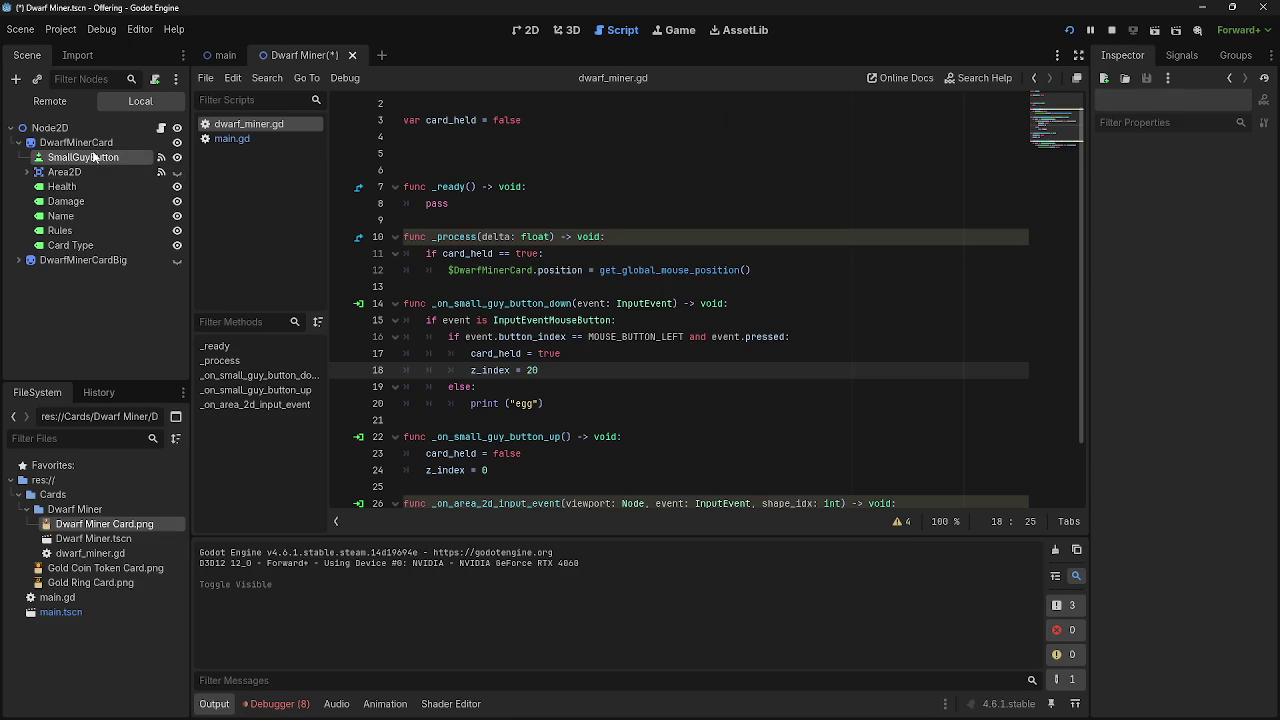
pyautogui.click(566, 353)
pyautogui.click(660, 319)
pyautogui.click(279, 703)
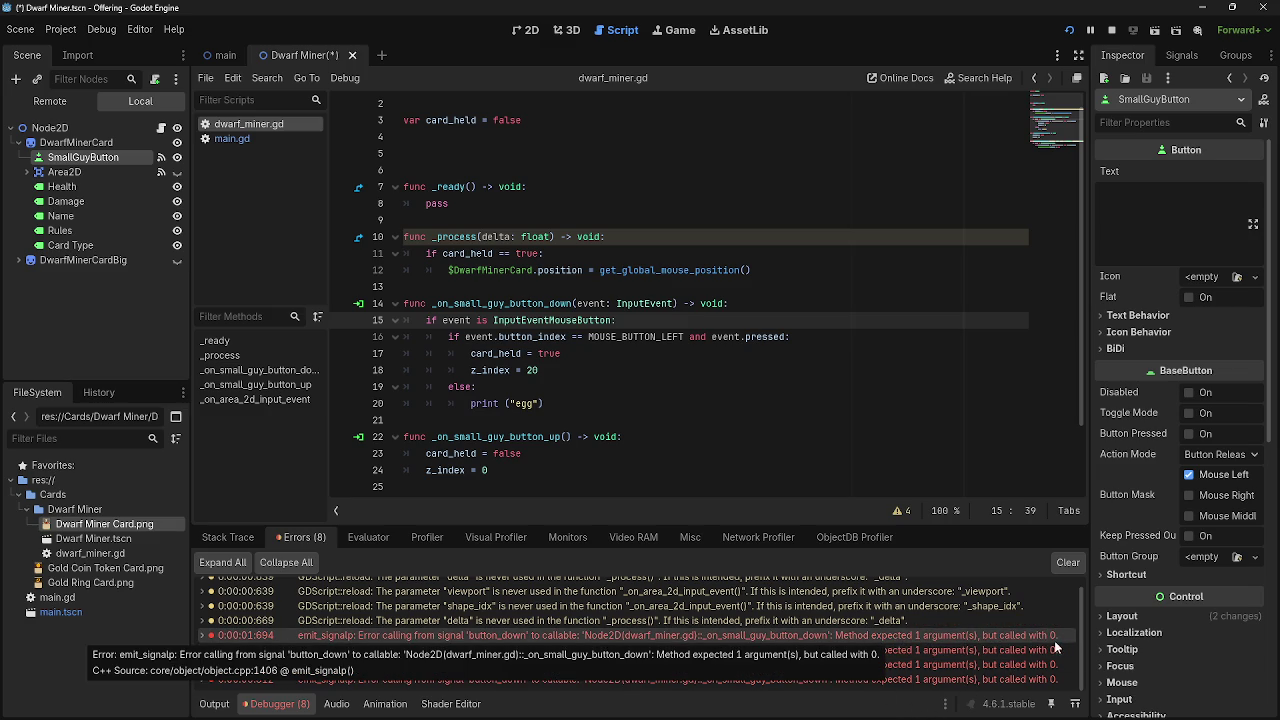
# - Delete 'event: InputEvent' from the handler signature and remove the event-checking if lines
pyautogui.moveTo(576, 303); pyautogui.dragTo(682, 303)
pyautogui.press('BackSpace')
pyautogui.moveTo(426, 320); pyautogui.dragTo(770, 337)
pyautogui.press('BackSpace')
pyautogui.moveTo(543, 386)
pyautogui.mouseDown()
pyautogui.moveTo(440, 355)
pyautogui.moveTo(405, 371)
pyautogui.mouseUp()
# - Delete the else/print branch and unindent card_held = true and z_index = 20 in the handler
pyautogui.press('BackSpace')
pyautogui.click(468, 337)
pyautogui.press('BackSpace')
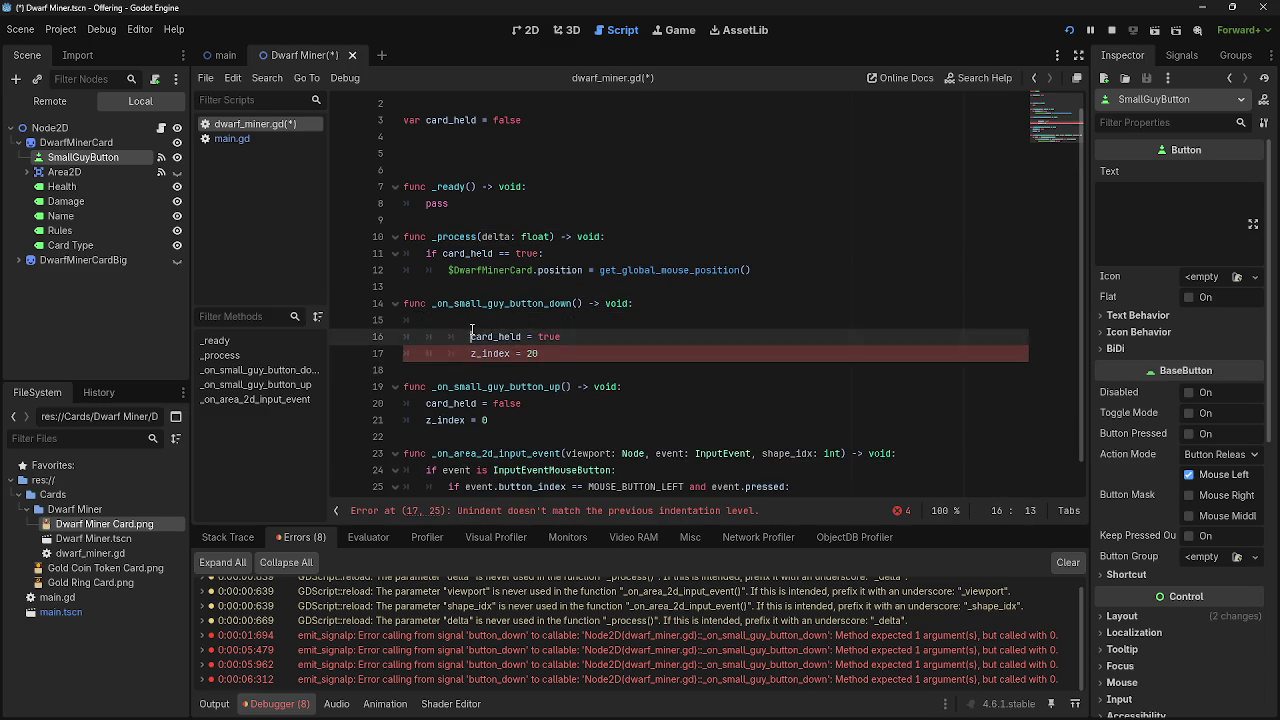
pyautogui.press('BackSpace')
pyautogui.press('Down')
pyautogui.press('BackSpace')
pyautogui.press('BackSpace')
pyautogui.press('Up')
pyautogui.press('Up')
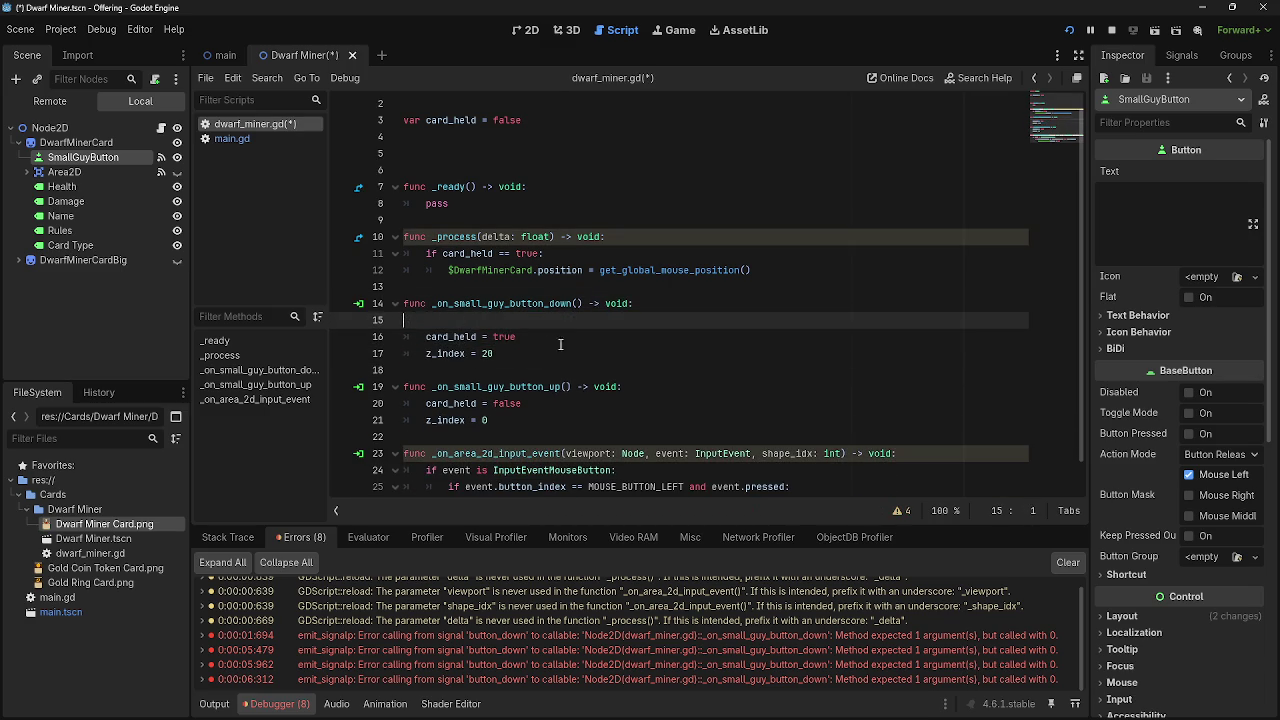
pyautogui.press('BackSpace')
pyautogui.click(649, 332)
pyautogui.click(666, 324)
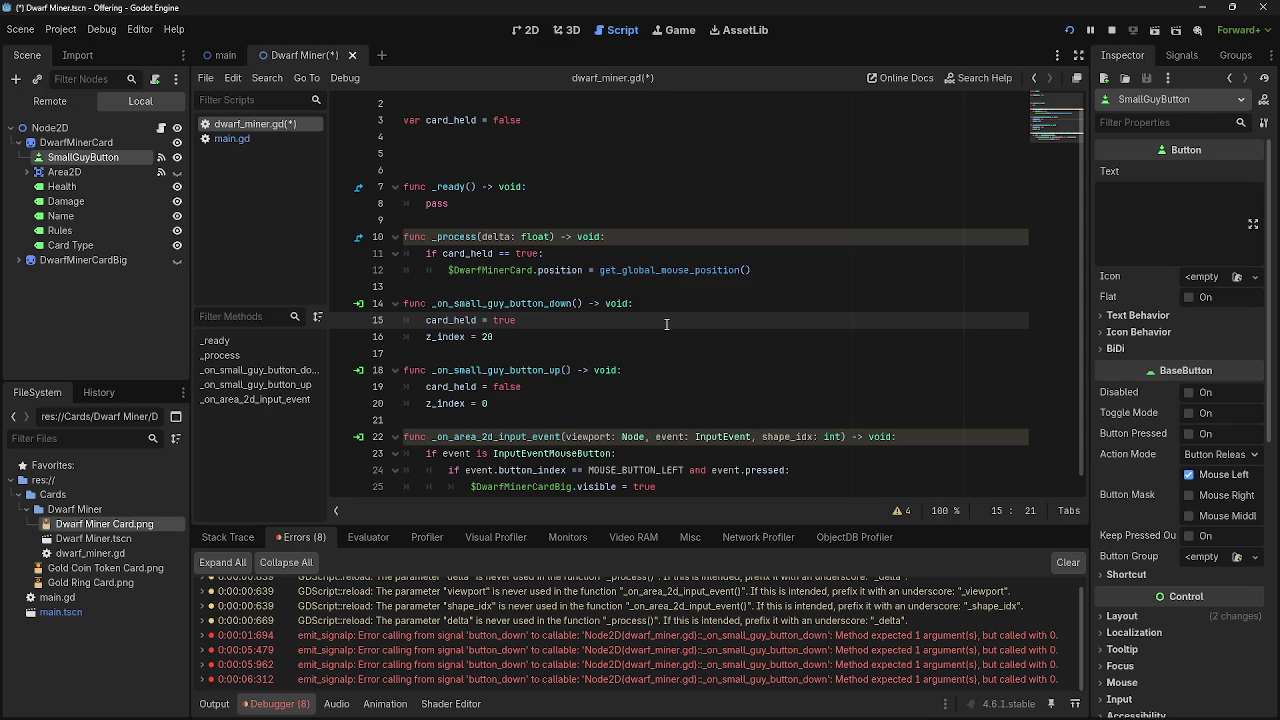
pyautogui.scroll(-1, 660, 335)
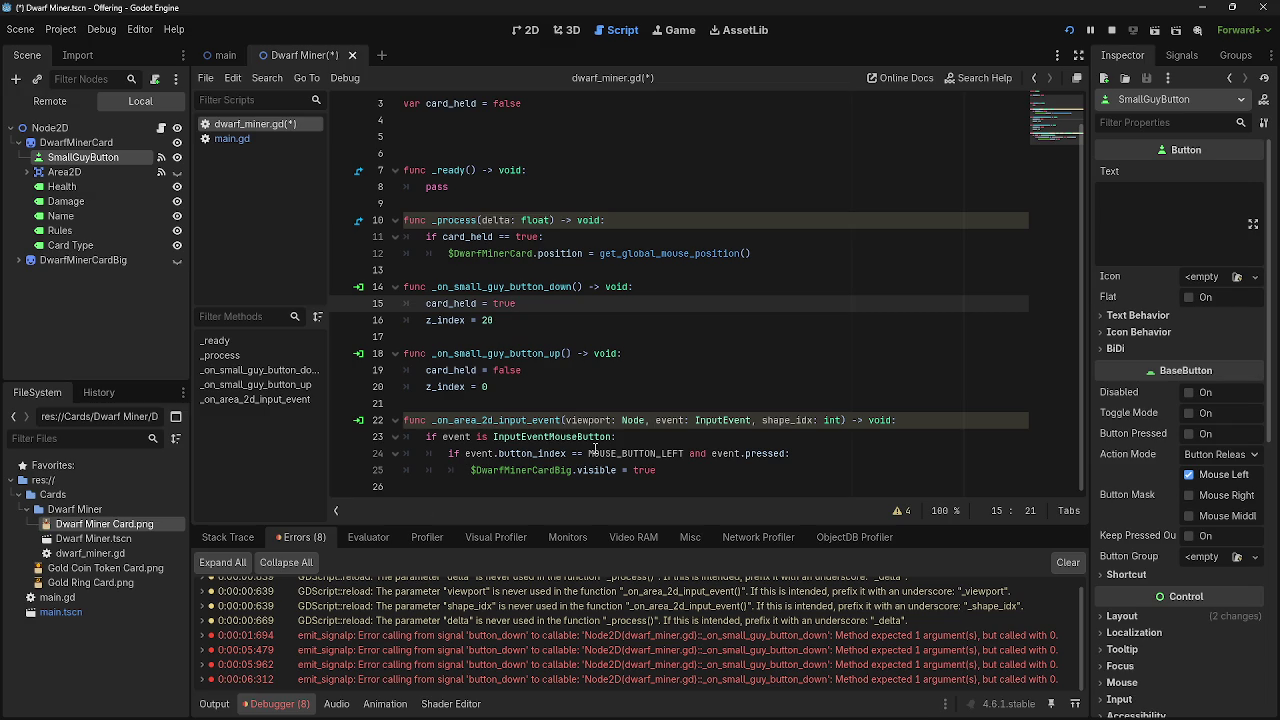
pyautogui.click(222, 55)
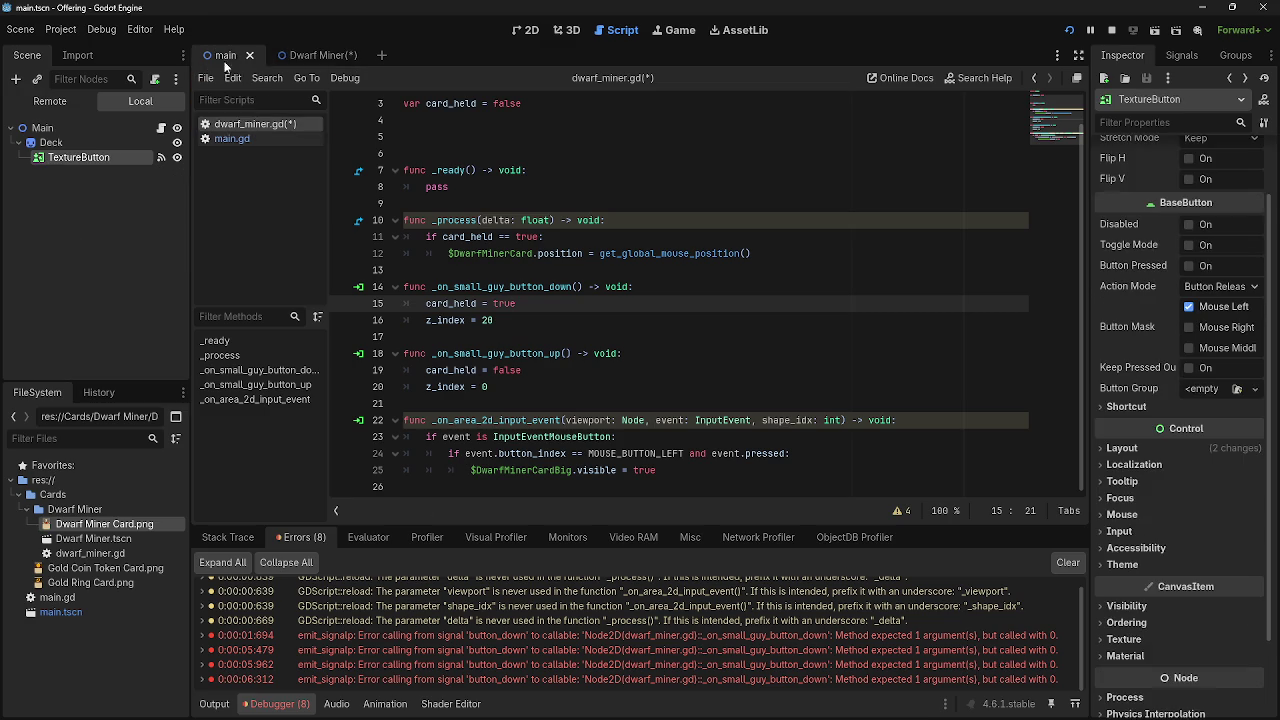
# - Review the Dwarf Miner scene's Area2D and SmallGuyButton nodes, its 2D view and its script
pyautogui.moveTo(287, 78); pyautogui.dragTo(349, 219)
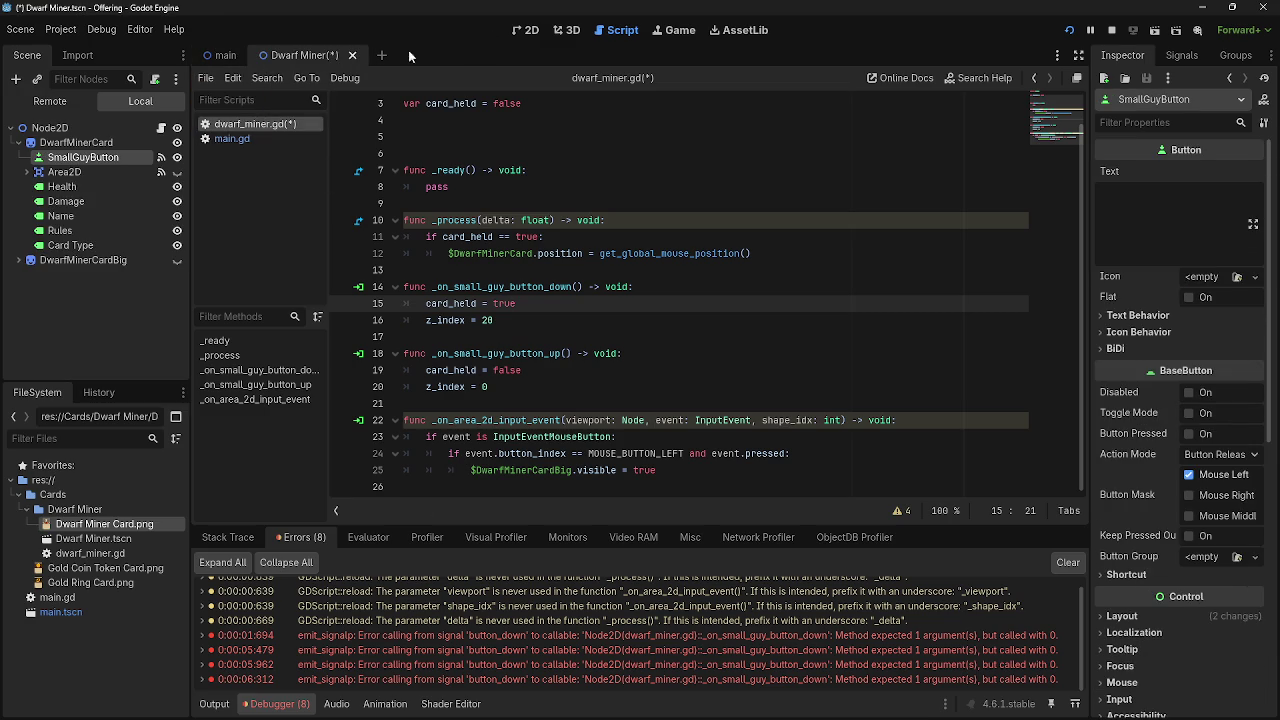
pyautogui.click(104, 168)
pyautogui.click(116, 160)
pyautogui.click(116, 176)
pyautogui.click(124, 172)
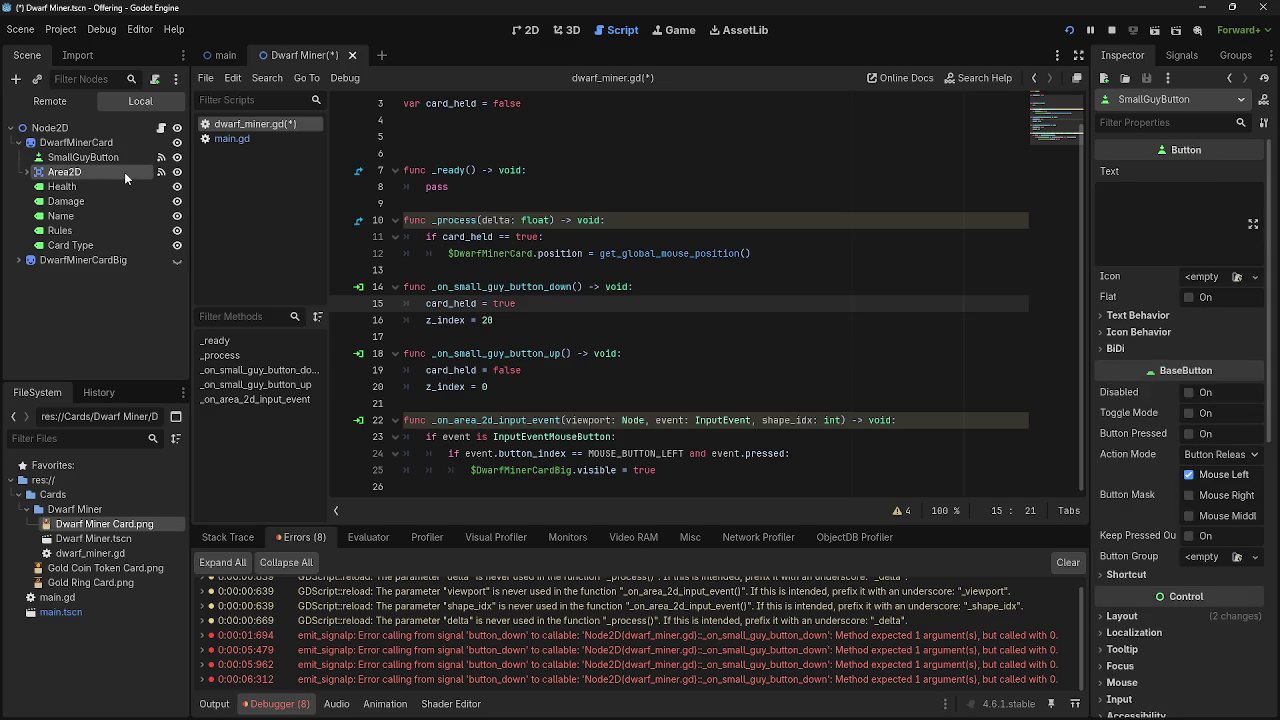
pyautogui.click(530, 30)
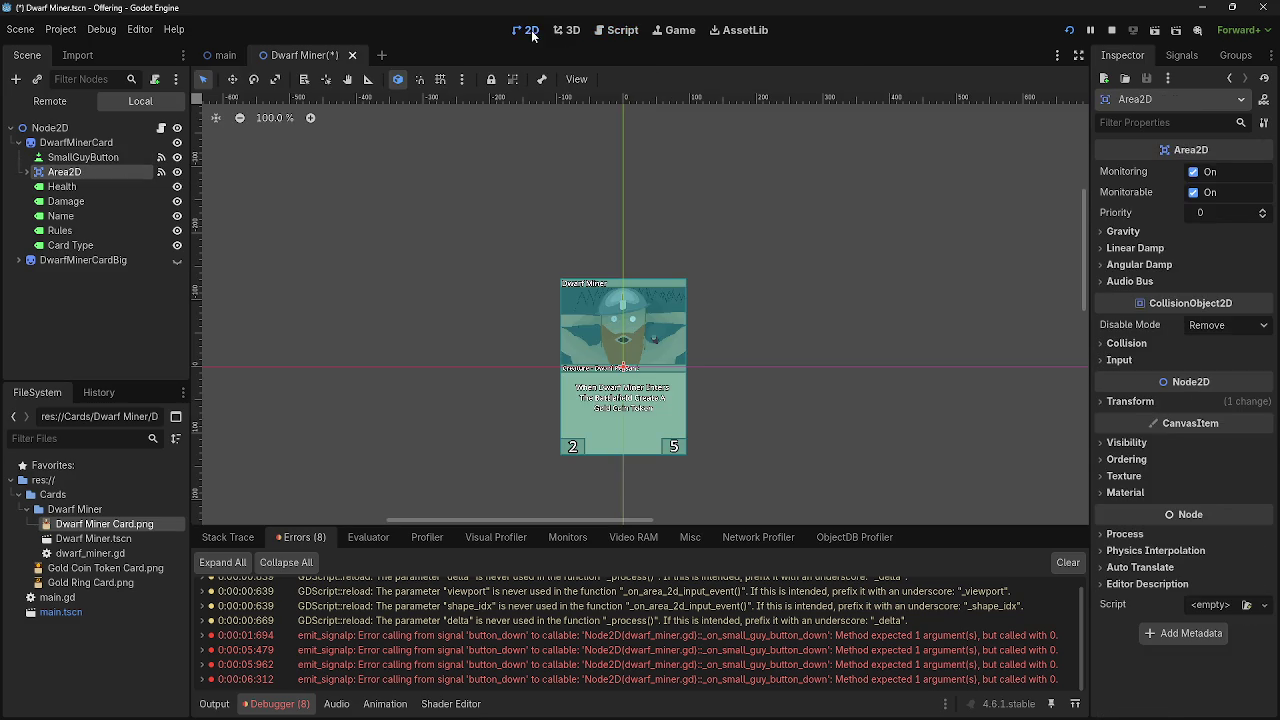
pyautogui.click(617, 30)
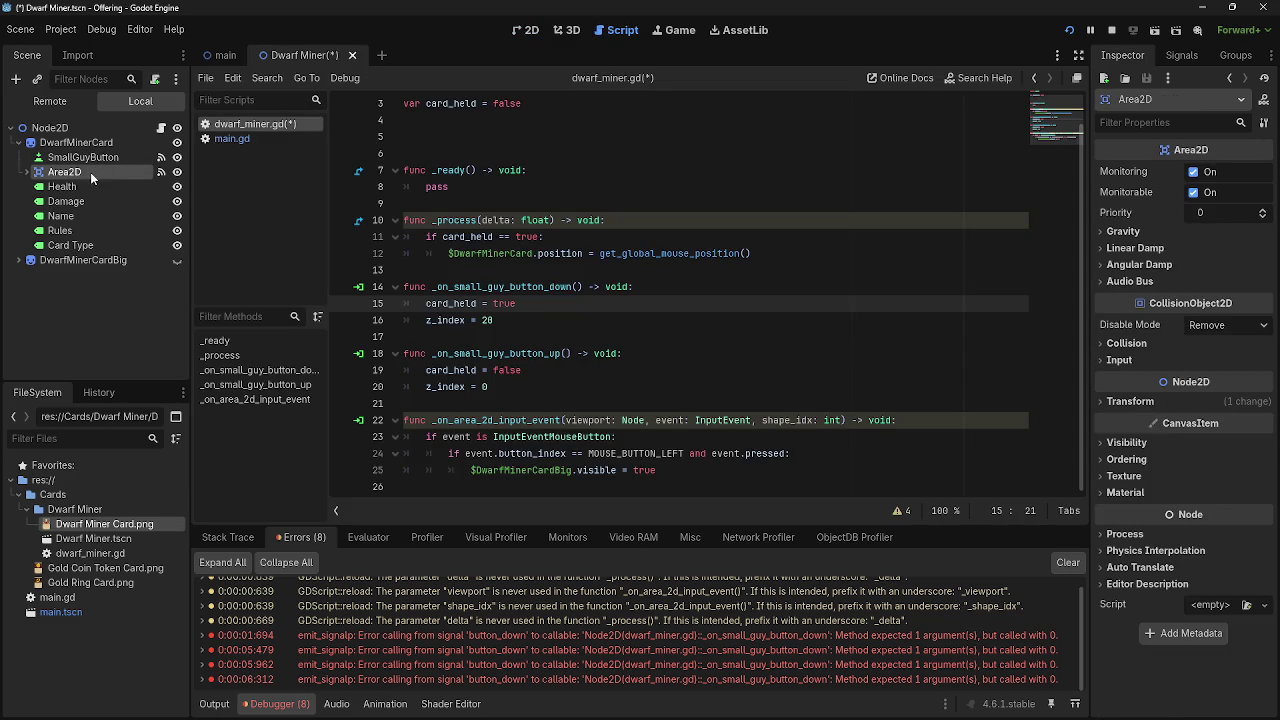
pyautogui.rightClick(90, 172)
pyautogui.click(570, 405)
pyautogui.click(570, 405)
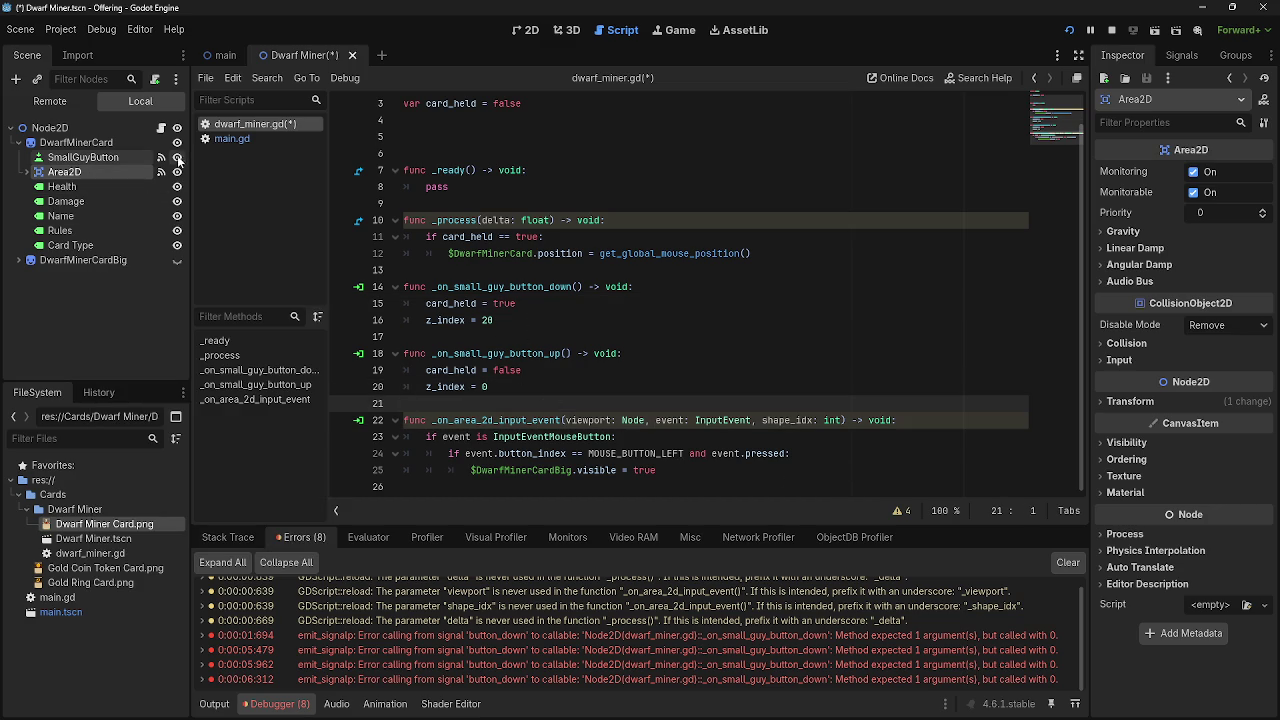
# - Restart the game, click the small card to bring up the large Dwarf Miner card, then stop
pyautogui.click(1068, 31)
pyautogui.click(1066, 33)
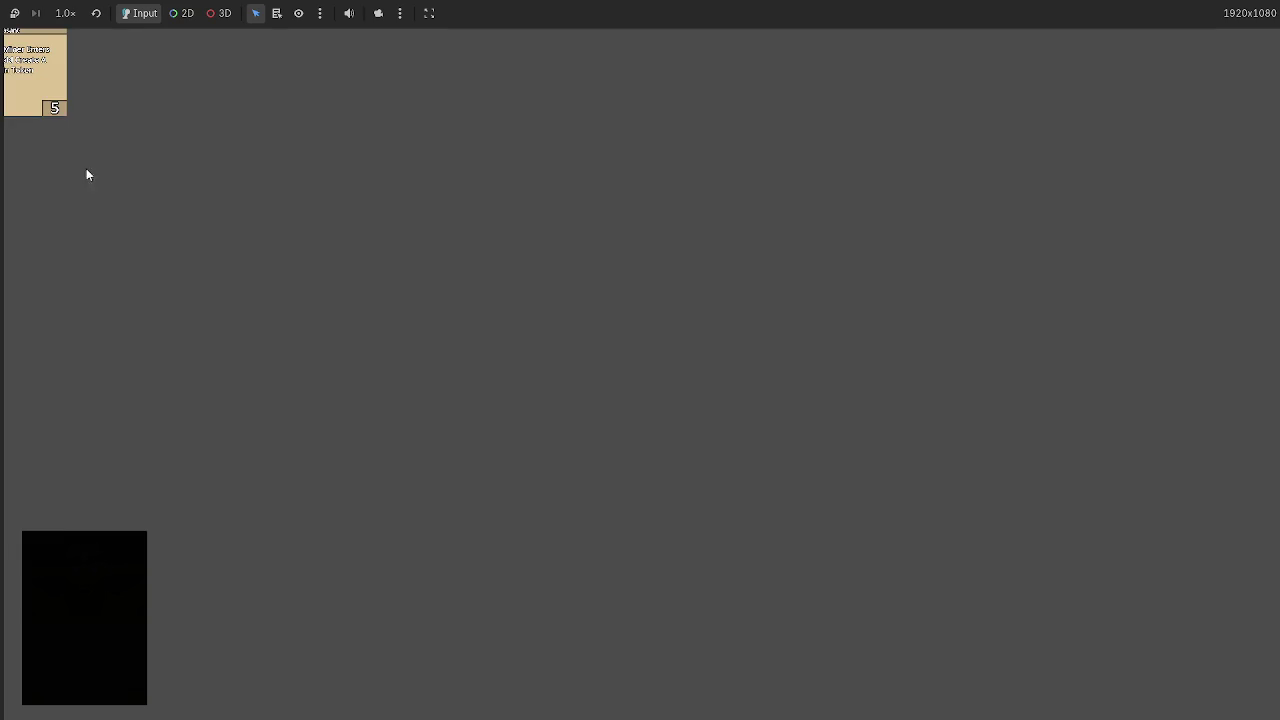
pyautogui.click(35, 90)
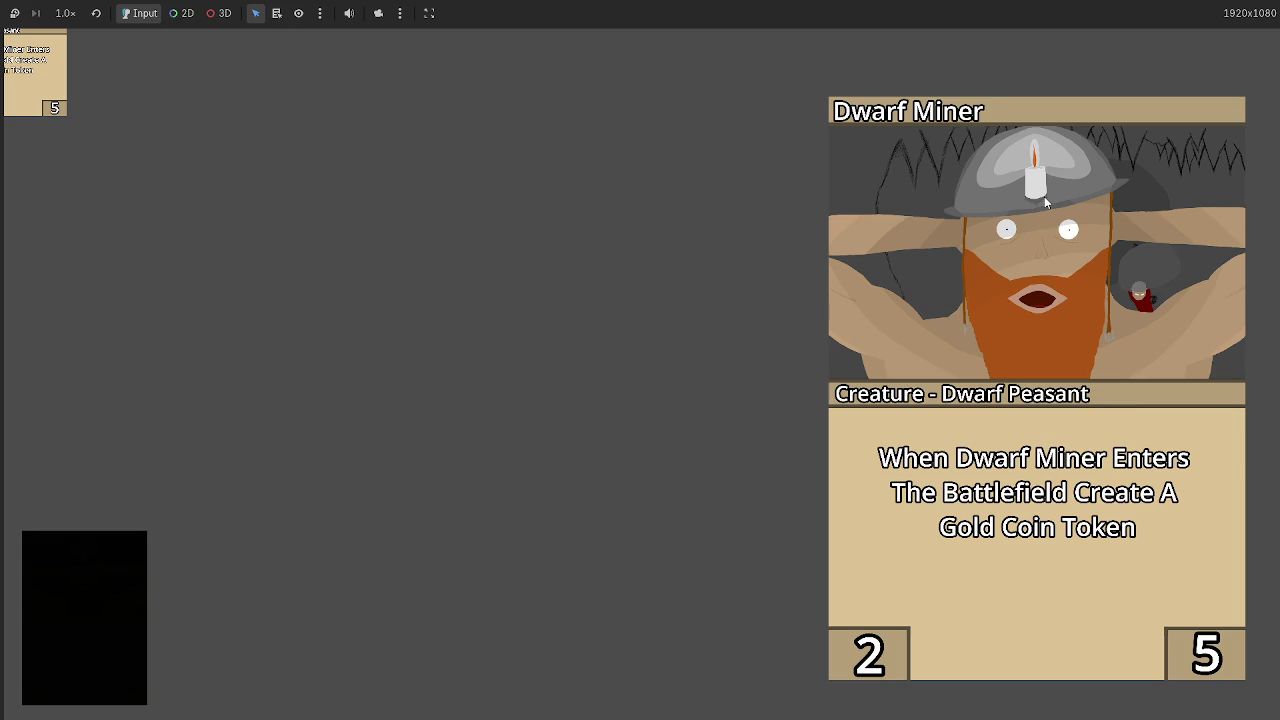
pyautogui.press('F8')
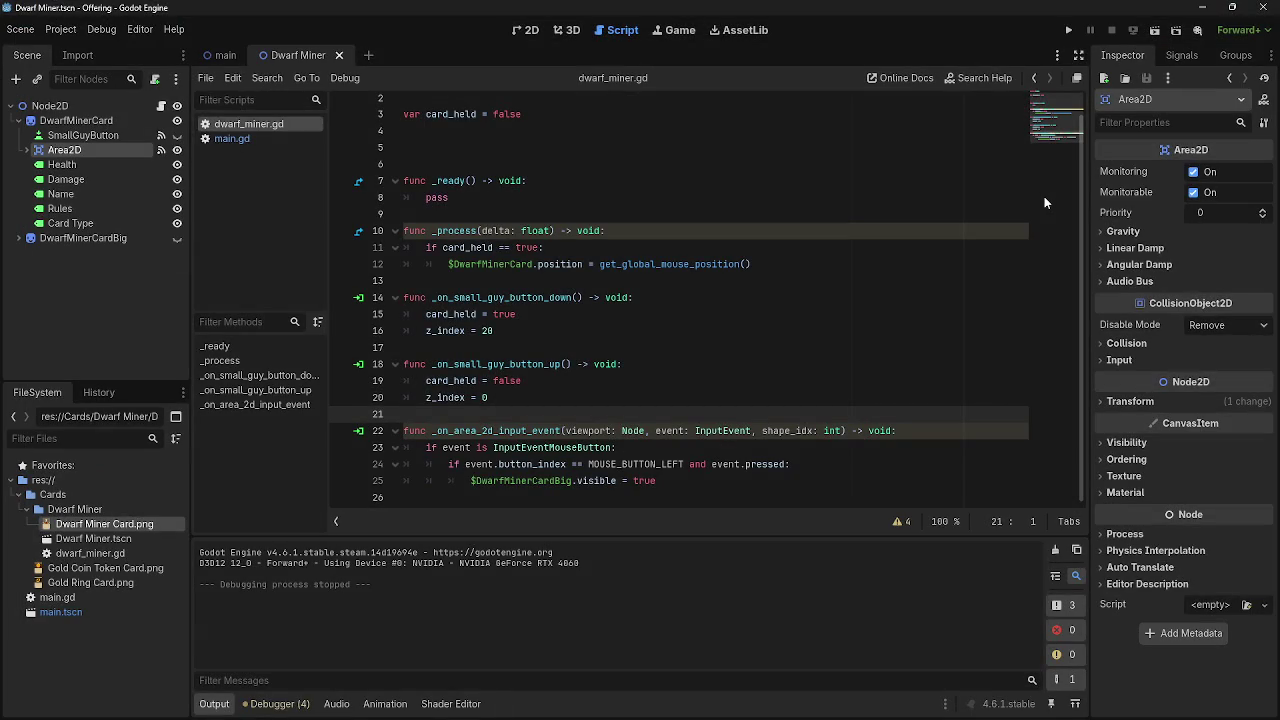
pyautogui.click(527, 30)
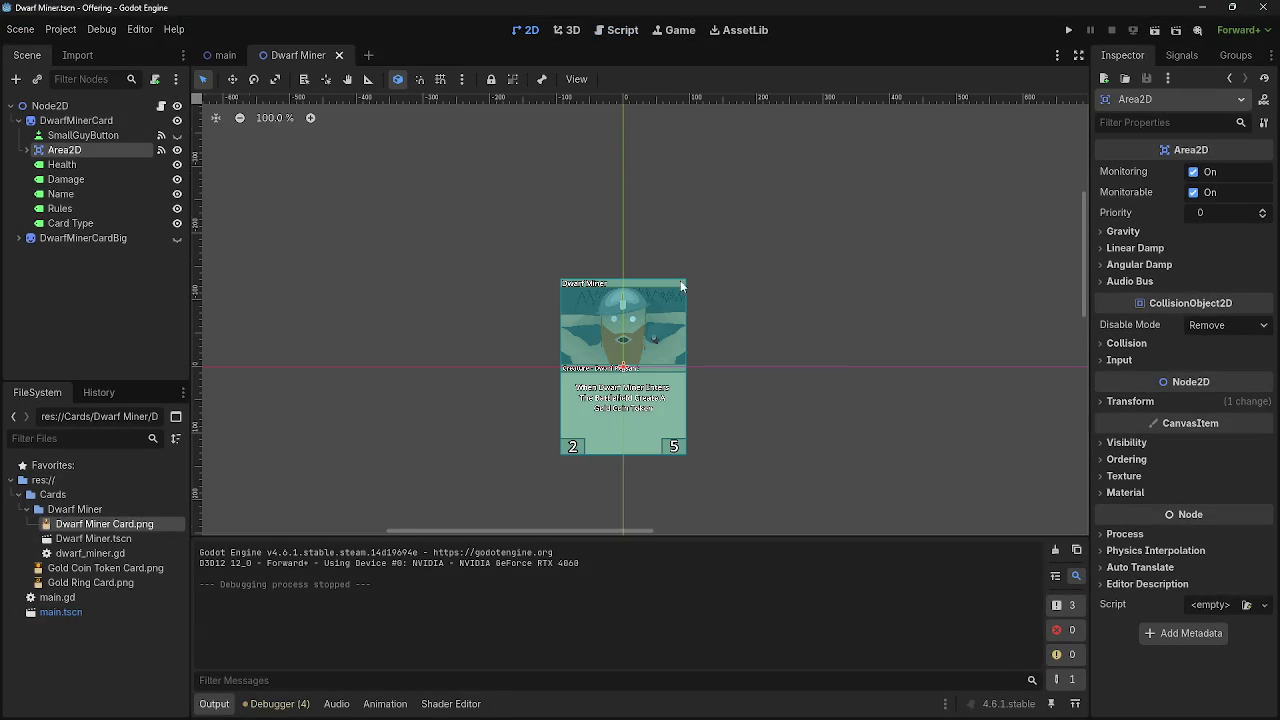
pyautogui.scroll(9, 700, 265)
pyautogui.scroll(-4, 758, 249)
pyautogui.scroll(4, 802, 276)
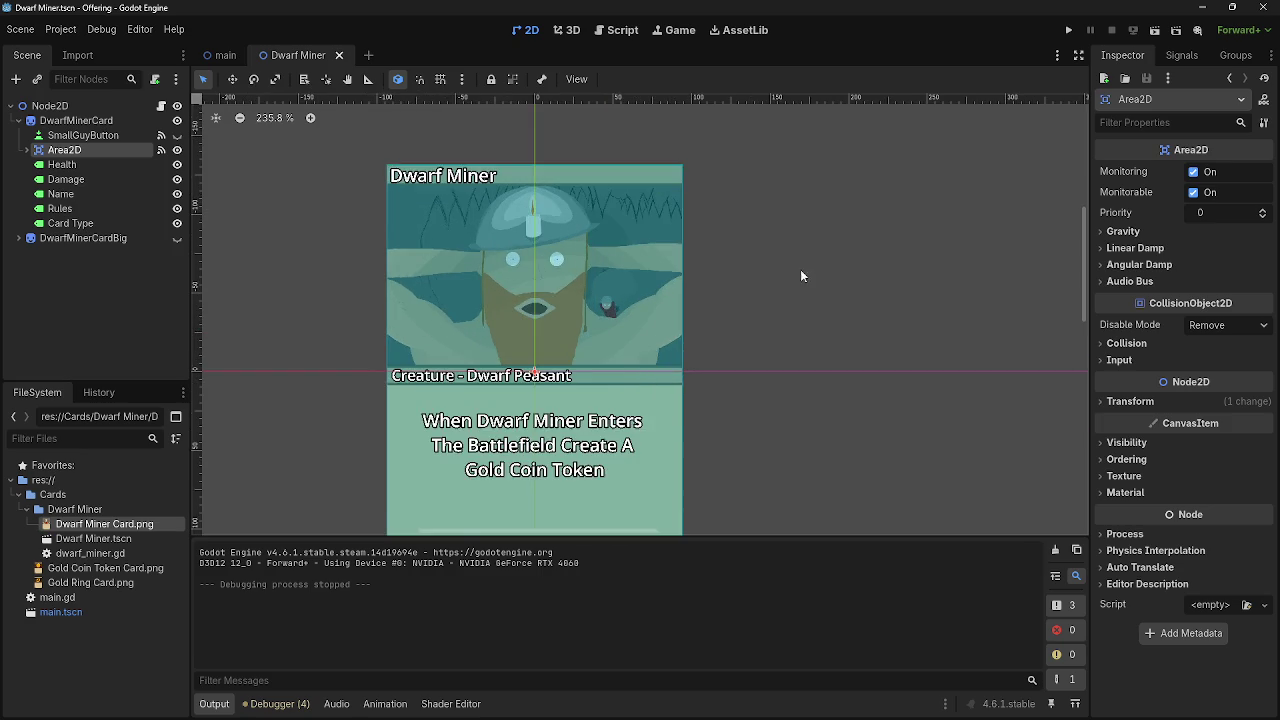
pyautogui.scroll(-5, 802, 276)
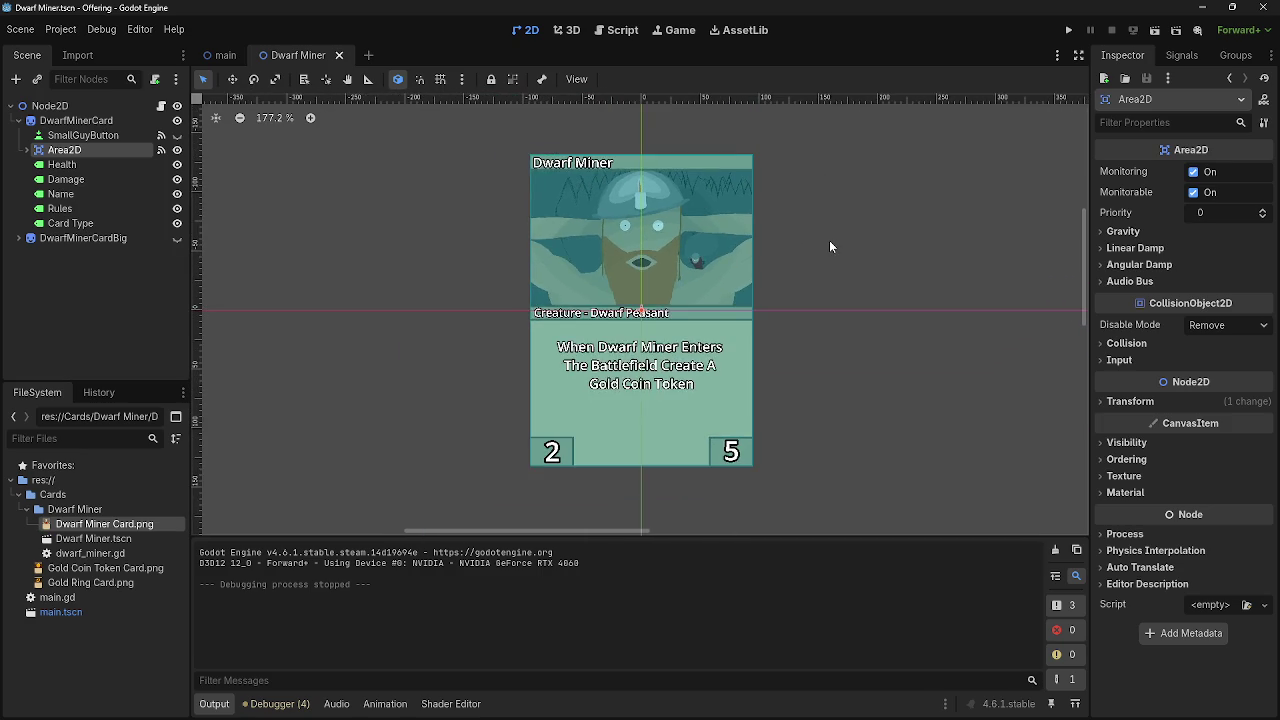
pyautogui.hscroll(3, 829, 246)
pyautogui.click(638, 34)
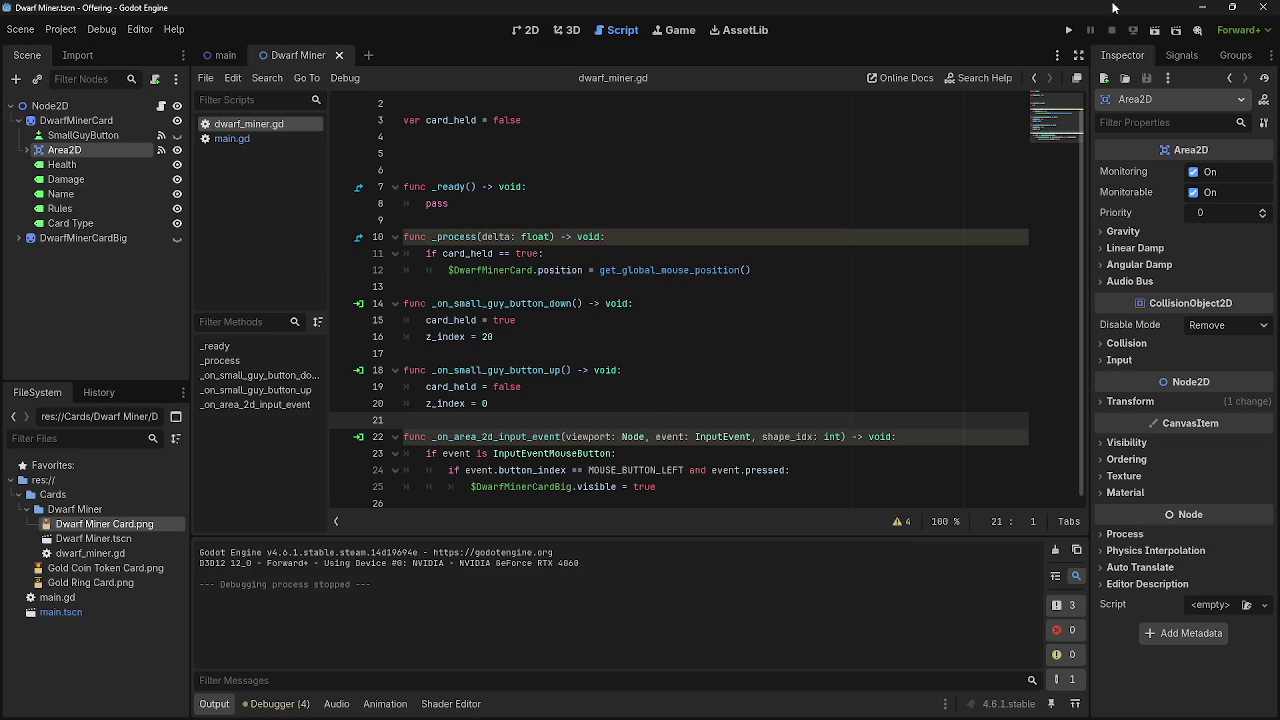
pyautogui.click(1068, 31)
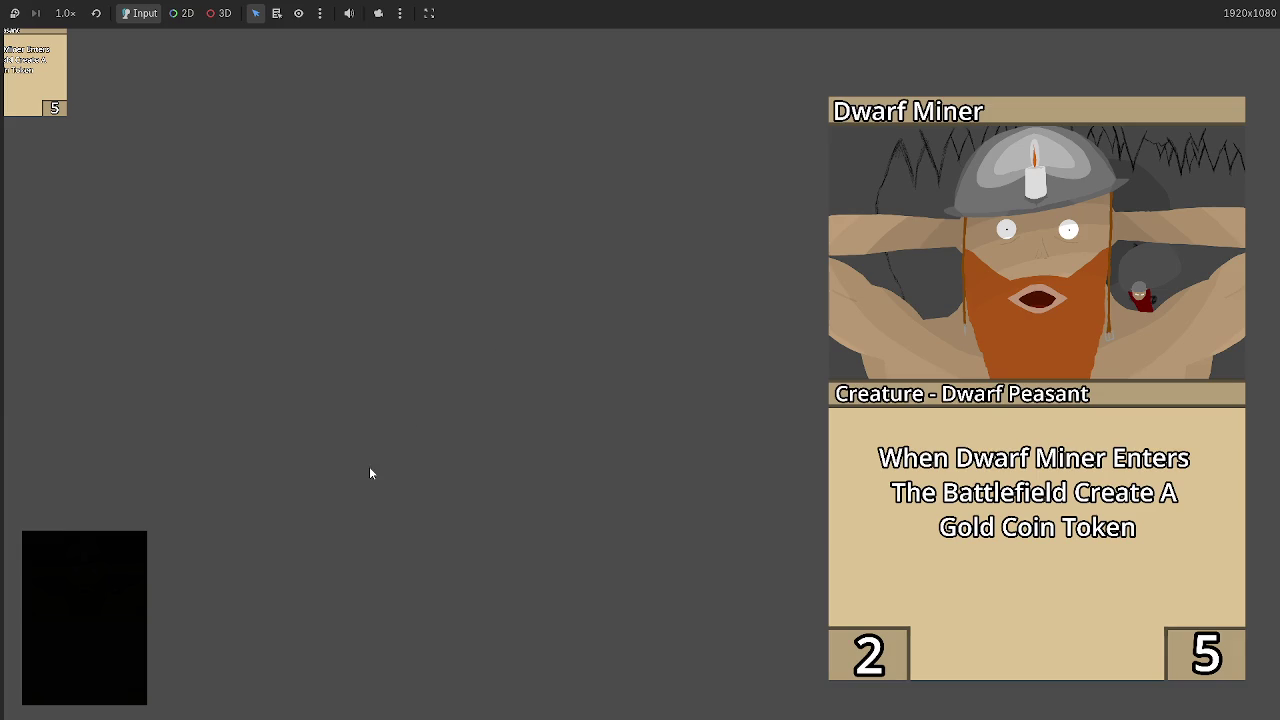
pyautogui.press('F8')
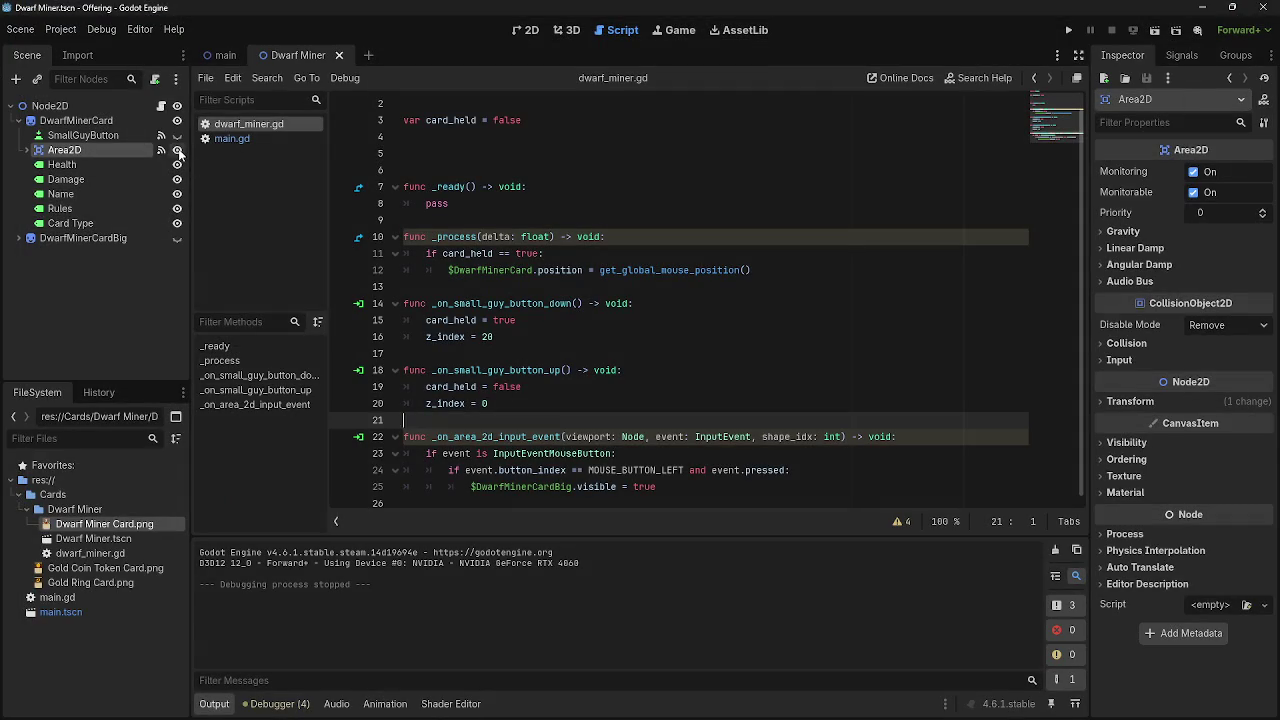
pyautogui.press('F5')
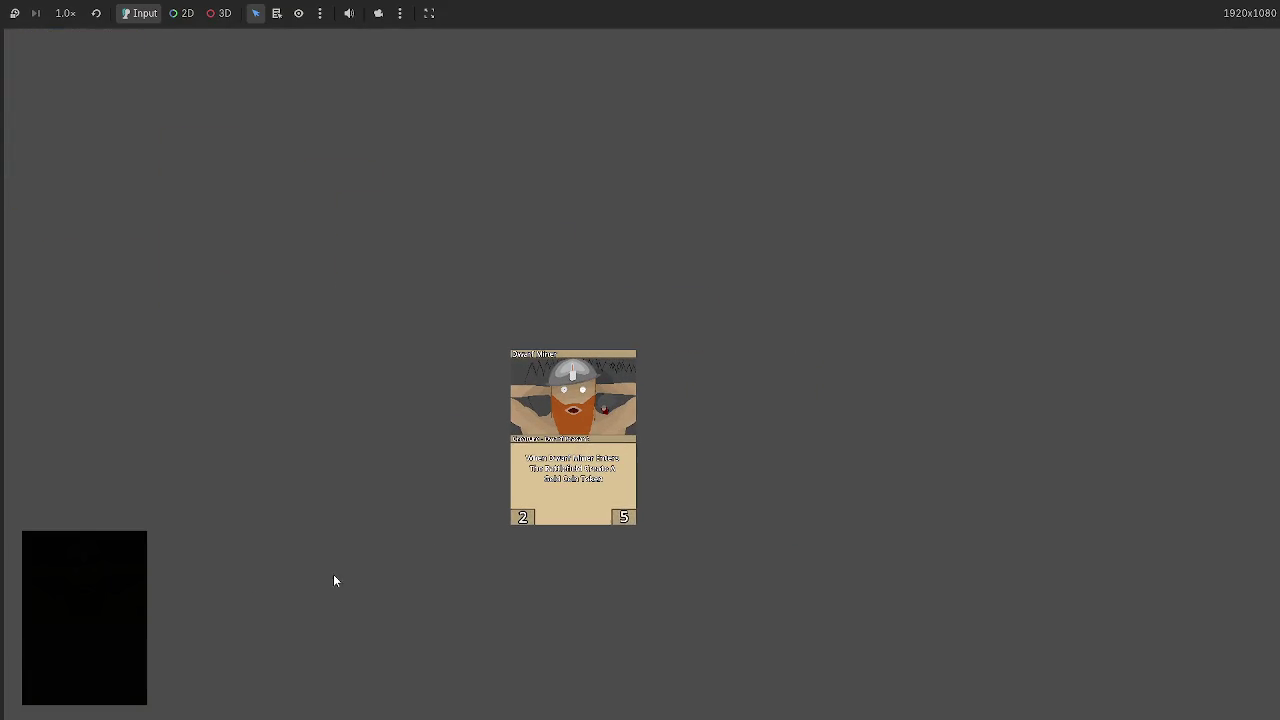
pyautogui.moveTo(23, 86)
pyautogui.mouseDown()
pyautogui.moveTo(457, 450)
pyautogui.moveTo(438, 438)
pyautogui.mouseUp()
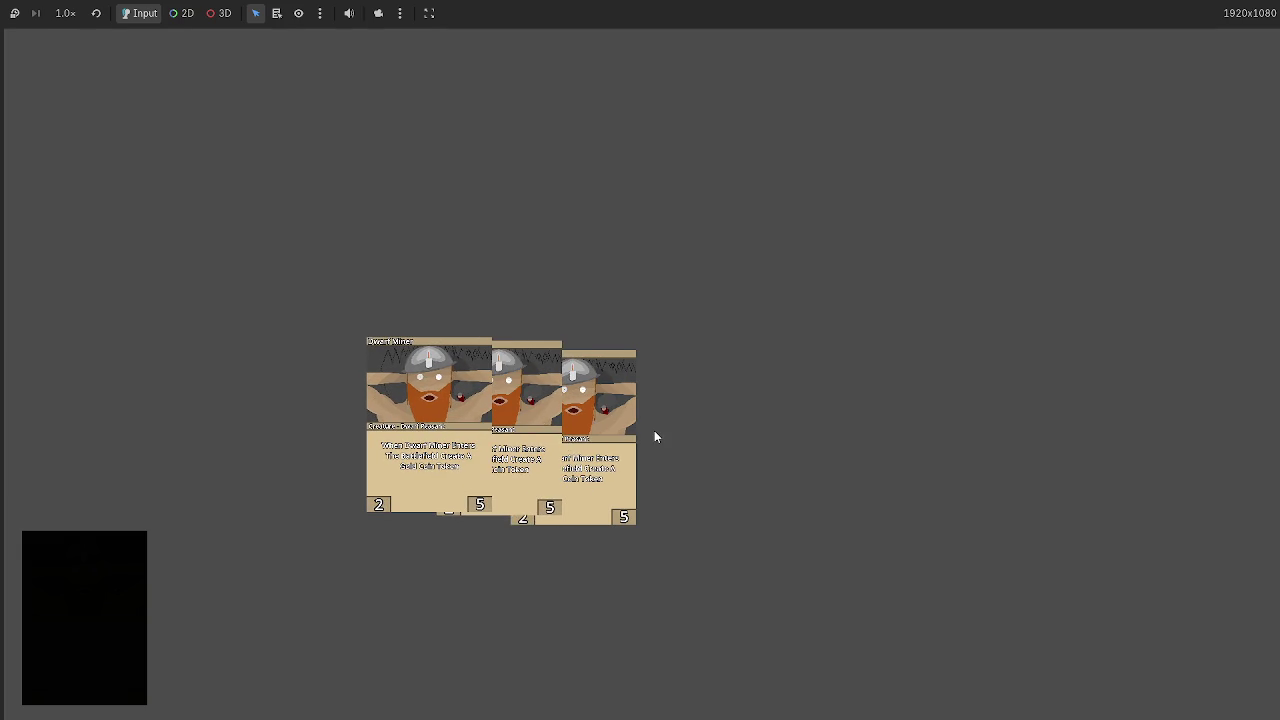
pyautogui.press('F8')
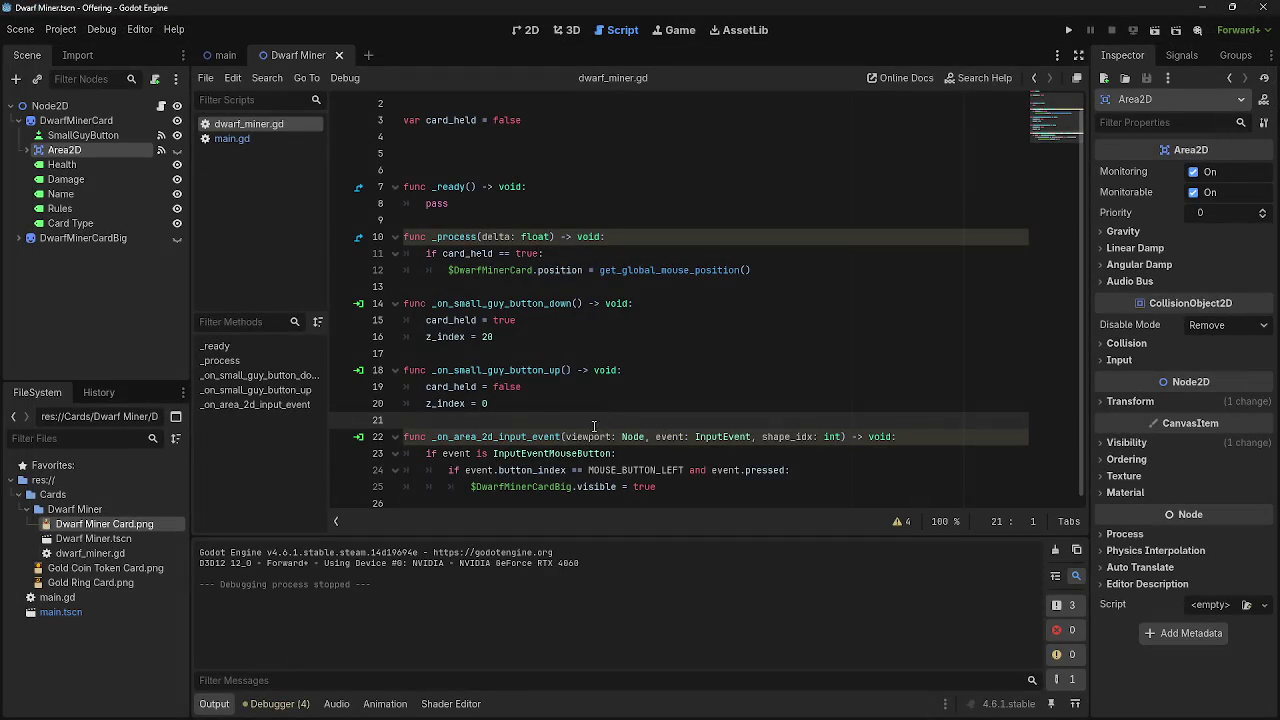
pyautogui.click(715, 494)
pyautogui.click(673, 286)
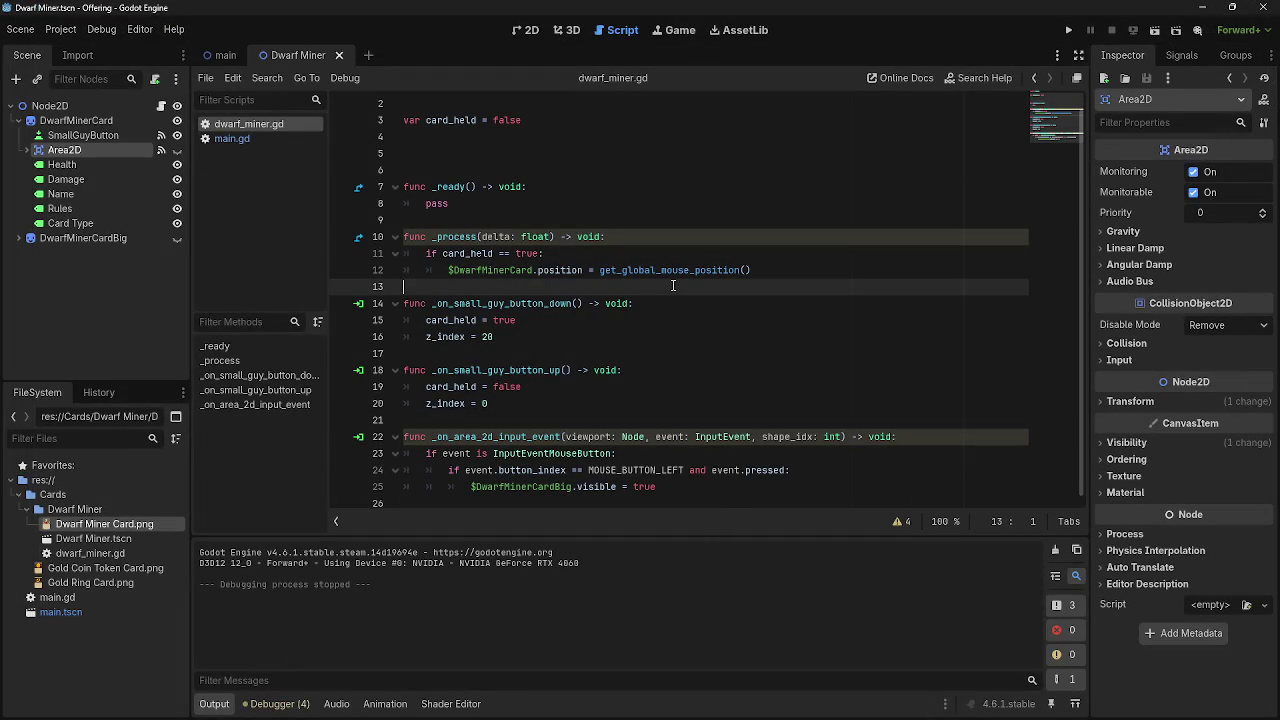
pyautogui.click(680, 253)
pyautogui.click(684, 236)
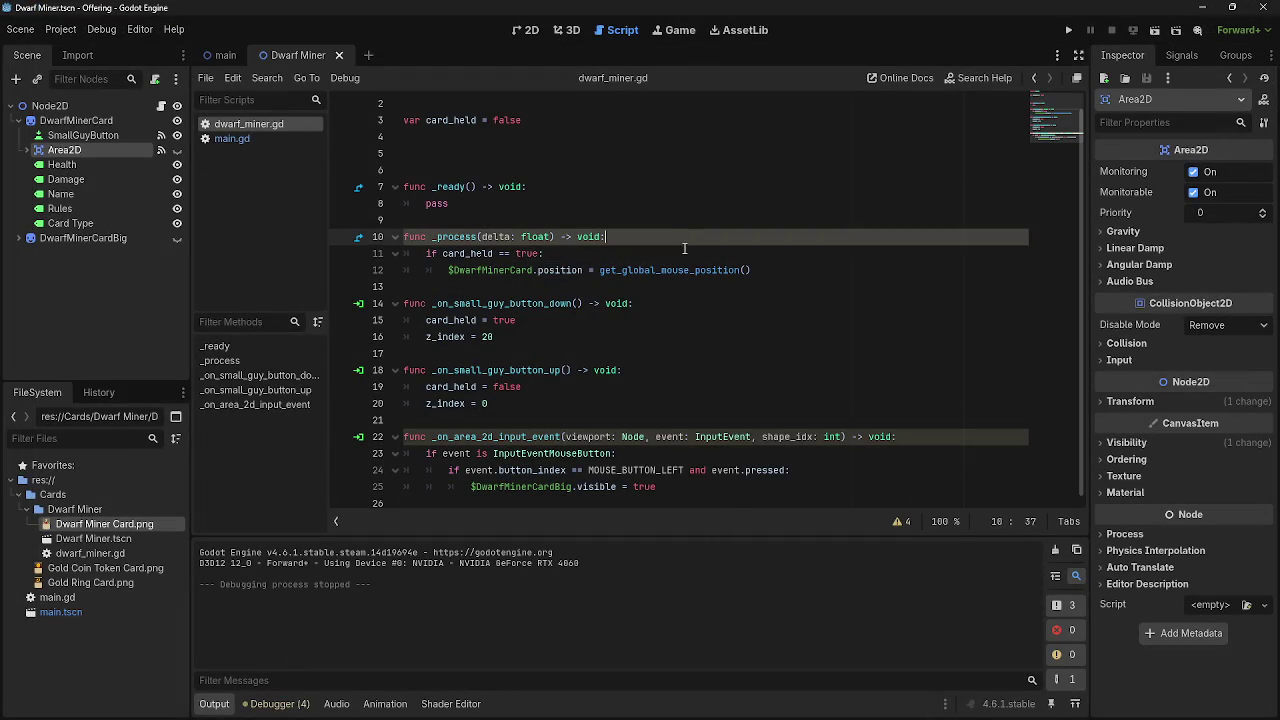
pyautogui.click(760, 253)
pyautogui.click(813, 269)
pyautogui.click(798, 302)
pyautogui.click(814, 278)
pyautogui.click(837, 290)
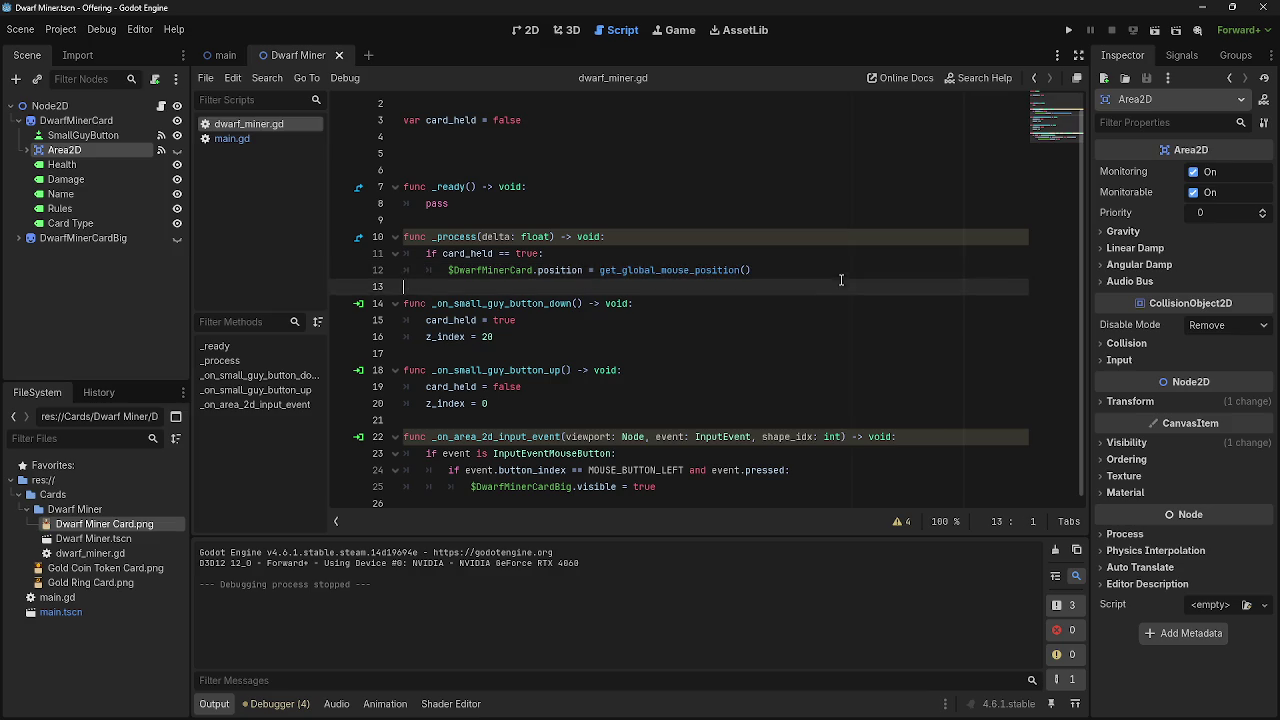
pyautogui.press('Up')
pyautogui.press('Down')
pyautogui.press('Down')
pyautogui.press('Down')
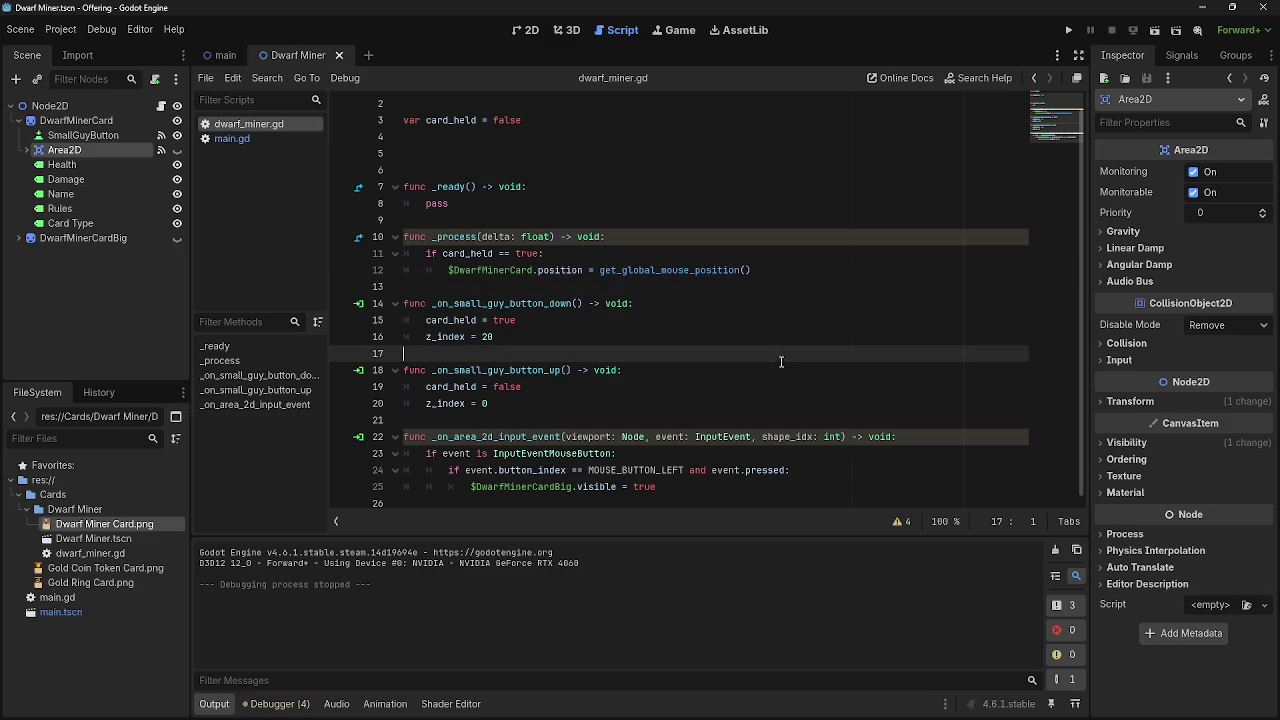
pyautogui.click(739, 421)
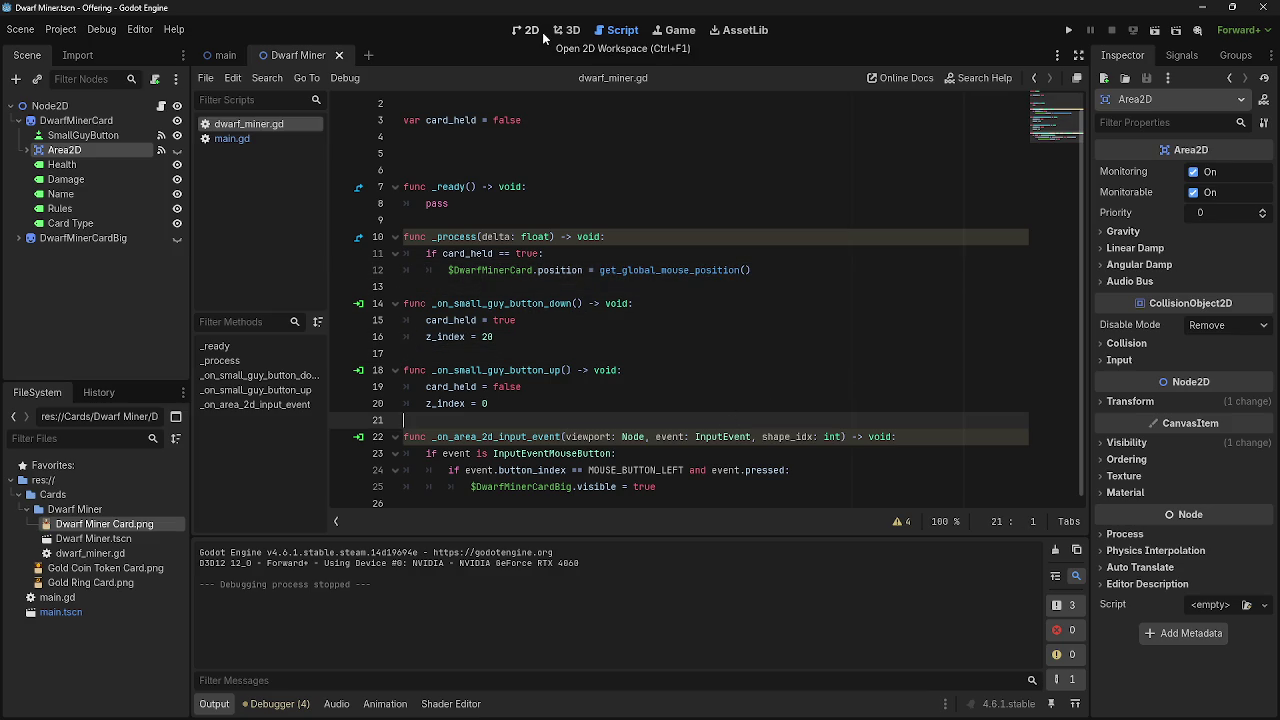
# - Open main.gd from the main scene and test-run the game, dragging a card to the table
pyautogui.click(210, 56)
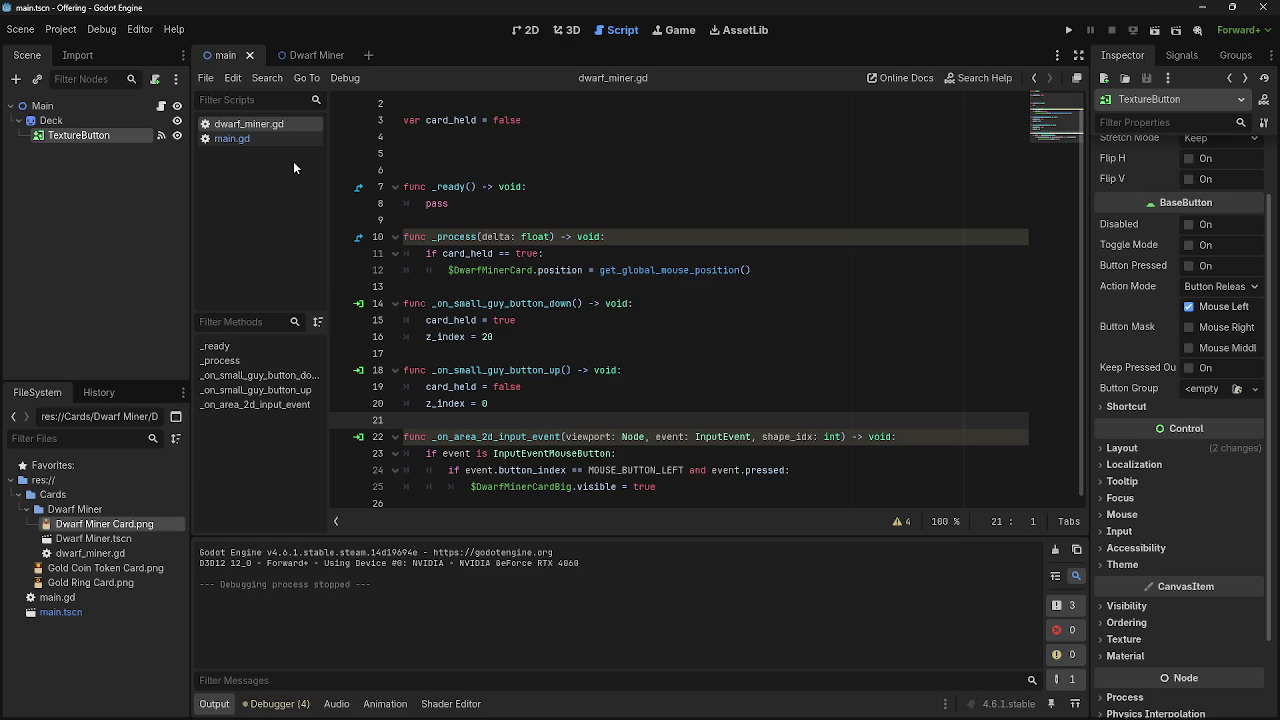
pyautogui.click(232, 138)
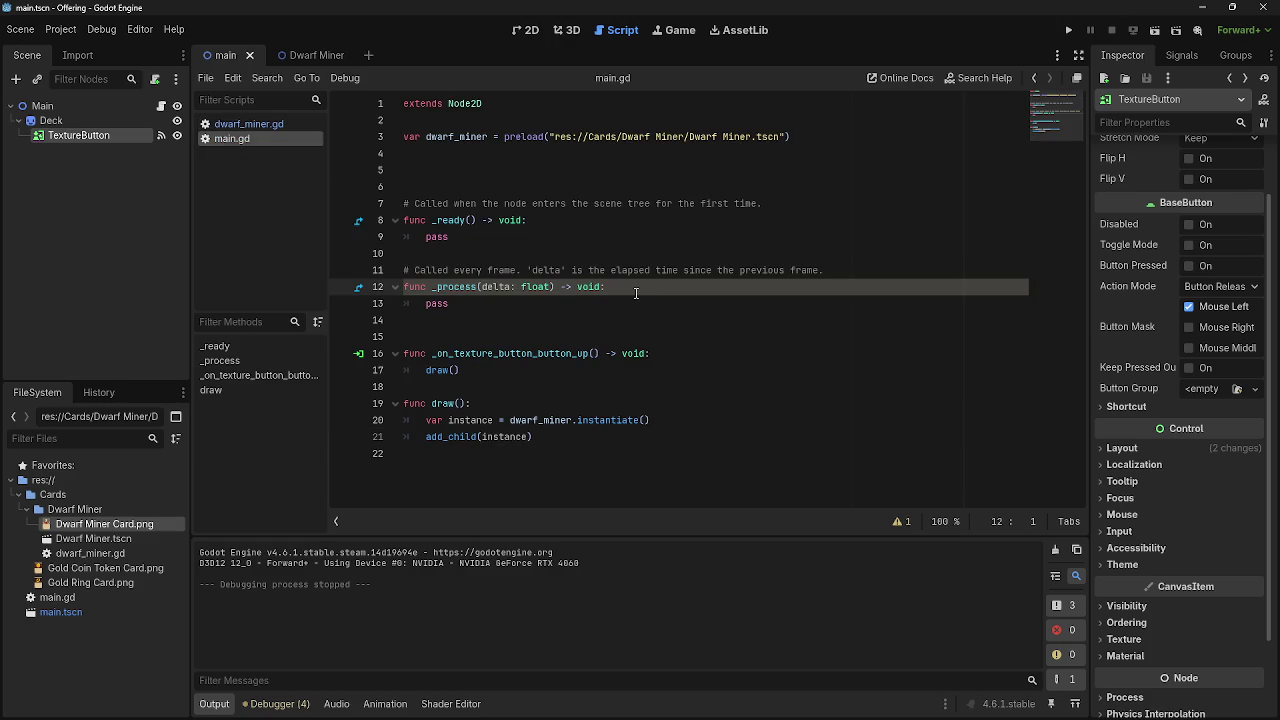
pyautogui.click(1068, 30)
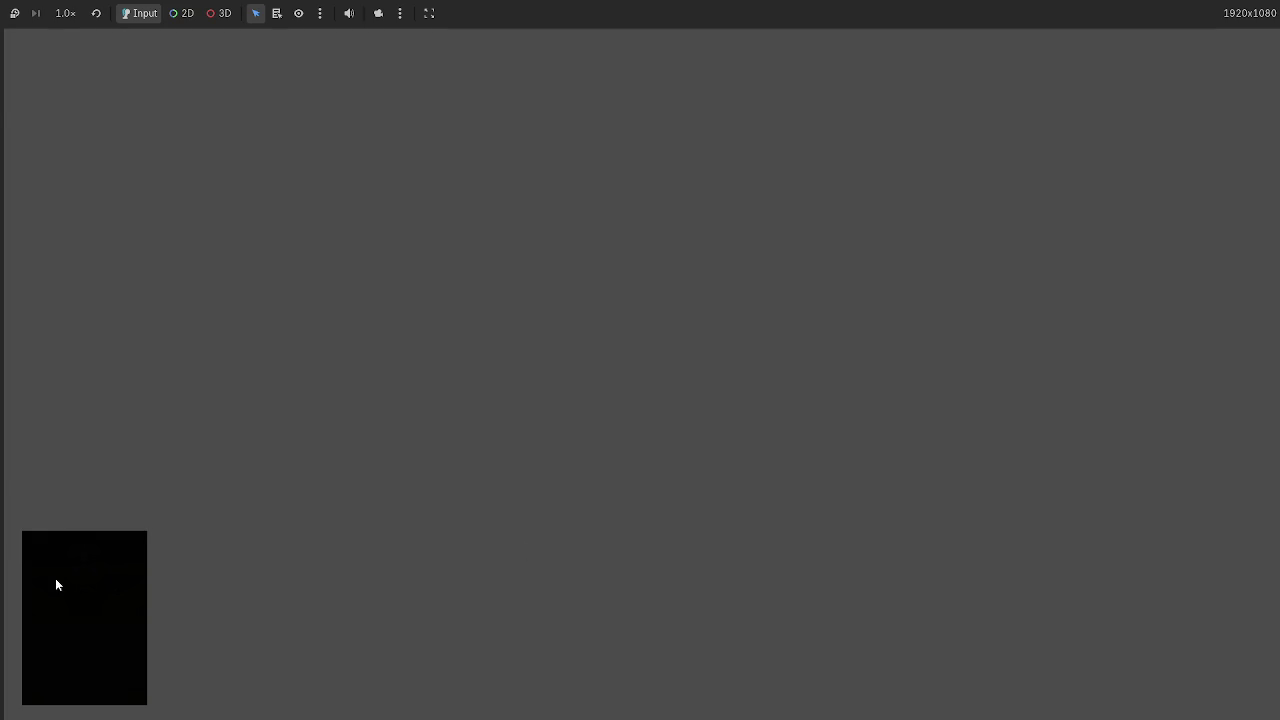
pyautogui.moveTo(60, 82)
pyautogui.mouseDown()
pyautogui.moveTo(477, 460)
pyautogui.moveTo(603, 617)
pyautogui.moveTo(650, 624)
pyautogui.moveTo(610, 587)
pyautogui.moveTo(651, 622)
pyautogui.moveTo(633, 605)
pyautogui.mouseUp()
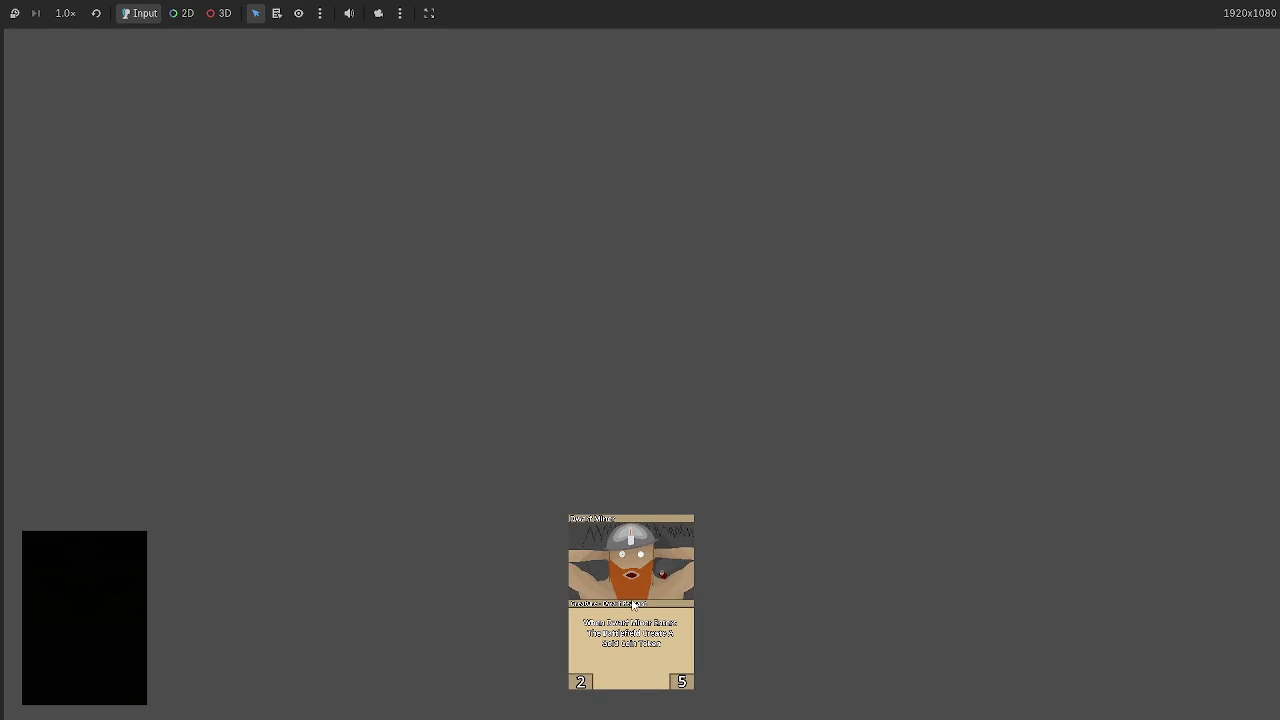
pyautogui.press('F8')
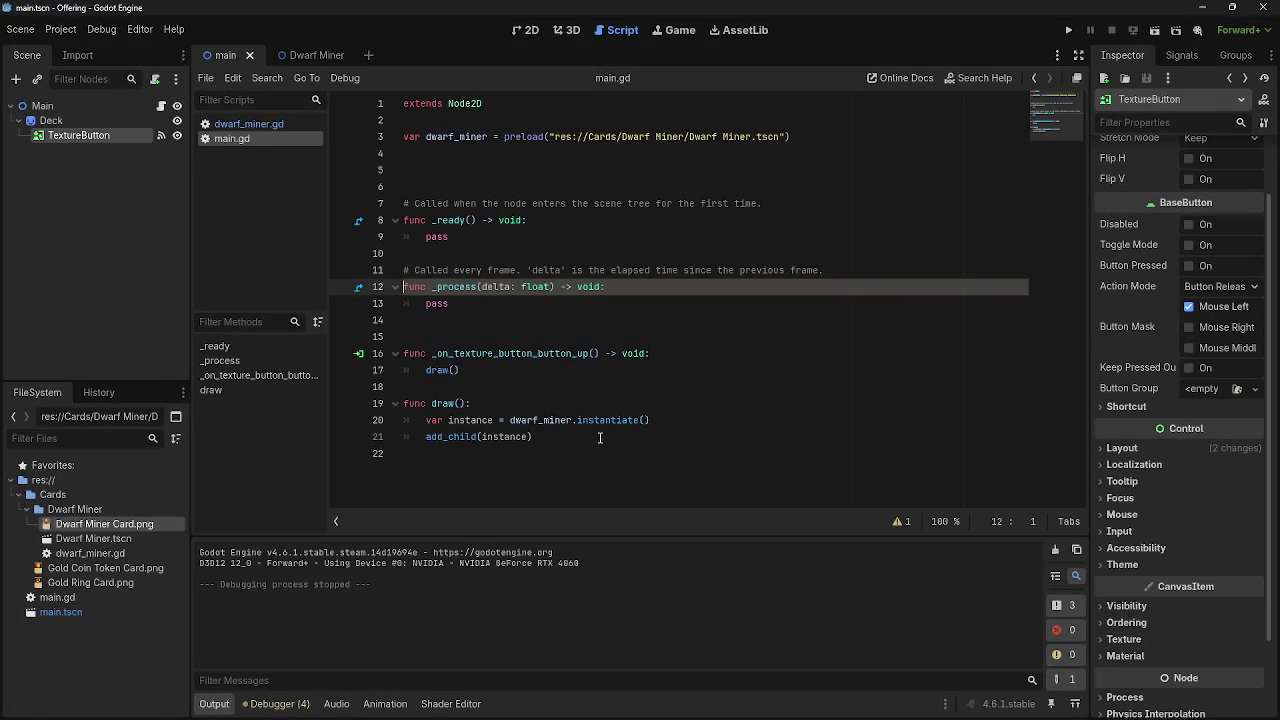
# - Delete the '# Called…' template comments above _process and _ready
pyautogui.hotkey('shift', 'Down')
pyautogui.hotkey('shift', 'End')
pyautogui.click(495, 244)
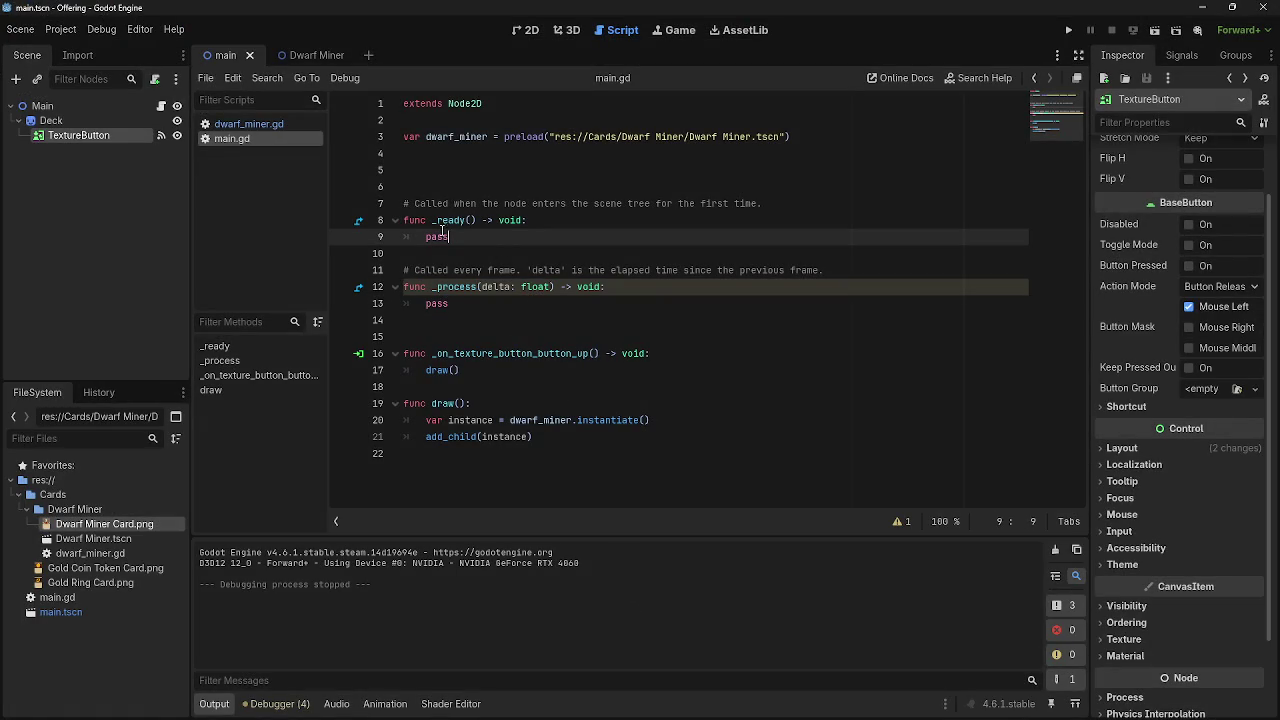
pyautogui.click(627, 270)
pyautogui.moveTo(406, 272)
pyautogui.mouseDown()
pyautogui.moveTo(832, 288)
pyautogui.moveTo(843, 265)
pyautogui.mouseUp()
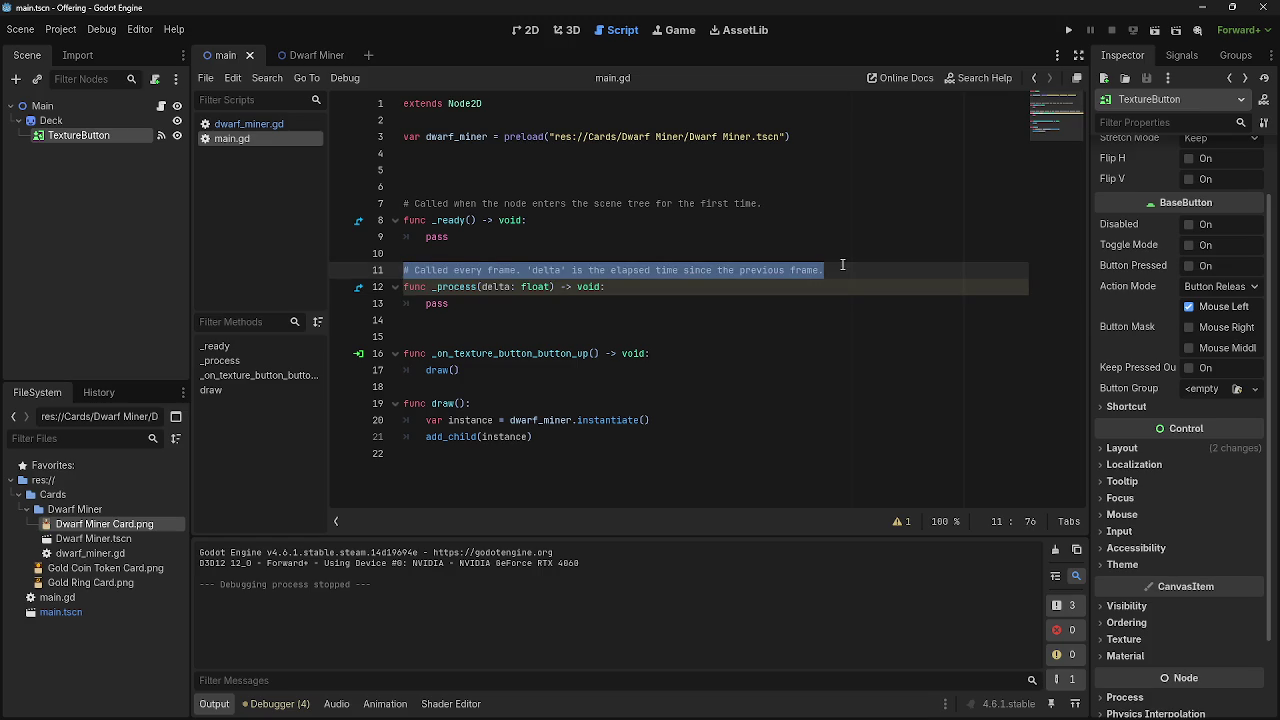
pyautogui.moveTo(843, 265); pyautogui.dragTo(403, 271)
pyautogui.press('BackSpace')
pyautogui.press('BackSpace')
pyautogui.moveTo(808, 205)
pyautogui.mouseDown()
pyautogui.moveTo(528, 222)
pyautogui.moveTo(400, 206)
pyautogui.mouseUp()
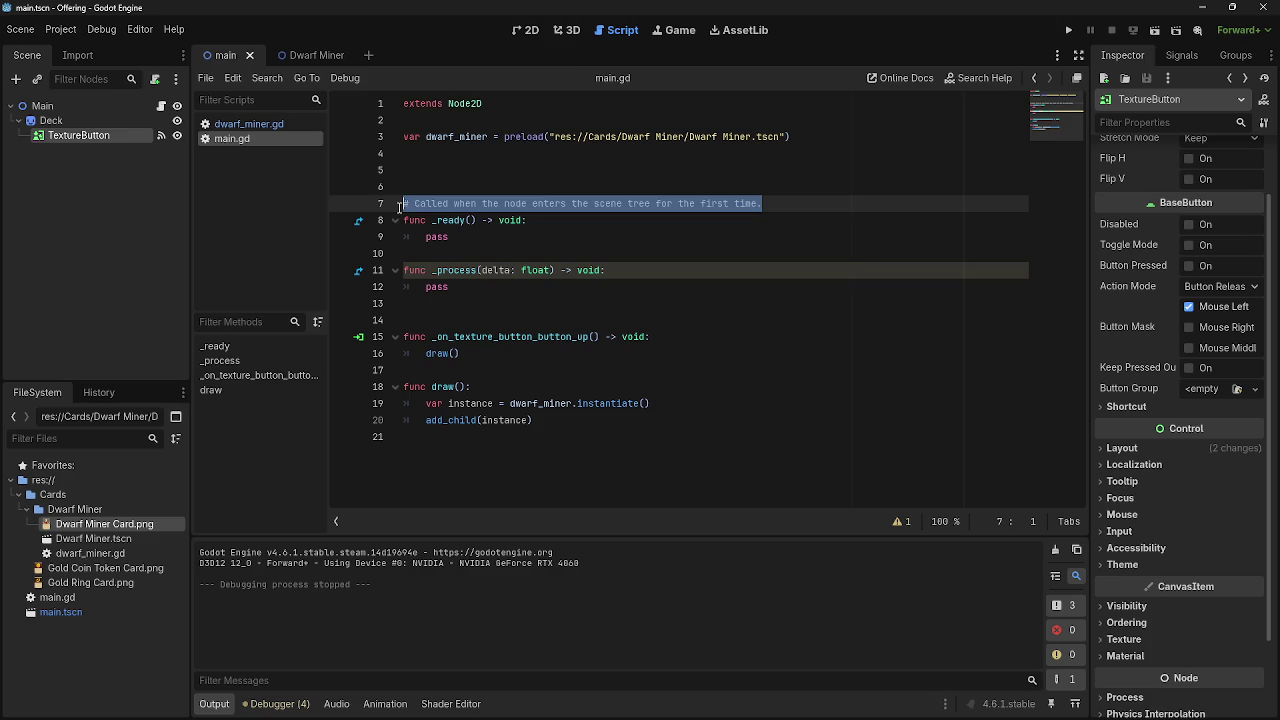
pyautogui.press('BackSpace')
pyautogui.press('BackSpace')
# - Run the game again, drag the cards around the table, then stop it
pyautogui.click(1068, 30)
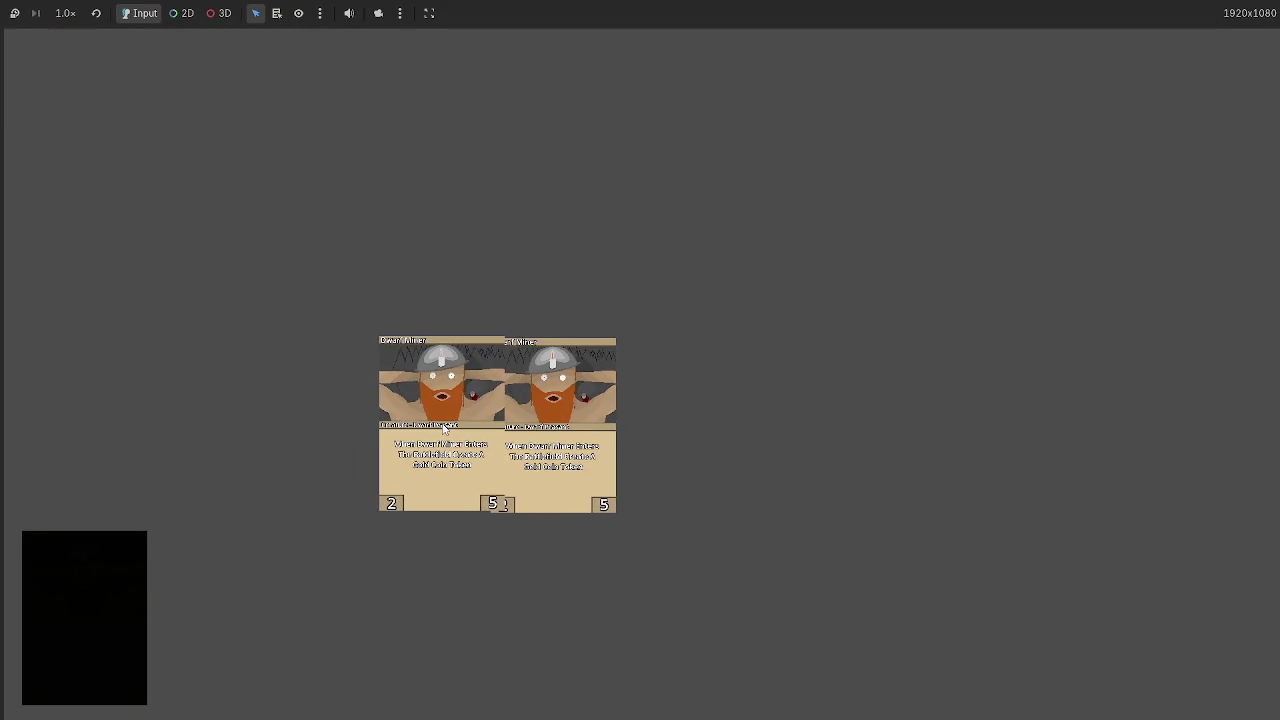
pyautogui.moveTo(382, 453)
pyautogui.mouseDown()
pyautogui.moveTo(421, 490)
pyautogui.moveTo(464, 435)
pyautogui.mouseUp()
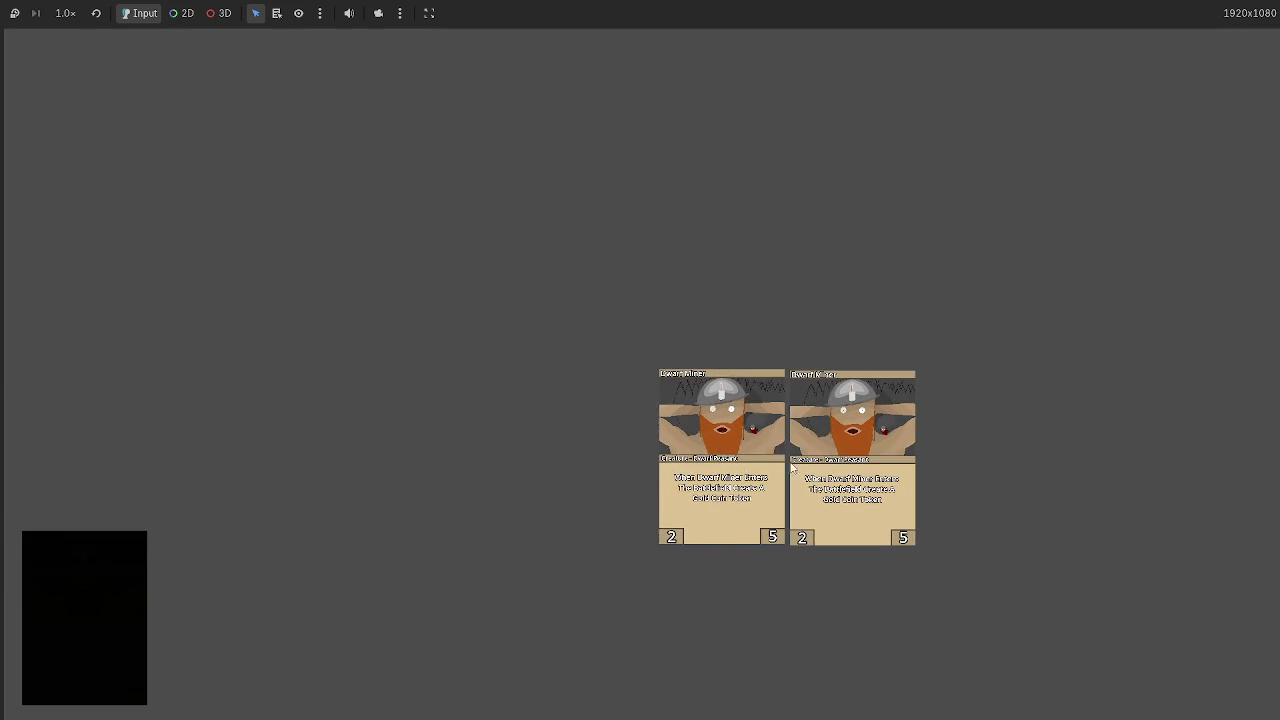
pyautogui.moveTo(702, 458)
pyautogui.mouseDown()
pyautogui.moveTo(815, 463)
pyautogui.moveTo(643, 455)
pyautogui.moveTo(830, 462)
pyautogui.moveTo(645, 456)
pyautogui.moveTo(723, 474)
pyautogui.moveTo(797, 469)
pyautogui.moveTo(583, 450)
pyautogui.mouseUp()
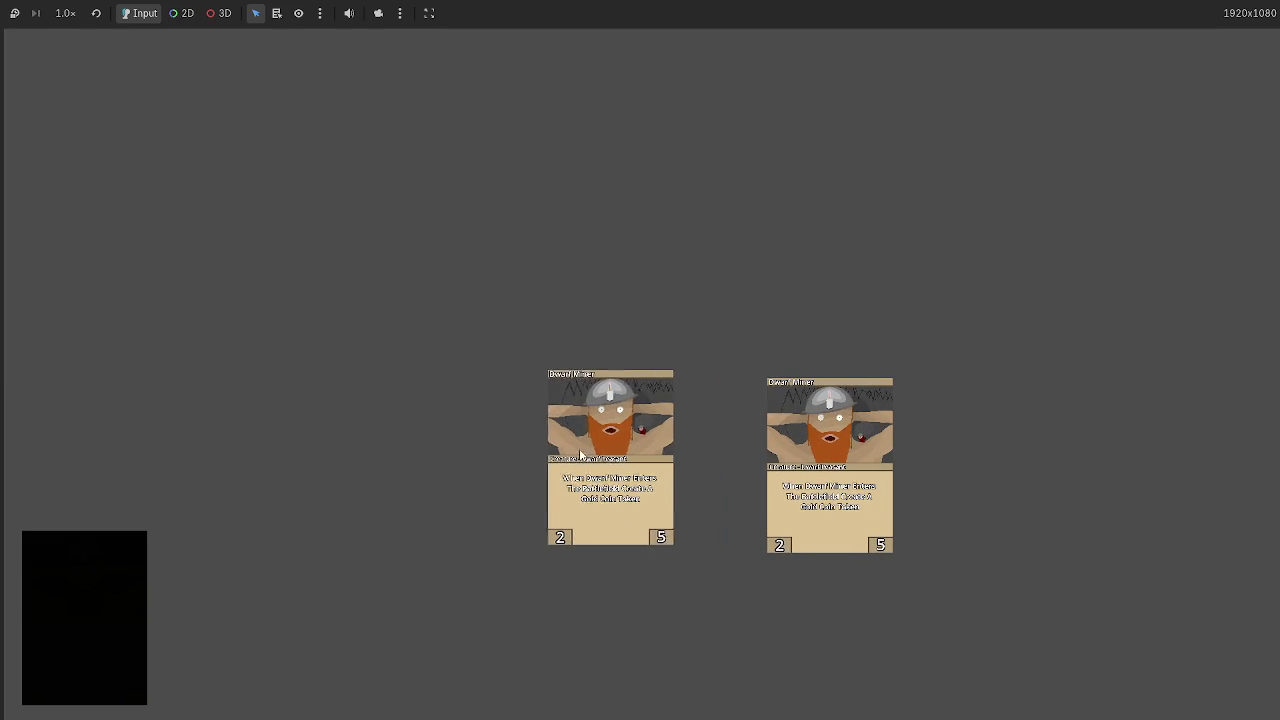
pyautogui.press('F8')
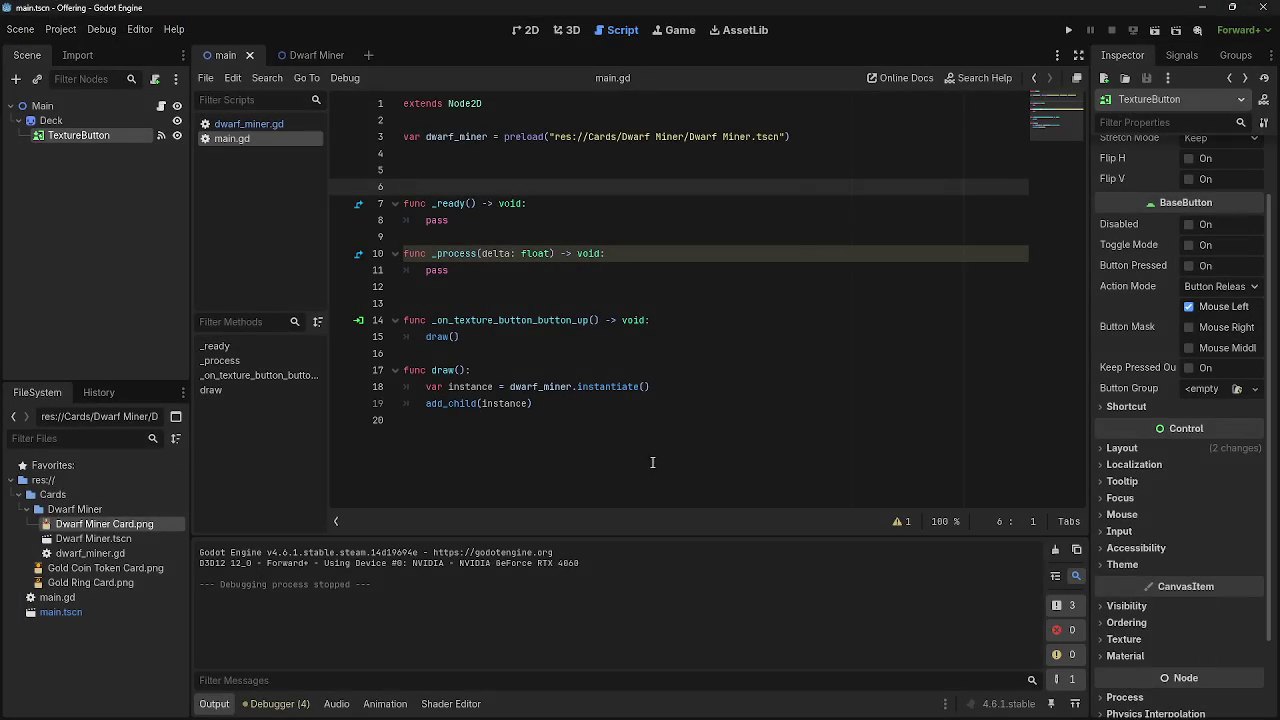
# - Remove empty line 12 and replace pass in _ready with the copied draw() call
pyautogui.click(502, 424)
pyautogui.click(476, 289)
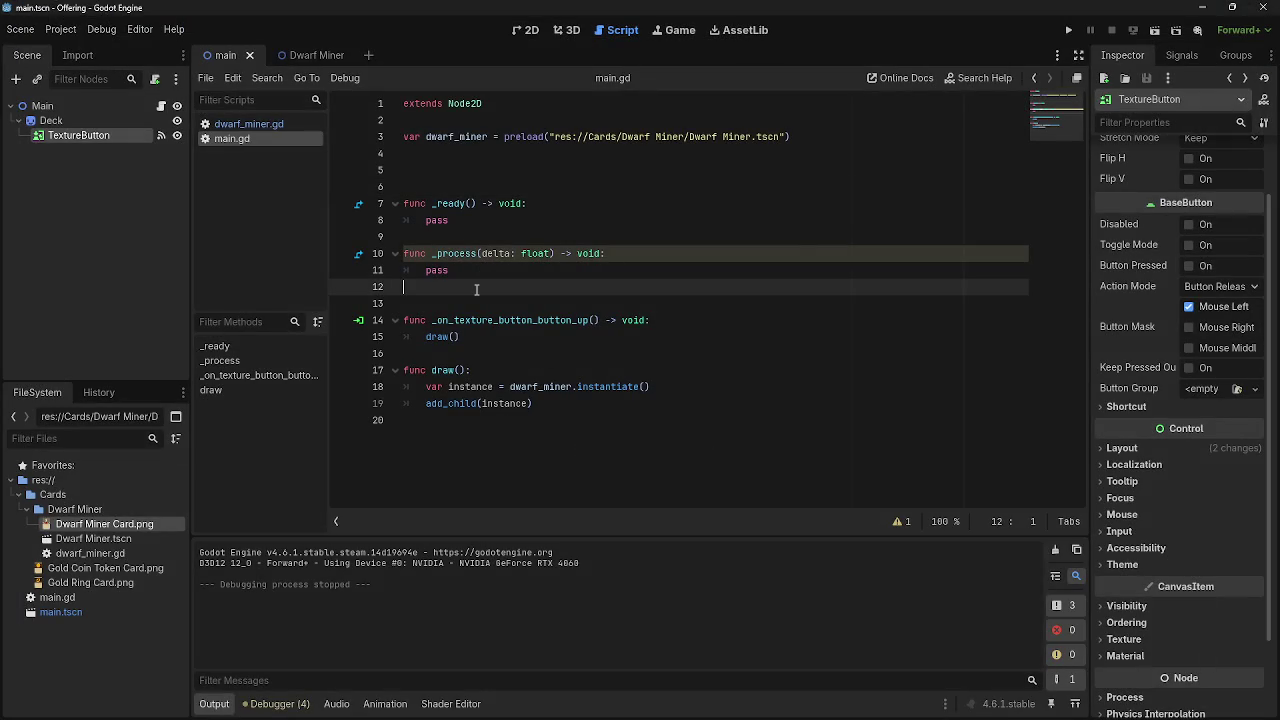
pyautogui.press('BackSpace')
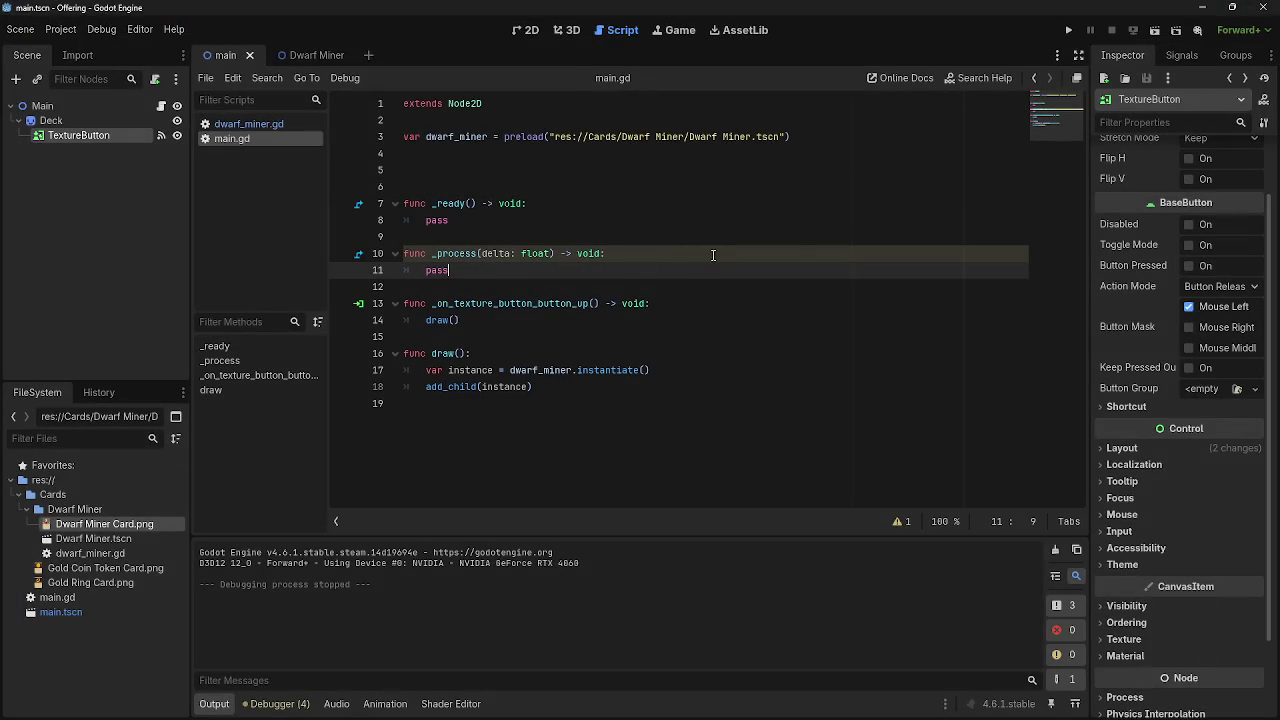
pyautogui.click(461, 320)
pyautogui.moveTo(461, 320)
pyautogui.mouseDown()
pyautogui.moveTo(405, 320)
pyautogui.moveTo(426, 322)
pyautogui.mouseUp()
pyautogui.hotkey('ctrl', 'c')
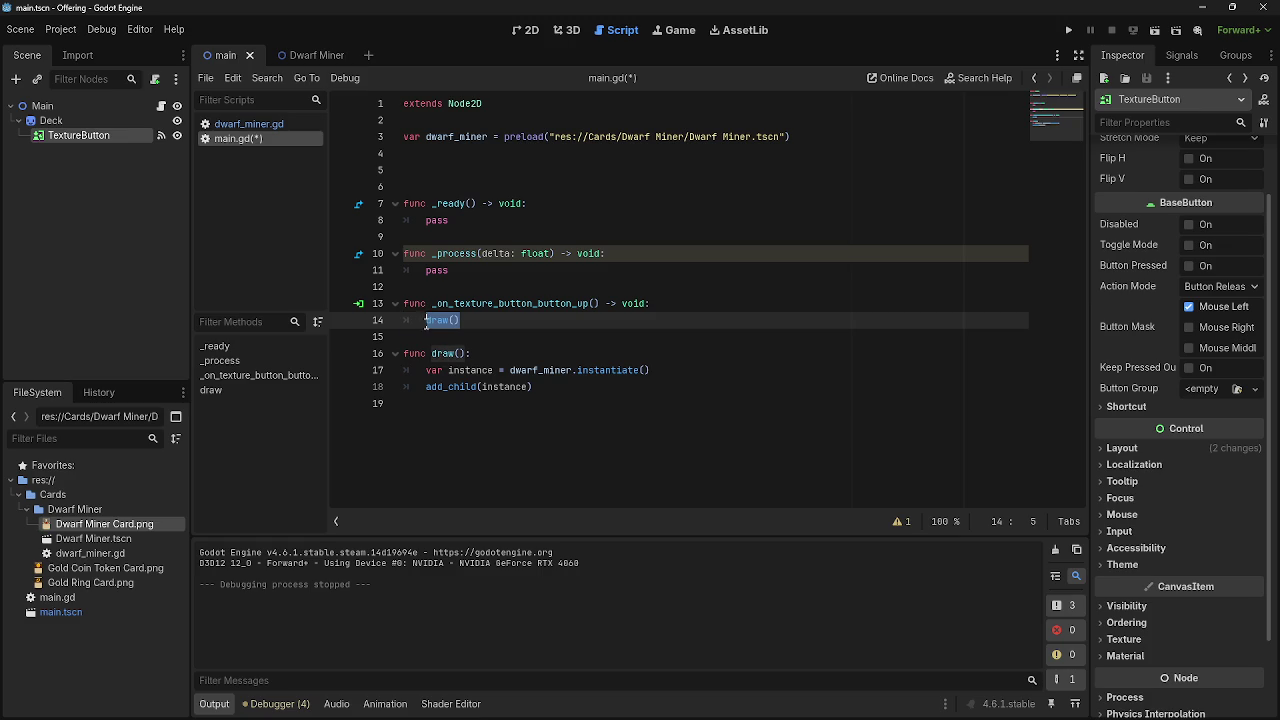
pyautogui.moveTo(452, 220); pyautogui.dragTo(418, 219)
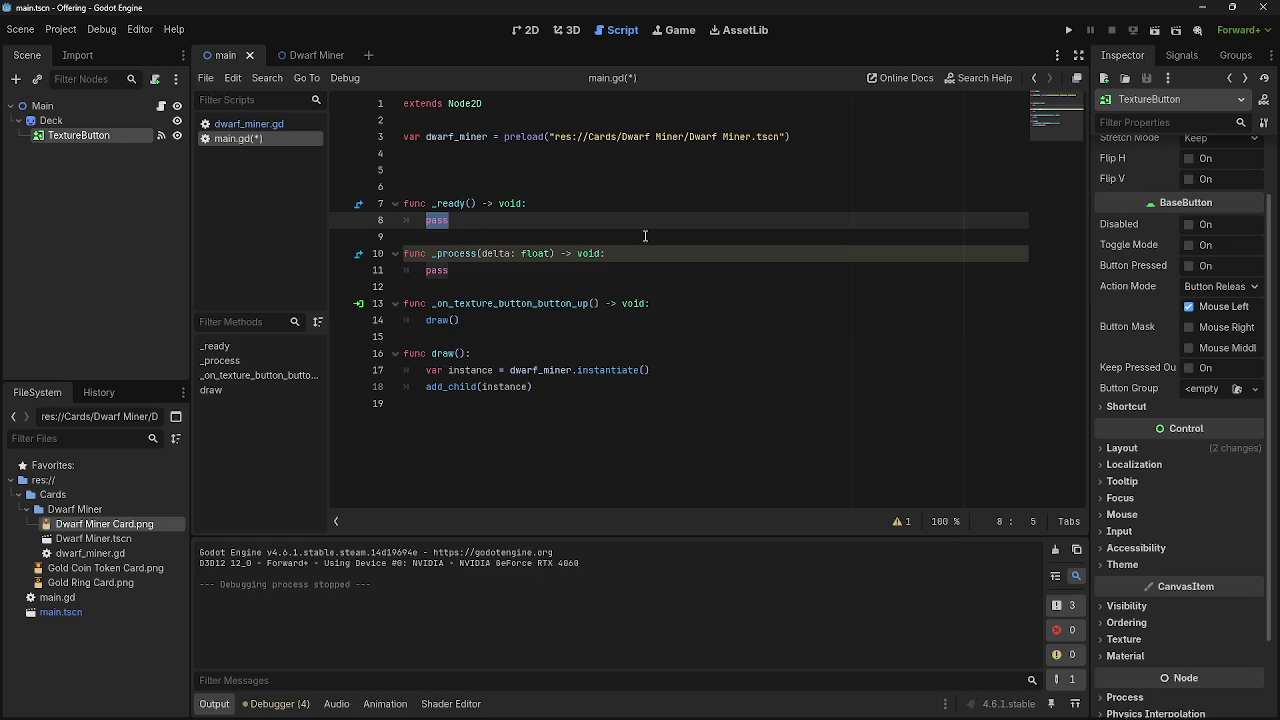
pyautogui.hotkey('ctrl', 'v')
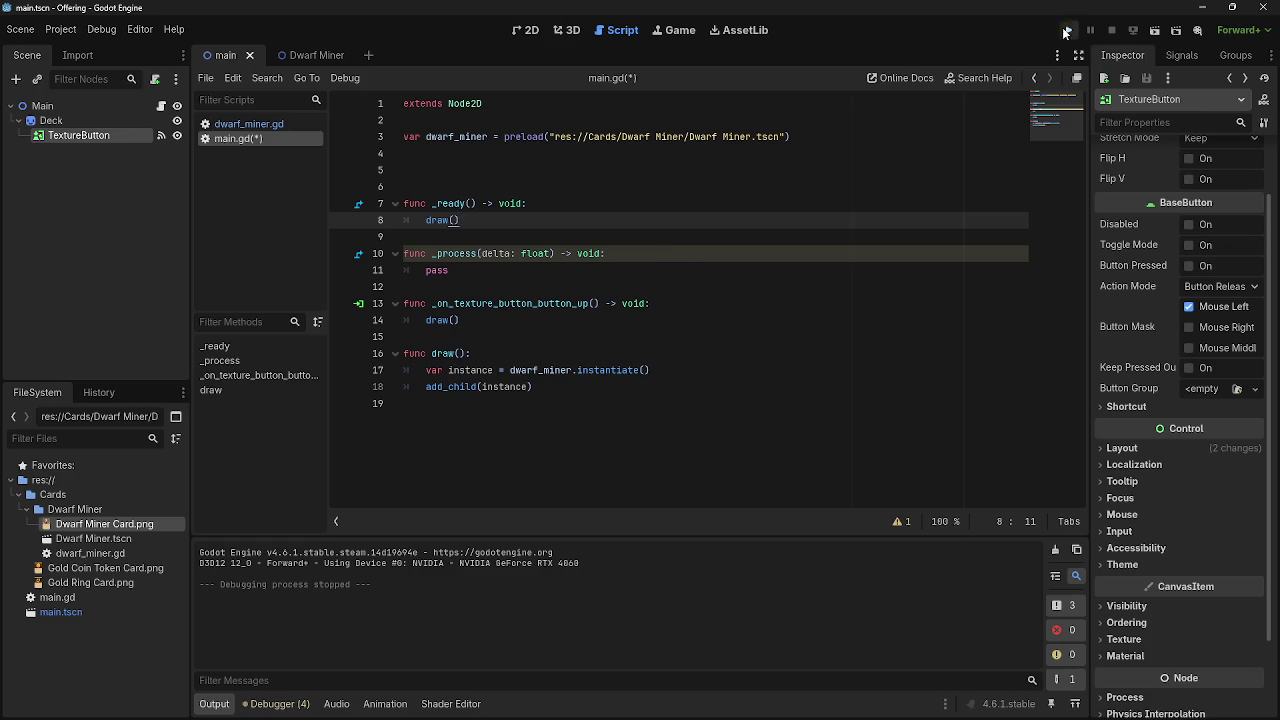
# - Test-run the game, move two drawn cards onto the table, then restart it
pyautogui.click(1068, 30)
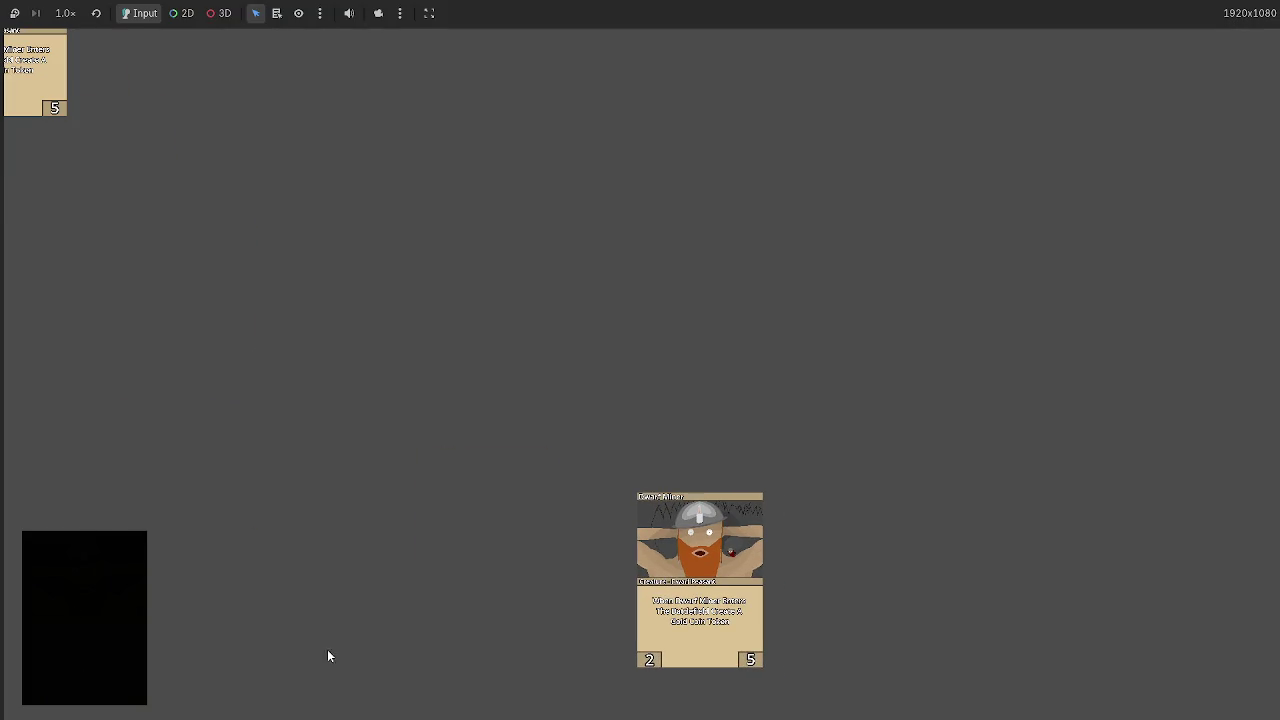
pyautogui.moveTo(40, 80); pyautogui.dragTo(440, 470)
pyautogui.moveTo(40, 80); pyautogui.dragTo(820, 418)
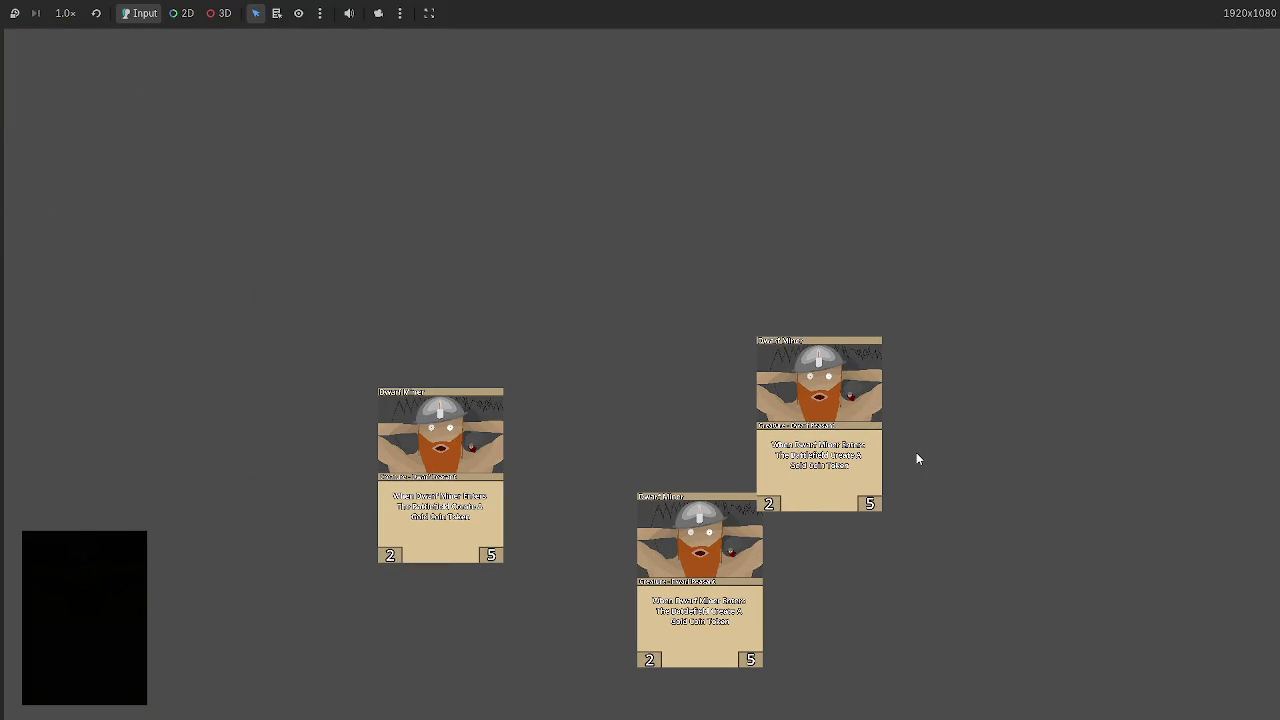
pyautogui.press('F8')
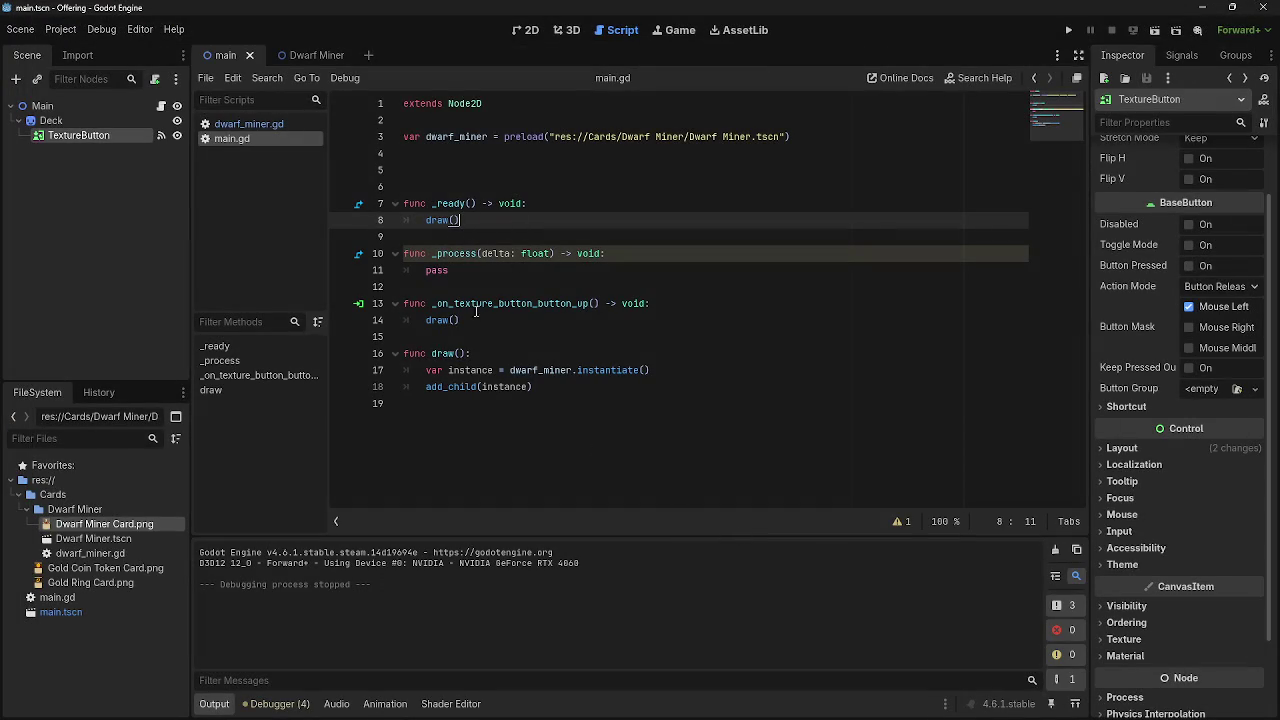
pyautogui.click(1068, 30)
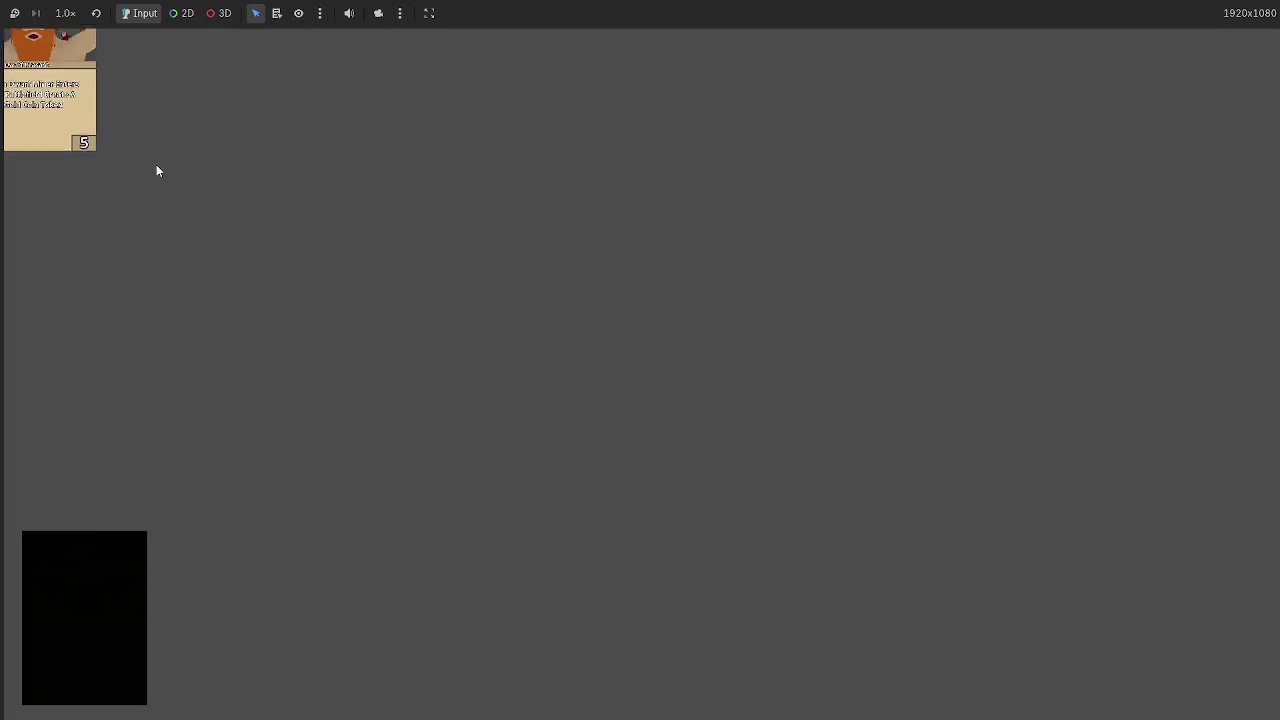
# - Stop the game and duplicate the draw() call so _ready calls it five times
pyautogui.press('F8')
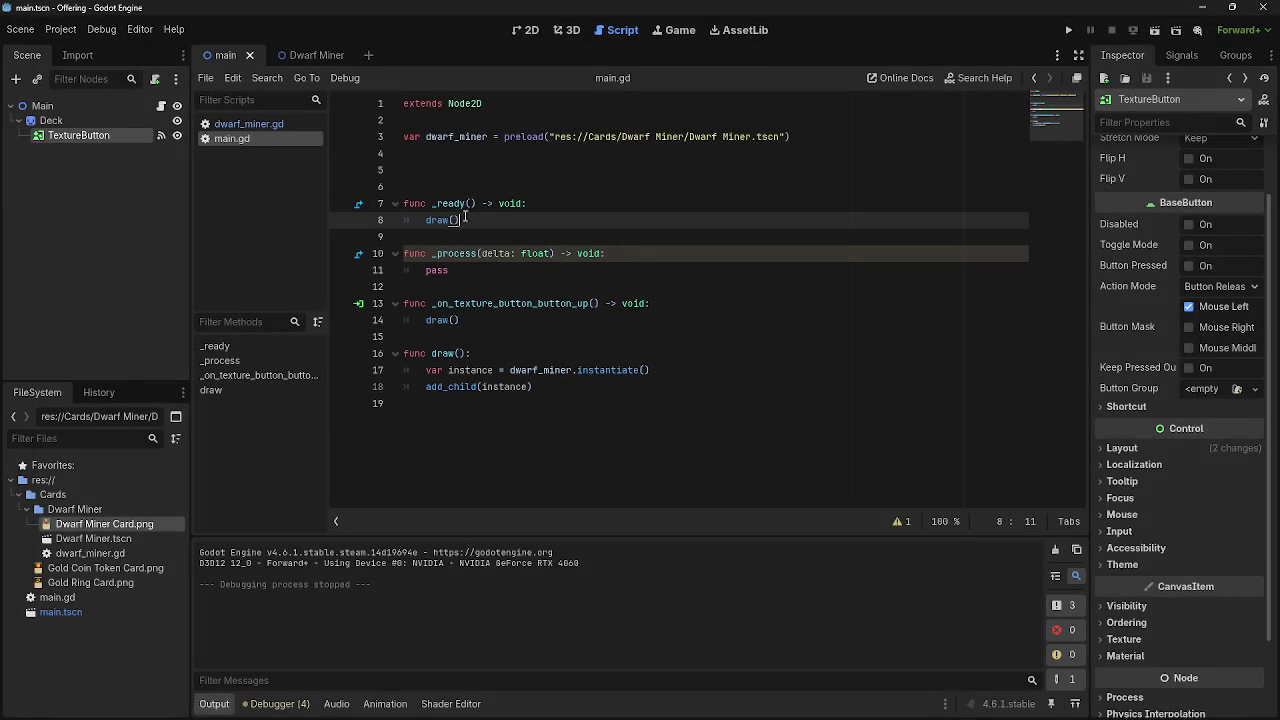
pyautogui.hotkey('ctrl', 'shift', 'd')
pyautogui.hotkey('ctrl', 'shift', 'd')
pyautogui.hotkey('ctrl', 'shift', 'd')
pyautogui.hotkey('ctrl', 'shift', 'd')
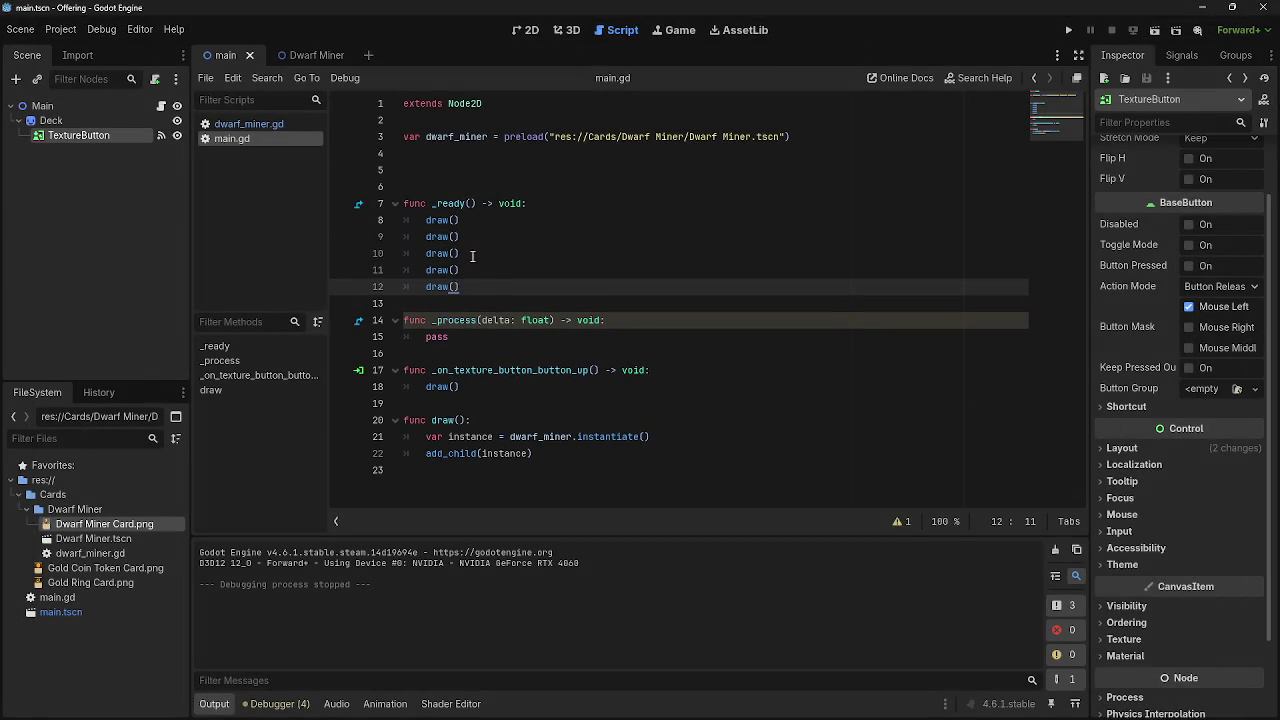
pyautogui.moveTo(480, 287); pyautogui.dragTo(423, 220)
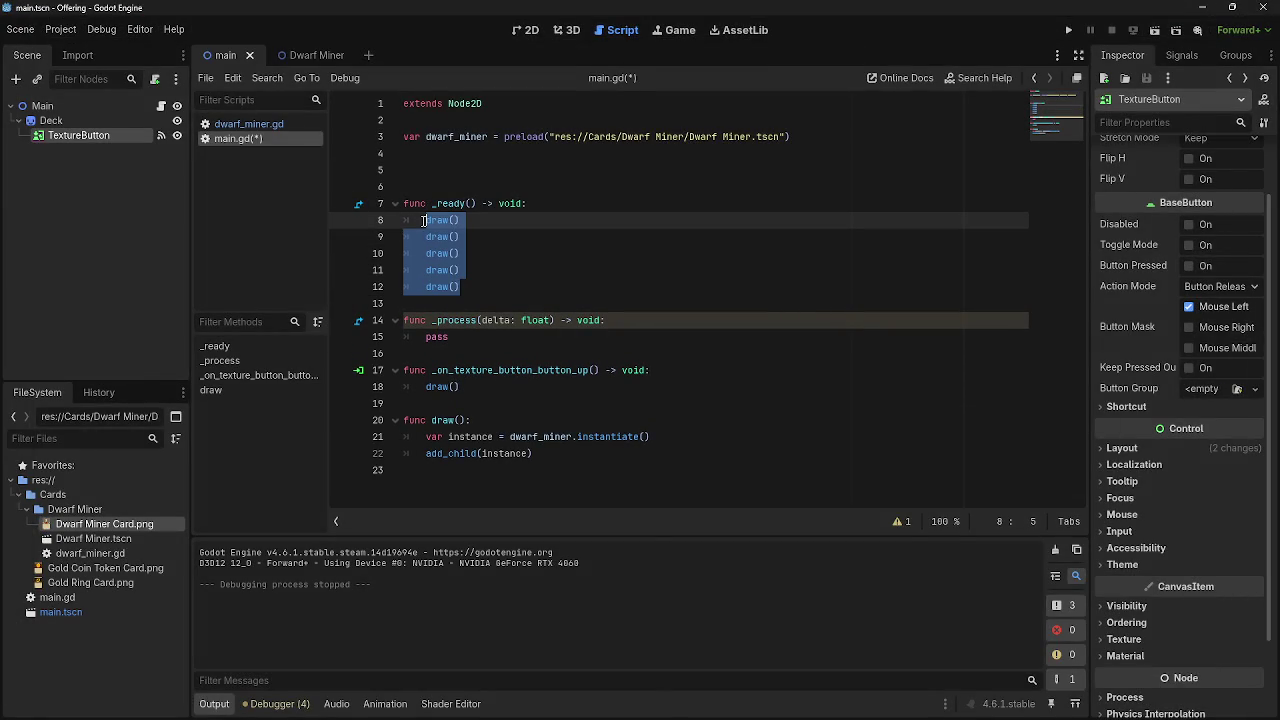
pyautogui.moveTo(480, 287)
pyautogui.mouseDown()
pyautogui.moveTo(430, 205)
pyautogui.moveTo(424, 220)
pyautogui.mouseUp()
pyautogui.click(652, 253)
pyautogui.hotkey('alt', 'Tab')
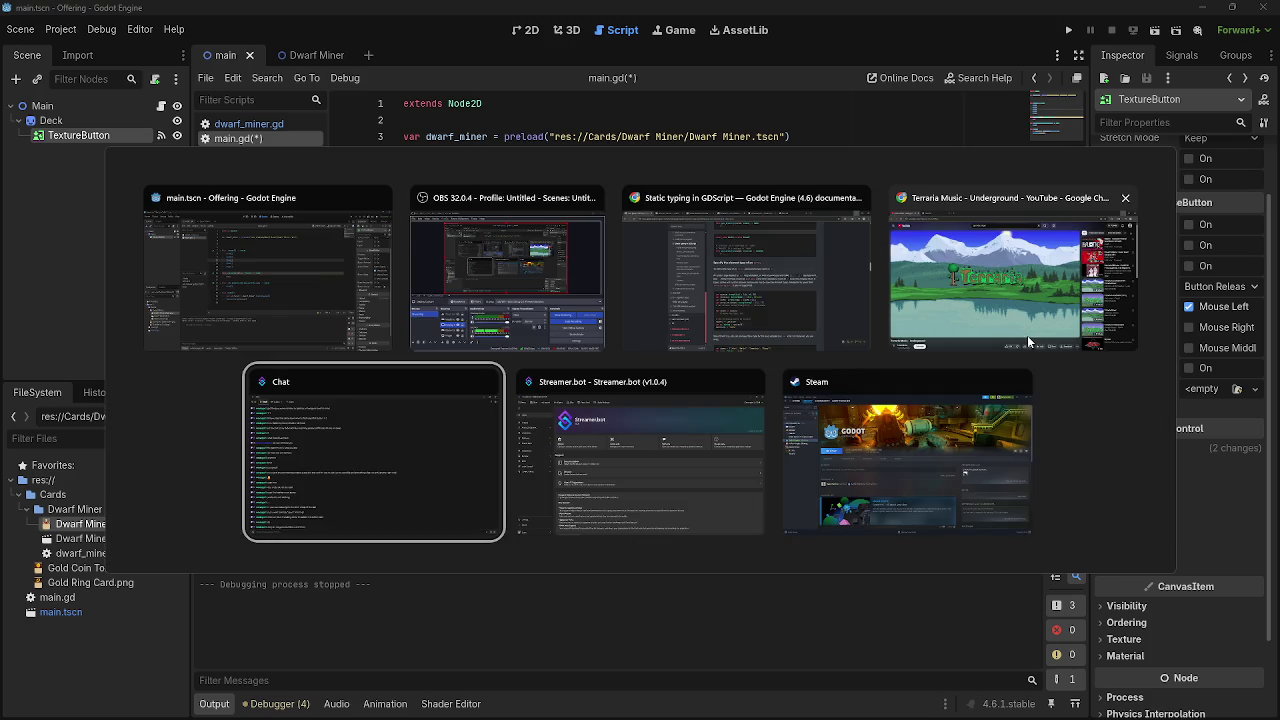
pyautogui.press('Escape')
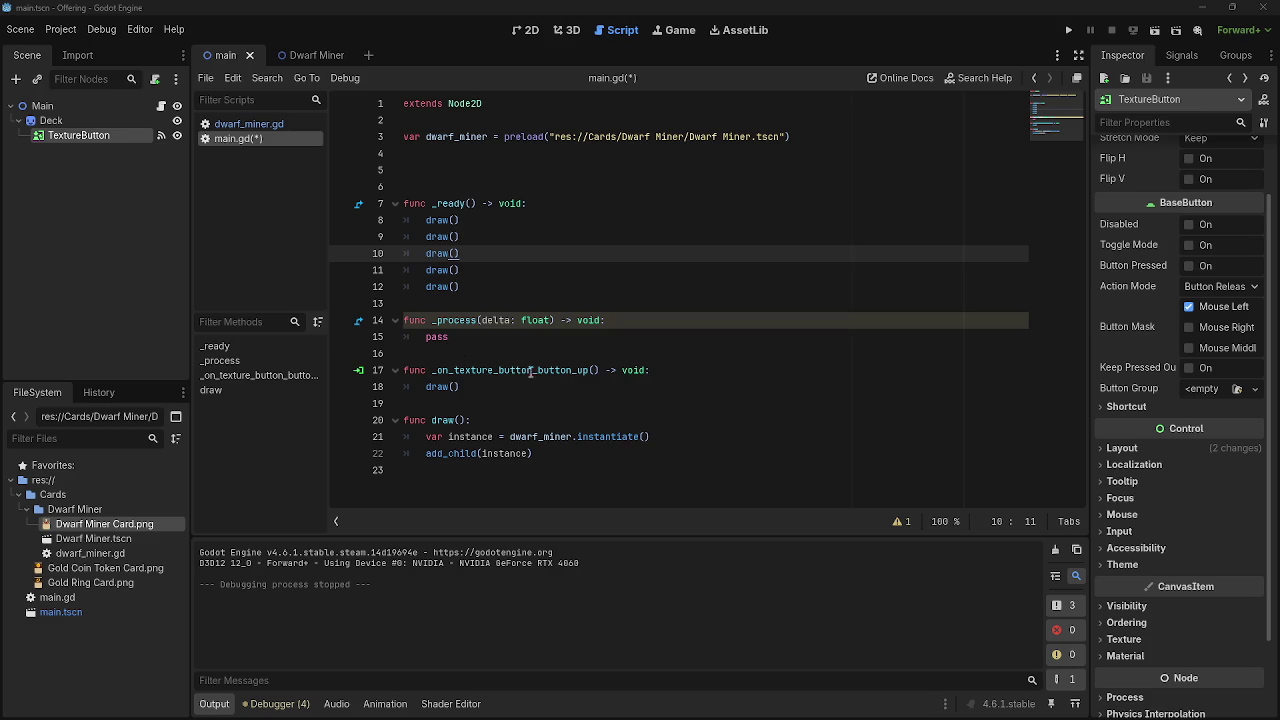
pyautogui.click(770, 263)
pyautogui.hotkey('alt', 'Tab')
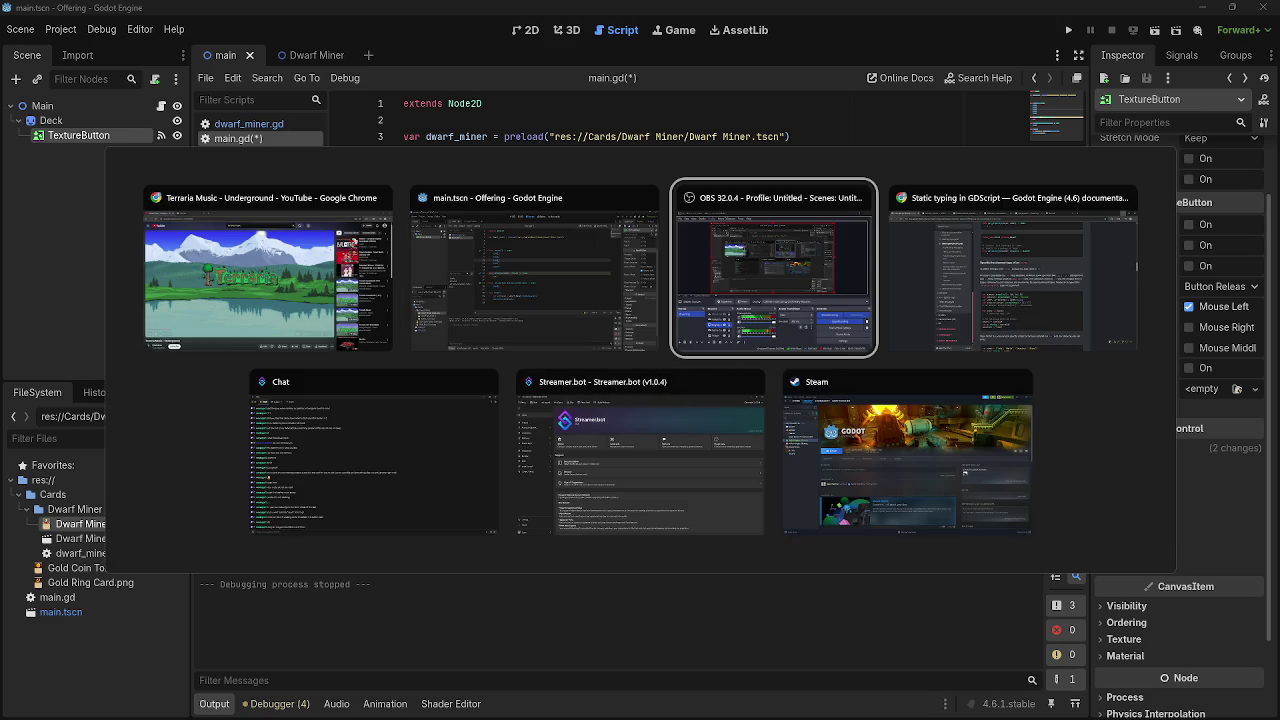
pyautogui.press('Escape')
# - Run the game with five draw() calls, drag the dealt cards around, then stop
pyautogui.click(1071, 31)
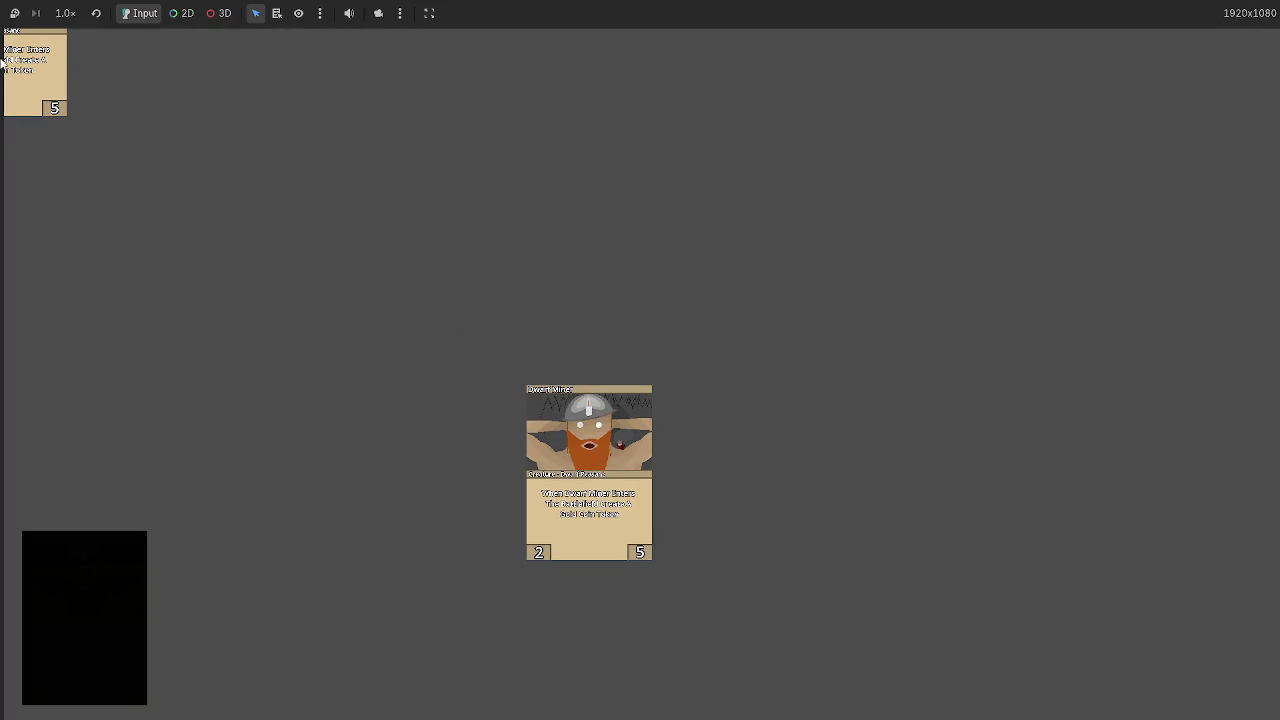
pyautogui.click(55, 95)
pyautogui.click(40, 75)
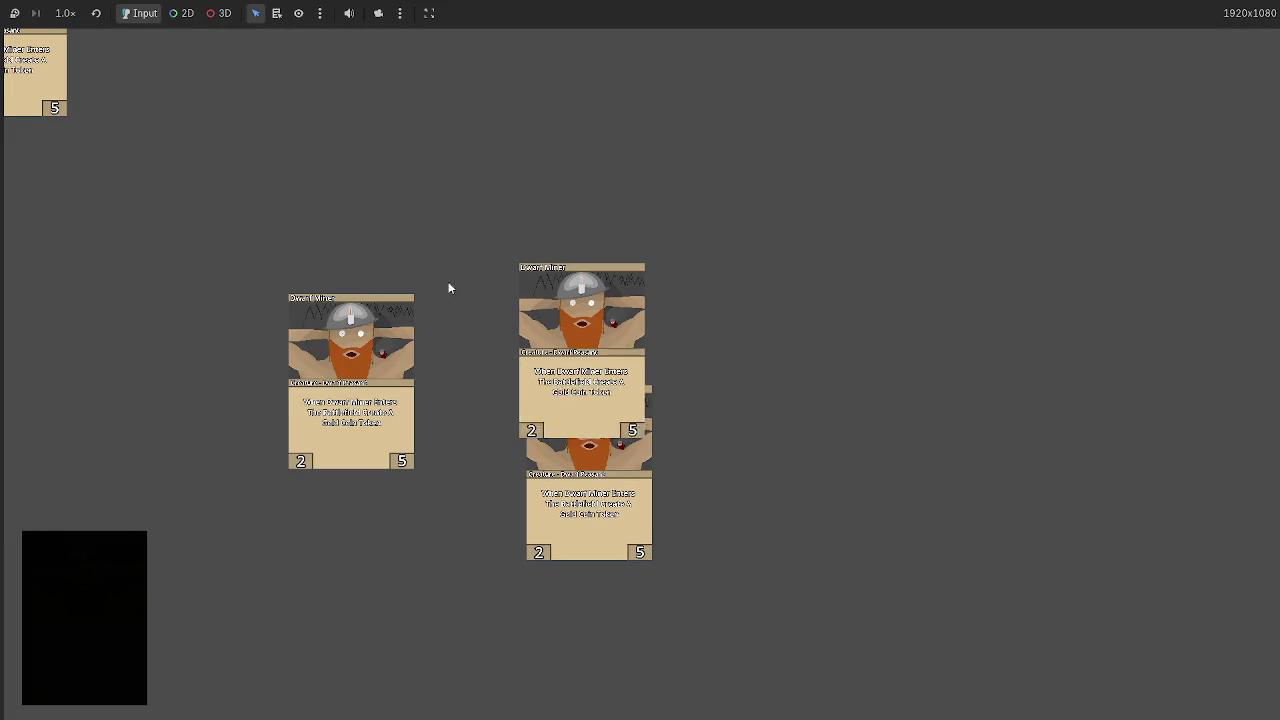
pyautogui.moveTo(55, 103); pyautogui.dragTo(168, 250)
pyautogui.moveTo(35, 73)
pyautogui.mouseDown()
pyautogui.moveTo(389, 246)
pyautogui.moveTo(497, 172)
pyautogui.moveTo(460, 188)
pyautogui.mouseUp()
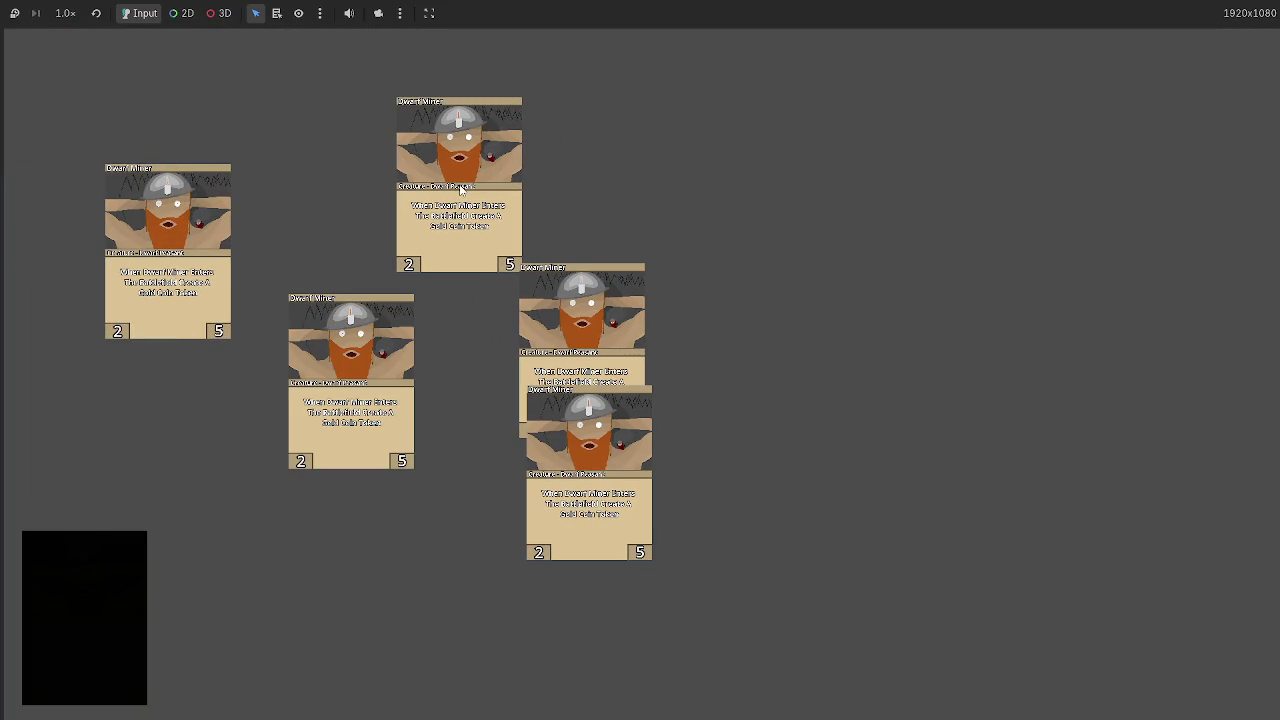
pyautogui.press('F8')
pyautogui.click(522, 189)
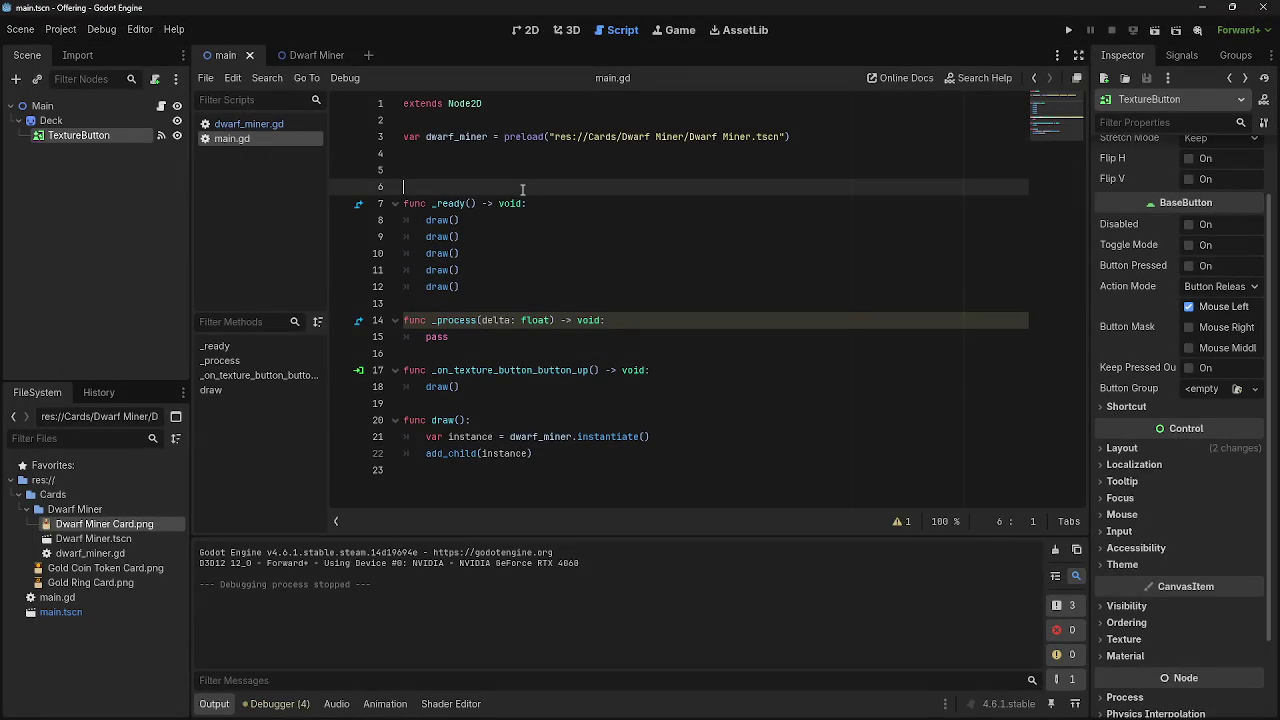
# - Start a 'var handsize :=' declaration on line 4, delete it again, and relaunch the game
pyautogui.click(524, 174)
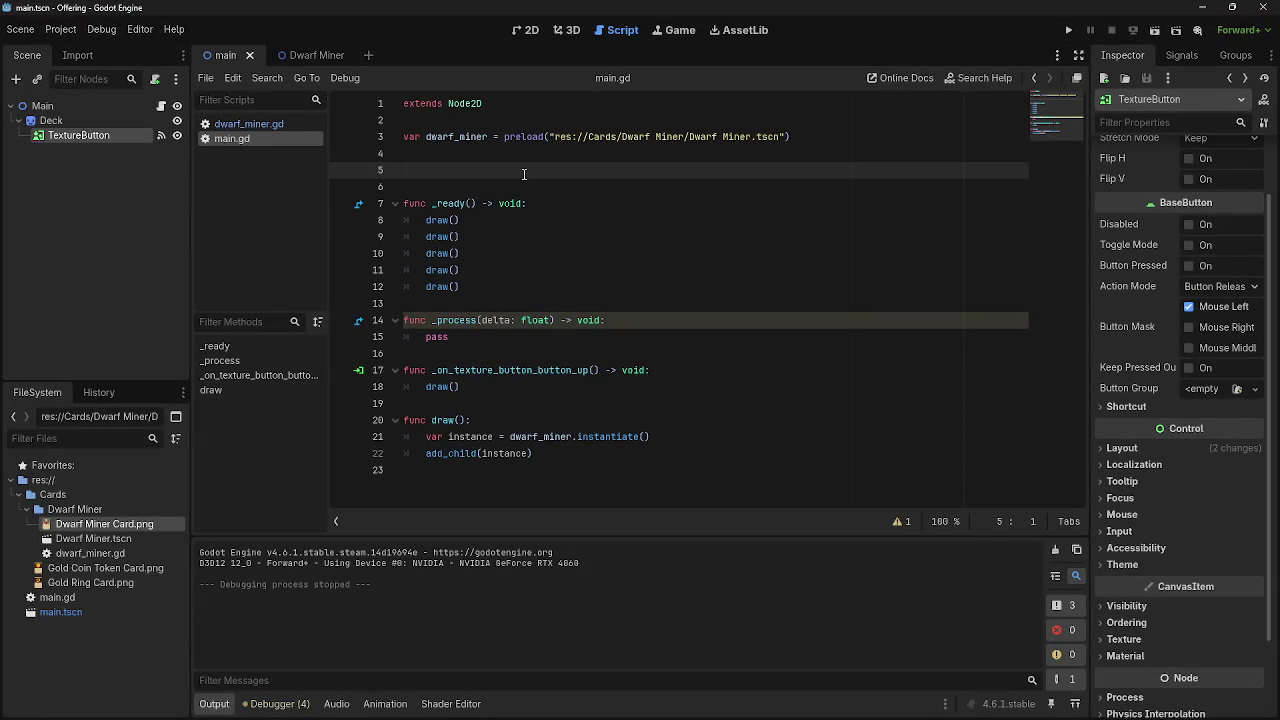
pyautogui.click(530, 155)
pyautogui.write('var hand')
pyautogui.press('BackSpace')
pyautogui.write('s:')
pyautogui.write('=')
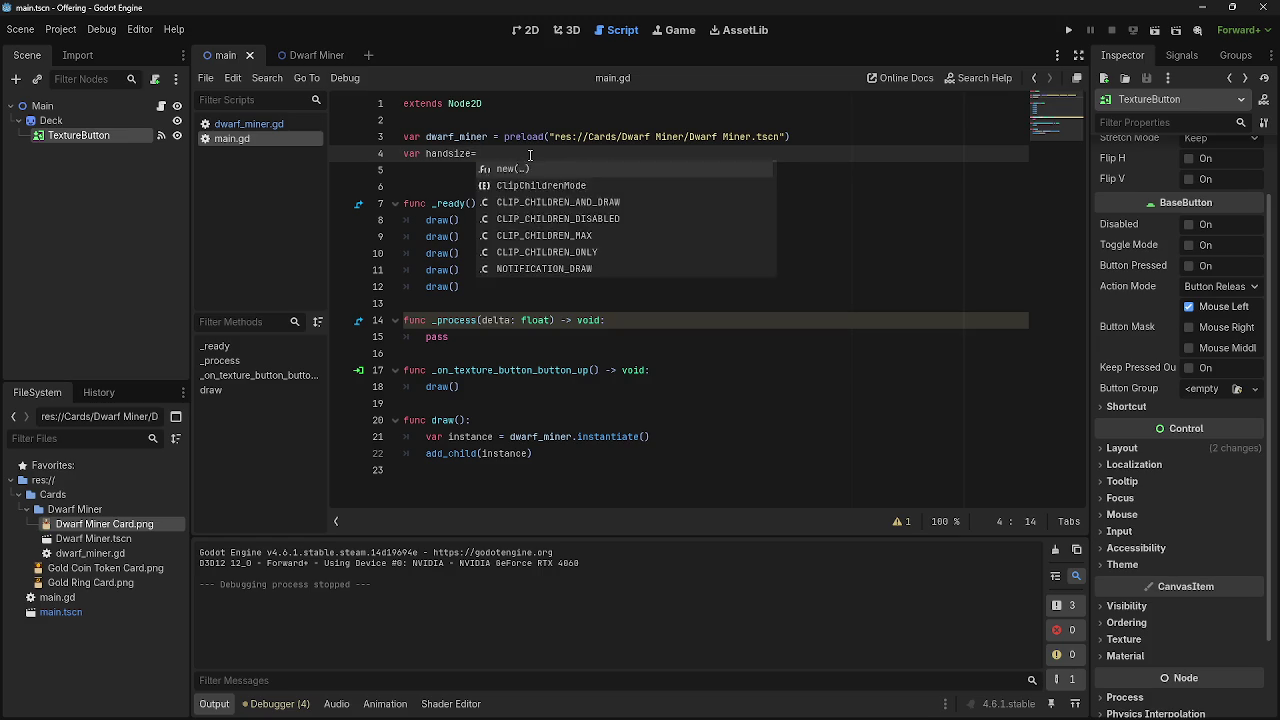
pyautogui.press('BackSpace')
pyautogui.press('BackSpace')
pyautogui.press('BackSpace')
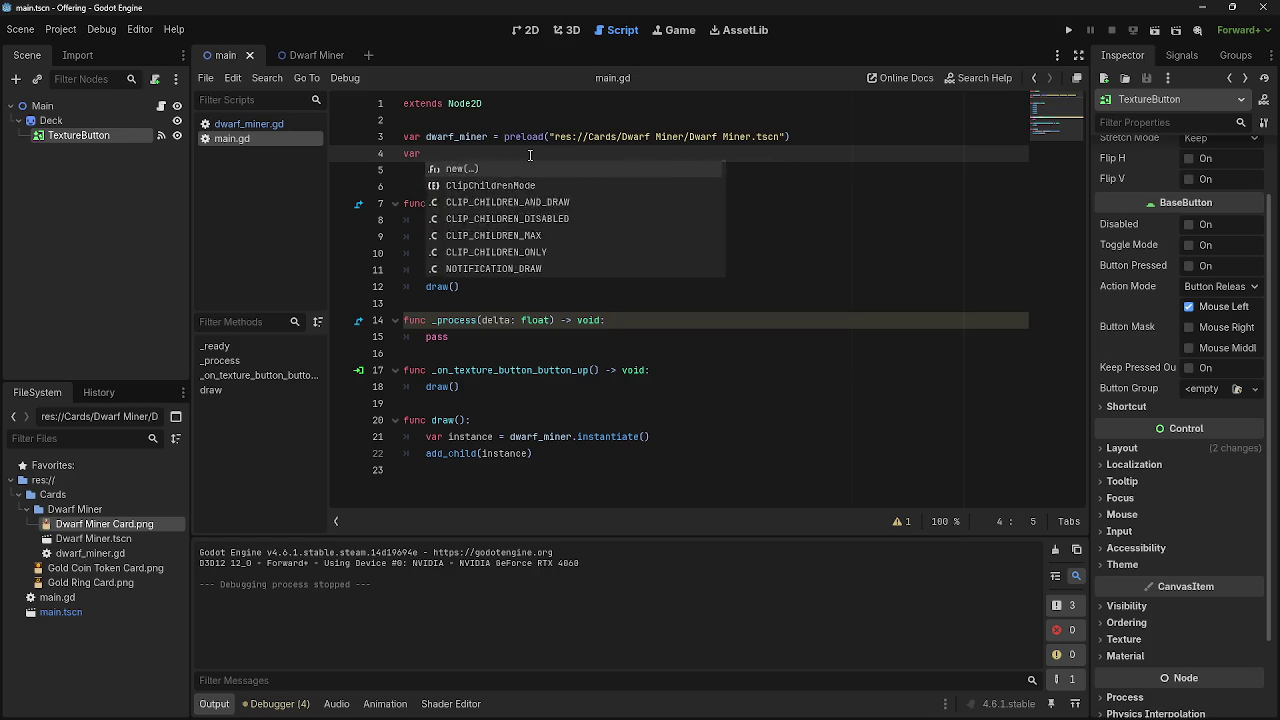
pyautogui.write('v')
pyautogui.press('BackSpace')
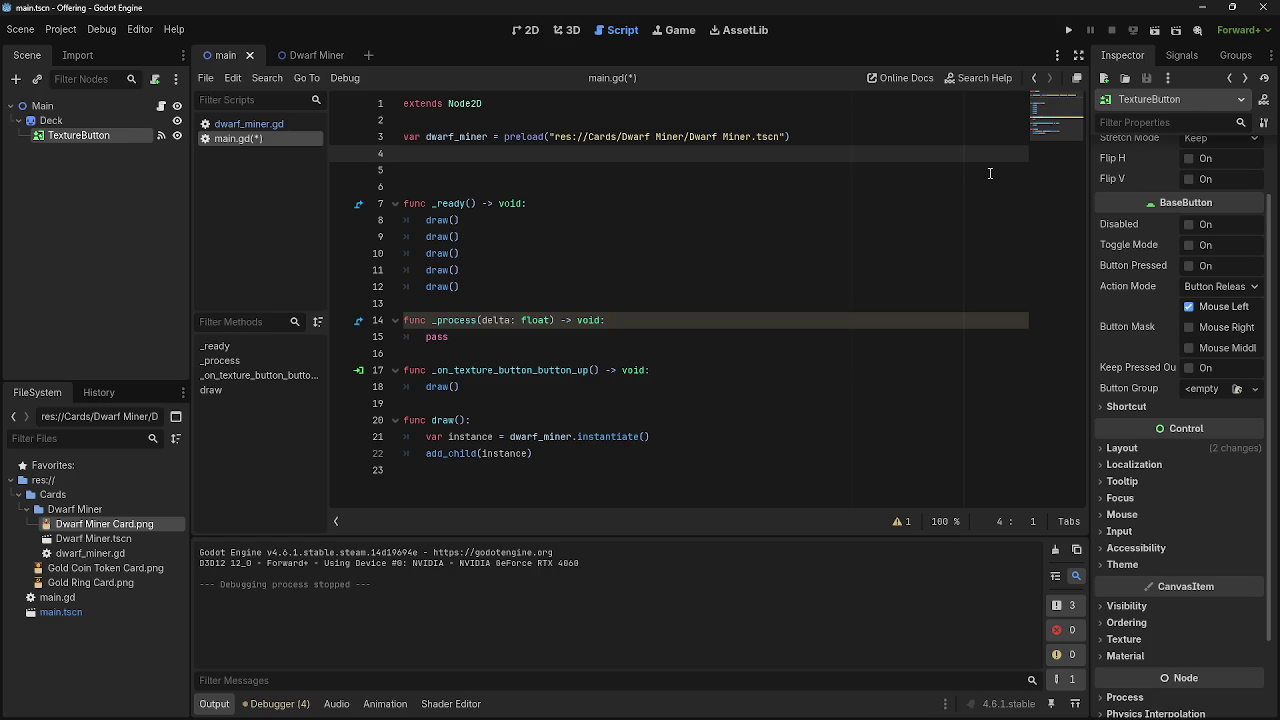
pyautogui.click(1066, 32)
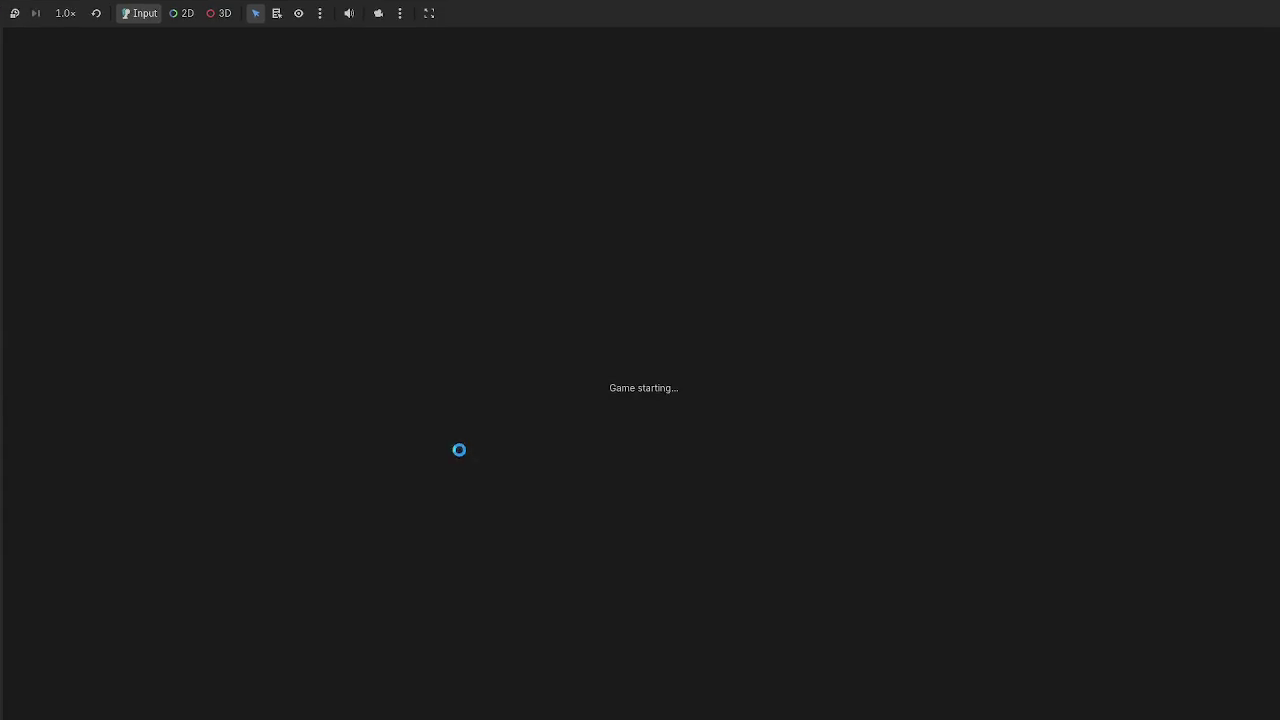
# - Draw the five Dwarf Miner cards from the deck and set them down on the table
pyautogui.click(420, 305)
pyautogui.click(270, 283)
pyautogui.click(677, 251)
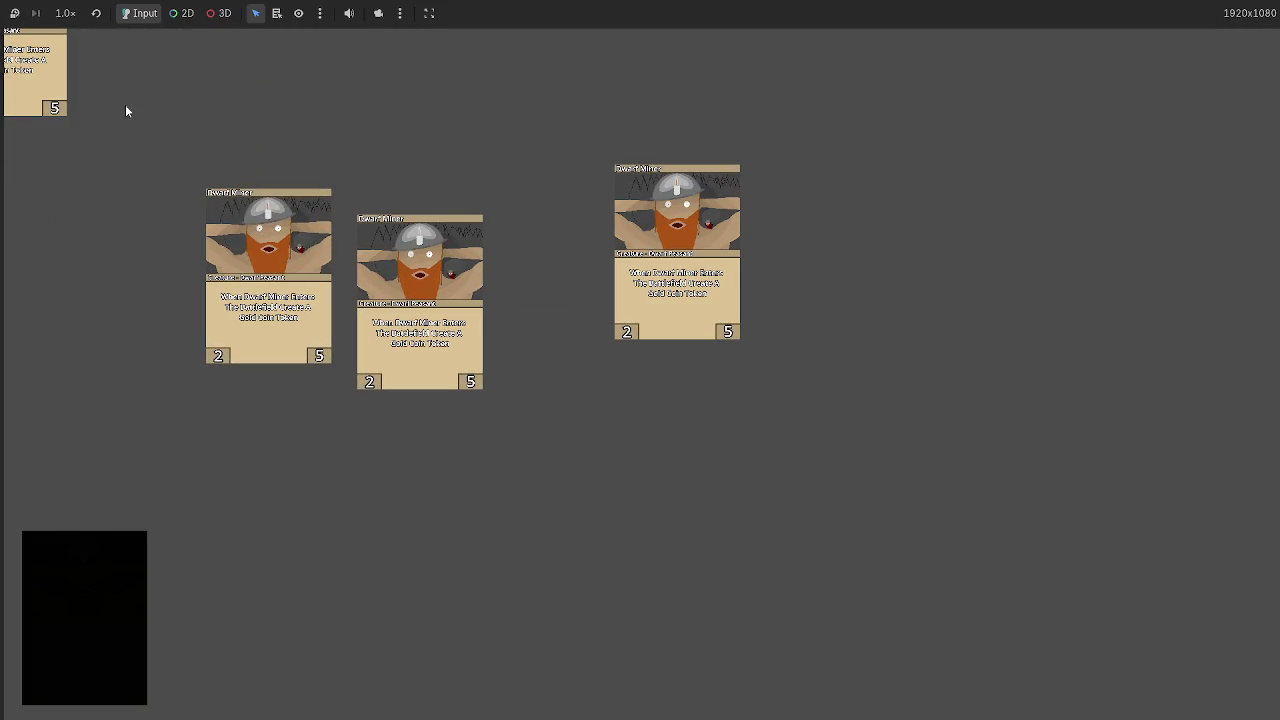
pyautogui.click(782, 397)
pyautogui.click(13, 99)
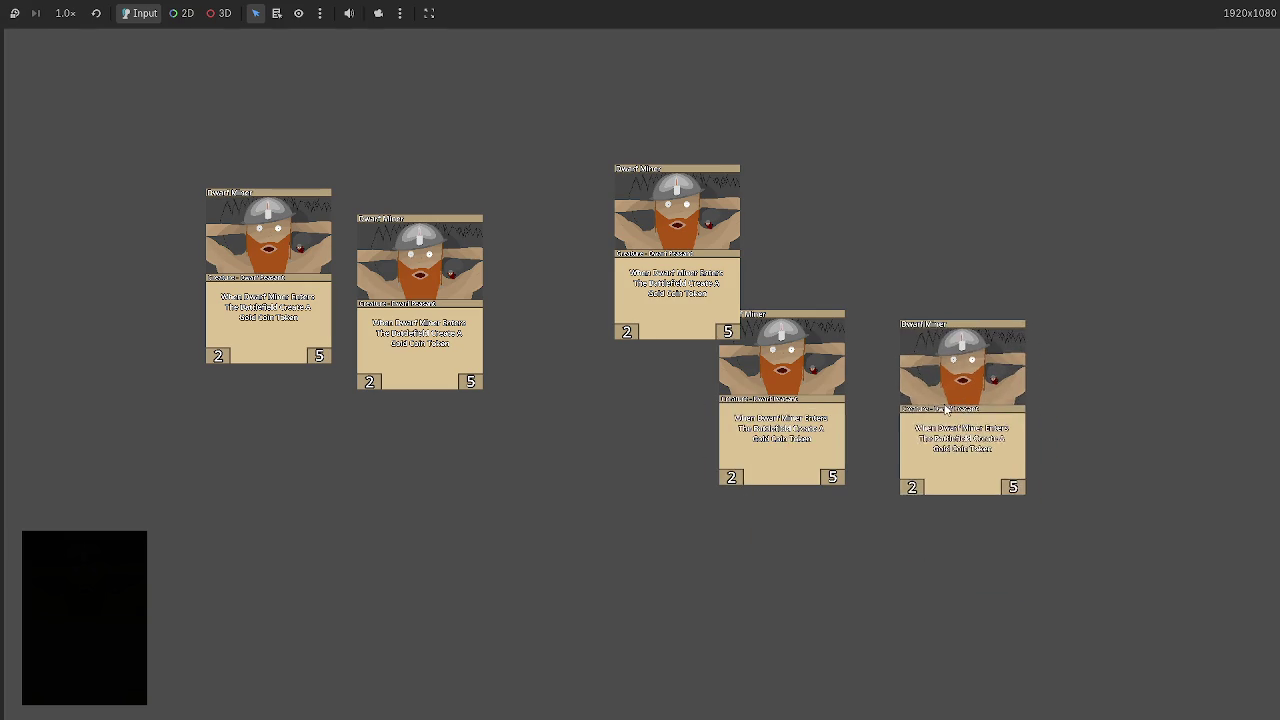
pyautogui.click(951, 410)
pyautogui.click(686, 289)
pyautogui.click(643, 398)
pyautogui.click(450, 340)
pyautogui.click(518, 398)
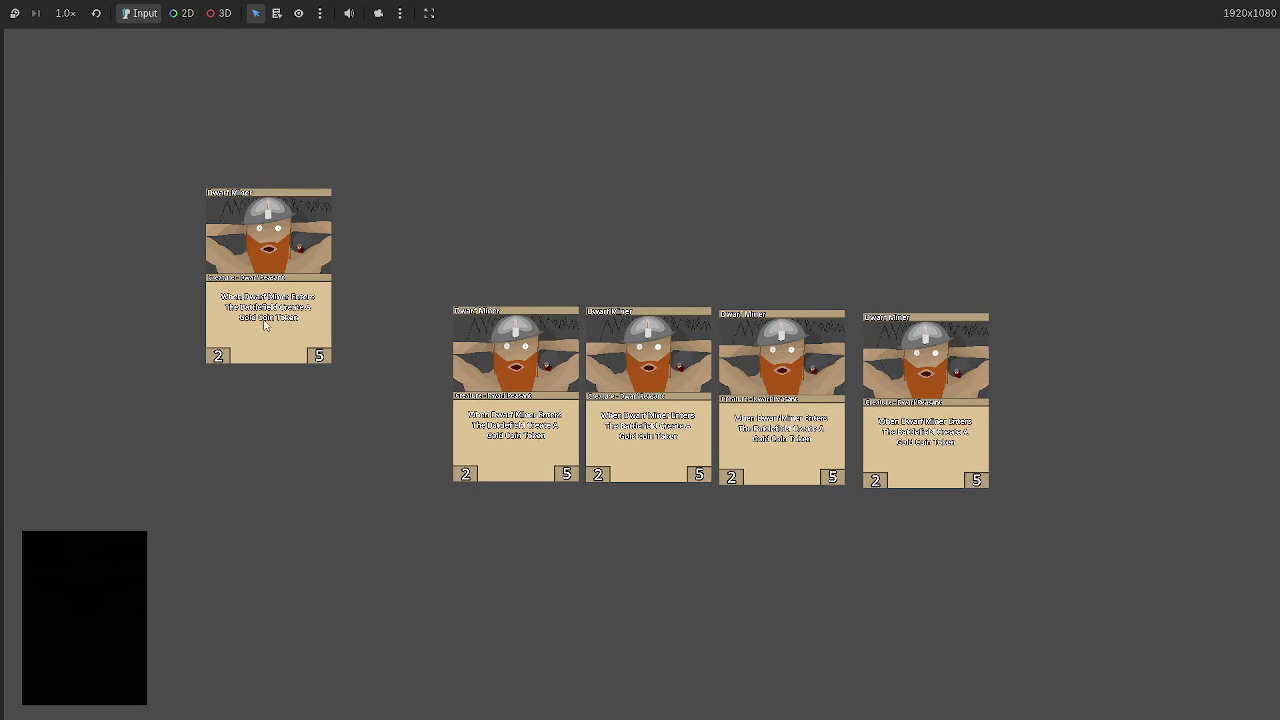
# - Align the third, fourth and fifth cards into the row, then return to the editor
pyautogui.click(675, 418)
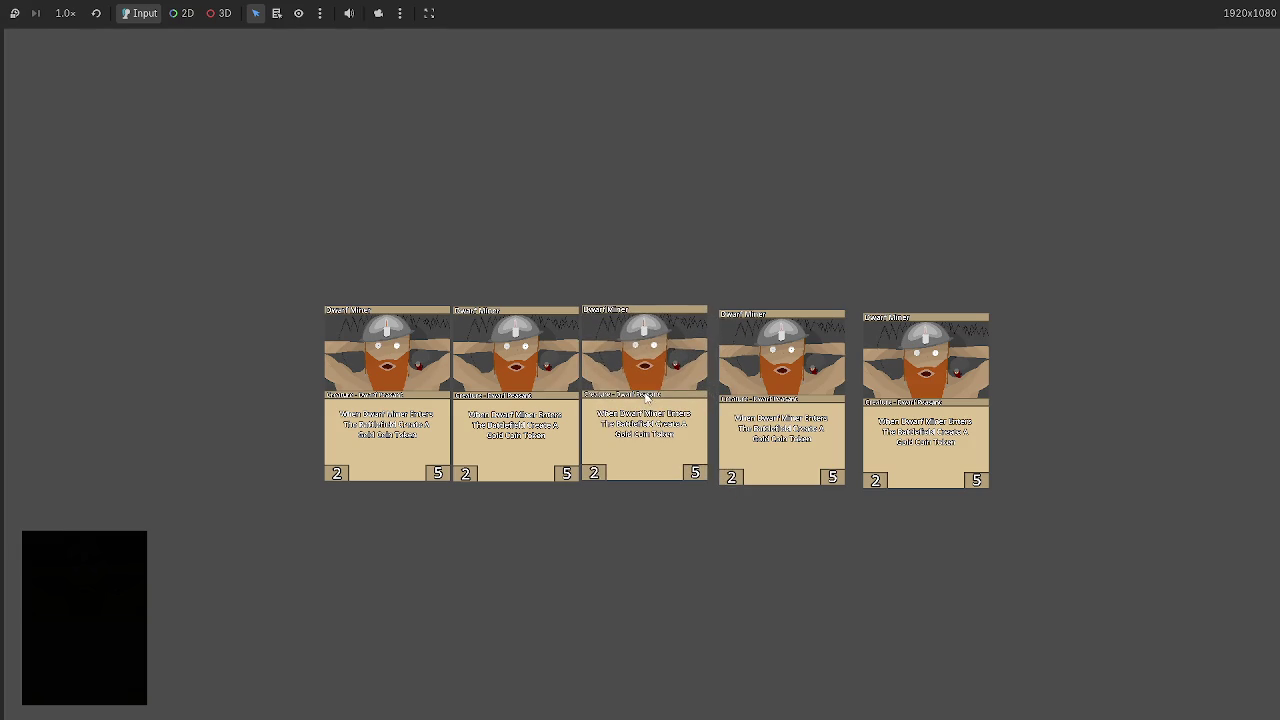
pyautogui.click(646, 396)
pyautogui.click(776, 400)
pyautogui.click(778, 397)
pyautogui.click(916, 400)
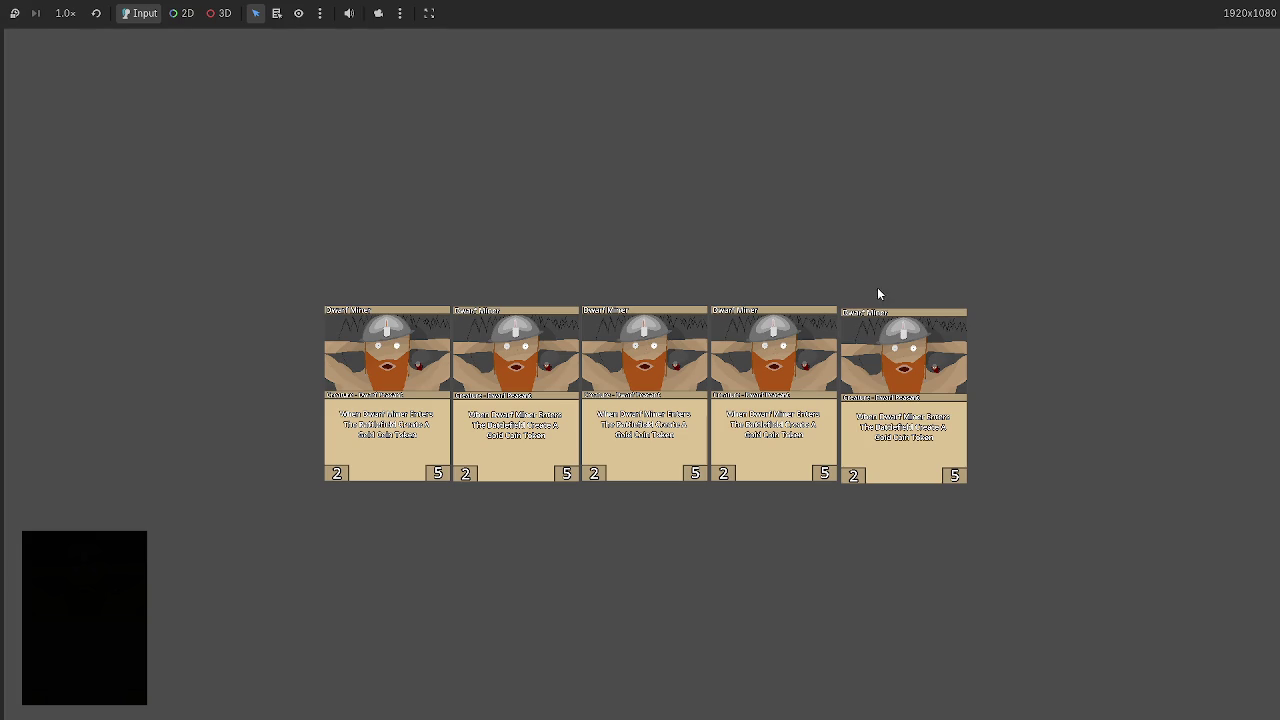
pyautogui.hotkey('alt', 'Tab')
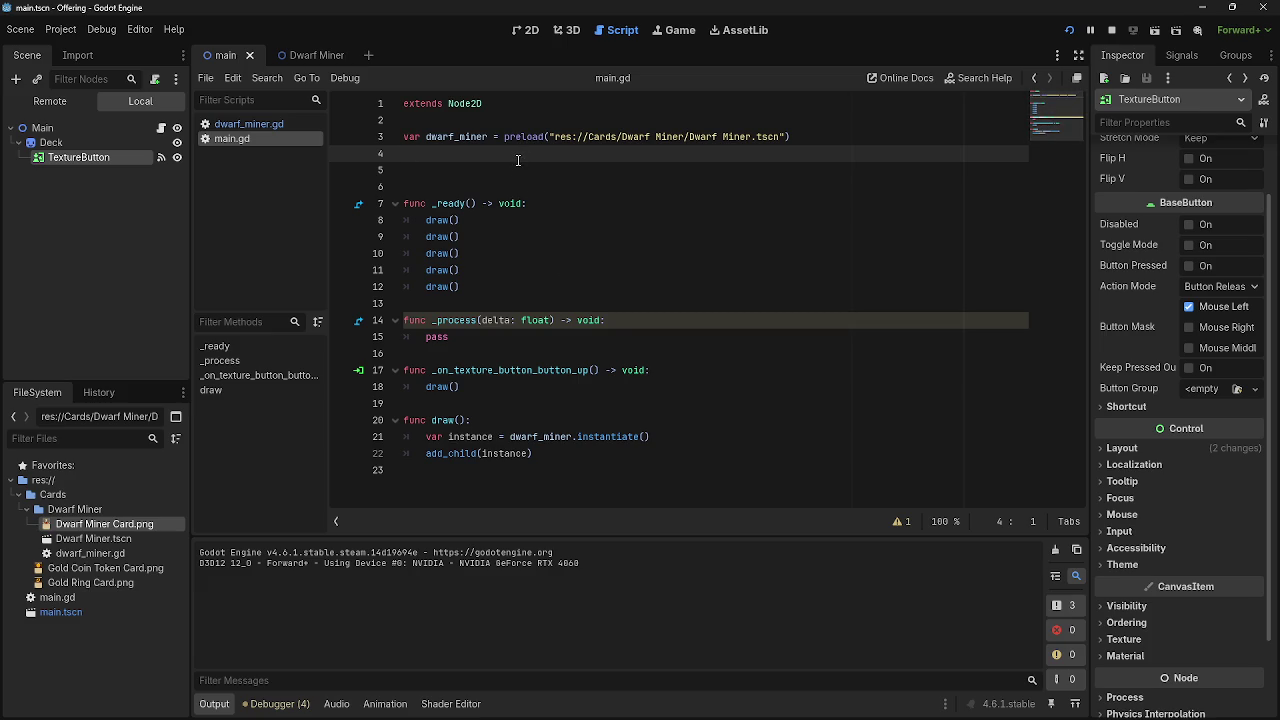
pyautogui.click(519, 172)
pyautogui.click(529, 154)
pyautogui.click(528, 170)
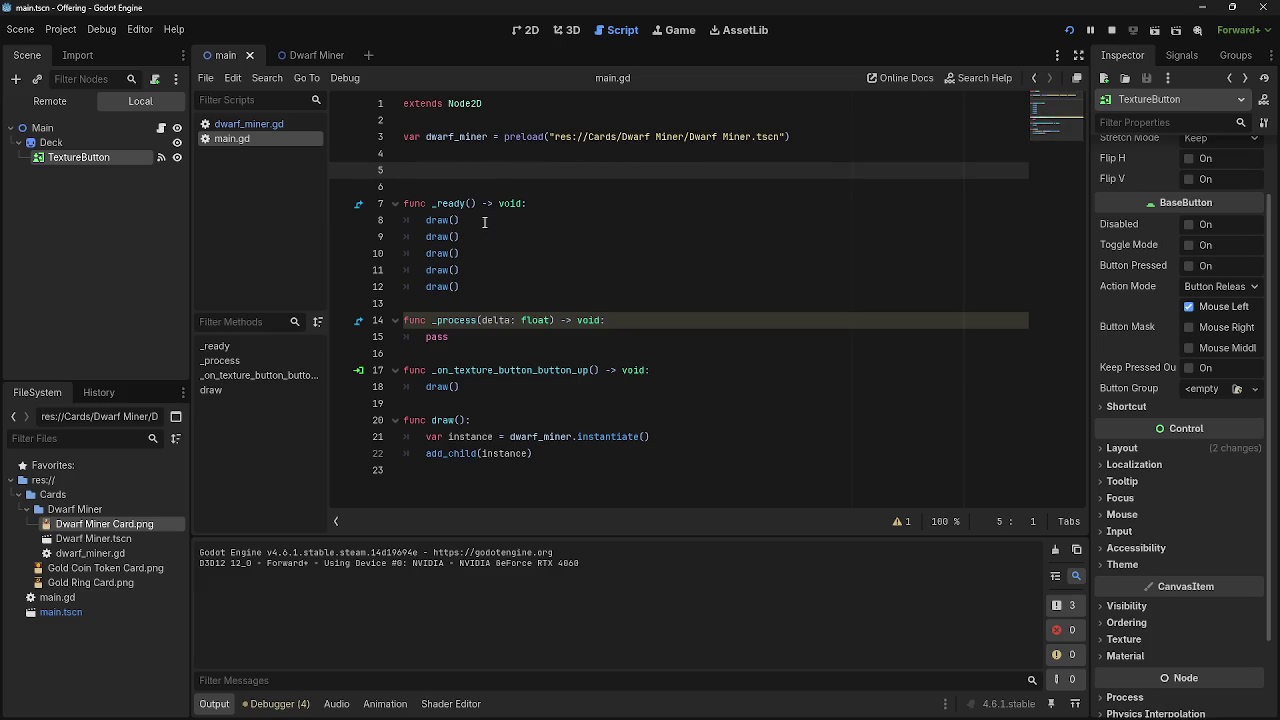
pyautogui.click(507, 388)
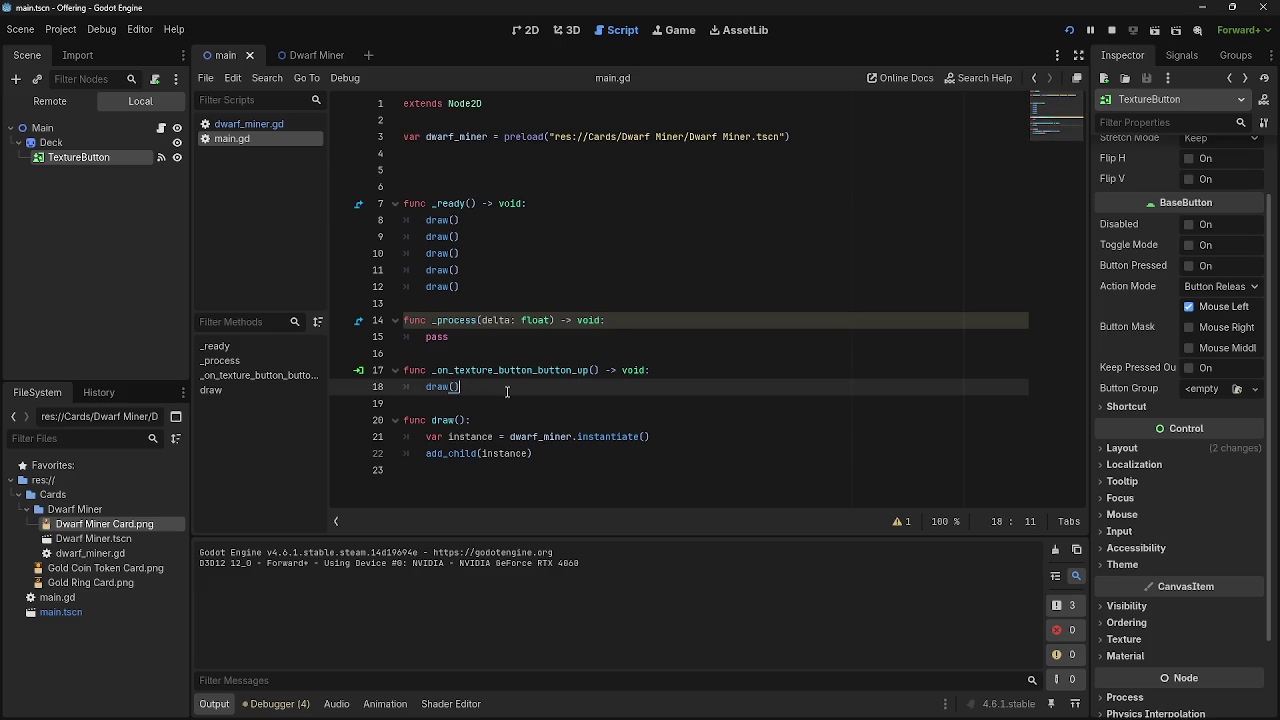
pyautogui.press('Up')
pyautogui.press('Up')
pyautogui.press('Up')
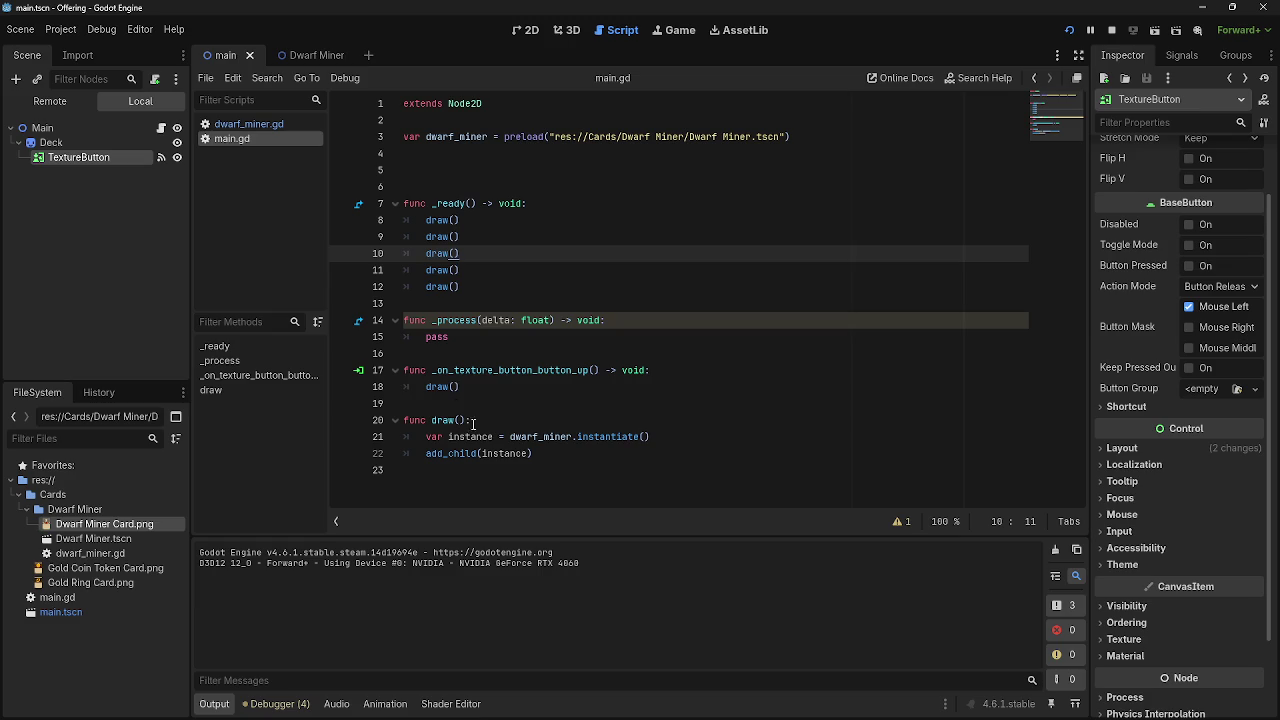
pyautogui.click(517, 391)
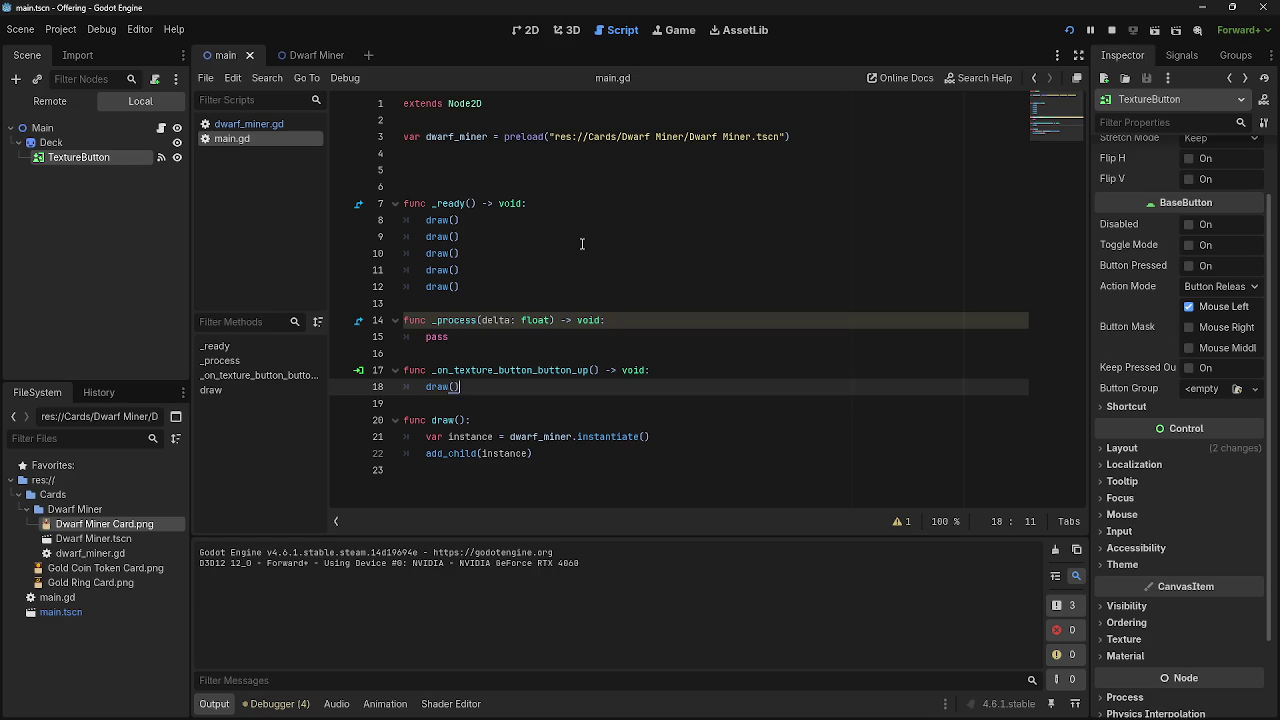
pyautogui.moveTo(460, 387); pyautogui.dragTo(428, 387)
pyautogui.click(513, 387)
# - Add 'func handsort():' on line 24 after the draw function, with an indented empty body
pyautogui.click(651, 470)
pyautogui.press('Return')
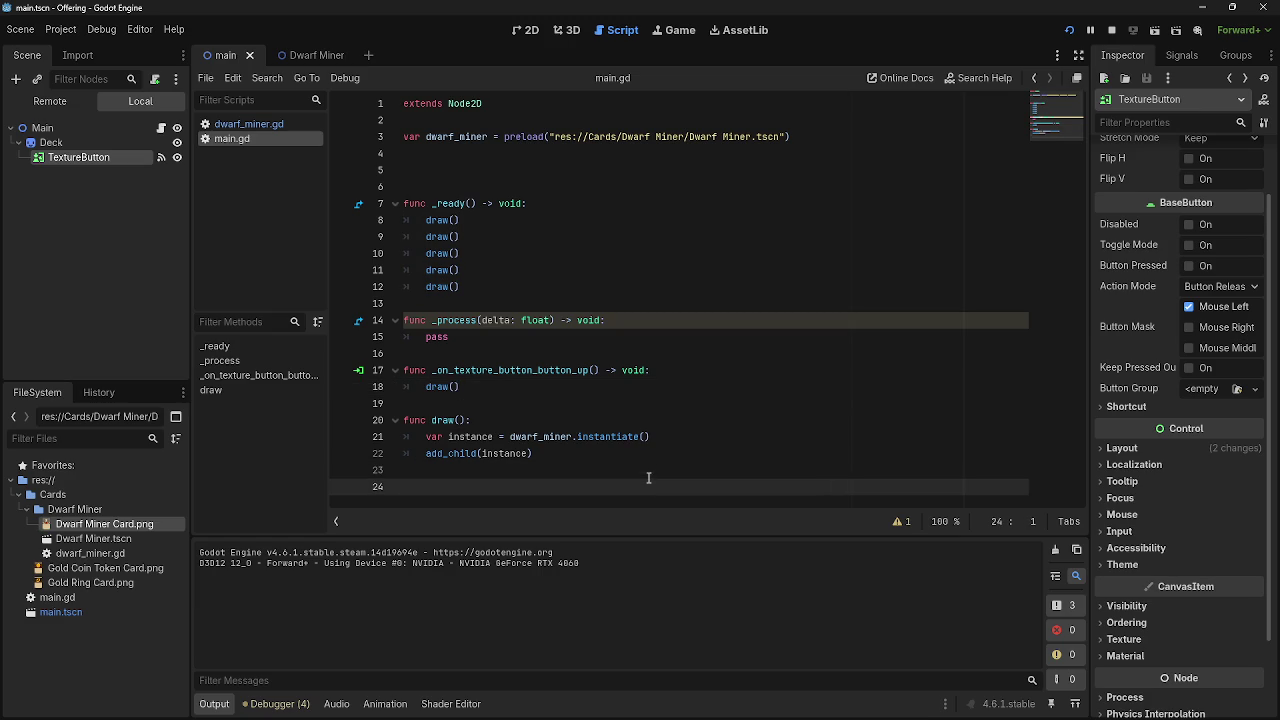
pyautogui.write('fuck')
pyautogui.press('BackSpace')
pyautogui.press('BackSpace')
pyautogui.press('BackSpace')
pyautogui.write('funk')
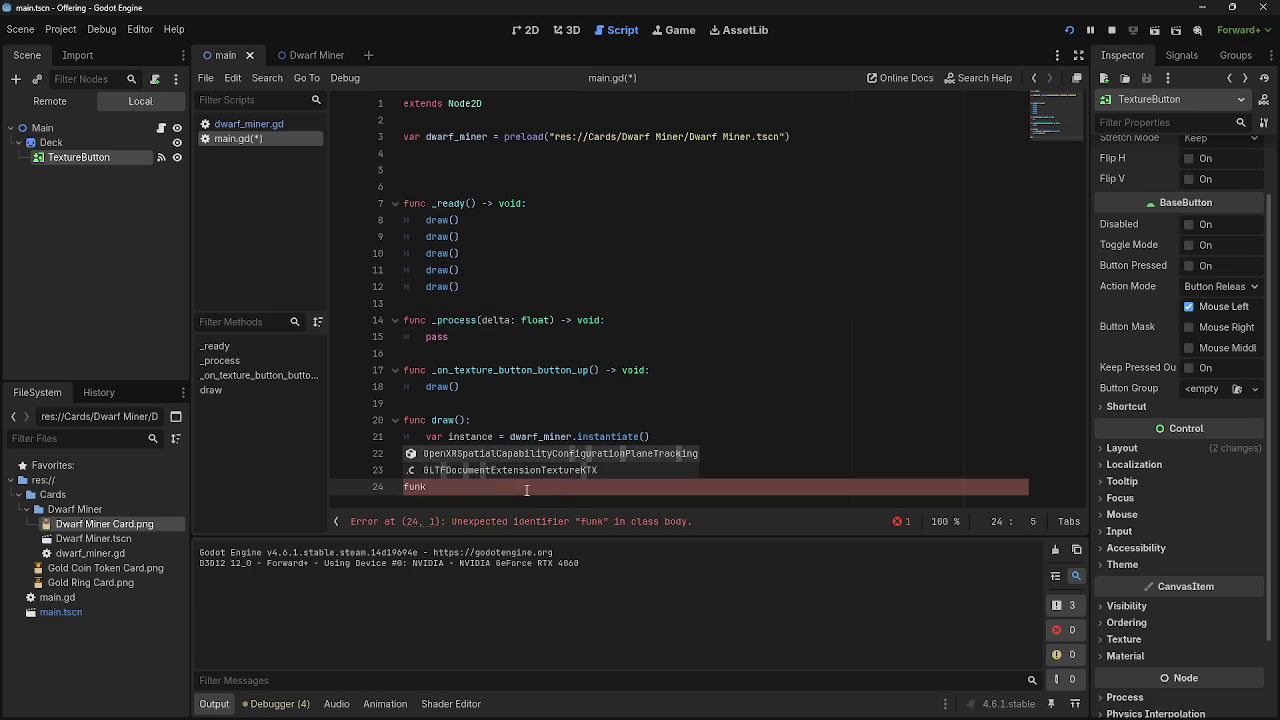
pyautogui.press('BackSpace')
pyautogui.write('c')
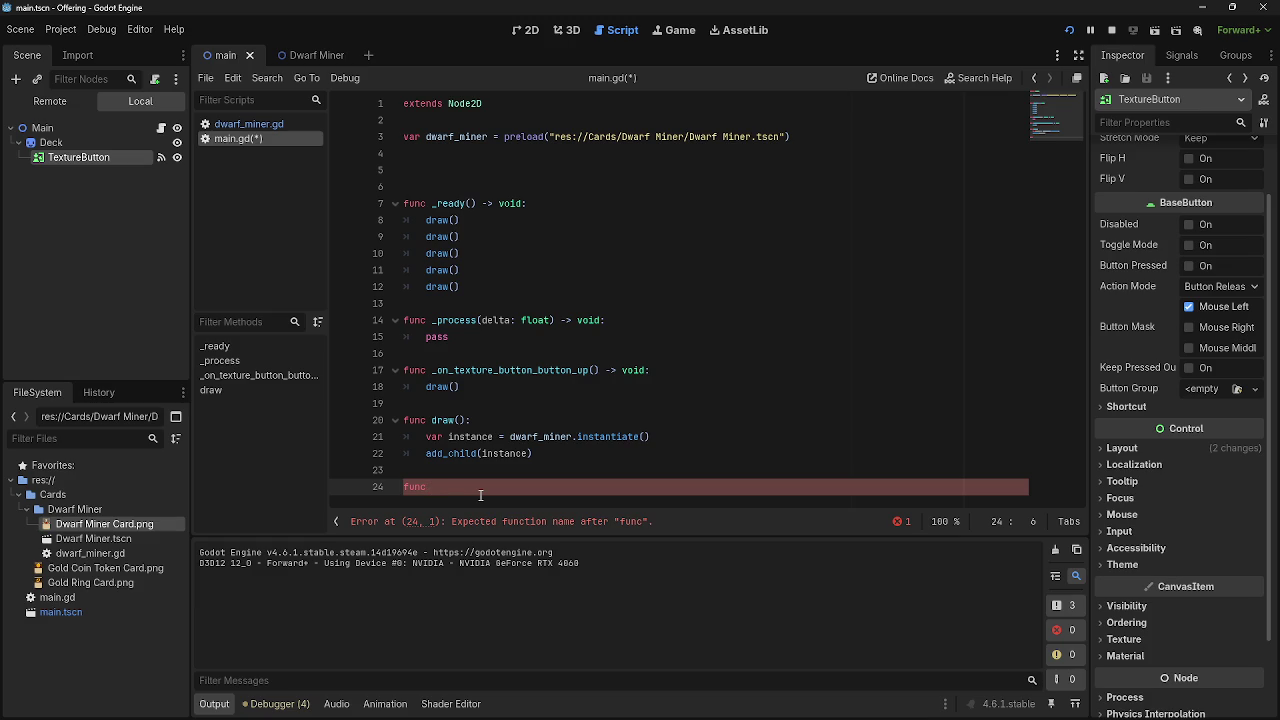
pyautogui.write('hand')
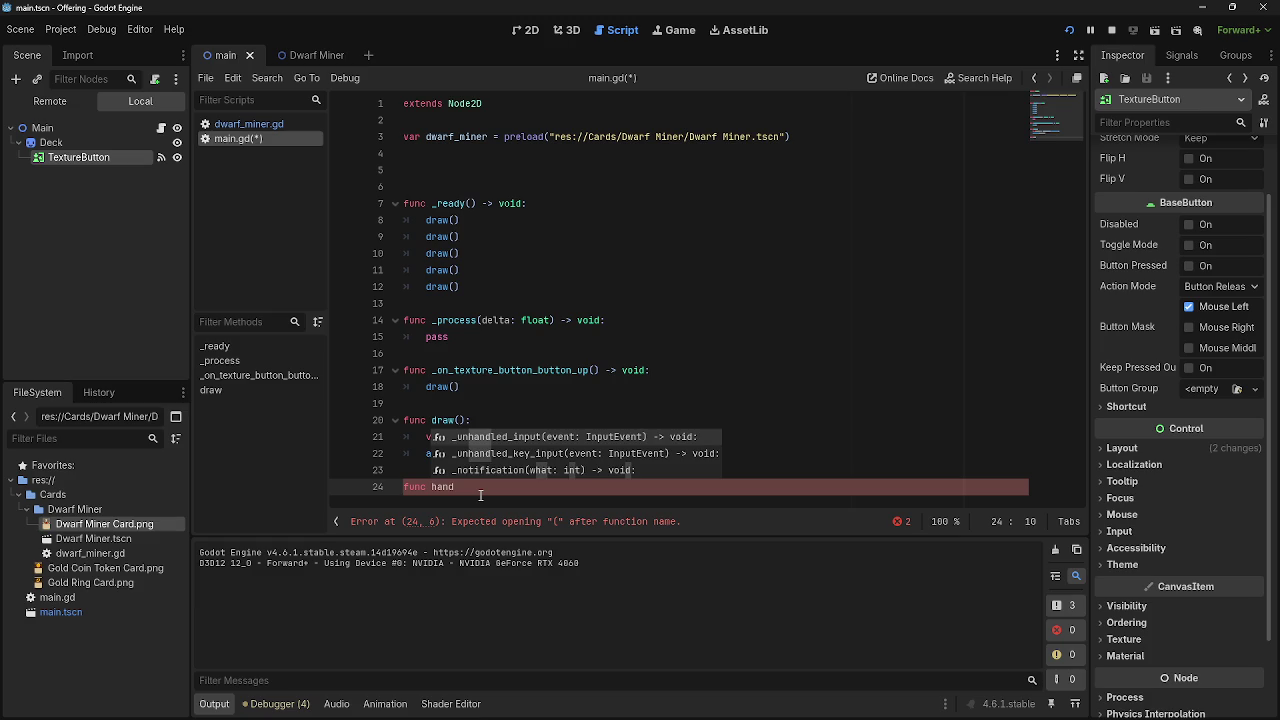
pyautogui.write(' s')
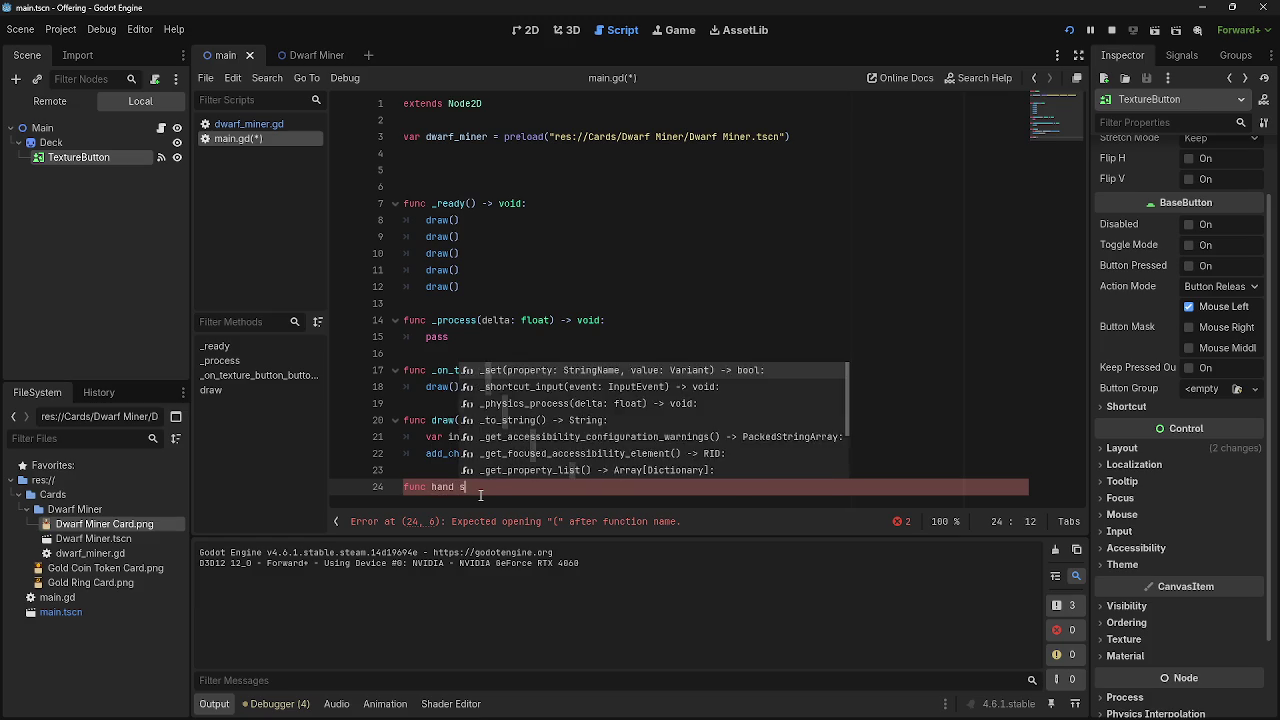
pyautogui.press('BackSpace')
pyautogui.press('BackSpace')
pyautogui.press('BackSpace')
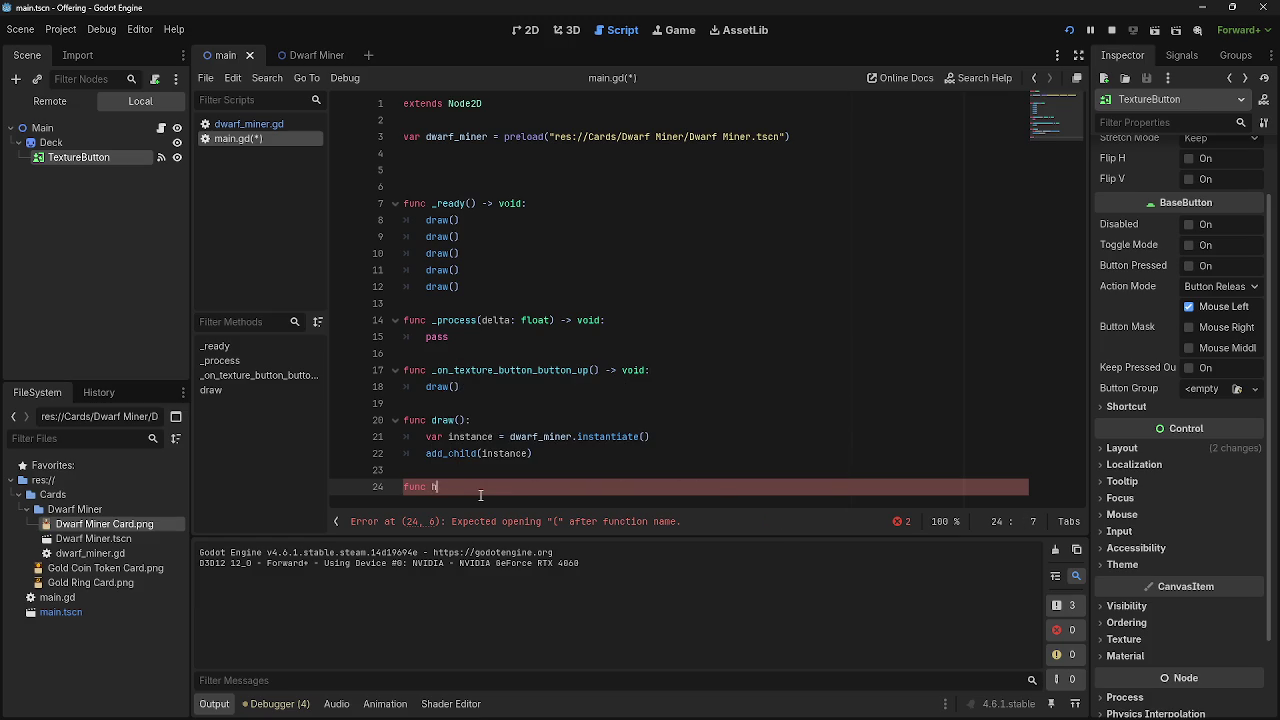
pyautogui.write('handsort')
pyautogui.write('():')
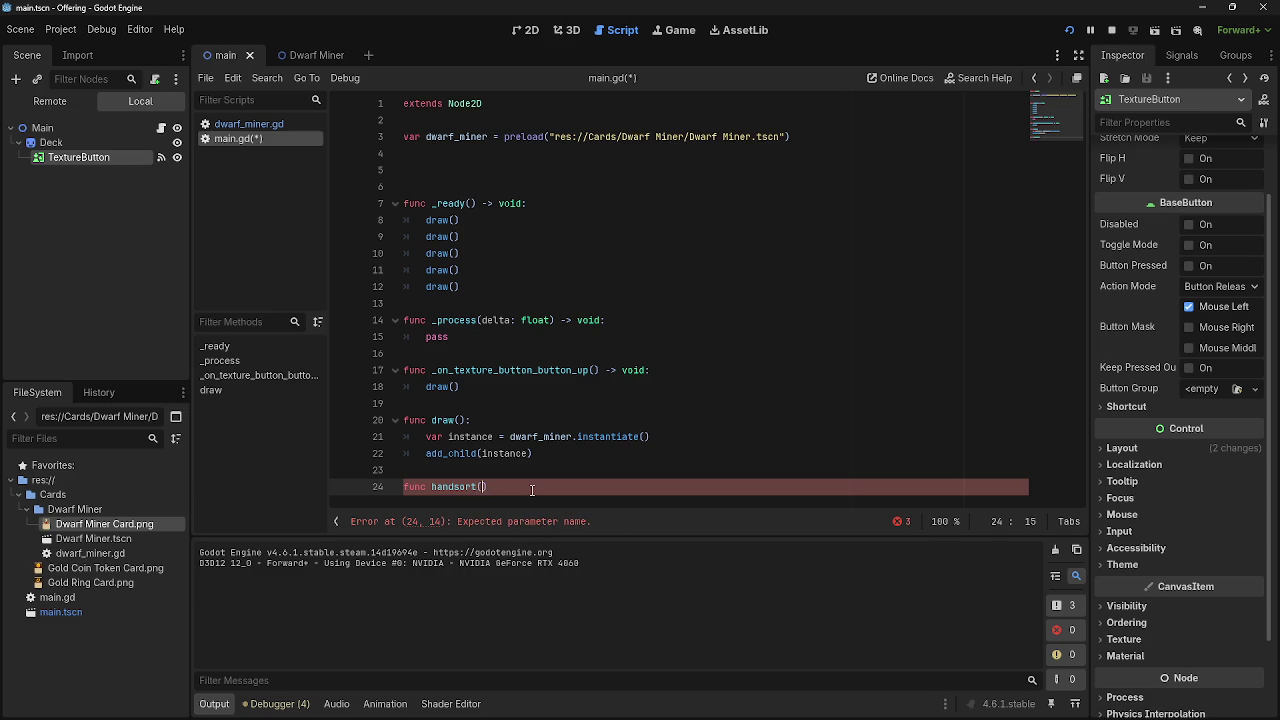
pyautogui.press('Return')
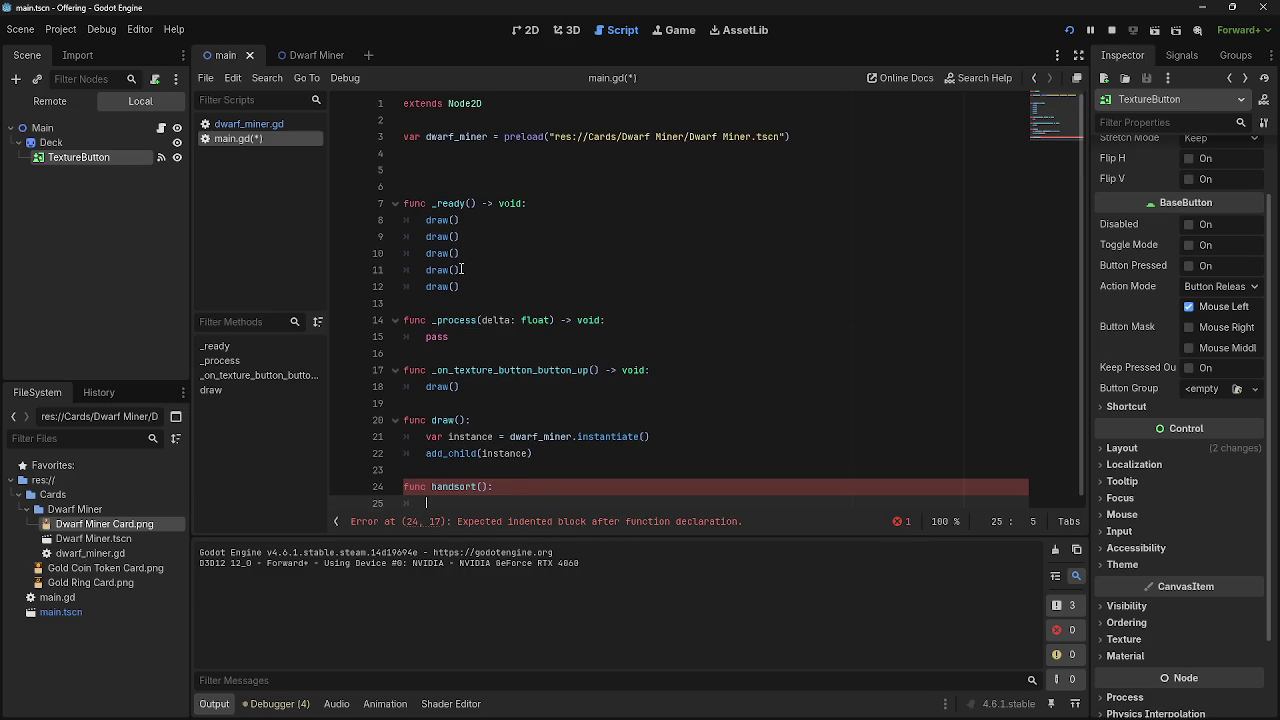
# - Select the five draw() calls in _ready, then move to empty line 4
pyautogui.click(568, 289)
pyautogui.hotkey('shift', 'Up')
pyautogui.hotkey('shift', 'Up')
pyautogui.hotkey('shift', 'Up')
pyautogui.hotkey('shift', 'Home')
pyautogui.hotkey('shift', 'Home')
pyautogui.click(568, 291)
pyautogui.click(439, 155)
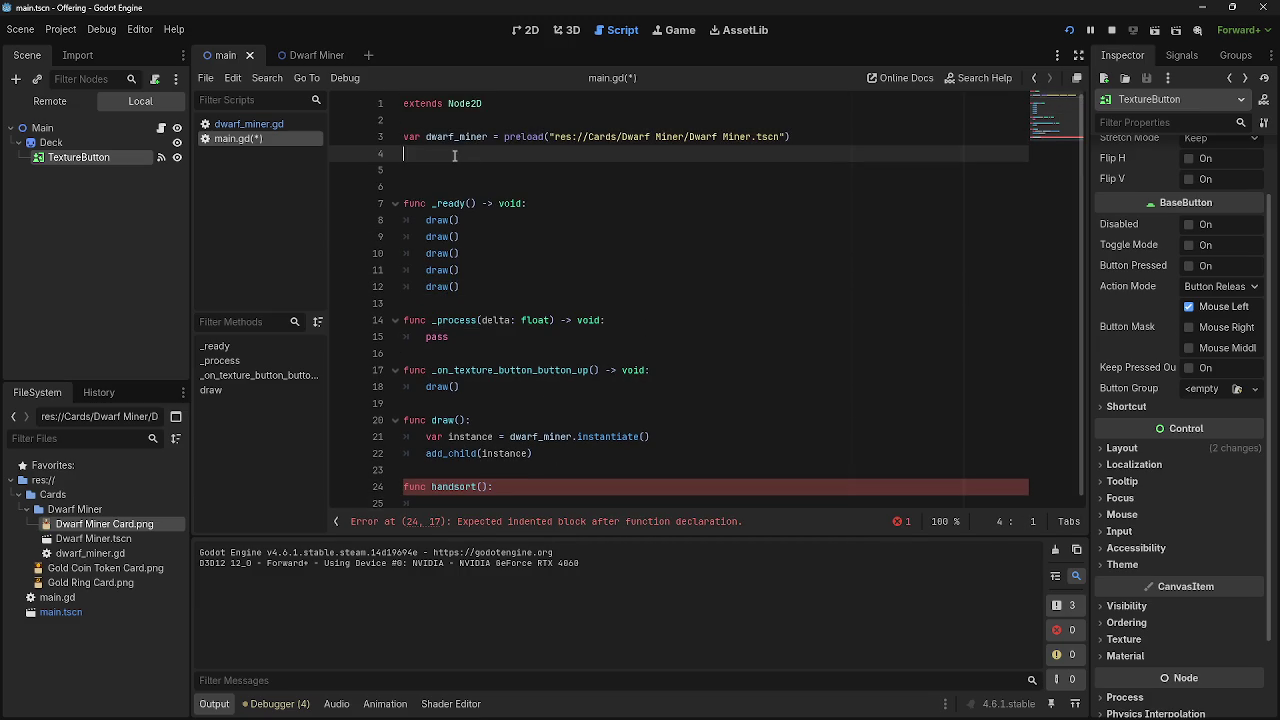
# - Start a var declaration on line 4 and give handsort() a pass body
pyautogui.press('Return')
pyautogui.press('Return')
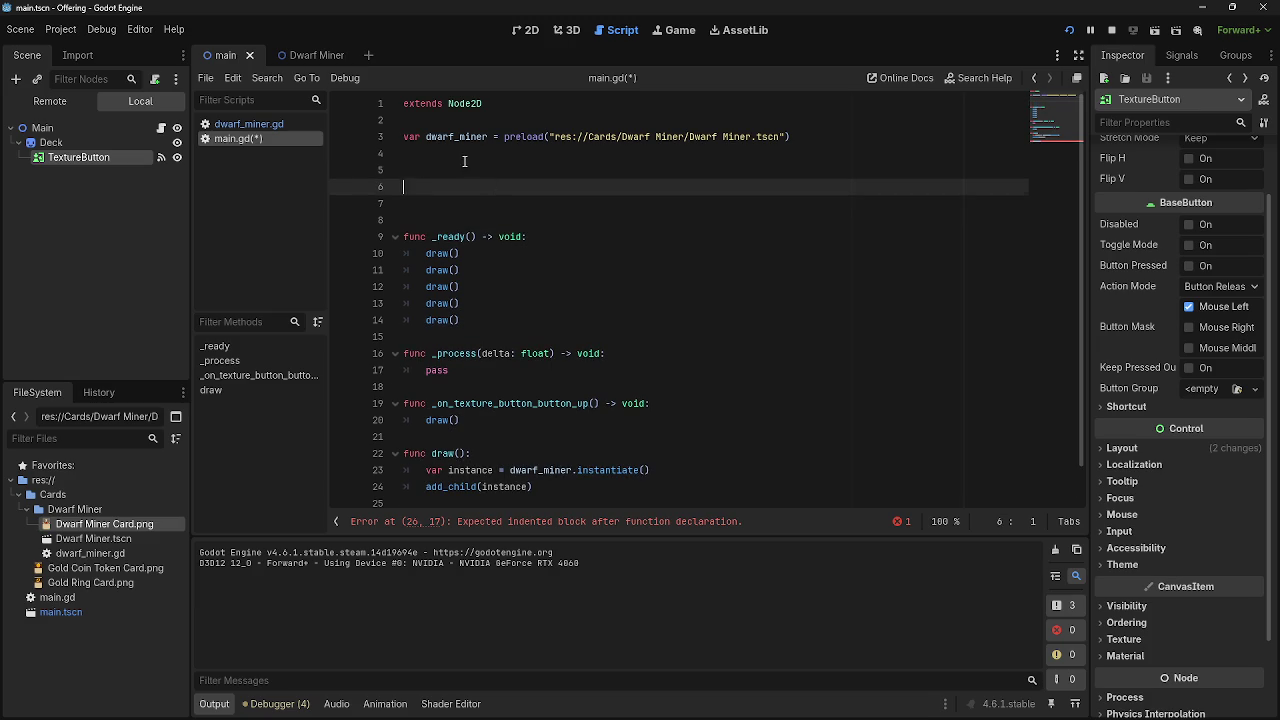
pyautogui.click(467, 156)
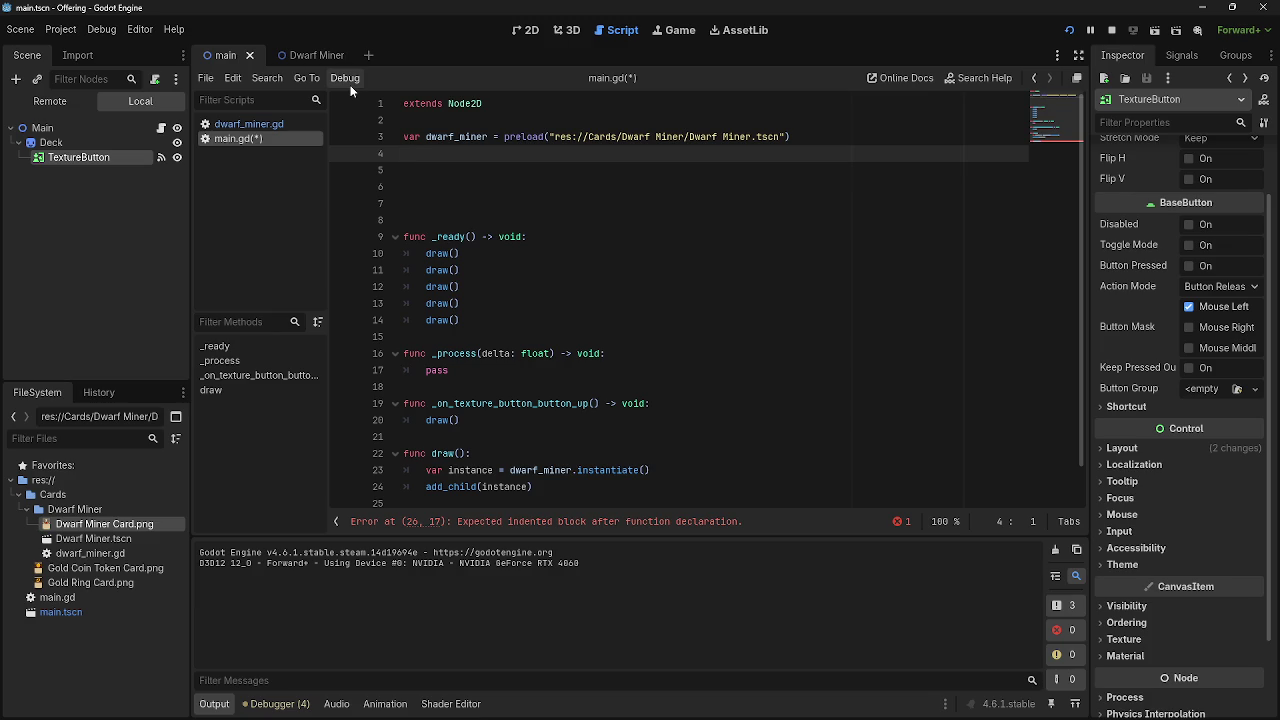
pyautogui.write('var')
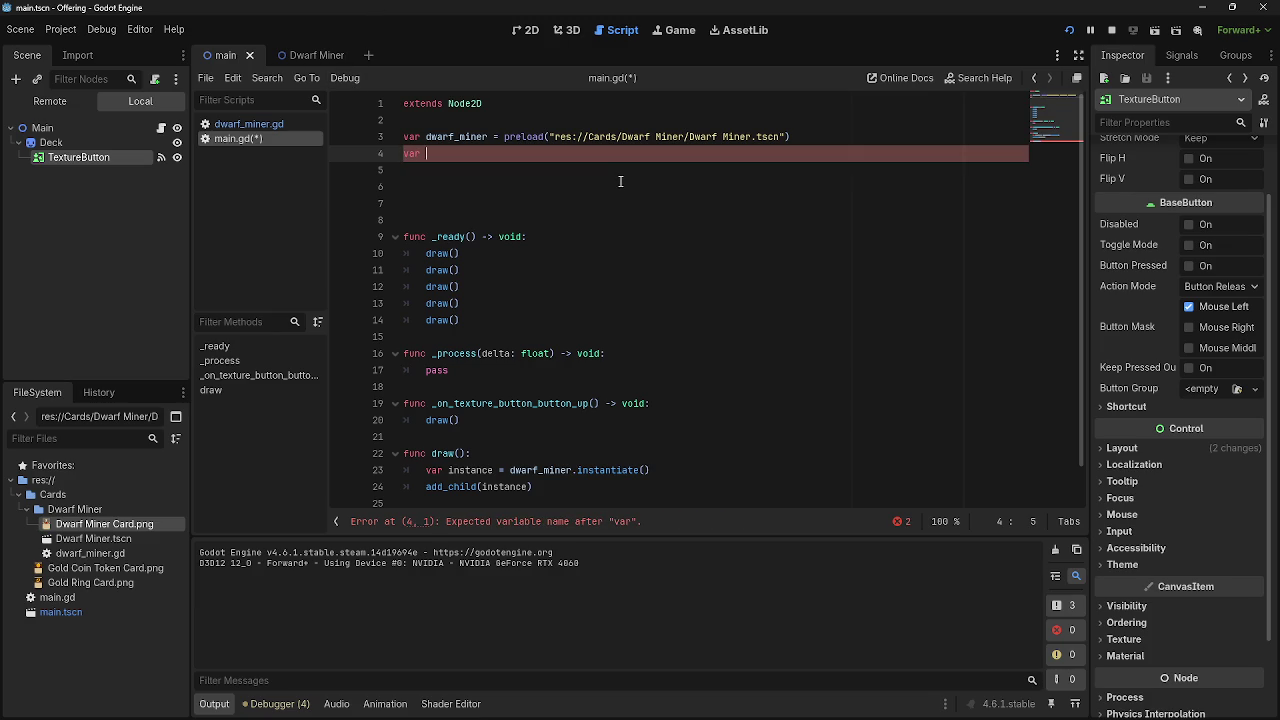
pyautogui.scroll(-1, 630, 258)
pyautogui.scroll(1, 640, 270)
pyautogui.scroll(-1, 630, 295)
pyautogui.click(502, 508)
pyautogui.write('pass')
pyautogui.scroll(1, 518, 194)
pyautogui.click(535, 162)
# - Declare var handslot1 and paste four copies of it below
pyautogui.write('hand slot')
pyautogui.press('BackSpace')
pyautogui.press('BackSpace')
pyautogui.press('BackSpace')
pyautogui.write('slot1')
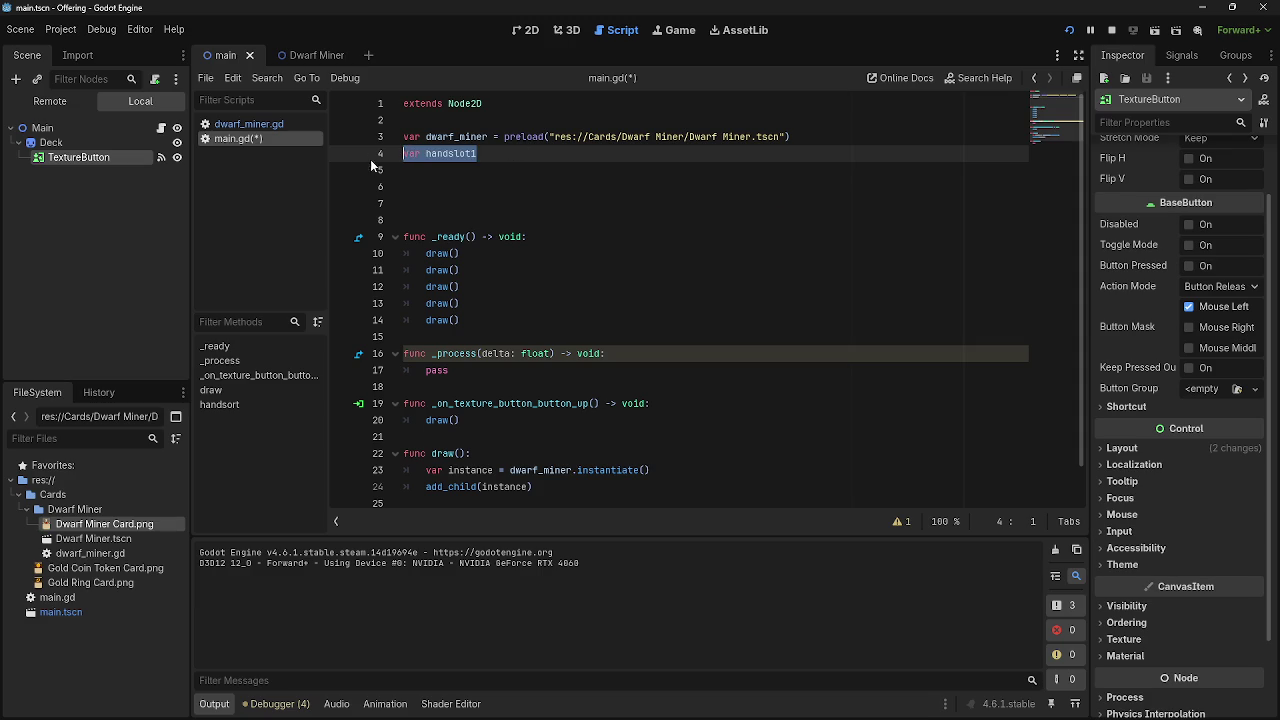
pyautogui.press('Return')
pyautogui.write('var handslot1')
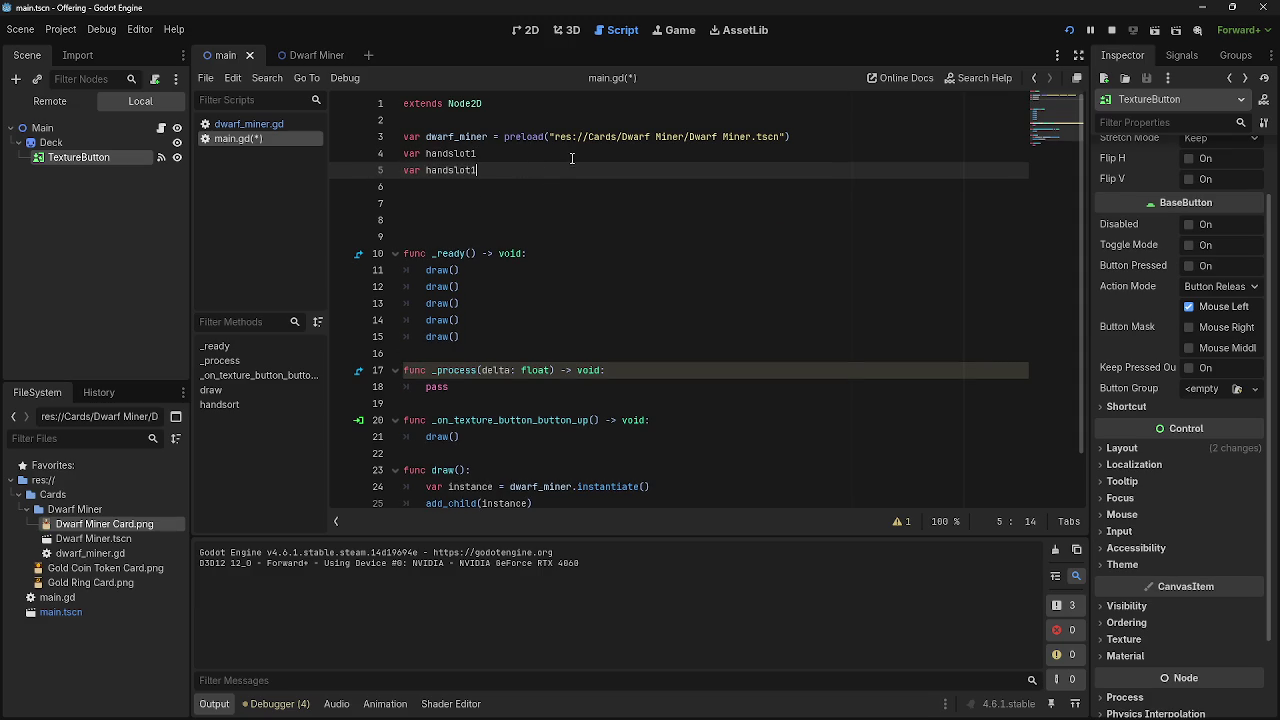
pyautogui.press('Down')
pyautogui.write('var handslot1')
pyautogui.press('Down')
pyautogui.write('var handslot1')
pyautogui.press('Down')
pyautogui.write('var handslot1')
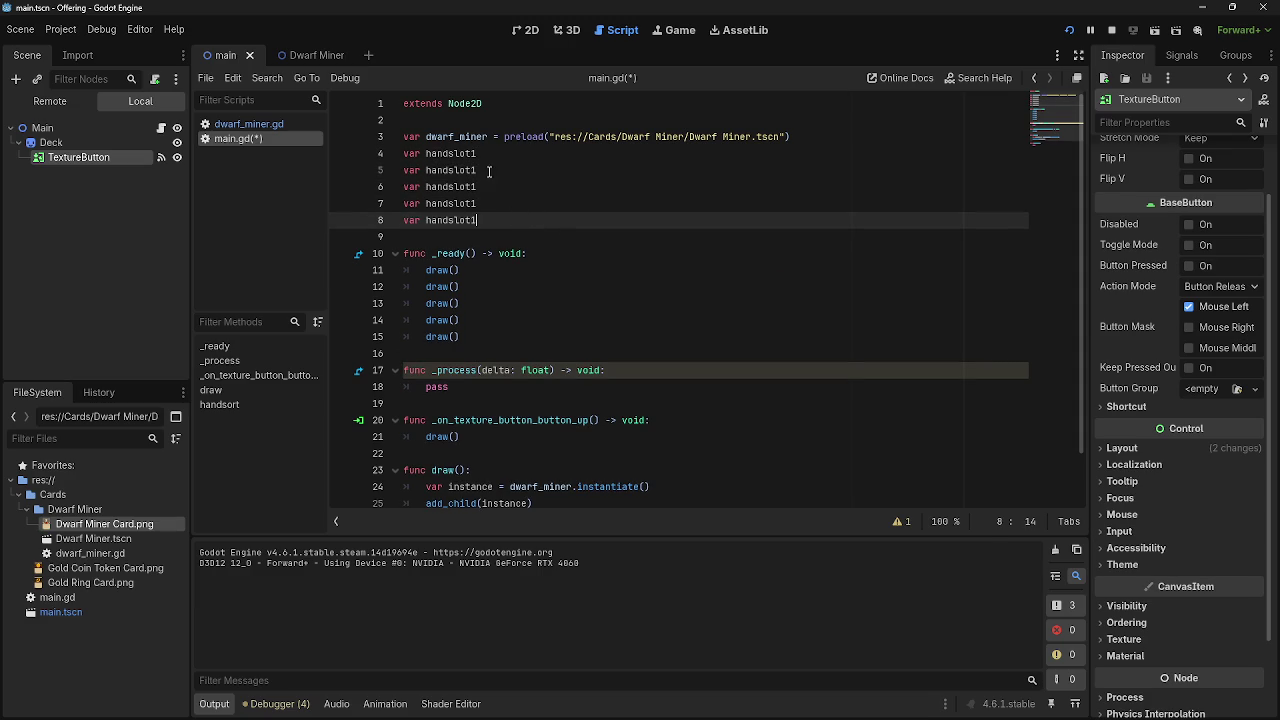
# - Renumber the pasted copies to handslot2, handslot3, handslot4 and handslot5
pyautogui.click(482, 170)
pyautogui.press('BackSpace')
pyautogui.write('2')
pyautogui.click(474, 187)
pyautogui.press('Delete')
pyautogui.write('3')
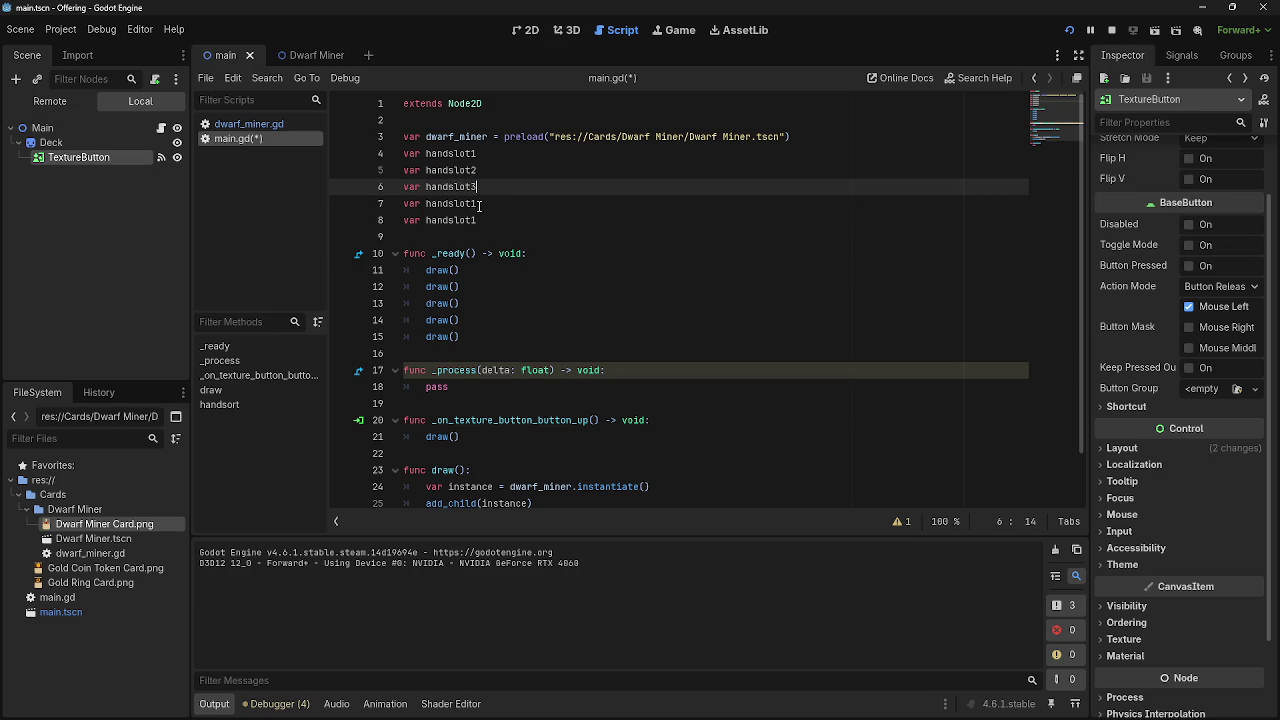
pyautogui.press('Down')
pyautogui.press('Delete')
pyautogui.write('4')
pyautogui.press('Down')
pyautogui.press('Delete')
pyautogui.write('5')
# - Add two more copies and rename them handslot6 and handslot7
pyautogui.press('Return')
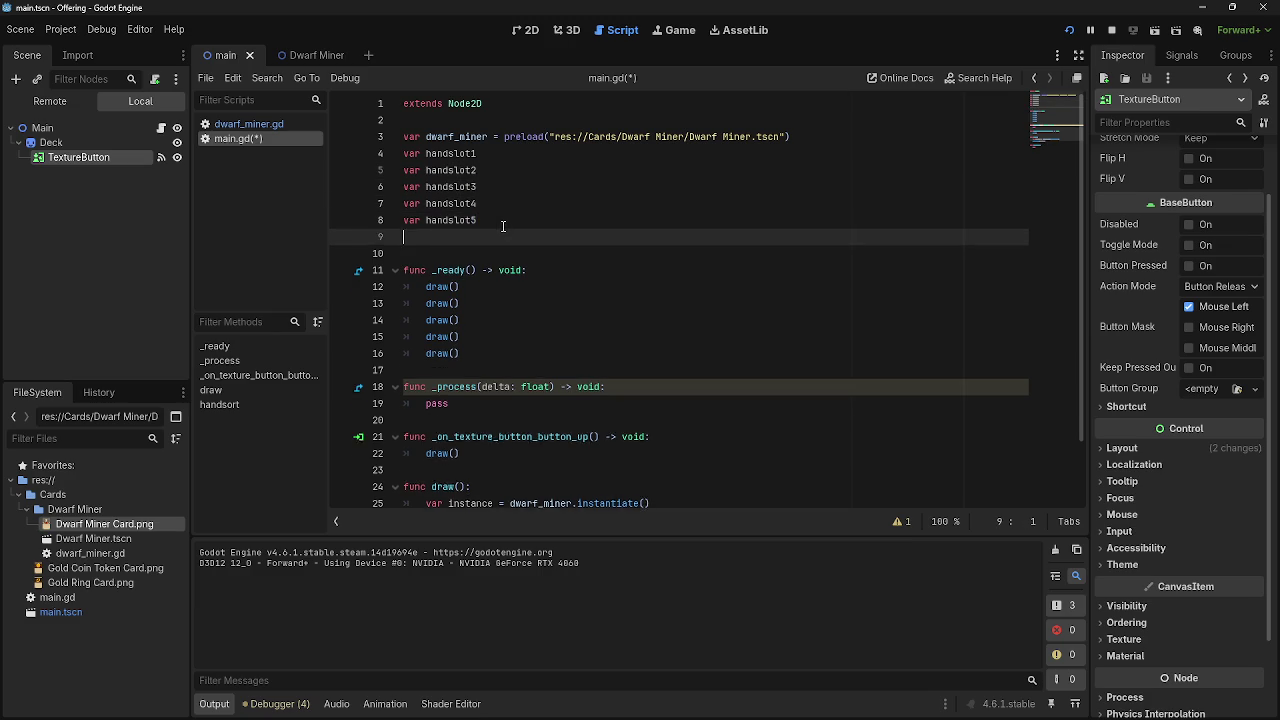
pyautogui.press('Return')
pyautogui.click(500, 237)
pyautogui.write('var handslot1')
pyautogui.press('Down')
pyautogui.write('var handslot1')
pyautogui.click(490, 238)
pyautogui.press('BackSpace')
pyautogui.write('6')
pyautogui.click(498, 254)
pyautogui.press('BackSpace')
pyautogui.write('7')
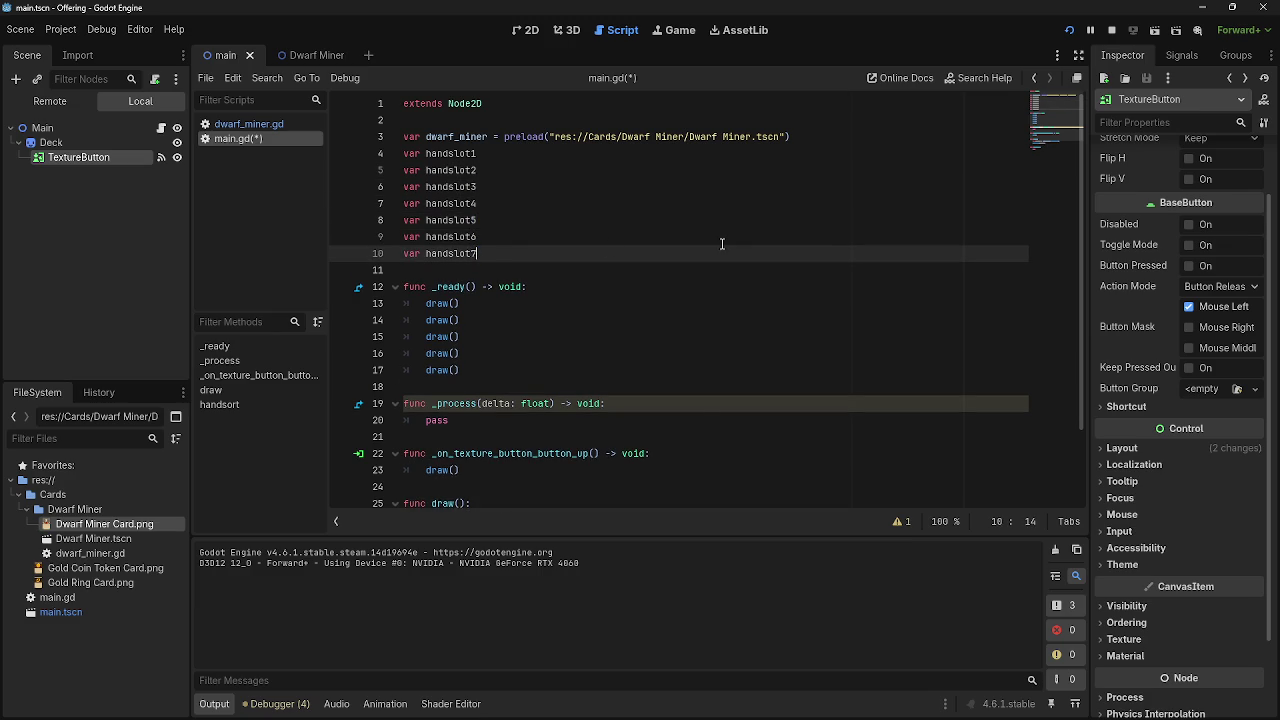
# - Add blank lines before _ready and append ' =' to the handslot1 declaration
pyautogui.scroll(-3, 718, 240)
pyautogui.scroll(3, 712, 236)
pyautogui.scroll(-3, 712, 236)
pyautogui.scroll(3, 712, 236)
pyautogui.click(643, 271)
pyautogui.press('Return')
pyautogui.press('Return')
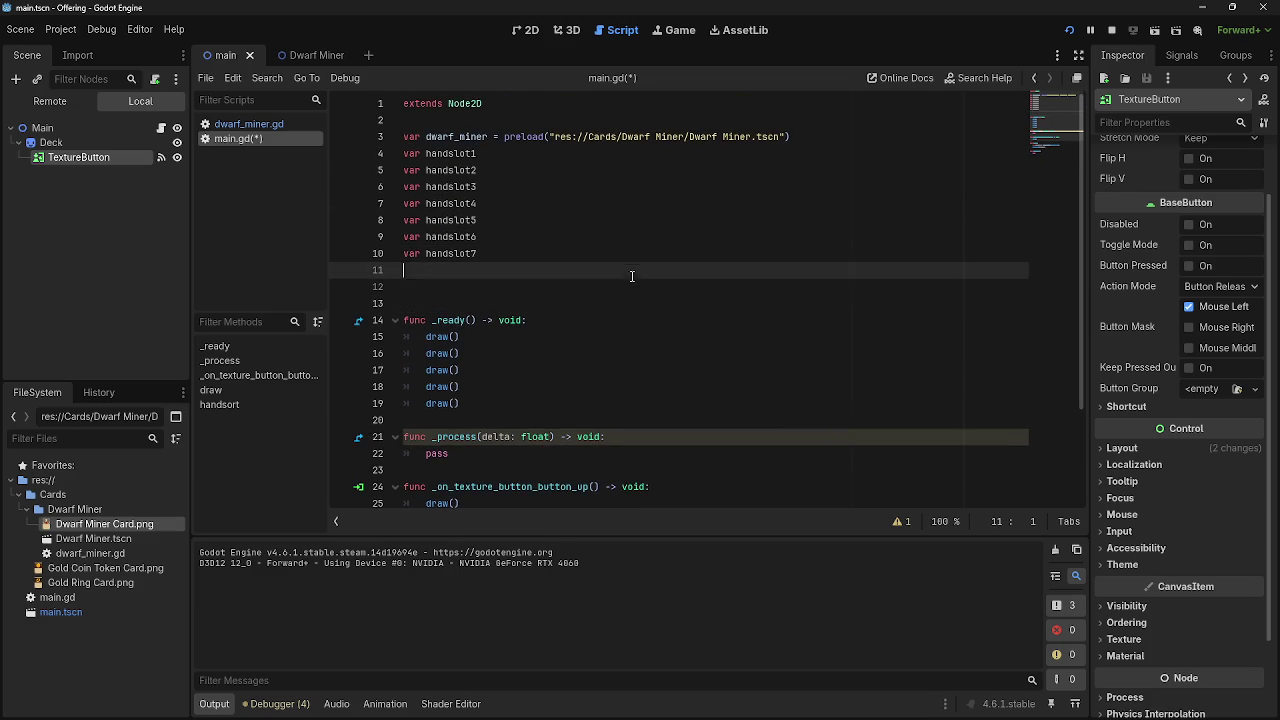
pyautogui.click(638, 293)
pyautogui.press('Up')
pyautogui.click(645, 291)
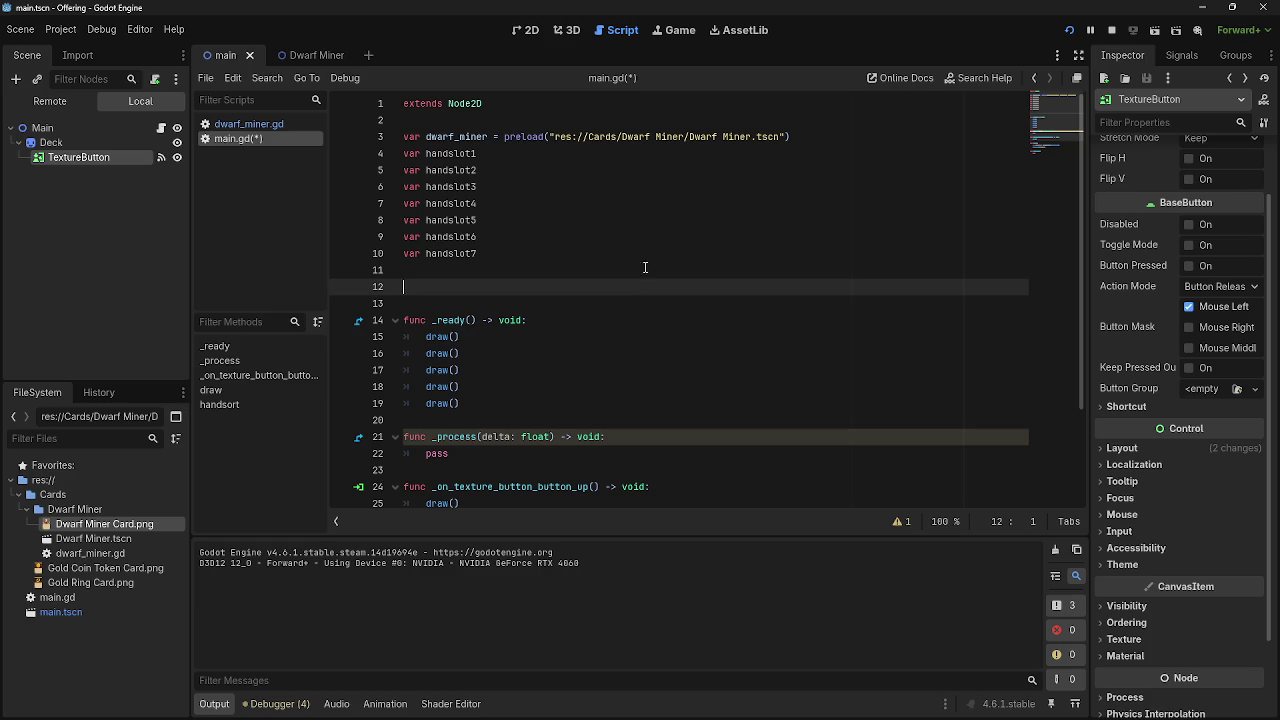
pyautogui.click(646, 156)
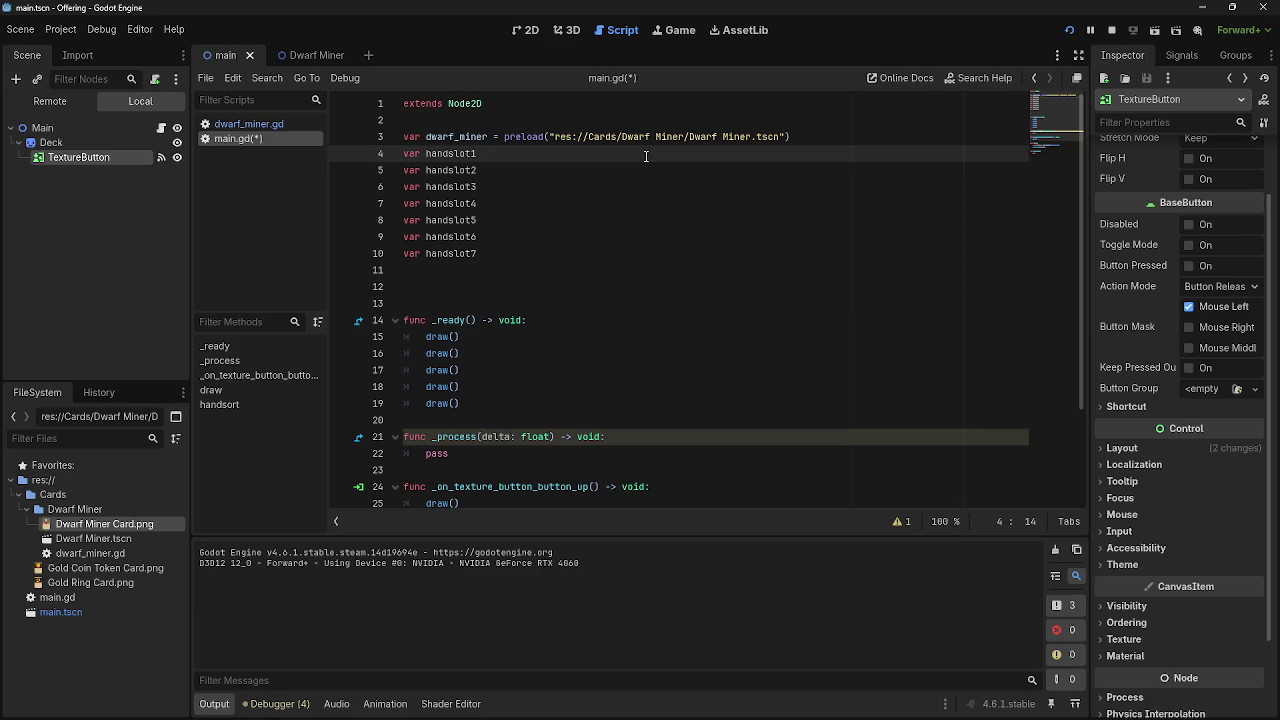
pyautogui.write(' =')
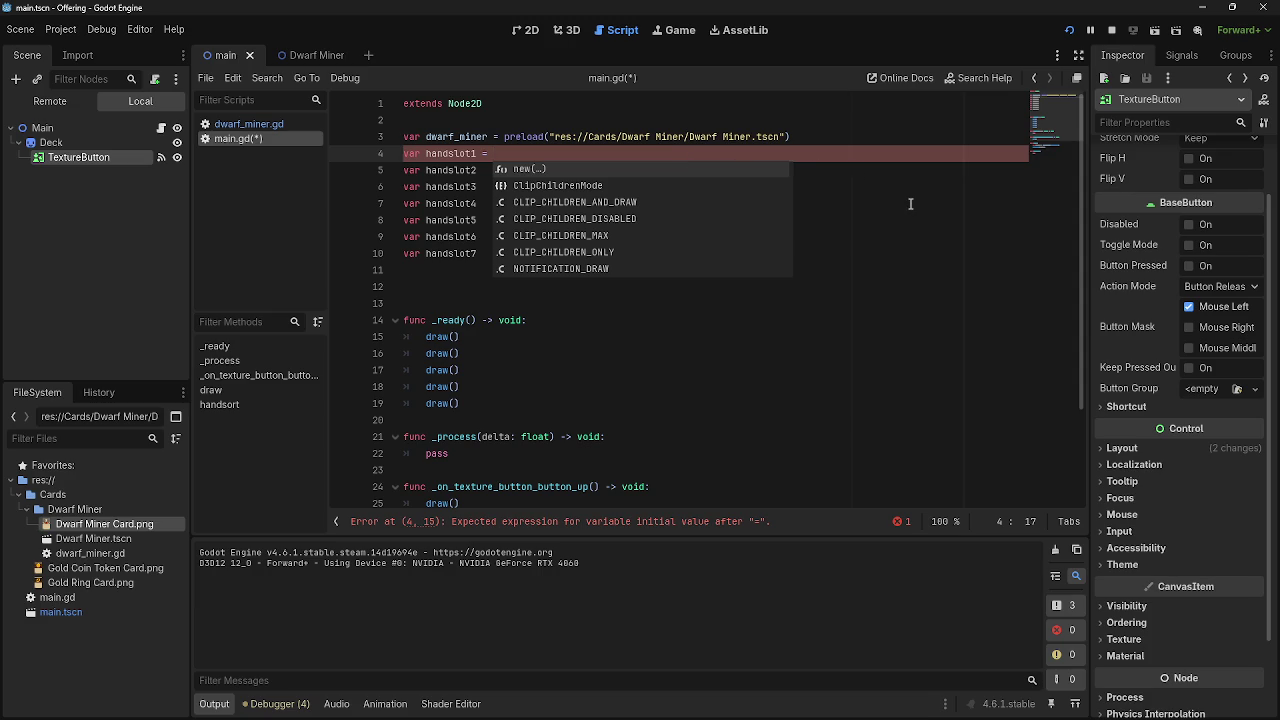
# - Select all seven handslot declarations and delete them
pyautogui.click(560, 187)
pyautogui.click(564, 173)
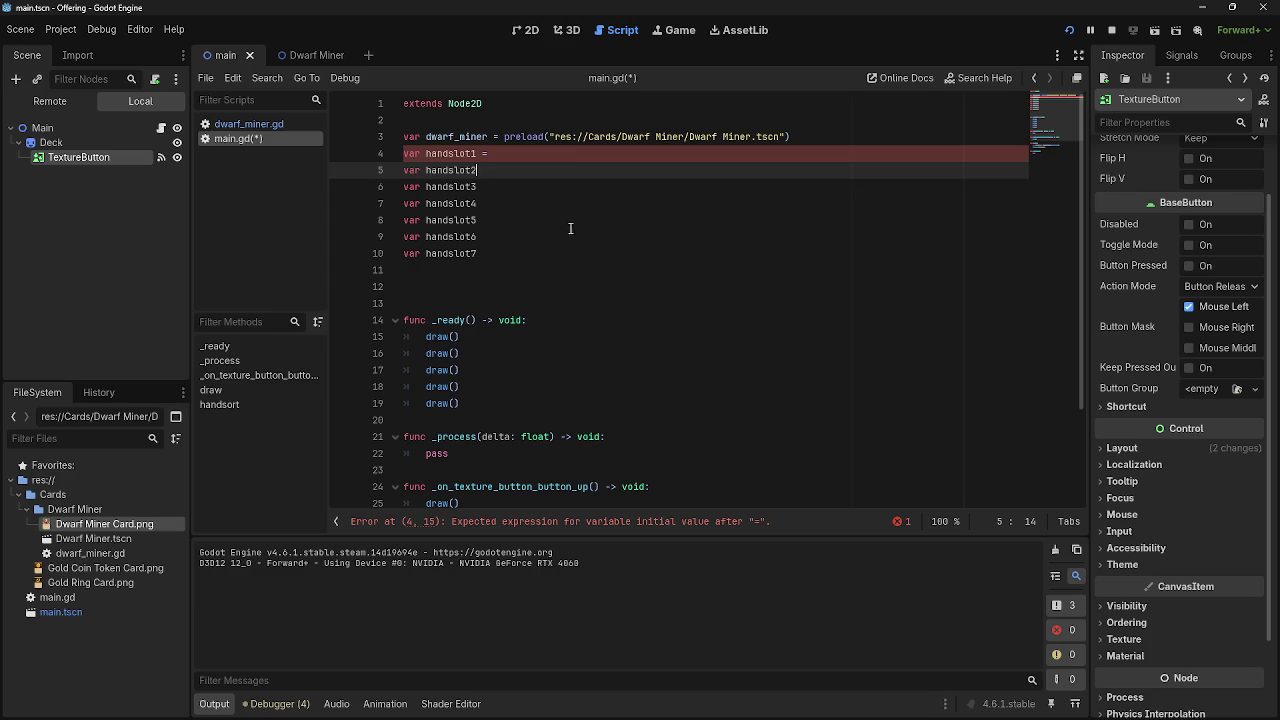
pyautogui.moveTo(512, 254); pyautogui.dragTo(427, 154)
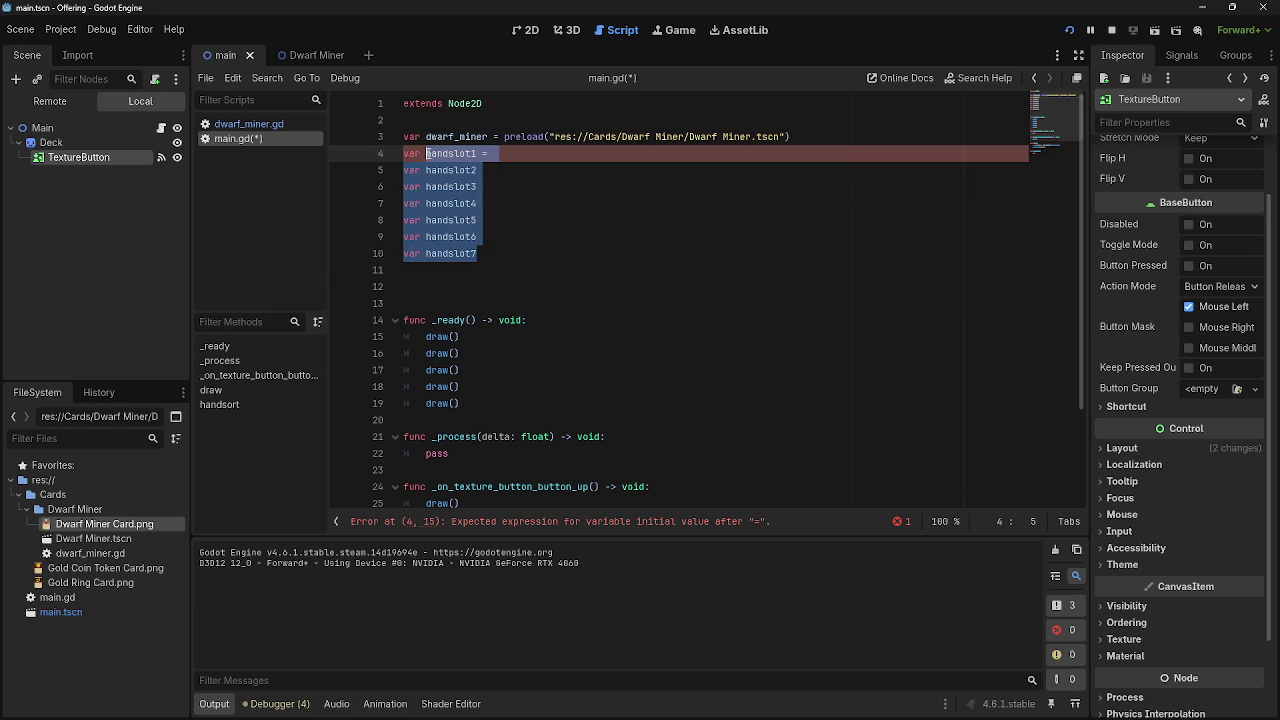
pyautogui.press('BackSpace')
# - Write var handsize = 5 on line 4
pyautogui.write('ha')
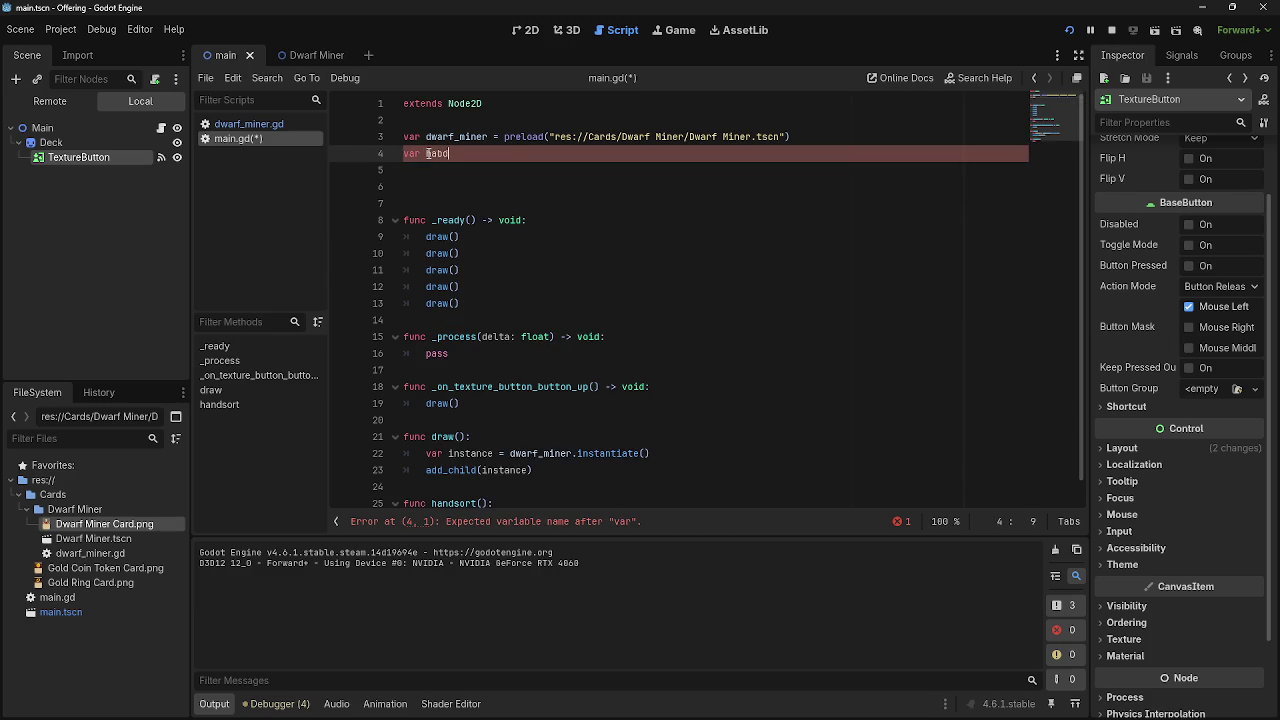
pyautogui.write('nd ')
pyautogui.write('ize==')
pyautogui.press('BackSpace')
pyautogui.press('BackSpace')
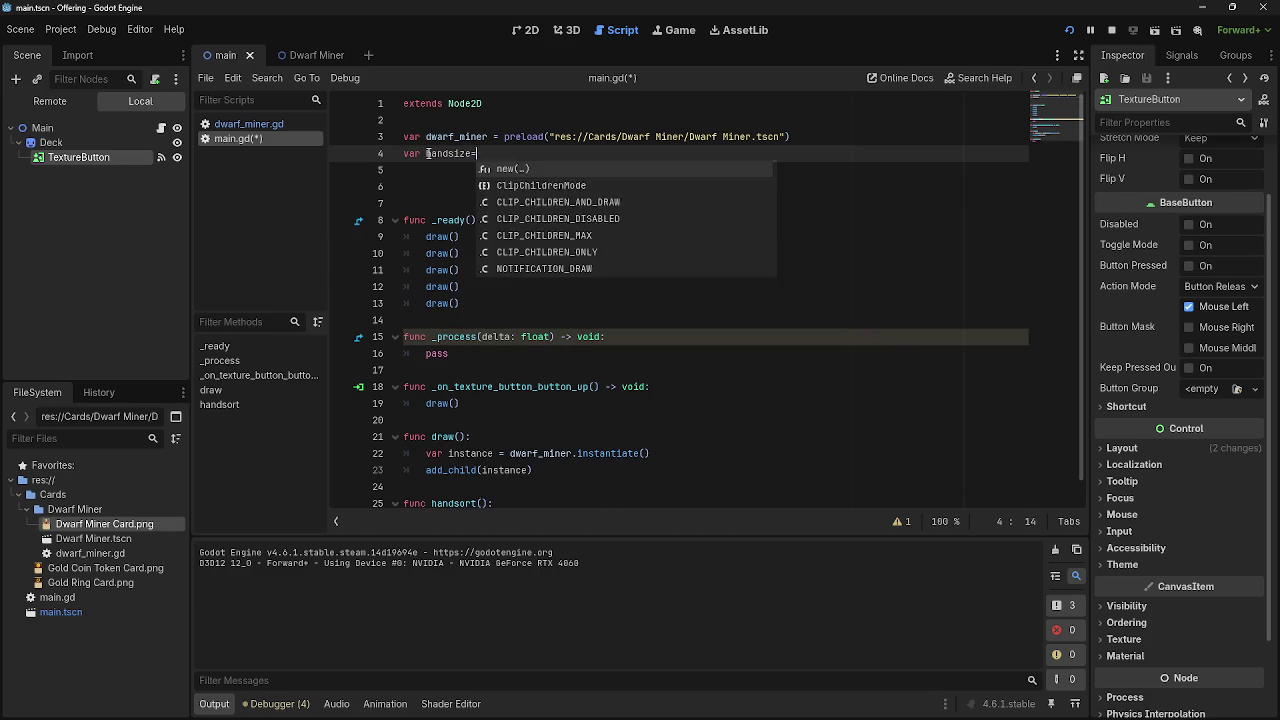
pyautogui.press('Escape')
pyautogui.click(787, 272)
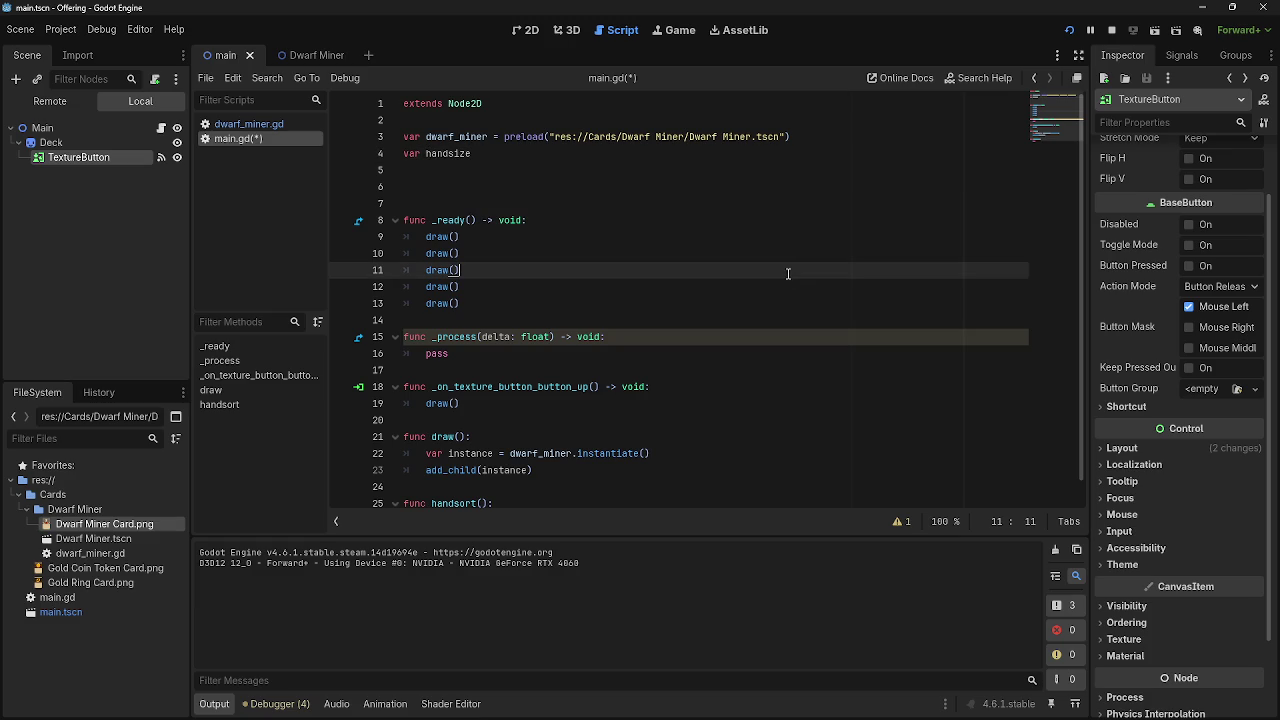
pyautogui.click(610, 318)
pyautogui.click(593, 153)
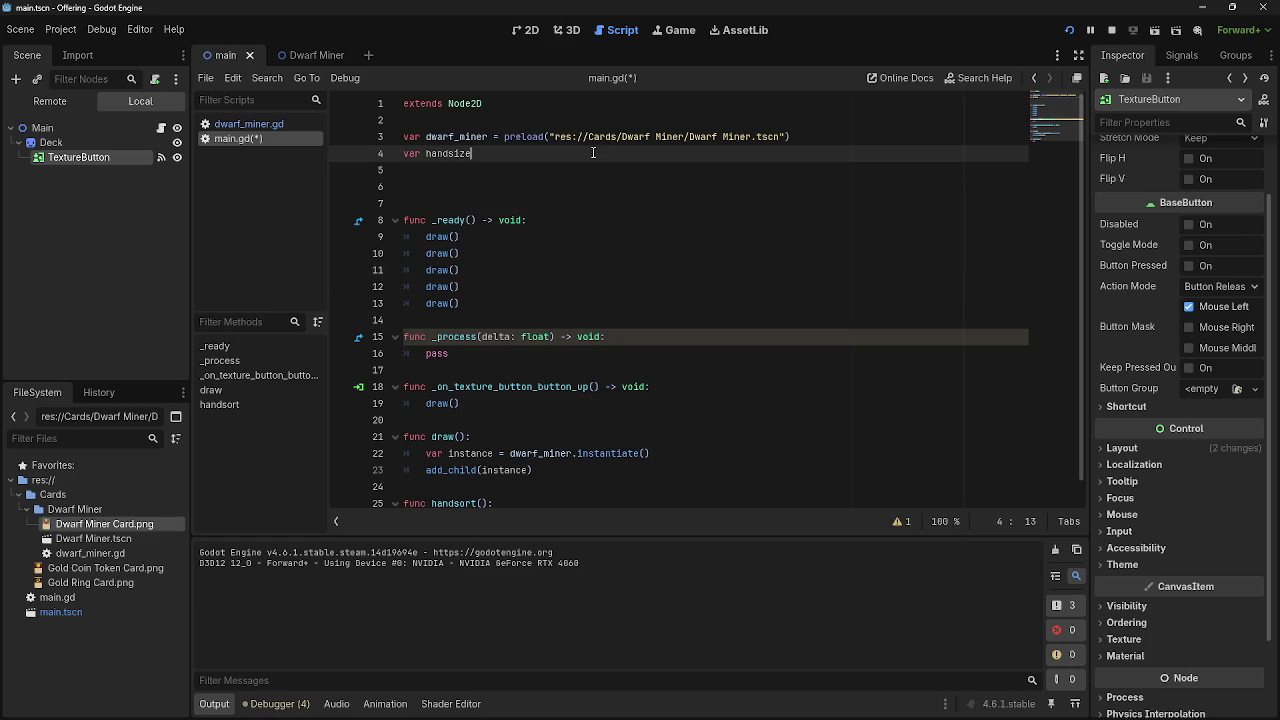
pyautogui.write(' = 5')
# - Review the draw() calls in _ready and the handsort() stub with its pass body
pyautogui.click(580, 180)
pyautogui.click(462, 285)
pyautogui.moveTo(462, 285); pyautogui.dragTo(415, 220)
pyautogui.click(551, 292)
pyautogui.click(520, 153)
pyautogui.scroll(-1, 505, 244)
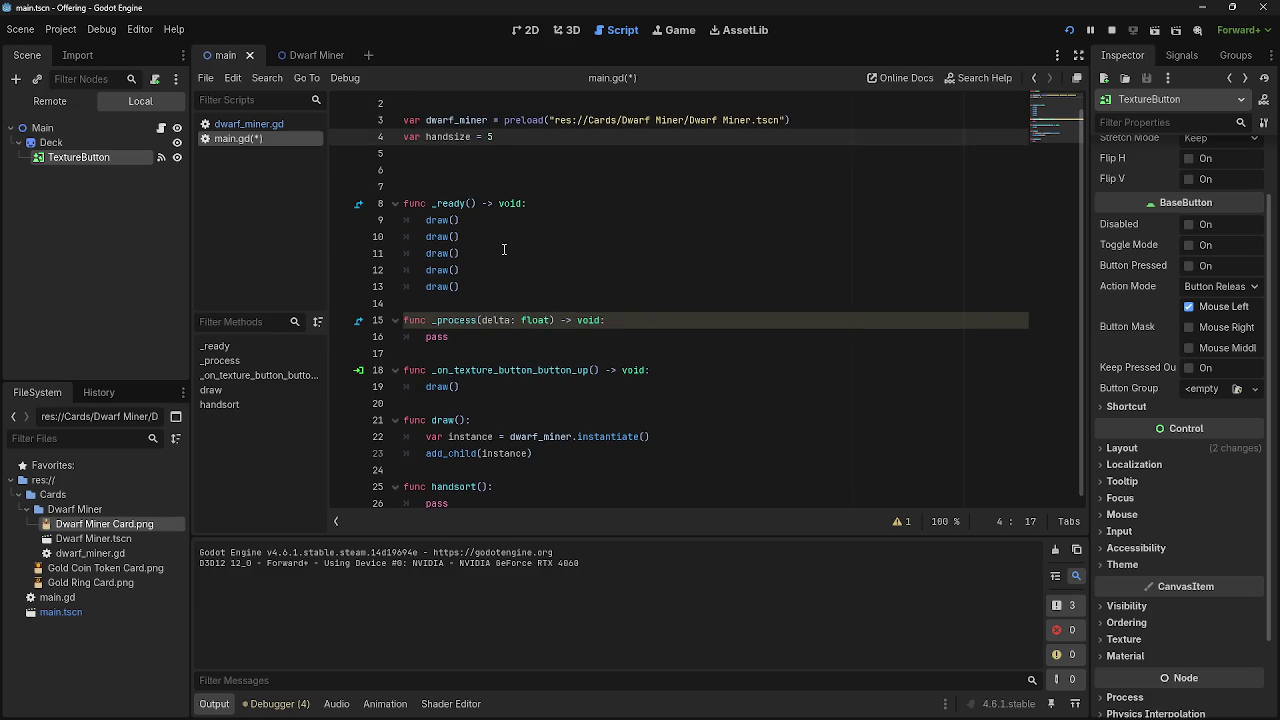
pyautogui.click(487, 505)
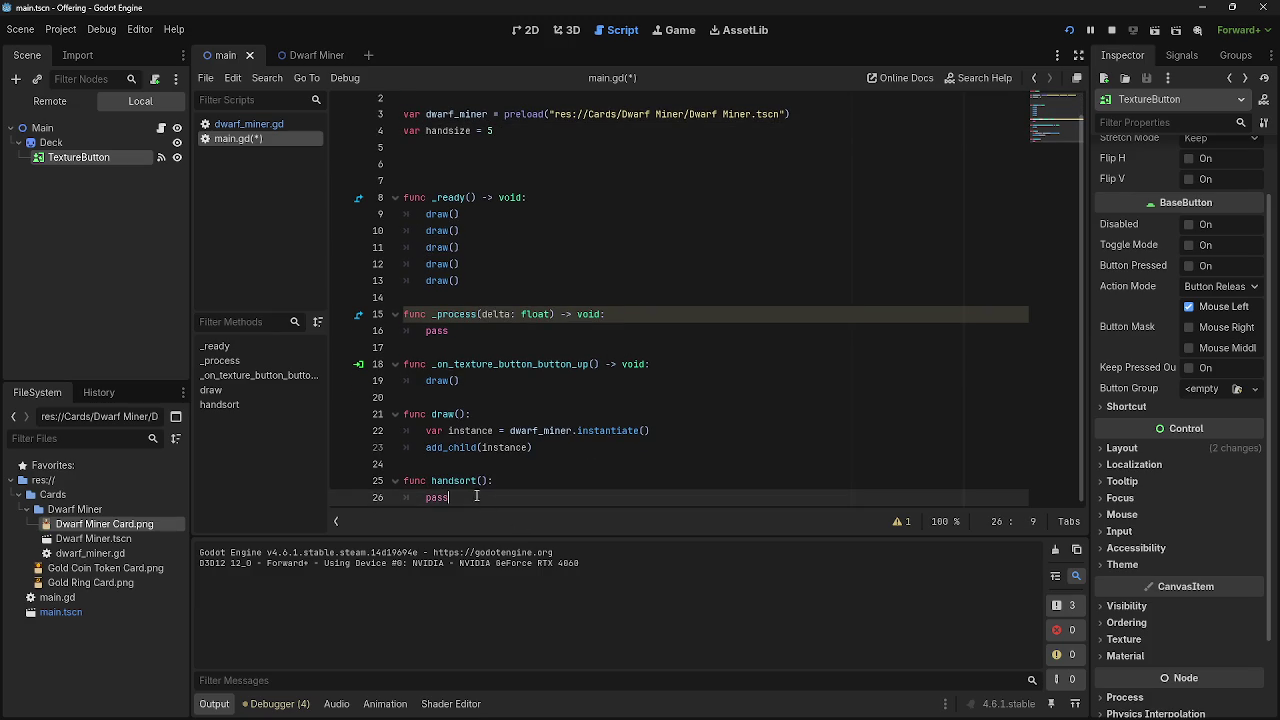
pyautogui.moveTo(450, 497); pyautogui.dragTo(426, 497)
pyautogui.click(455, 502)
pyautogui.moveTo(408, 481); pyautogui.dragTo(469, 497)
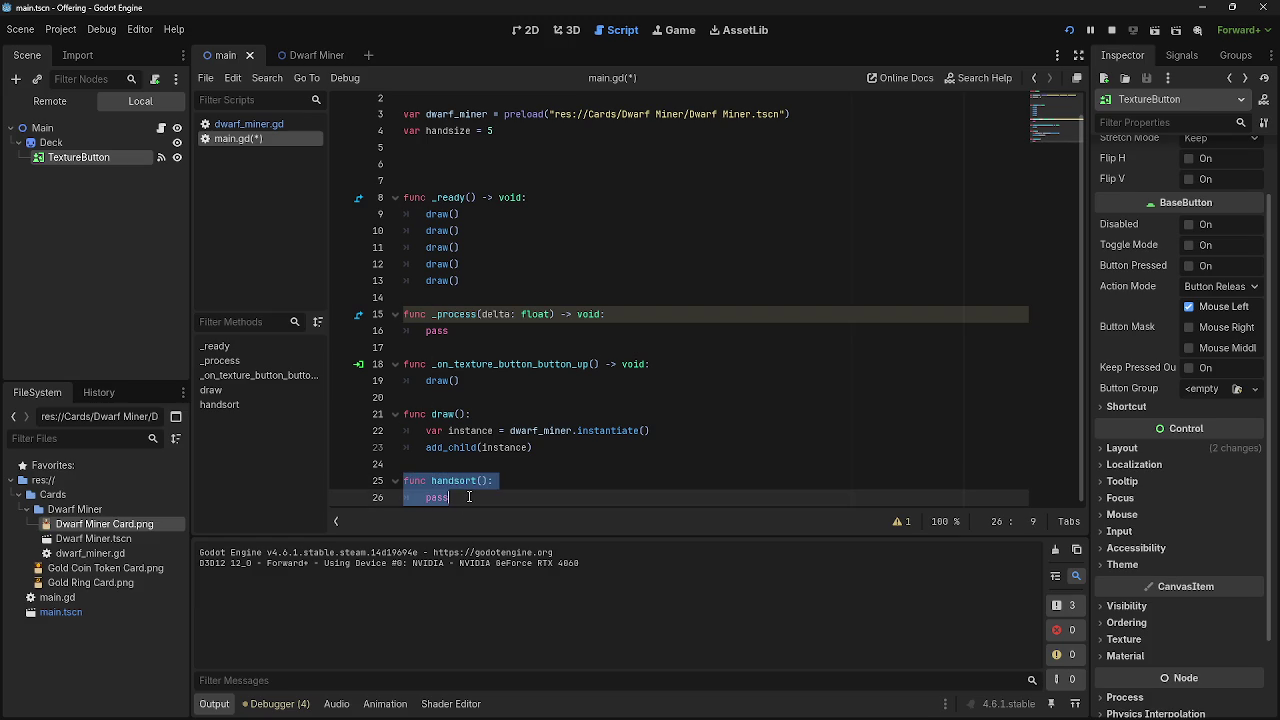
pyautogui.click(469, 497)
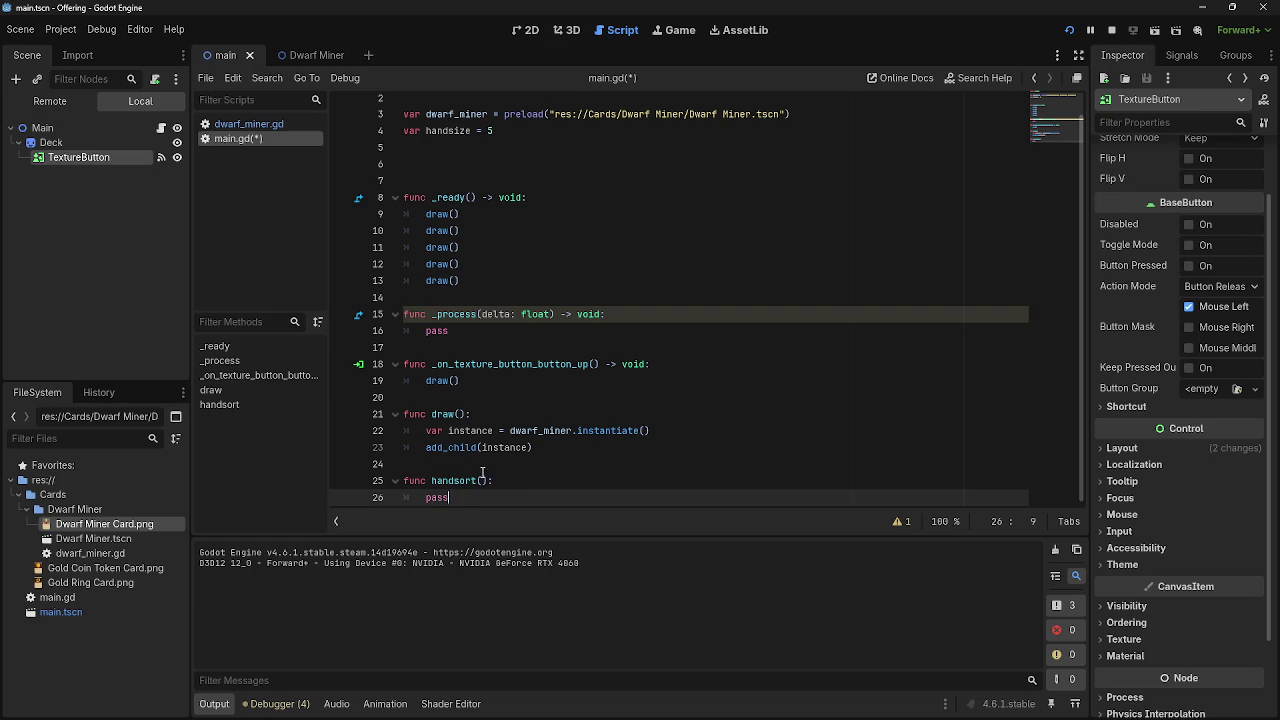
# - Call handsort() on a new line after the first draw() in _ready
pyautogui.click(498, 286)
pyautogui.click(492, 216)
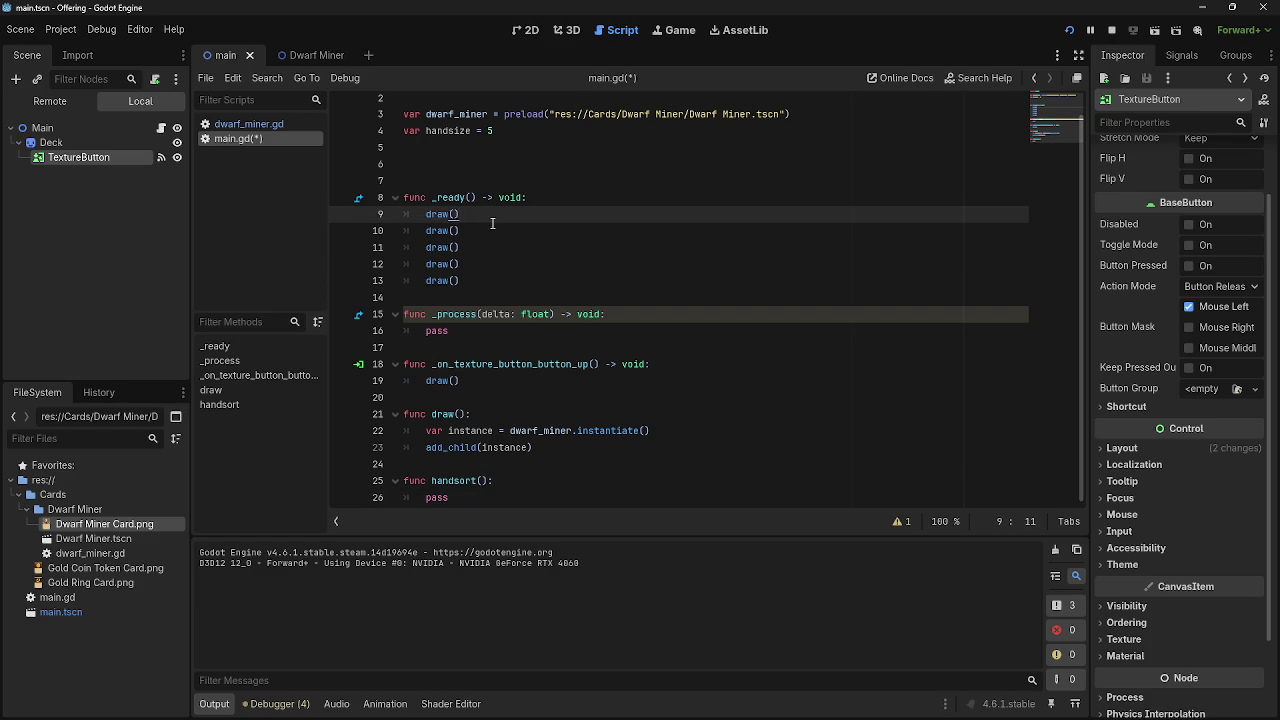
pyautogui.press('Return')
pyautogui.write('hands')
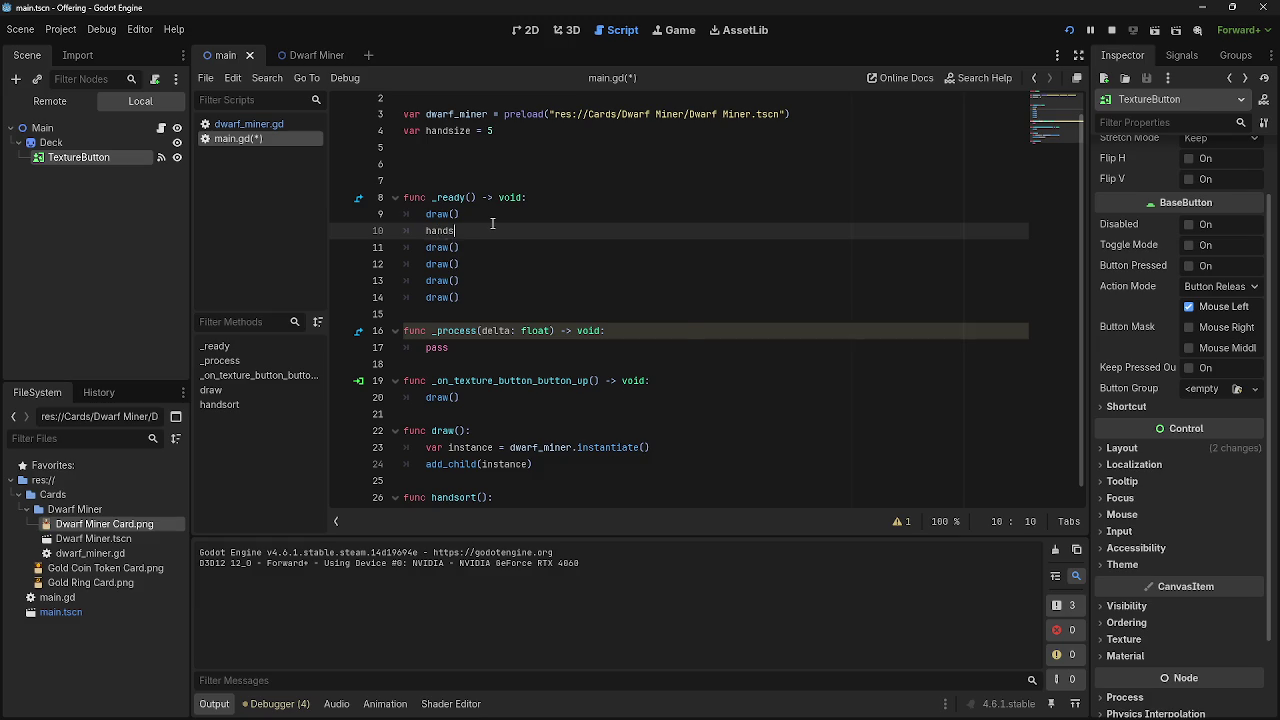
pyautogui.write('ort')
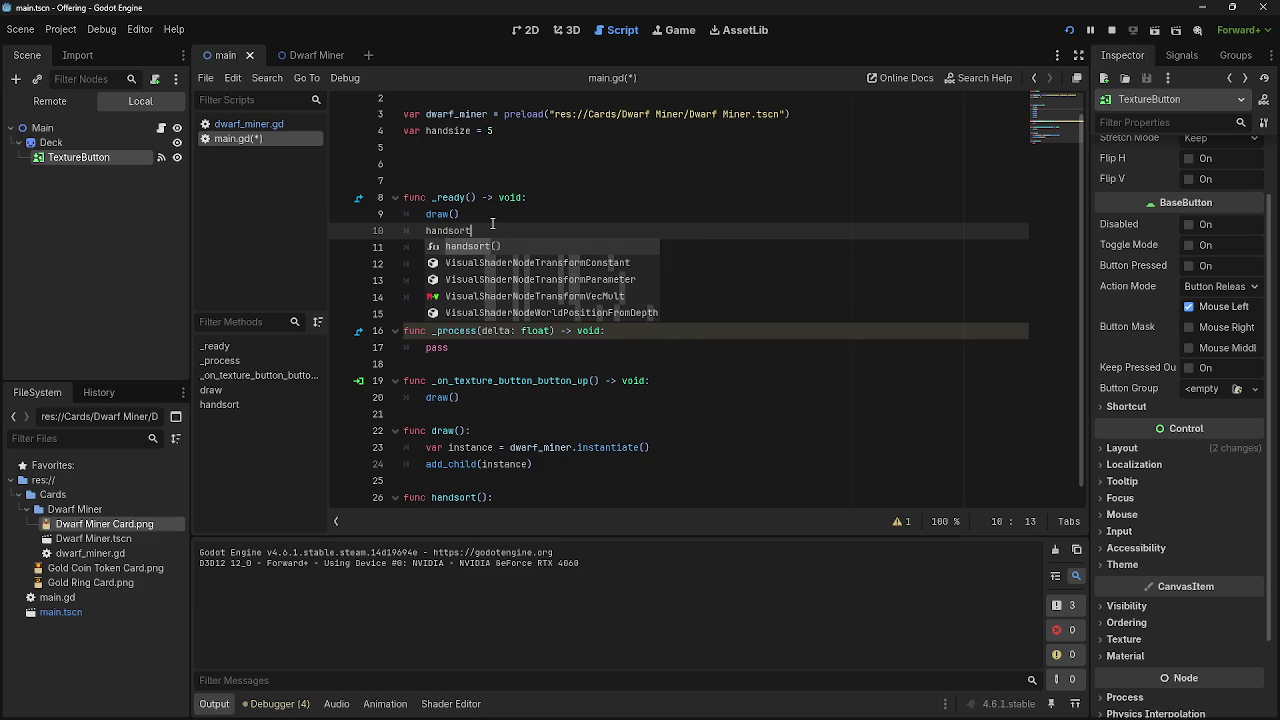
pyautogui.press('Return')
# - Try a 'loop 5' line at the top of _ready, erase it, and switch windows
pyautogui.click(573, 201)
pyautogui.press('Return')
pyautogui.write('t')
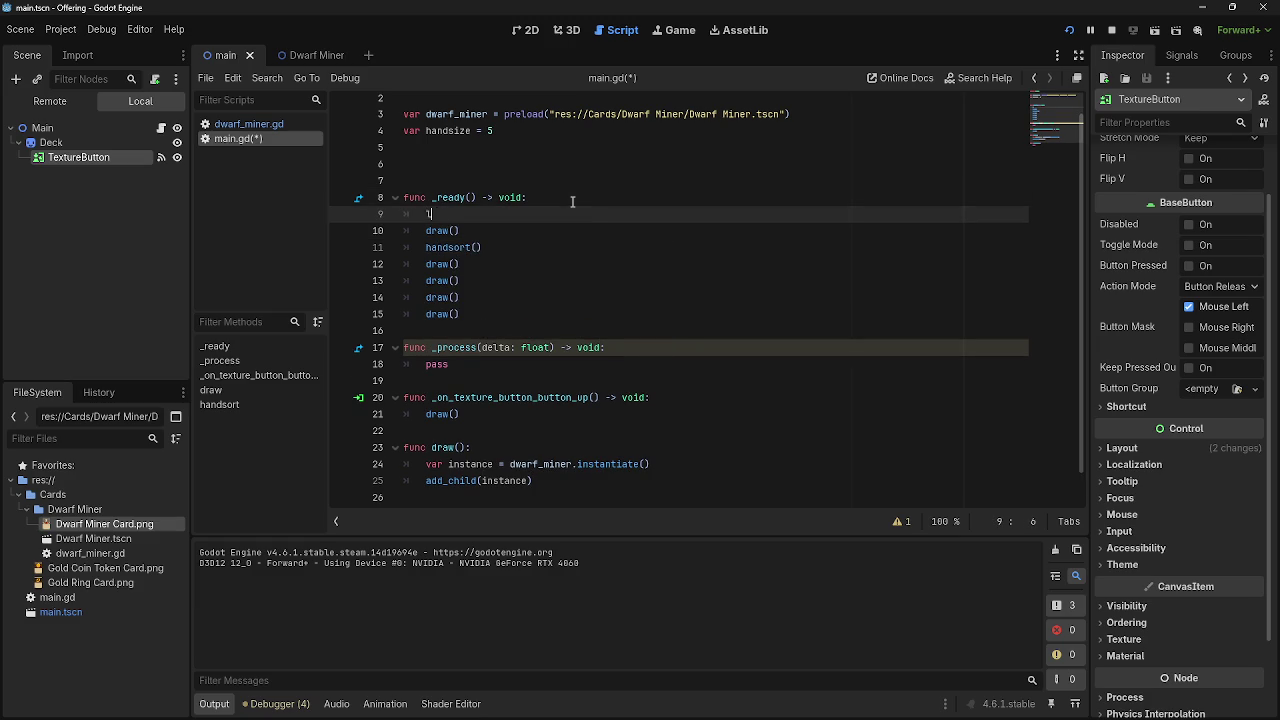
pyautogui.press('BackSpace')
pyautogui.press('BackSpace')
pyautogui.write('loop f')
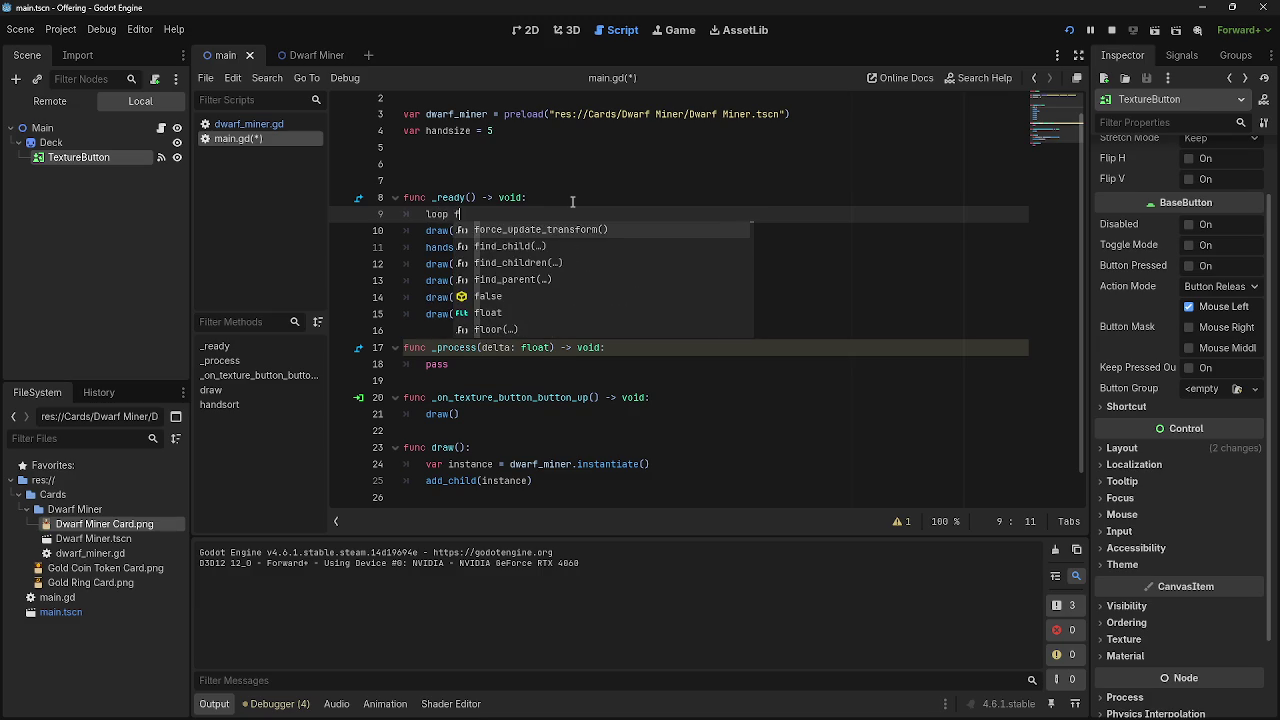
pyautogui.write(' 5')
pyautogui.press('BackSpace')
pyautogui.press('BackSpace')
pyautogui.press('BackSpace')
pyautogui.hotkey('alt', 'Tab')
pyautogui.press('Tab')
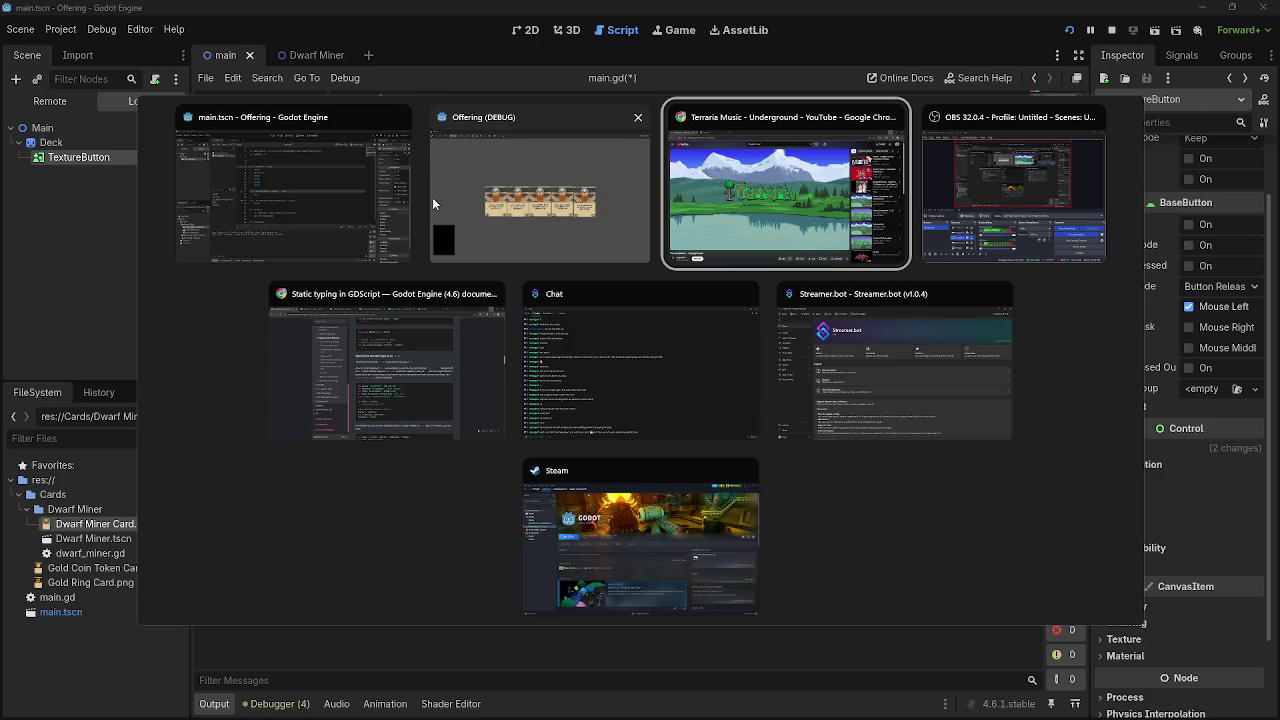
pyautogui.click(293, 190)
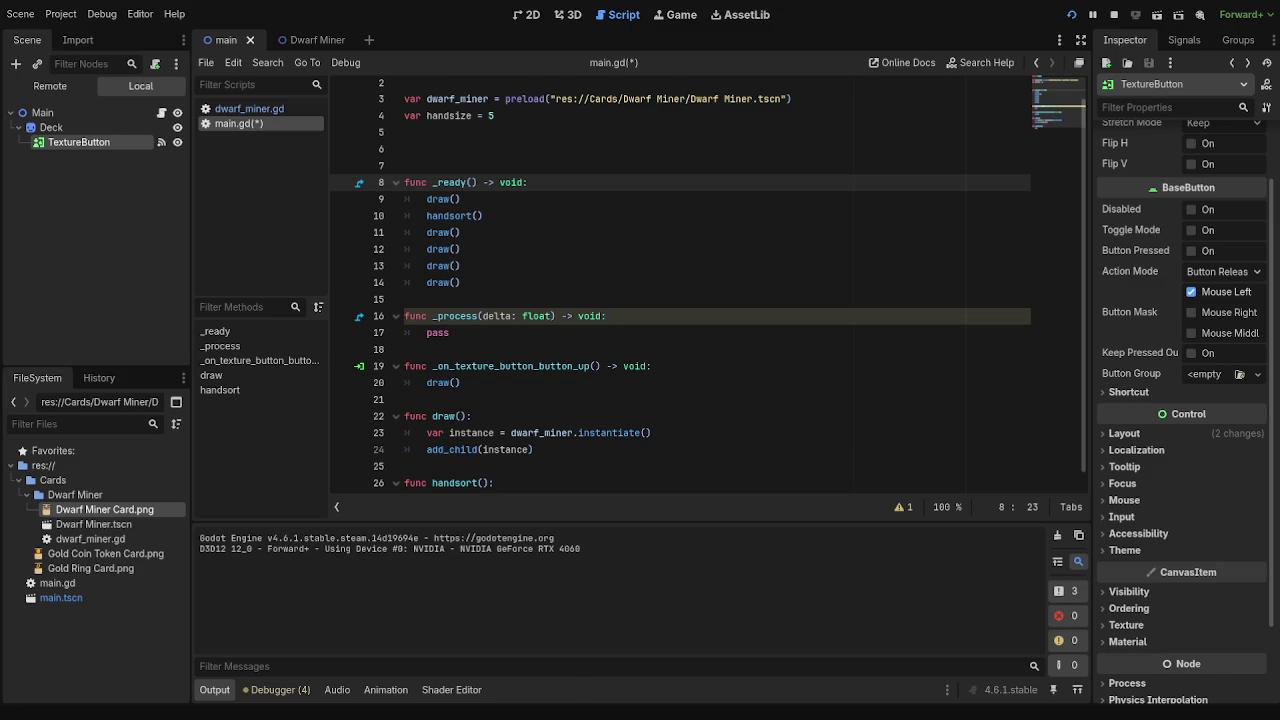
pyautogui.hotkey('alt', 'Tab')
pyautogui.hotkey('alt', 'Tab')
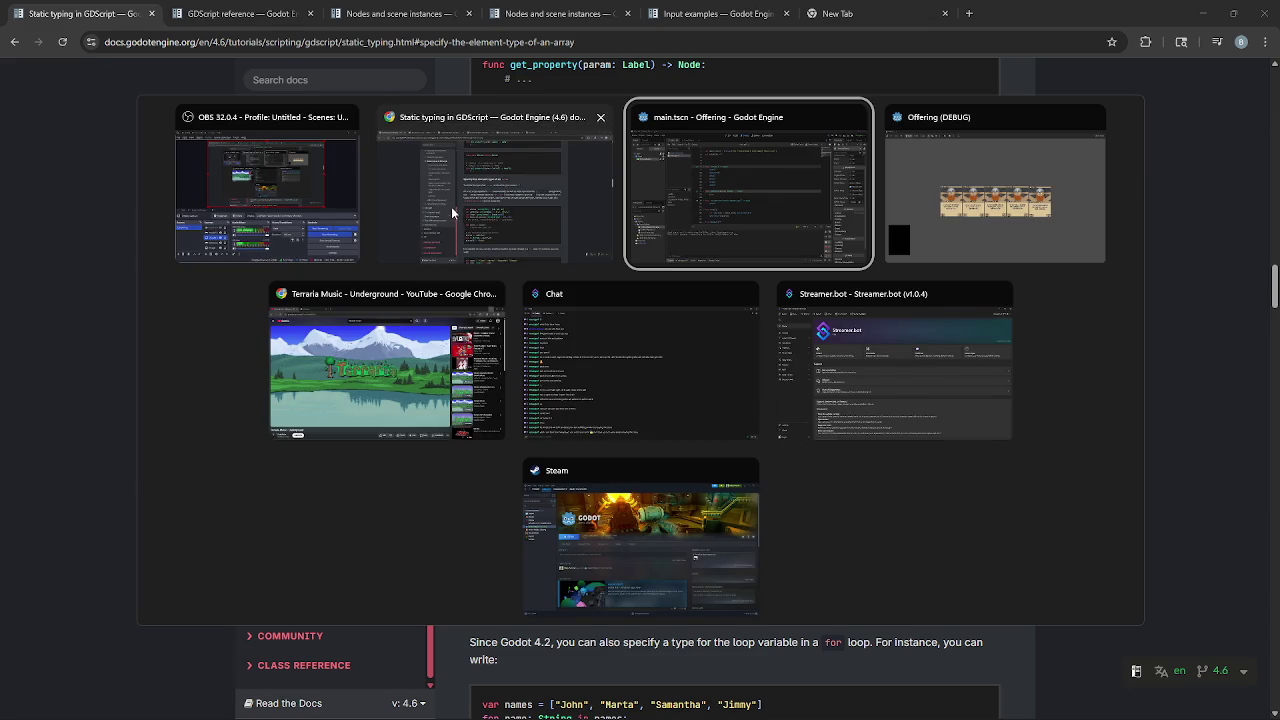
pyautogui.press('Escape')
pyautogui.hotkey('alt', 'Tab')
pyautogui.hotkey('alt', 'Tab')
pyautogui.press('Escape')
pyautogui.hotkey('alt', 'Tab')
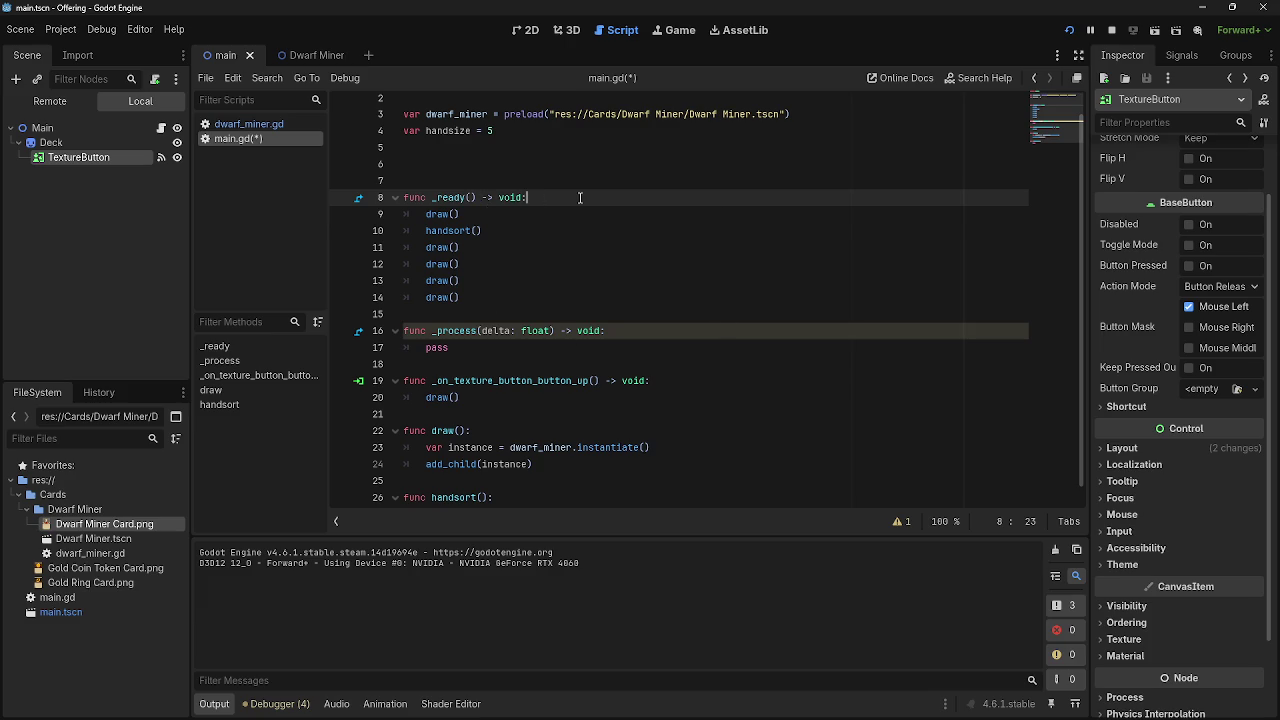
# - Add 'for i in 5:' in _ready and indent draw() and handsort() under it
pyautogui.press('Return')
pyautogui.write('for i in 5:')
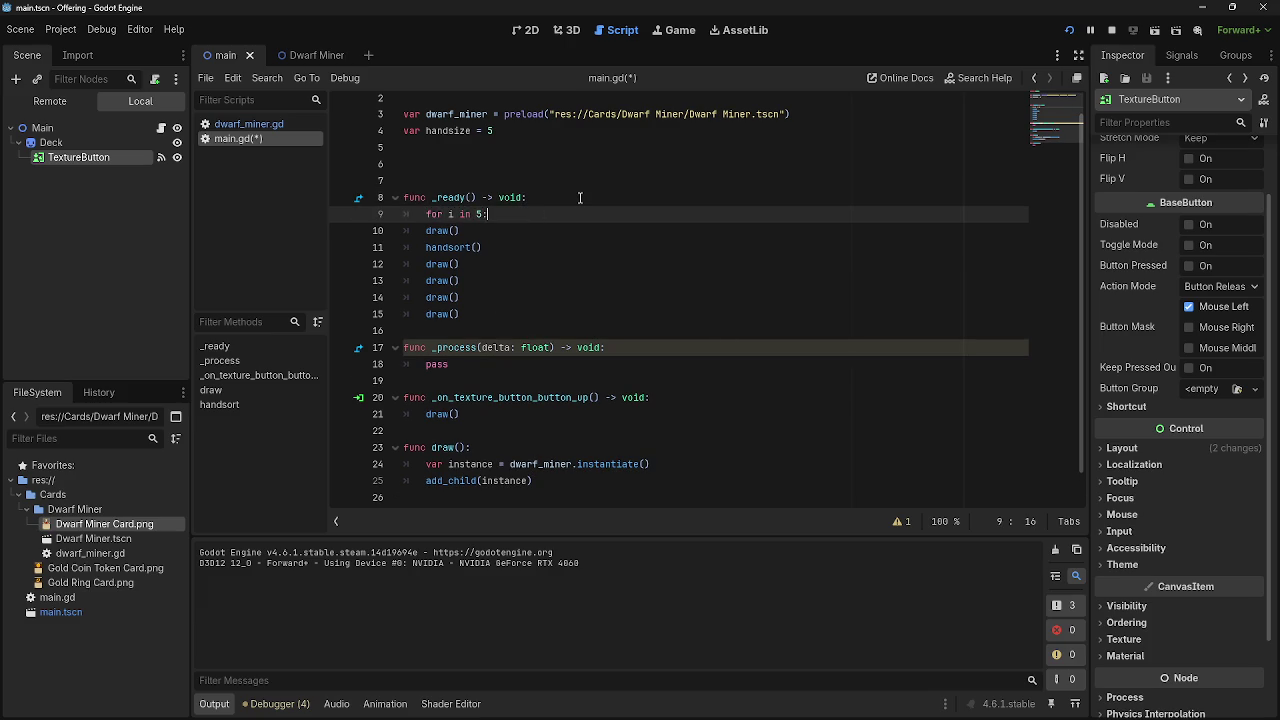
pyautogui.click(421, 230)
pyautogui.press('Tab')
pyautogui.click(421, 248)
pyautogui.press('Tab')
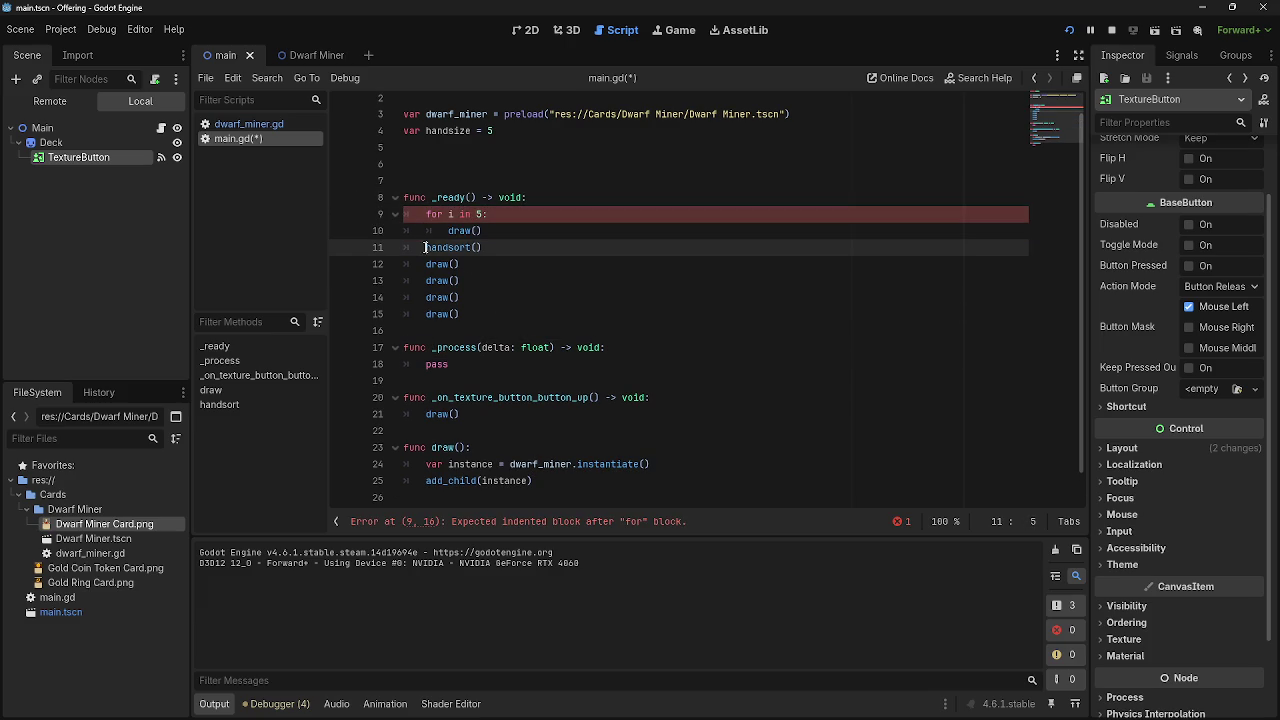
# - Delete the four leftover draw() calls and run the project with F5
pyautogui.click(481, 316)
pyautogui.moveTo(481, 316); pyautogui.dragTo(508, 248)
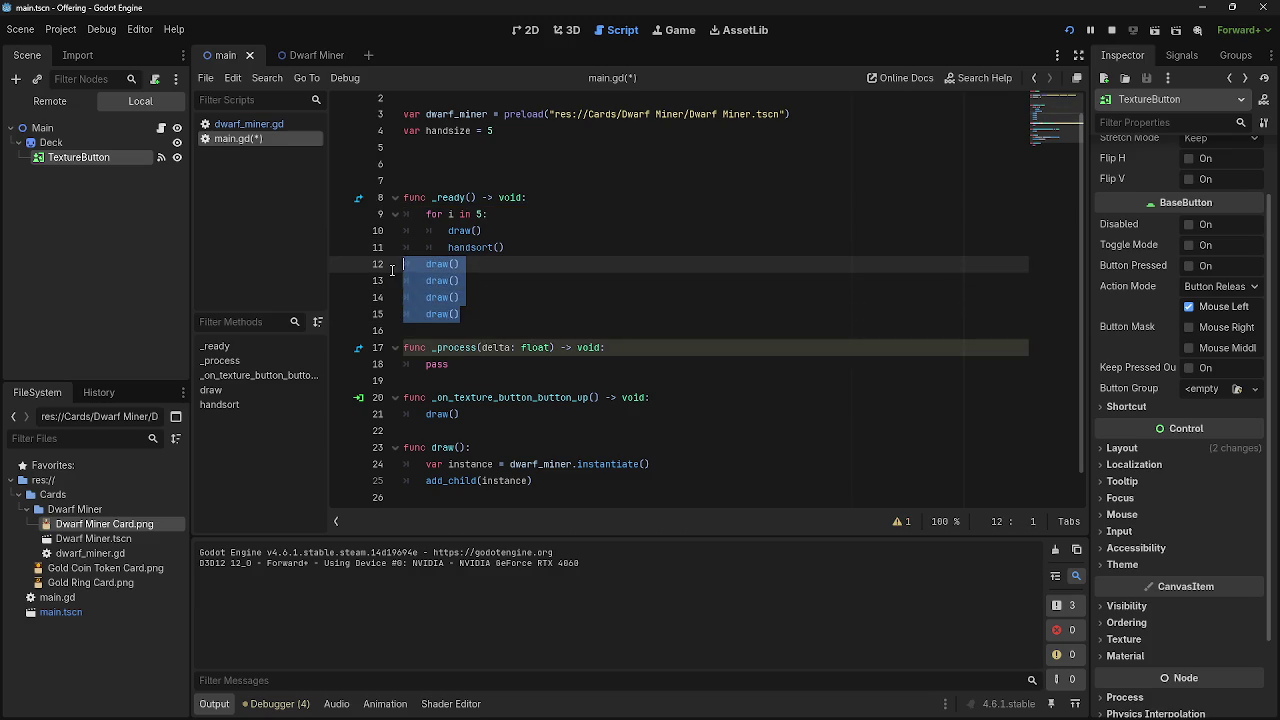
pyautogui.press('BackSpace')
pyautogui.press('F5')
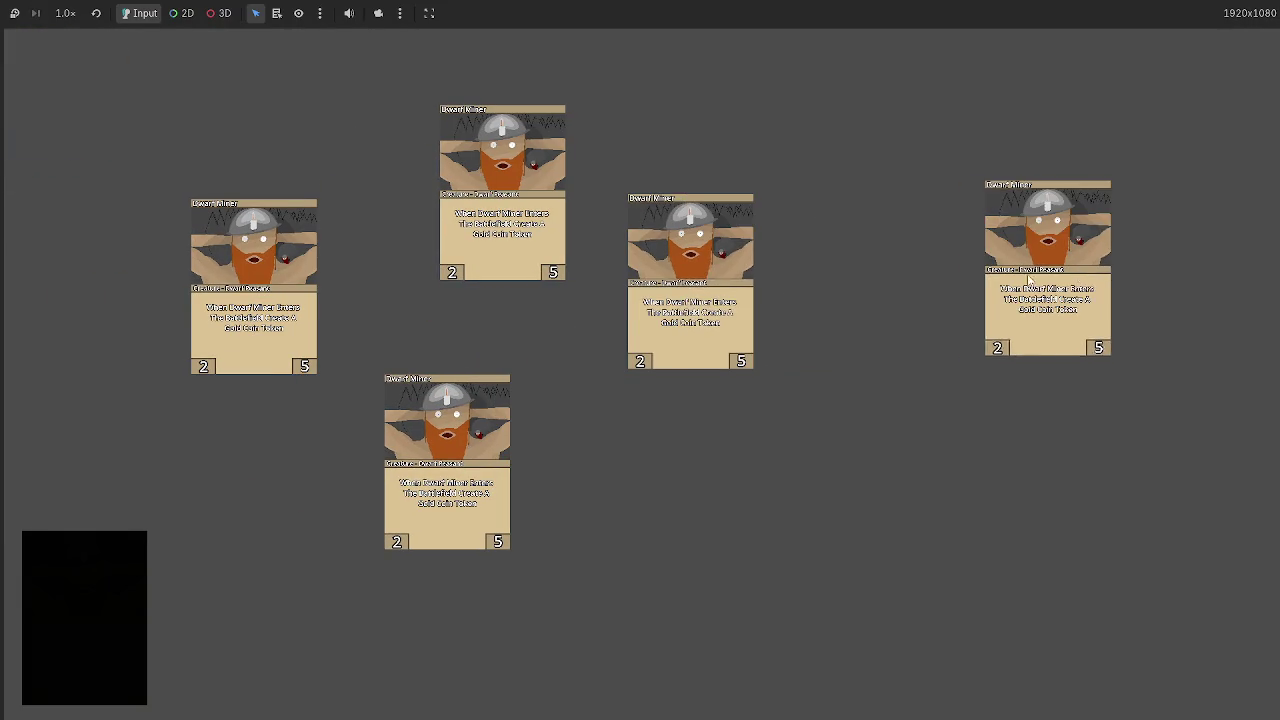
# - Stop the running game with F8 and return to the for loop line in main.gd
pyautogui.press('F8')
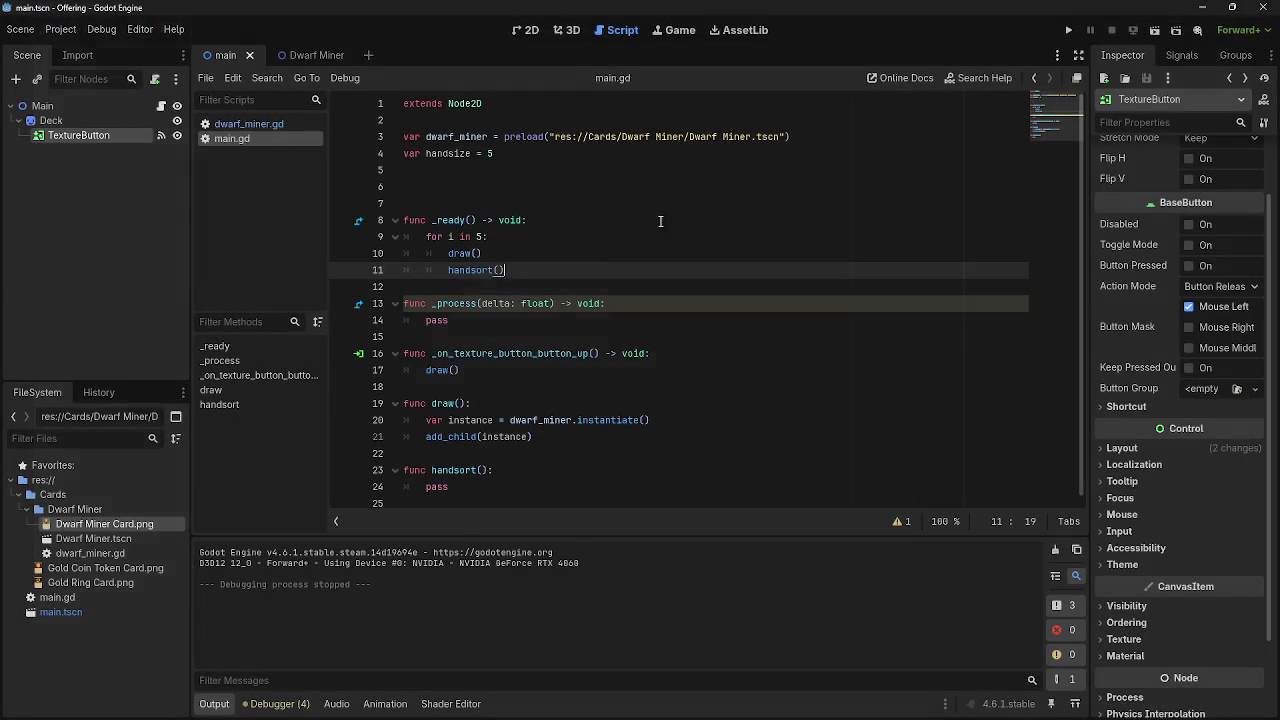
pyautogui.click(448, 237)
pyautogui.write('i')
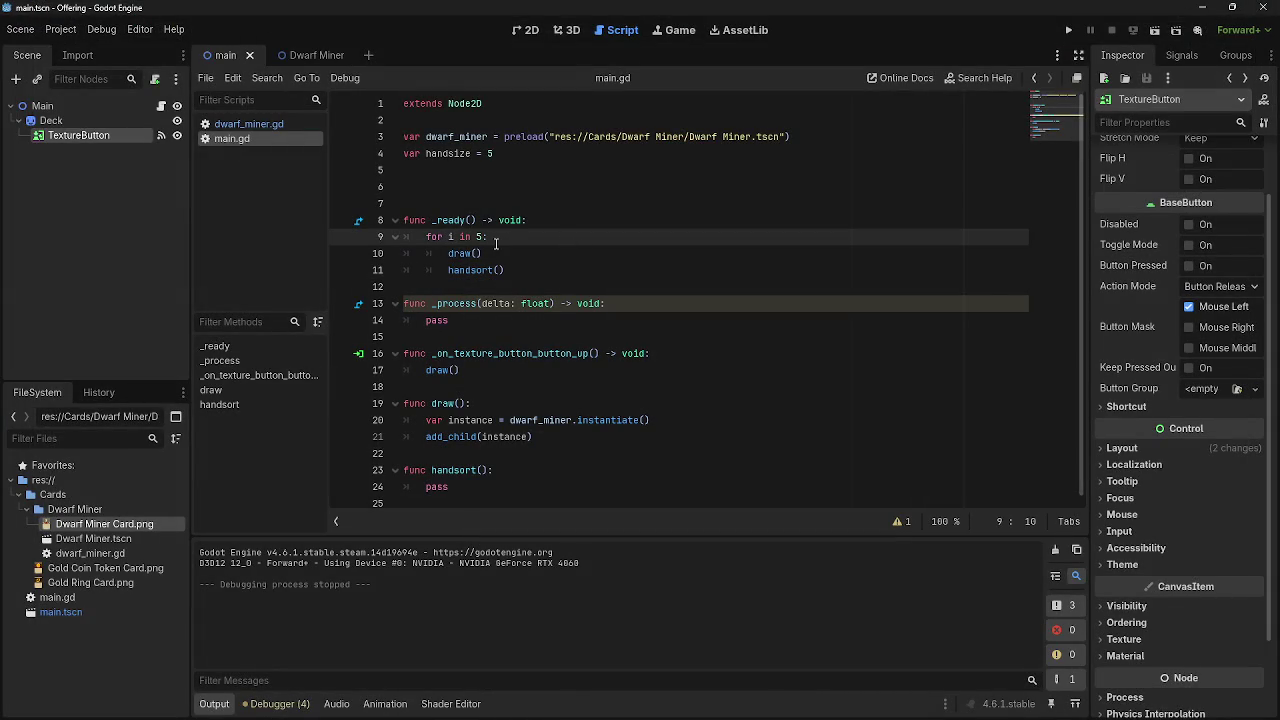
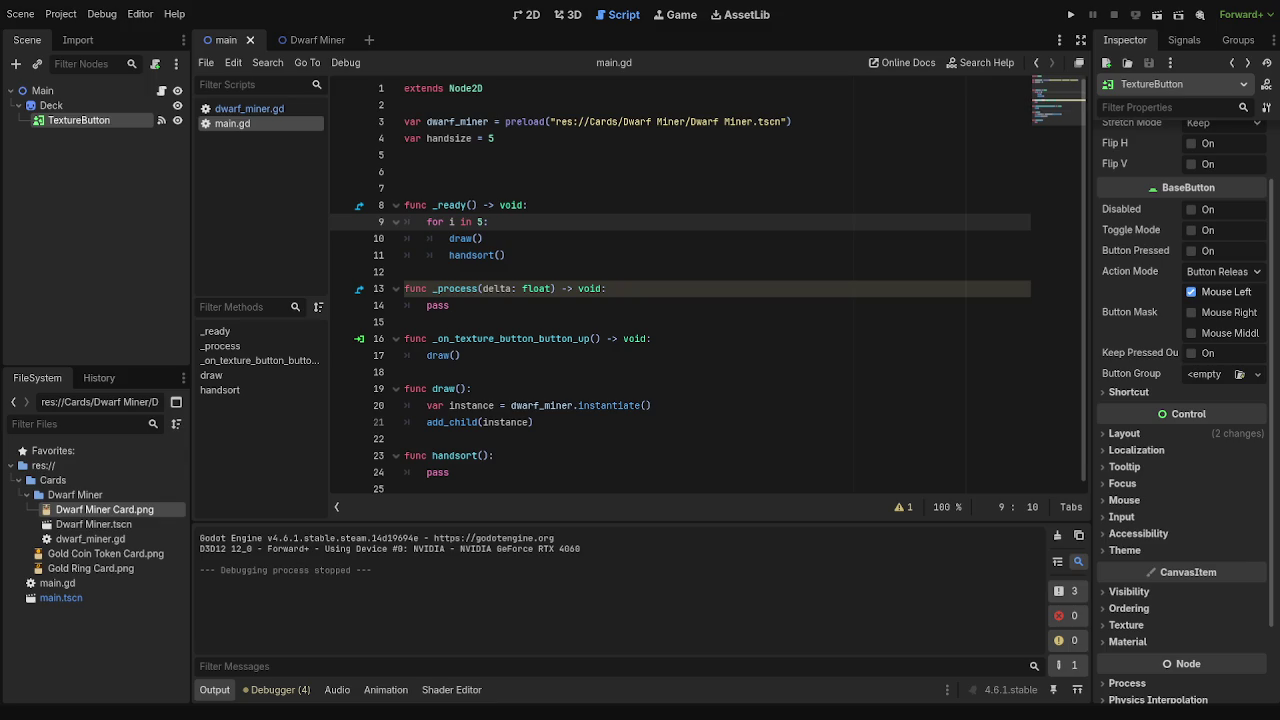
# - Run the project to test the card-drawing loop, then close the game with F8
pyautogui.hotkey('alt', 'Tab')
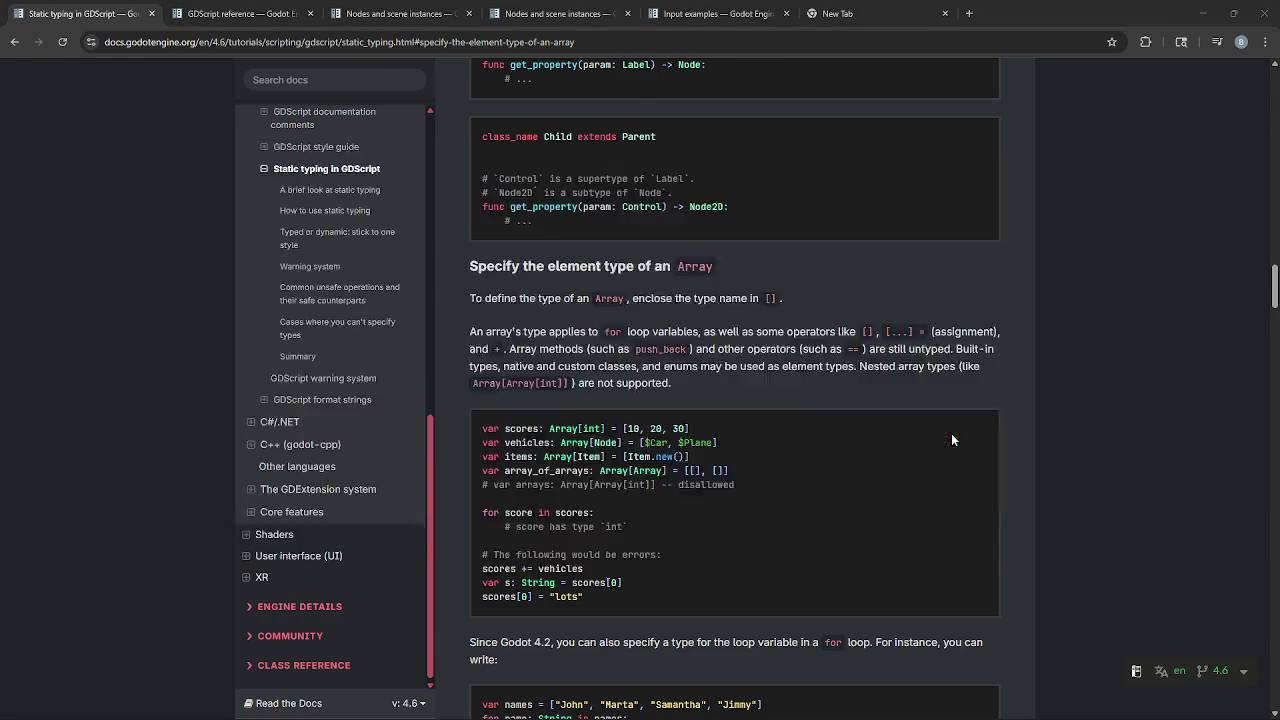
pyautogui.hotkey('alt', 'Tab')
pyautogui.click(472, 236)
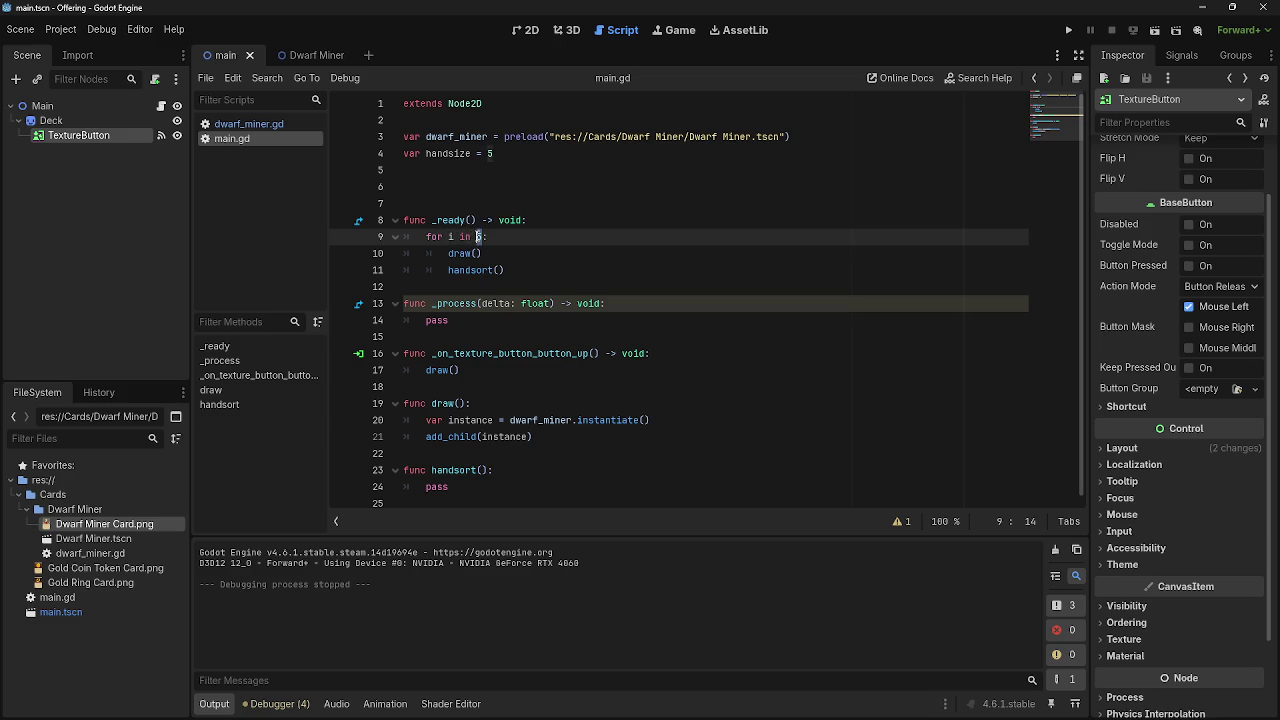
pyautogui.click(1068, 30)
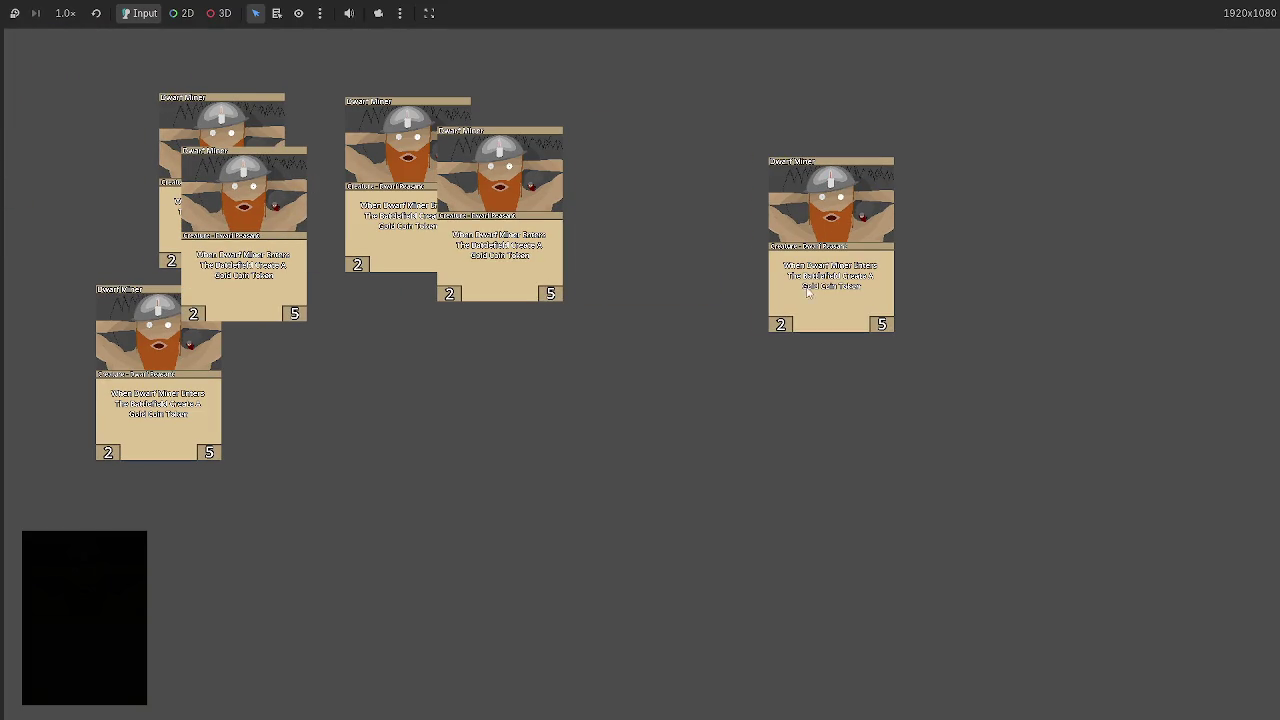
pyautogui.press('F8')
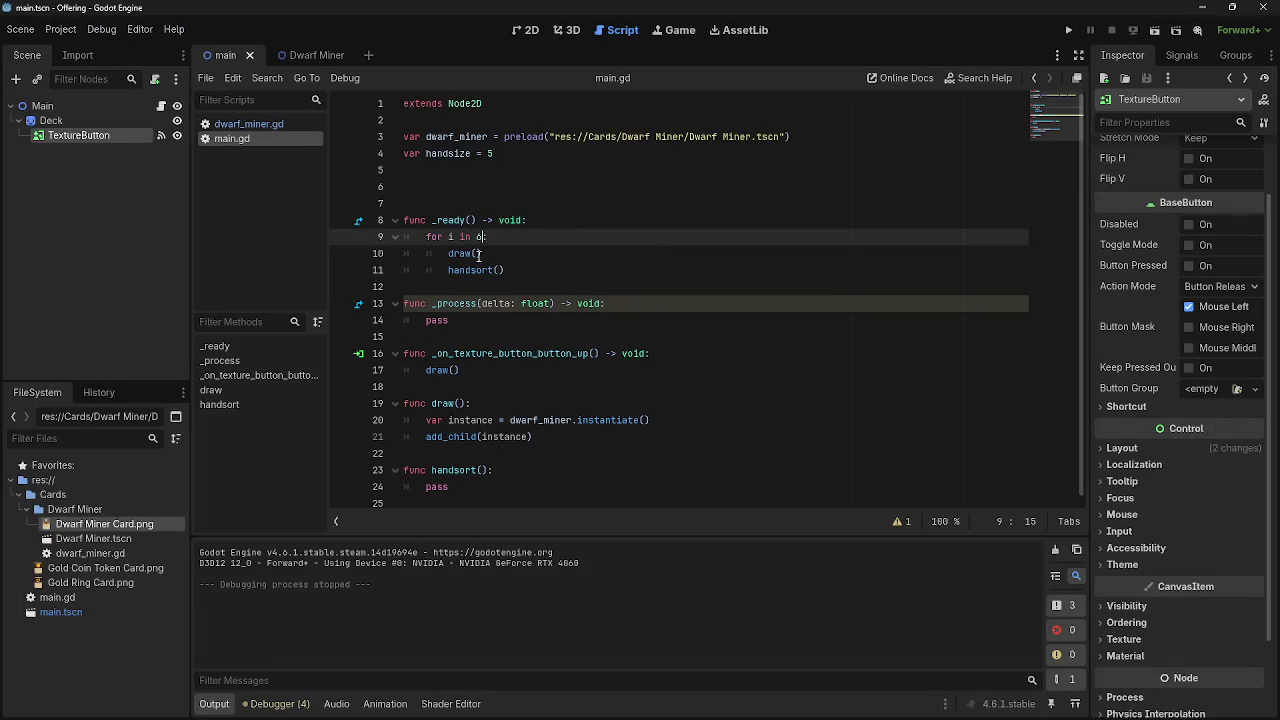
# - Restore an indented pass placeholder as the body of handsort() on line 24
pyautogui.click(520, 270)
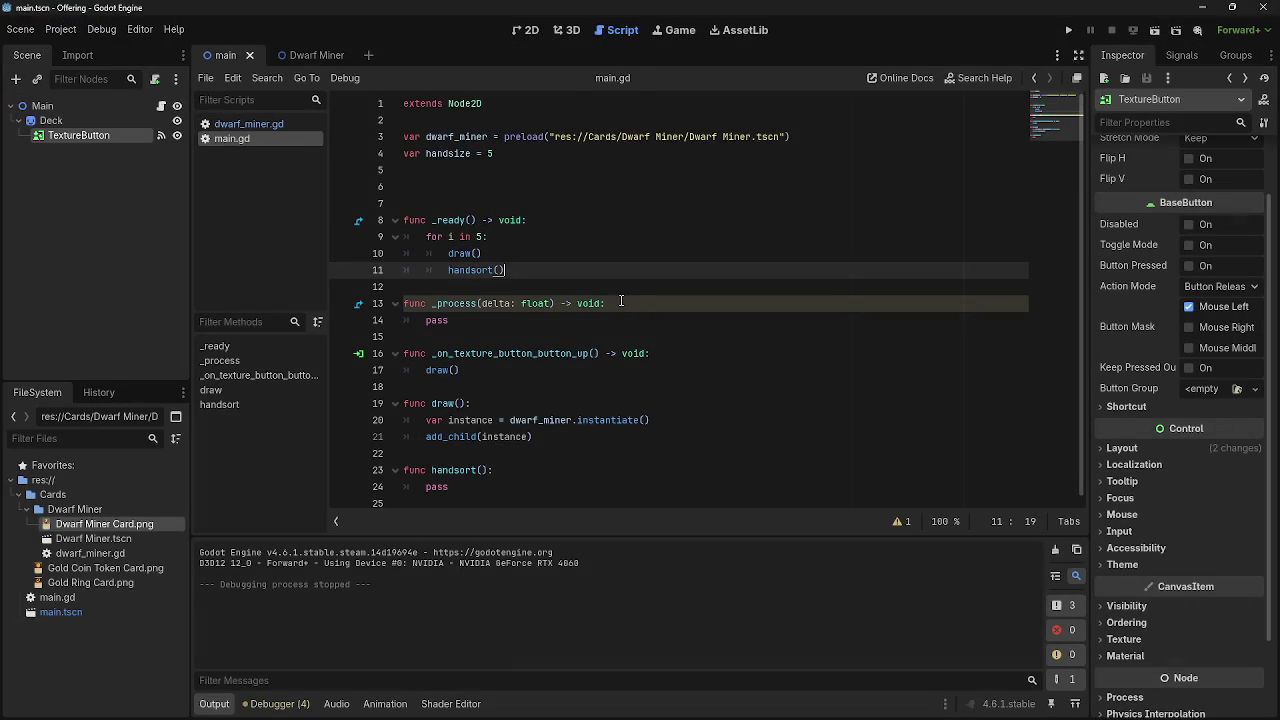
pyautogui.click(488, 485)
pyautogui.moveTo(452, 487); pyautogui.dragTo(426, 487)
pyautogui.write('if hand')
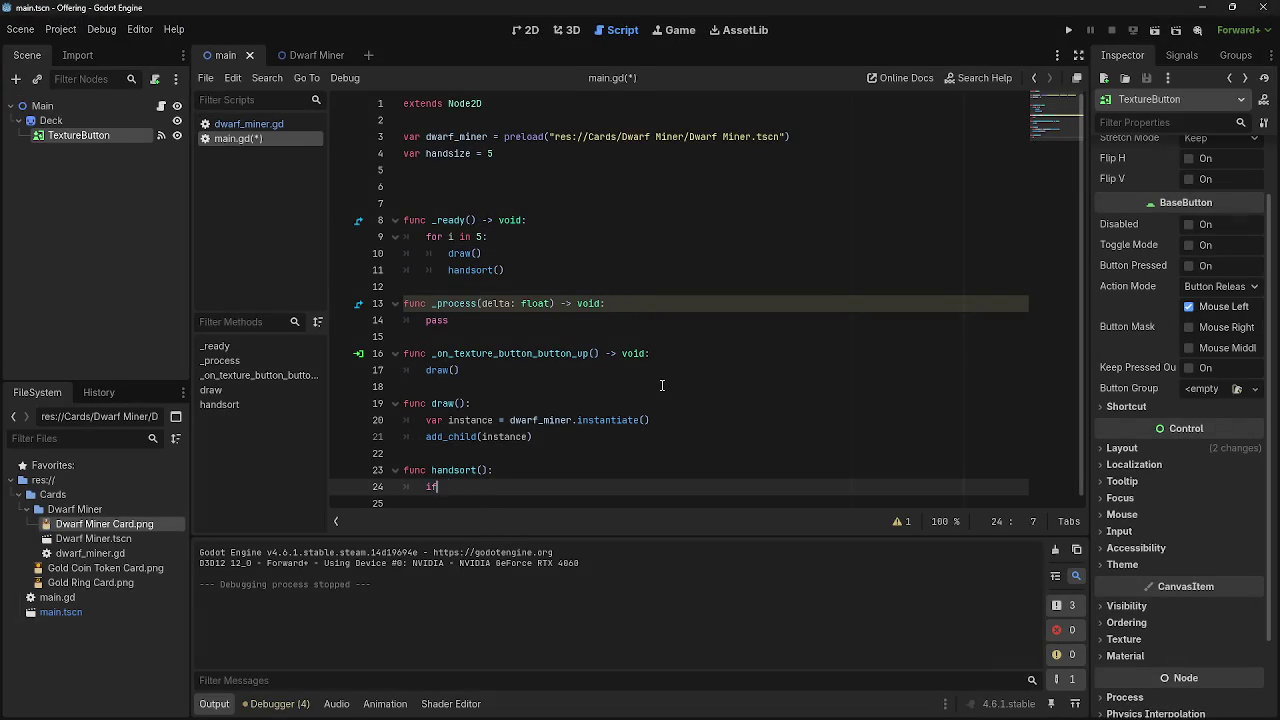
pyautogui.press('BackSpace')
pyautogui.press('BackSpace')
pyautogui.press('BackSpace')
pyautogui.press('BackSpace')
pyautogui.press('Tab')
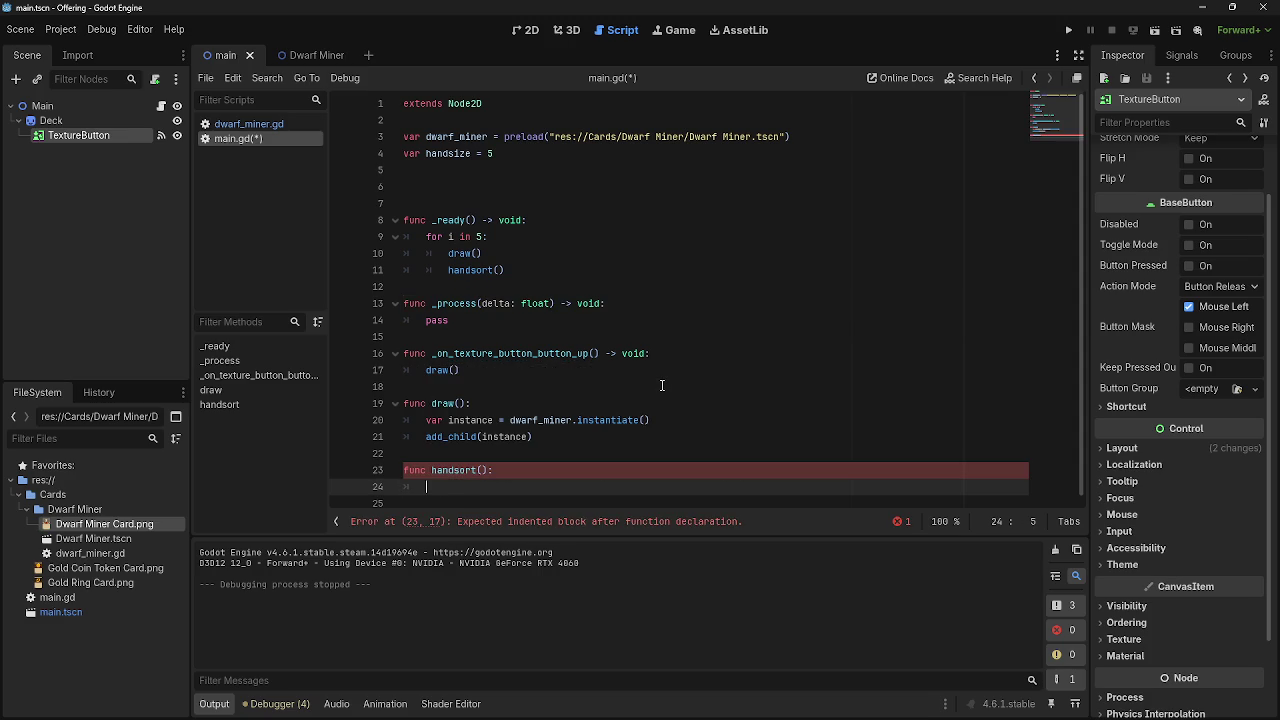
pyautogui.write('pass')
# - Review main.gd lines 4-23 and check the browser docs before returning to Godot
pyautogui.click(619, 468)
pyautogui.click(574, 160)
pyautogui.click(583, 185)
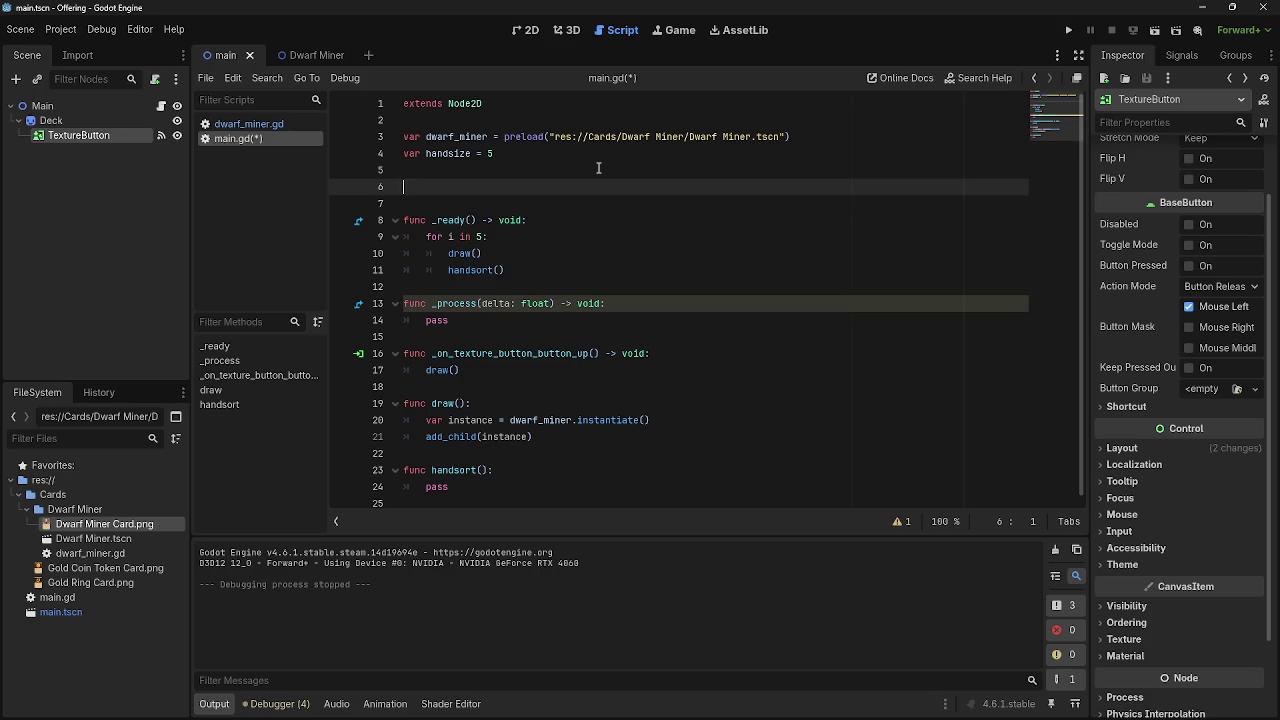
pyautogui.hotkey('alt', 'Tab')
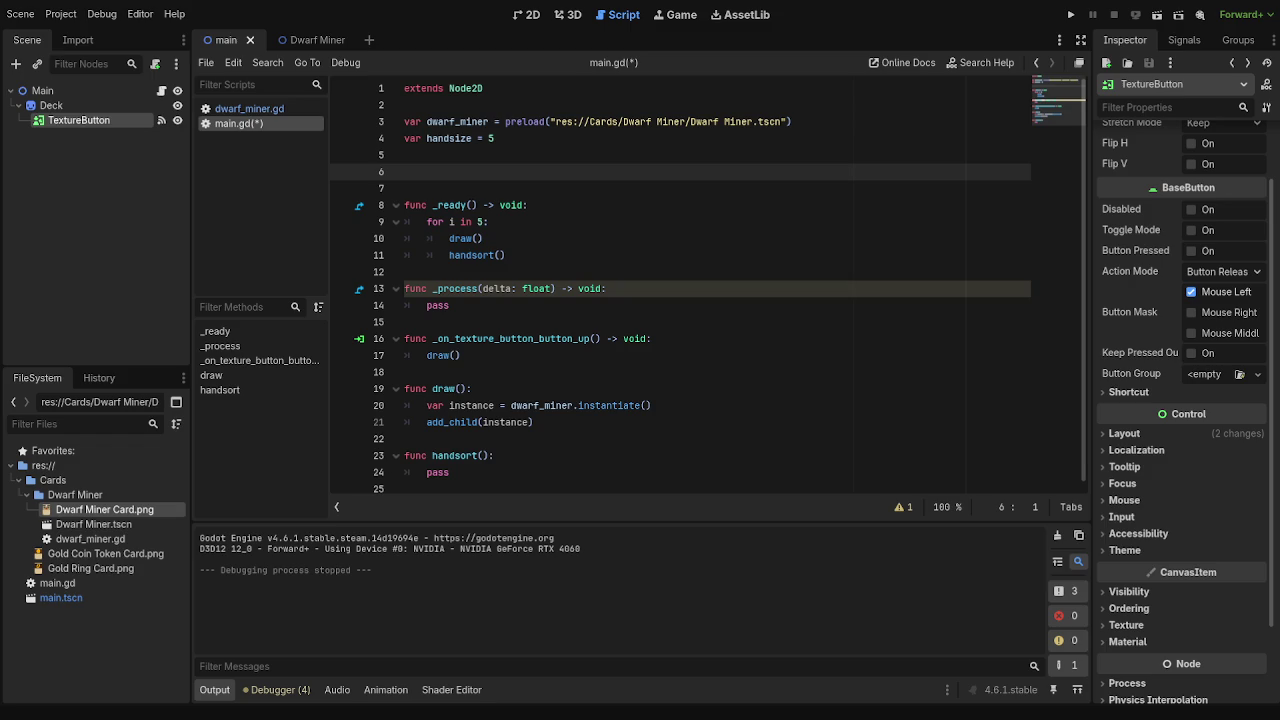
pyautogui.hotkey('alt', 'Tab')
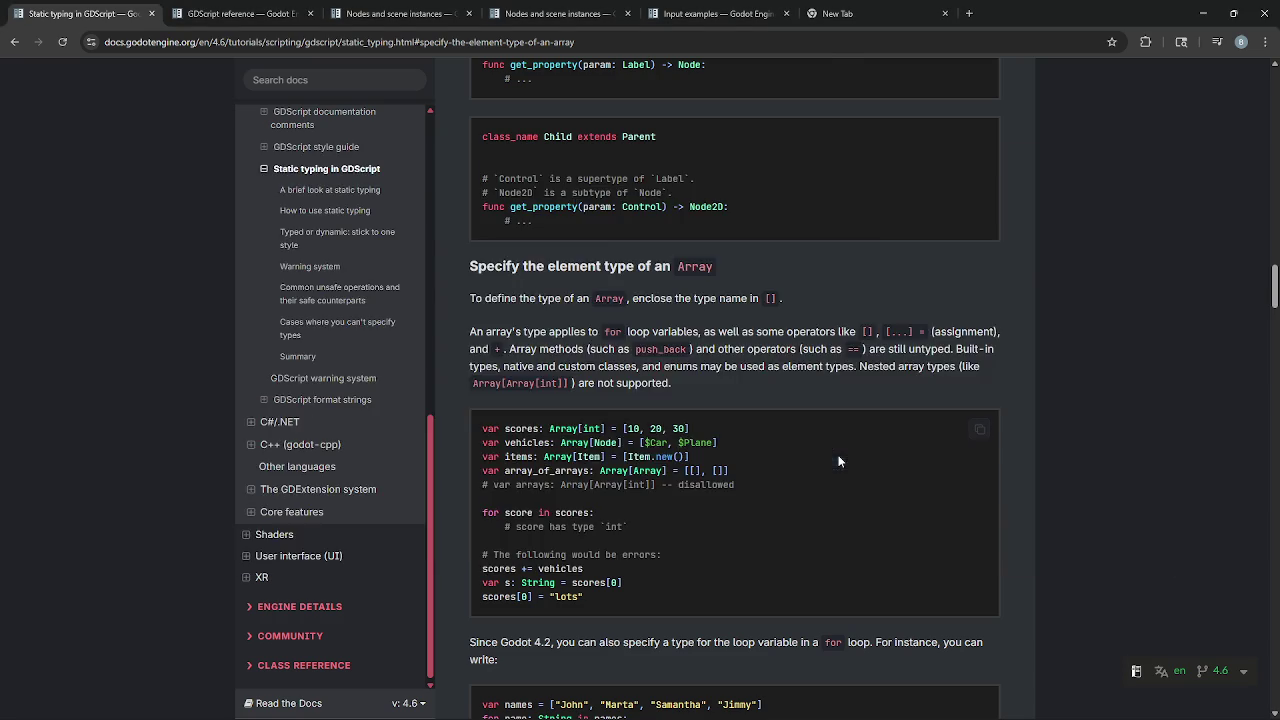
pyautogui.hotkey('alt', 'Tab')
pyautogui.hotkey('alt', 'Tab')
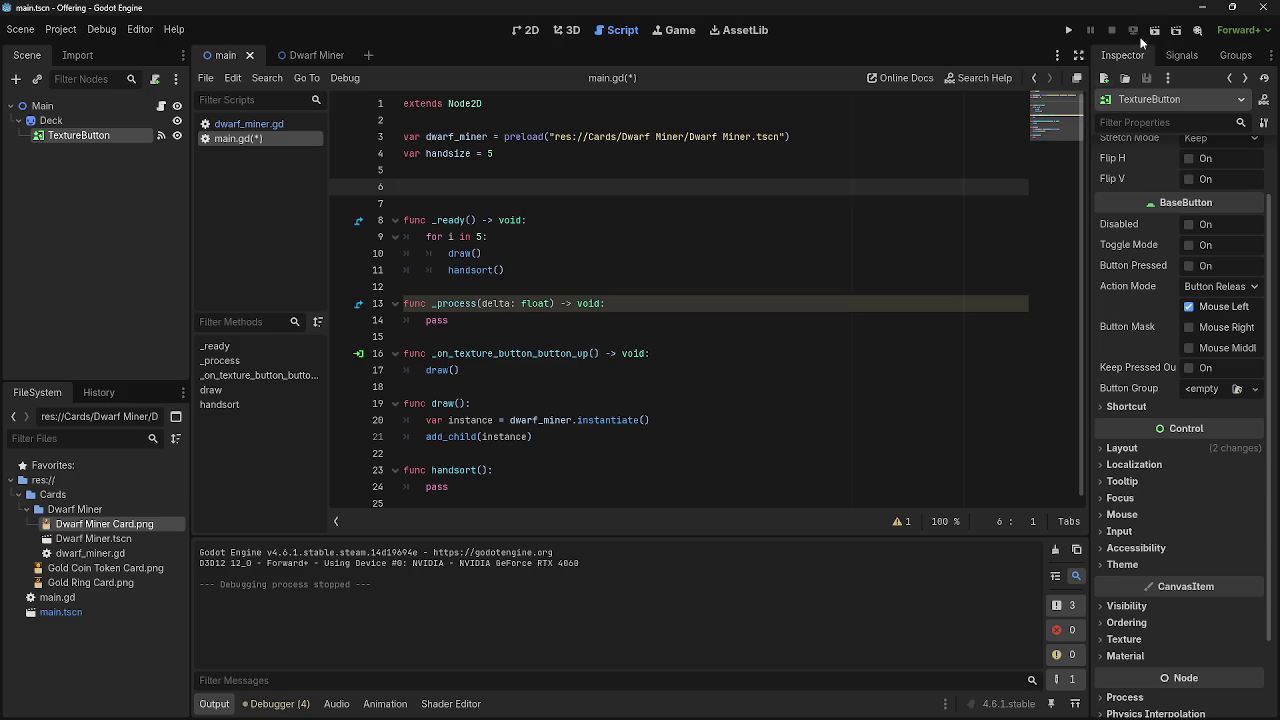
# - Minimize and restore the Godot editor, returning to the end of main.gd
pyautogui.click(1203, 8)
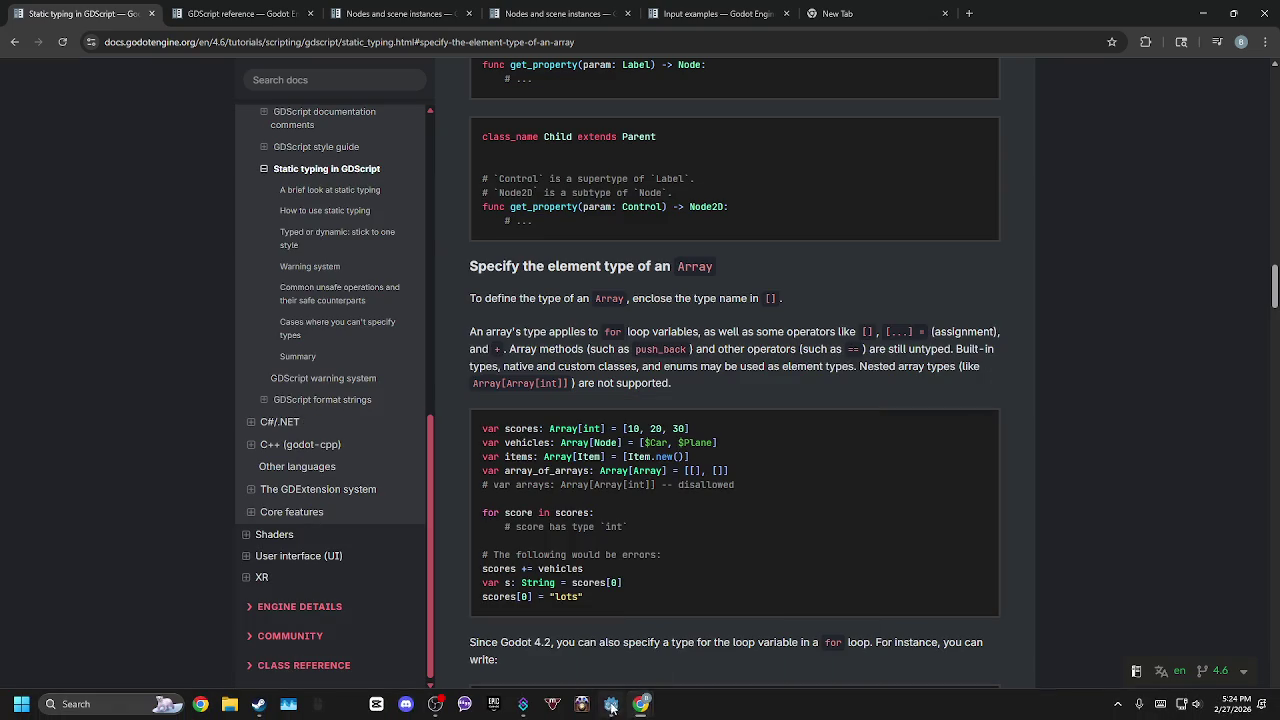
pyautogui.moveTo(611, 704)
pyautogui.click(660, 590)
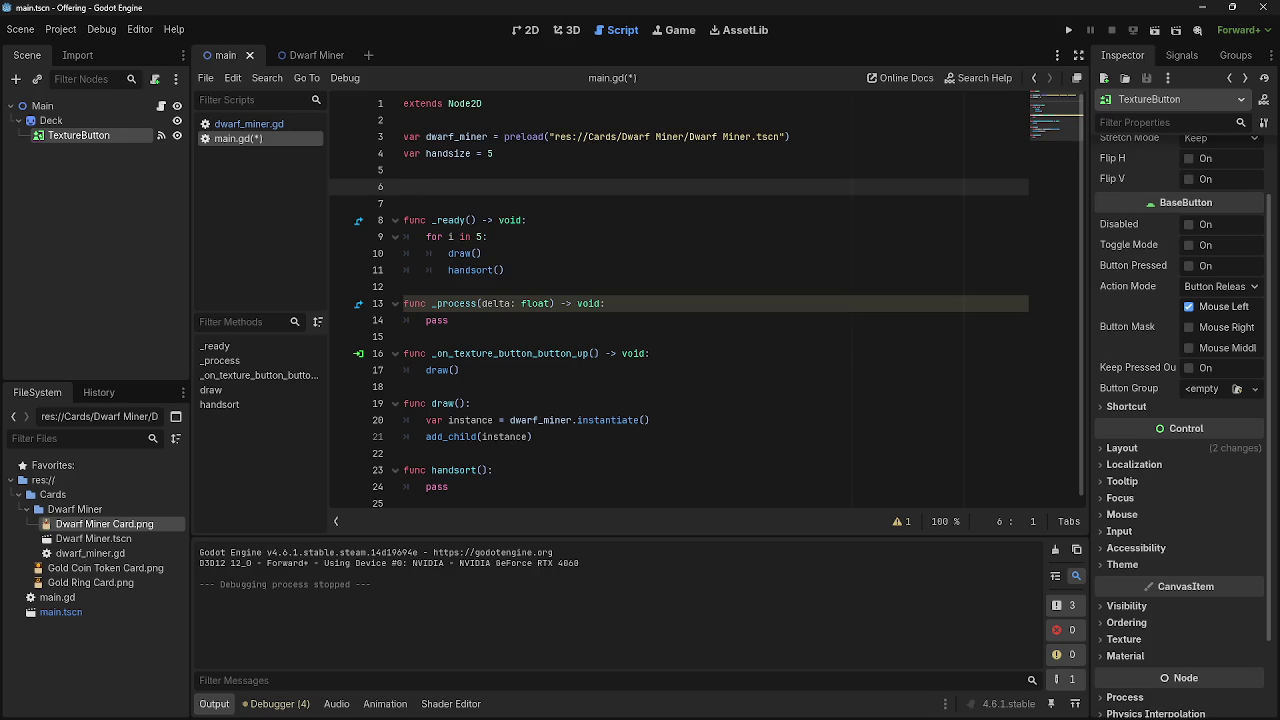
pyautogui.click(709, 470)
pyautogui.click(615, 503)
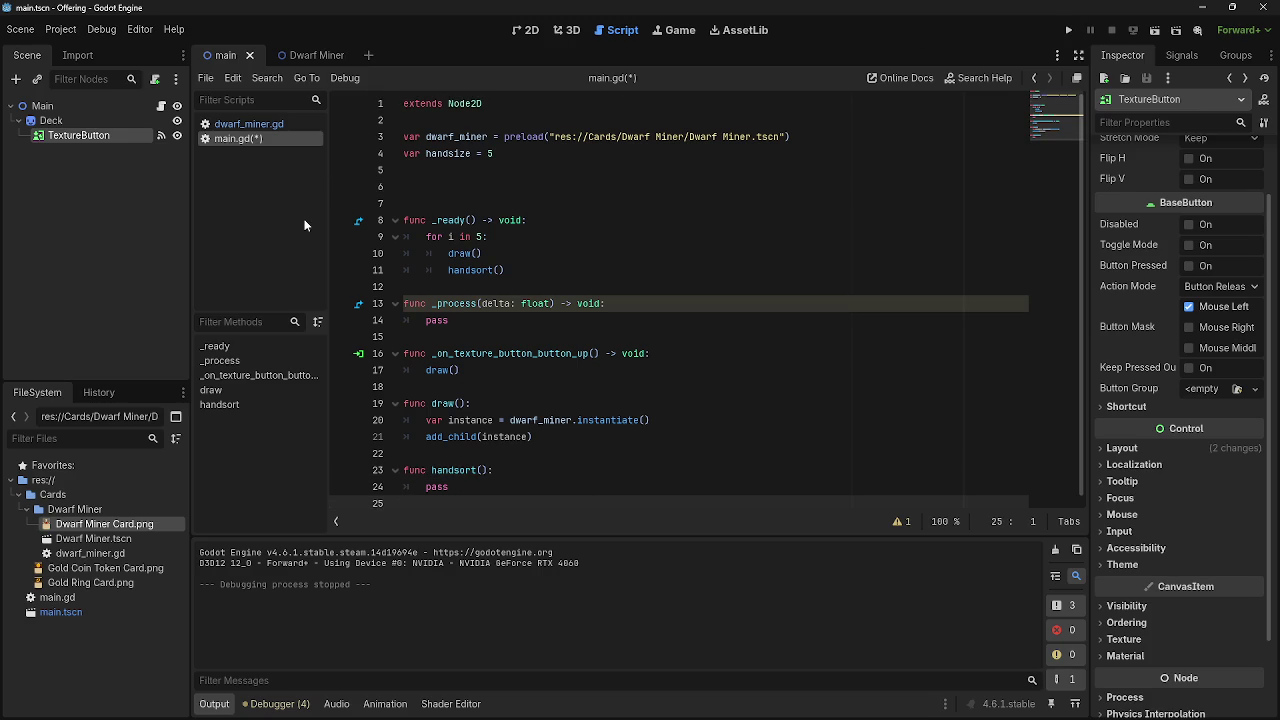
# - Switch to the Dwarf Miner scene and back to main, then run the project again
pyautogui.click(314, 56)
pyautogui.click(226, 56)
pyautogui.click(1066, 31)
pyautogui.hotkey('alt', 'Tab')
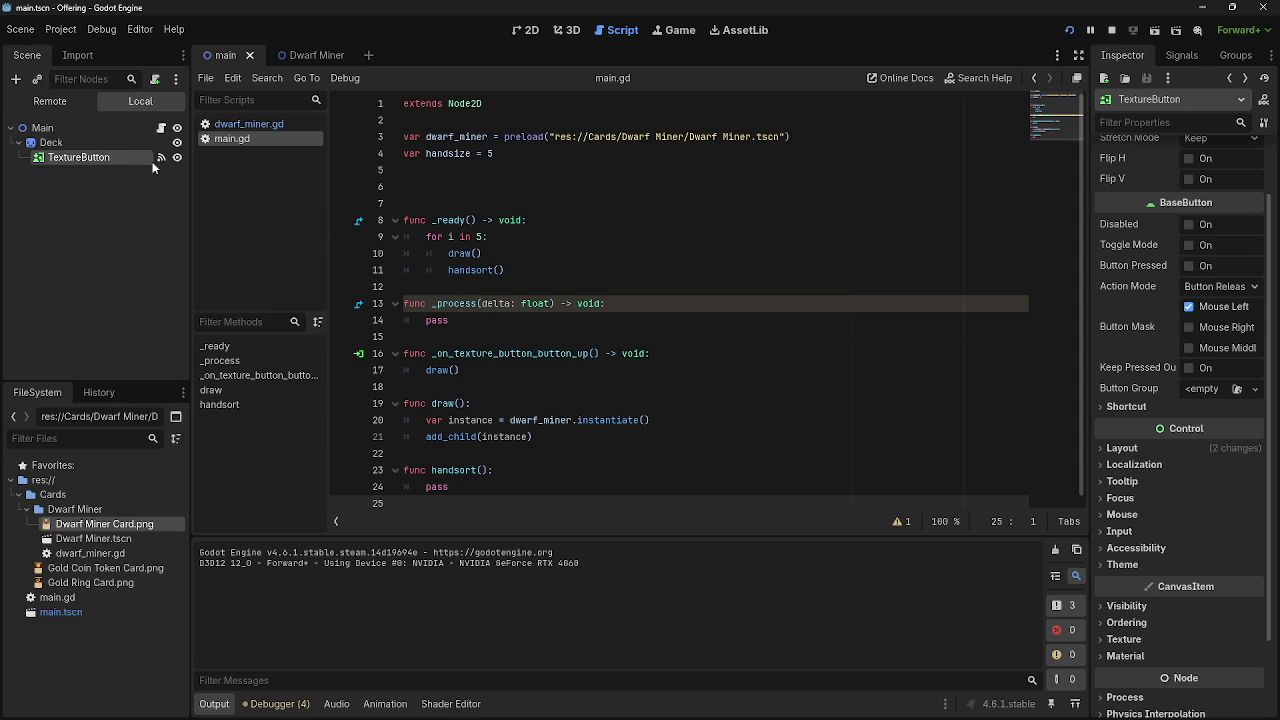
# - Collapse and re-expand the Deck node in the Scene dock, then clear the selection
pyautogui.click(16, 142)
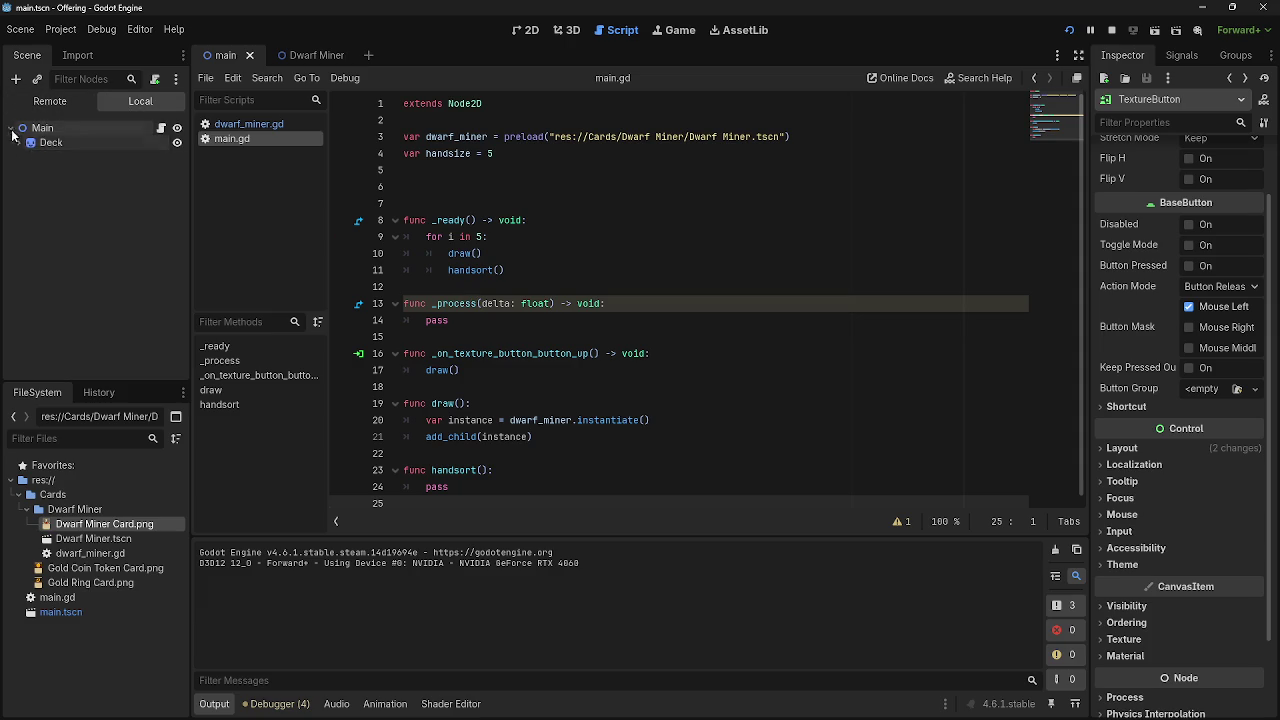
pyautogui.click(18, 142)
pyautogui.click(19, 170)
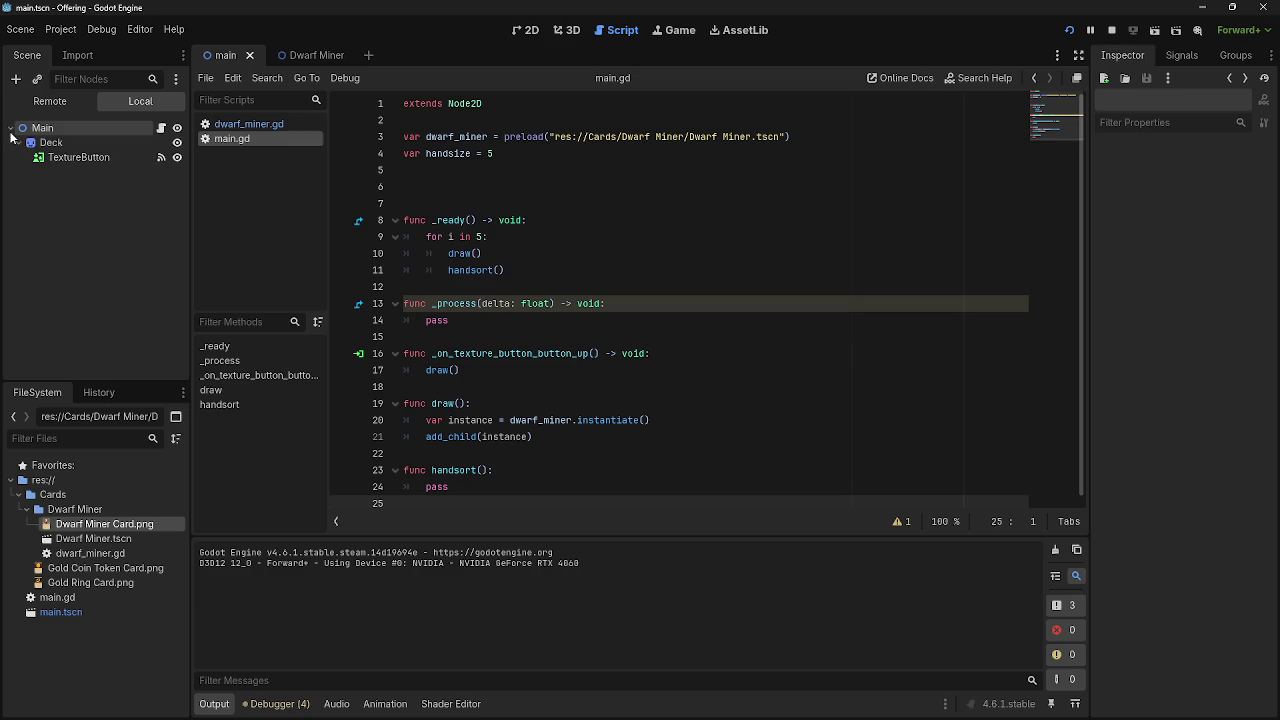
# - Stop the running game and add a Node2D child under Main
pyautogui.rightClick(42, 128)
pyautogui.click(20, 172)
pyautogui.click(1108, 31)
pyautogui.rightClick(58, 106)
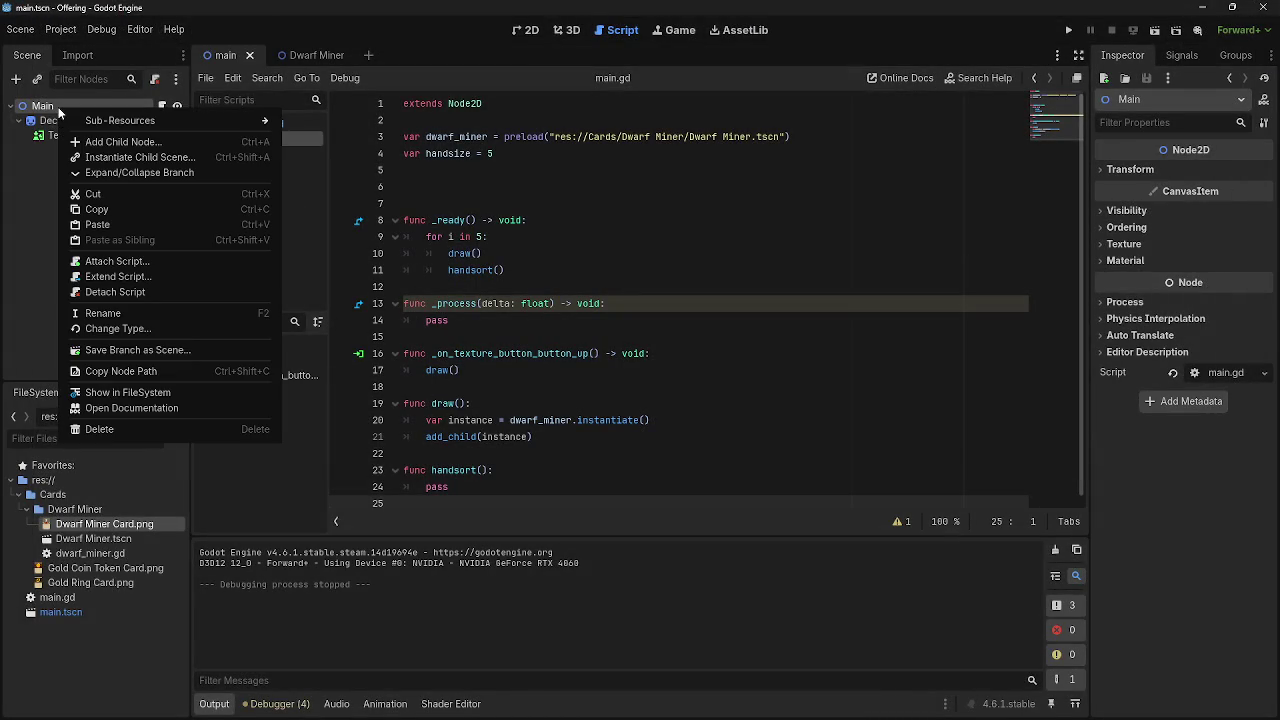
pyautogui.click(115, 142)
pyautogui.write('ha')
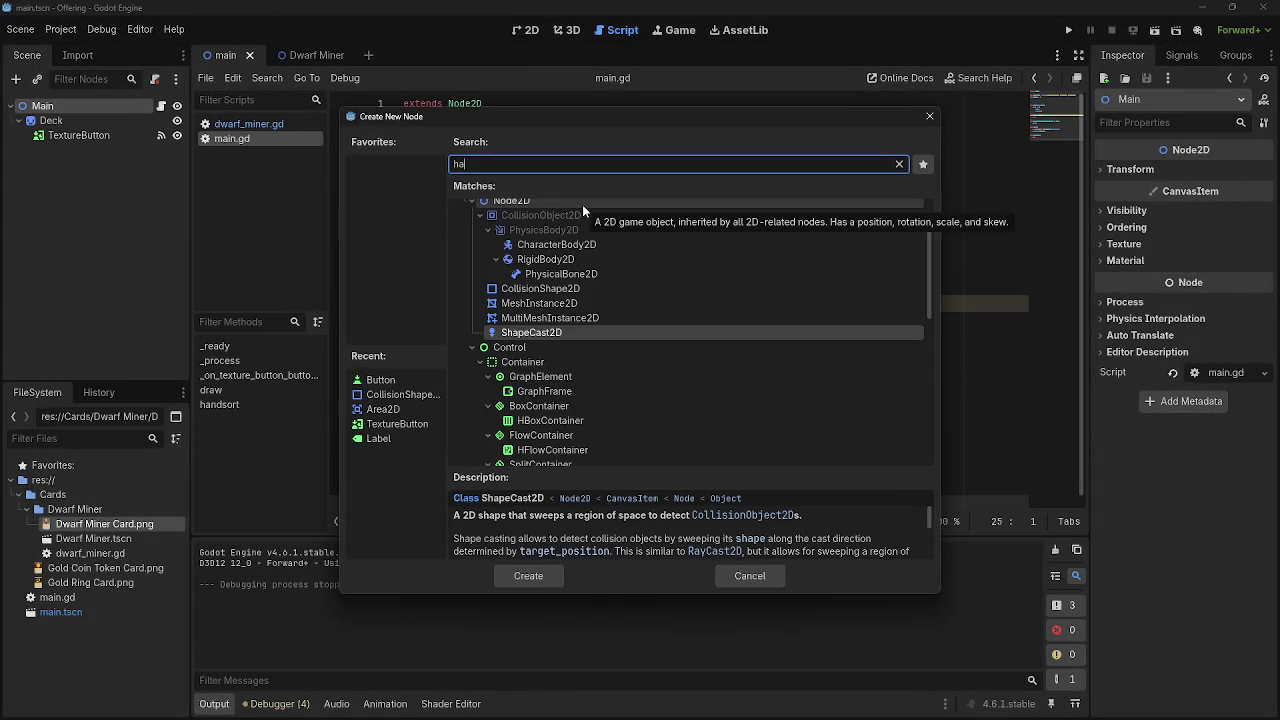
pyautogui.click(582, 204)
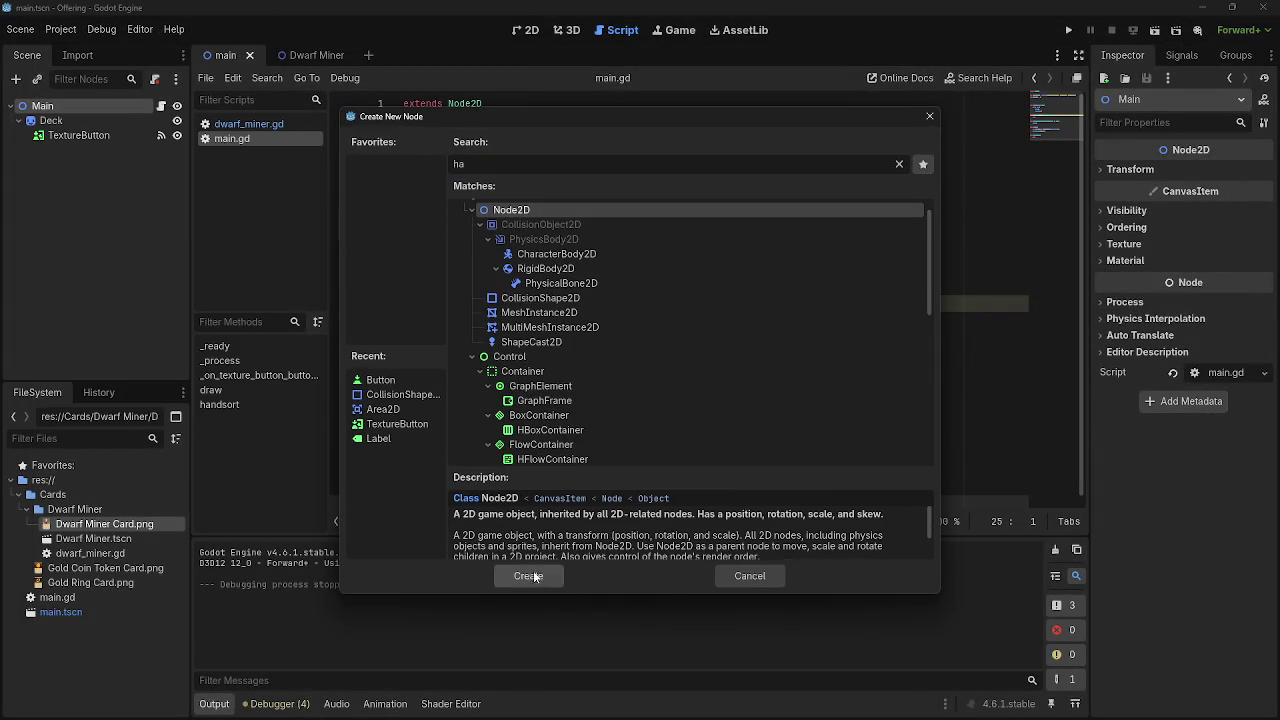
pyautogui.click(528, 575)
# - Rename the new Node2D to 'hand'
pyautogui.rightClick(55, 150)
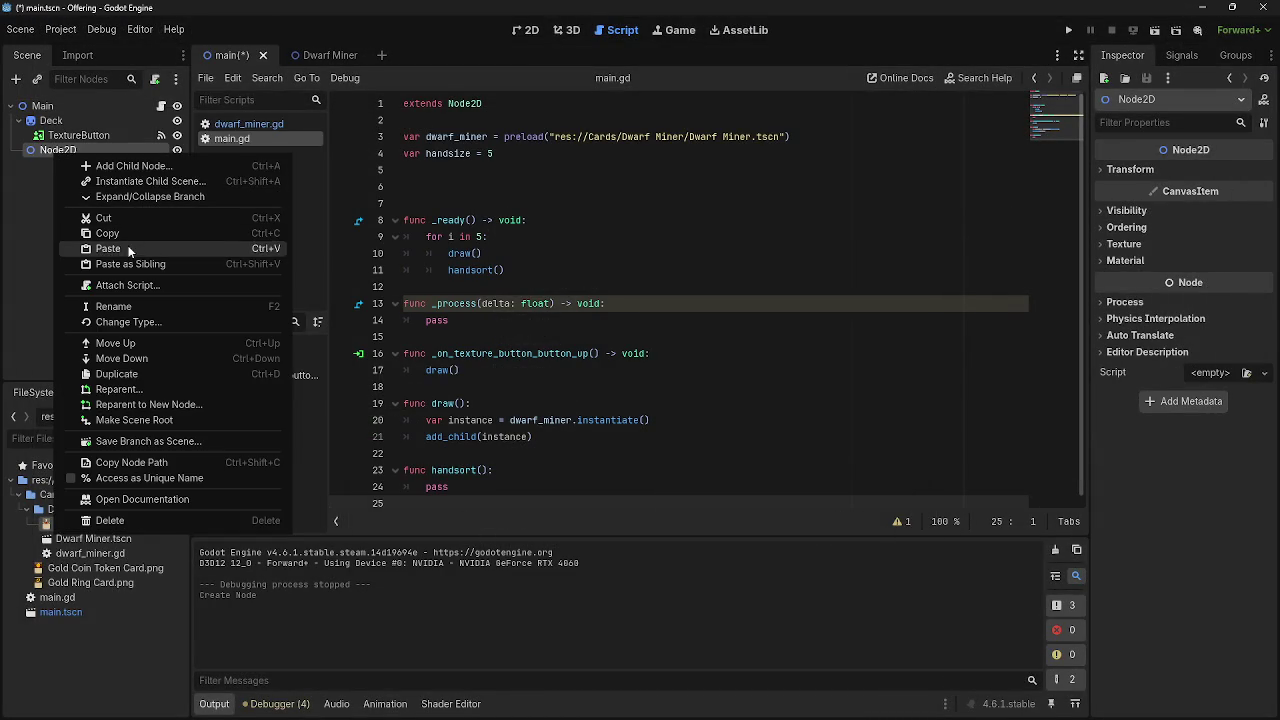
pyautogui.click(153, 304)
pyautogui.write('hand')
pyautogui.press('Return')
# - Collapse Deck in the Scene dock and return to the func handsort() line in main.gd
pyautogui.click(18, 120)
pyautogui.click(43, 162)
pyautogui.click(52, 136)
pyautogui.click(101, 158)
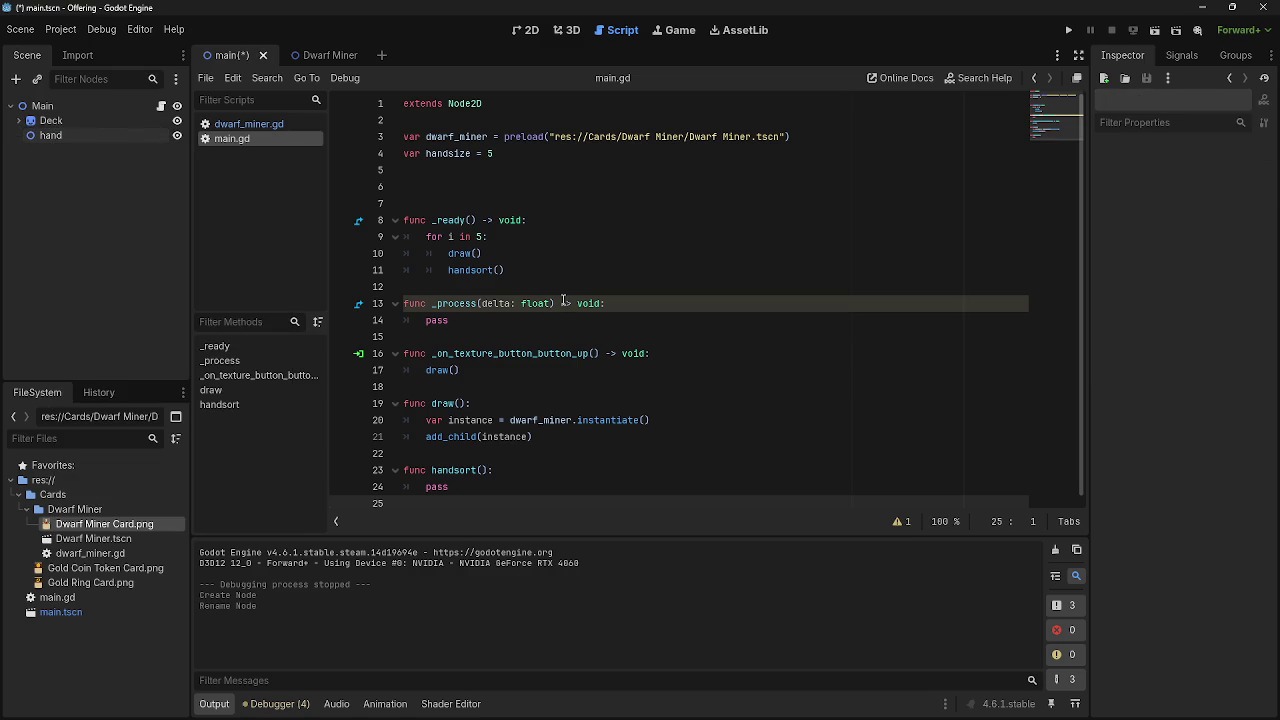
pyautogui.click(543, 471)
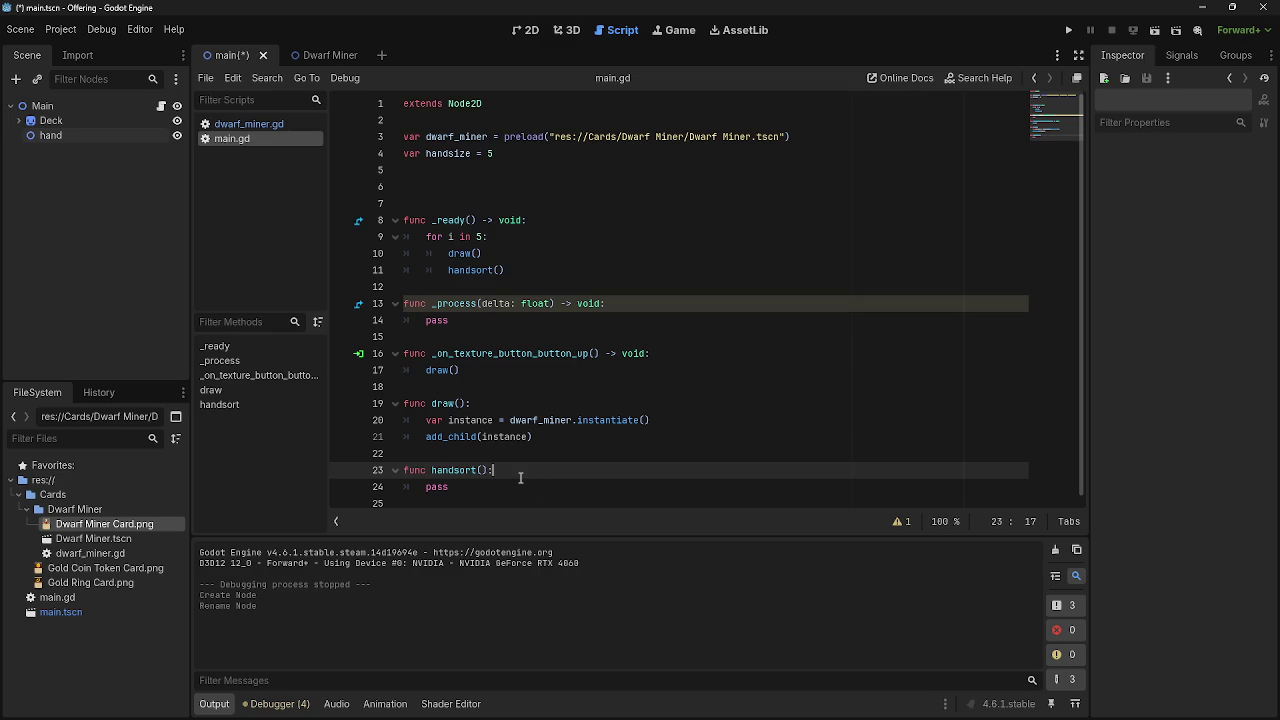
# - Review main.gd's handsize declaration, _ready loop and handsort() call
pyautogui.moveTo(496, 153); pyautogui.dragTo(404, 157)
pyautogui.click(535, 161)
pyautogui.click(489, 154)
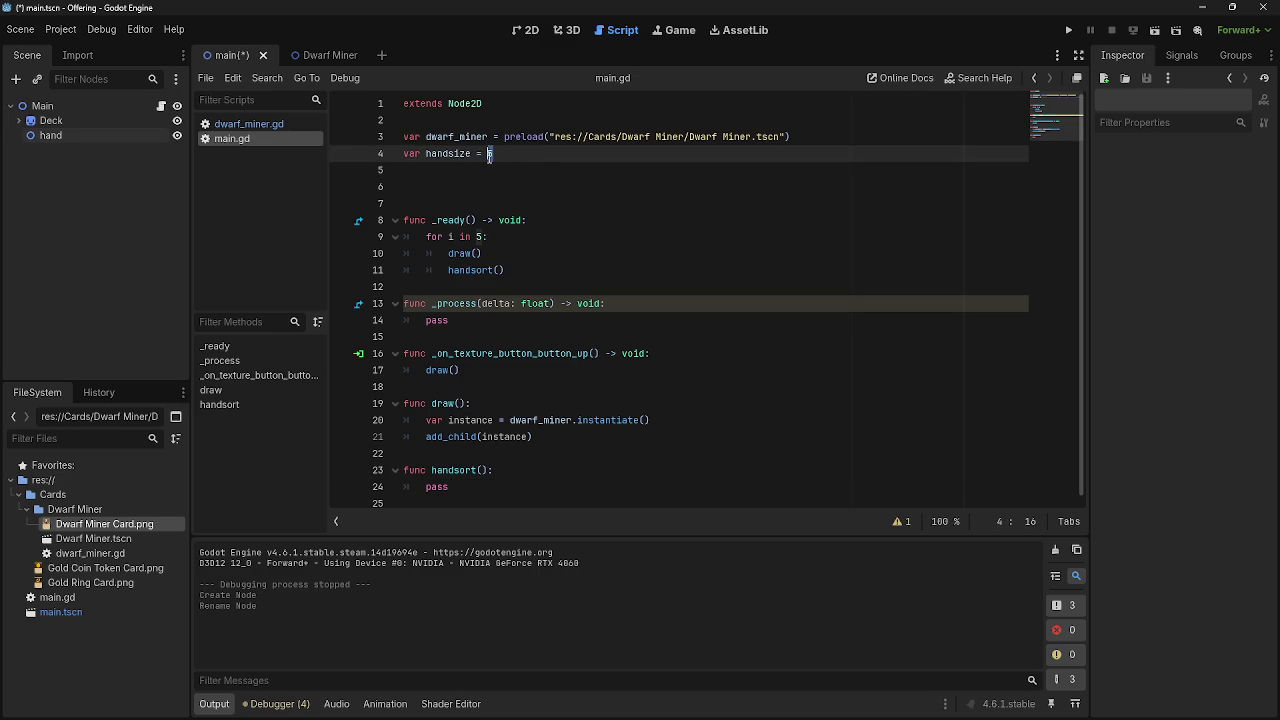
pyautogui.click(571, 271)
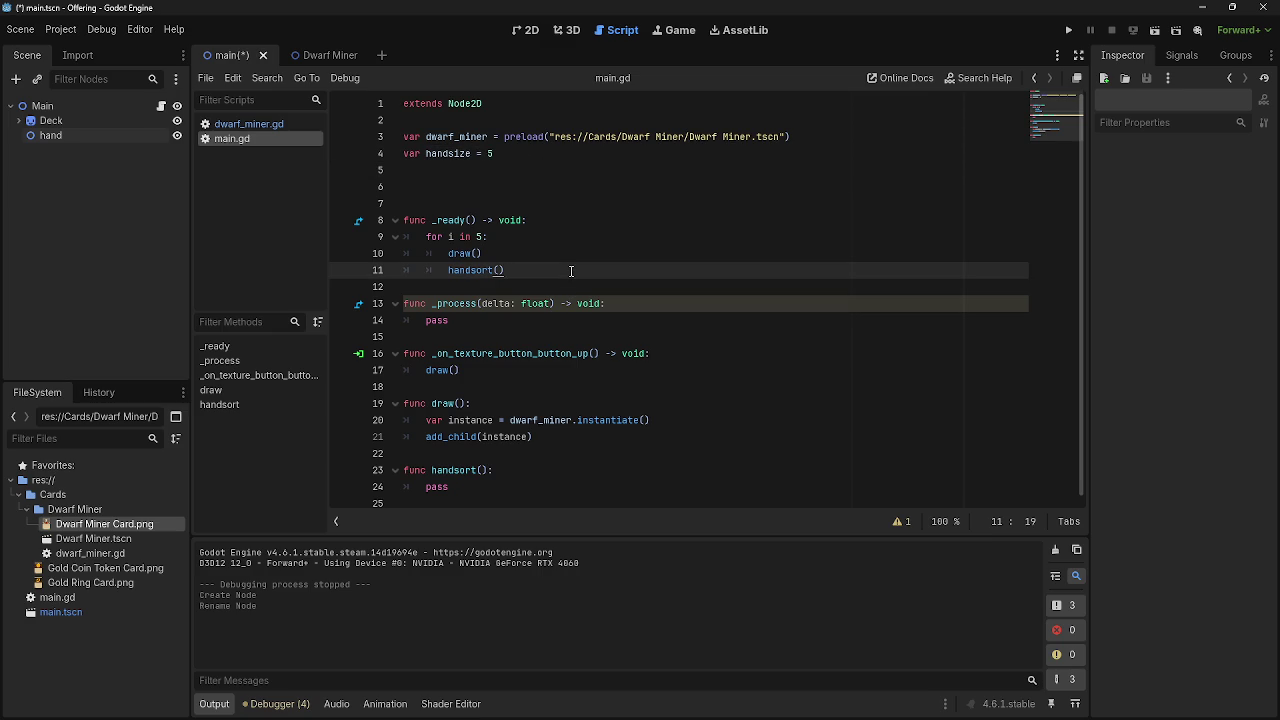
pyautogui.click(531, 204)
pyautogui.click(524, 190)
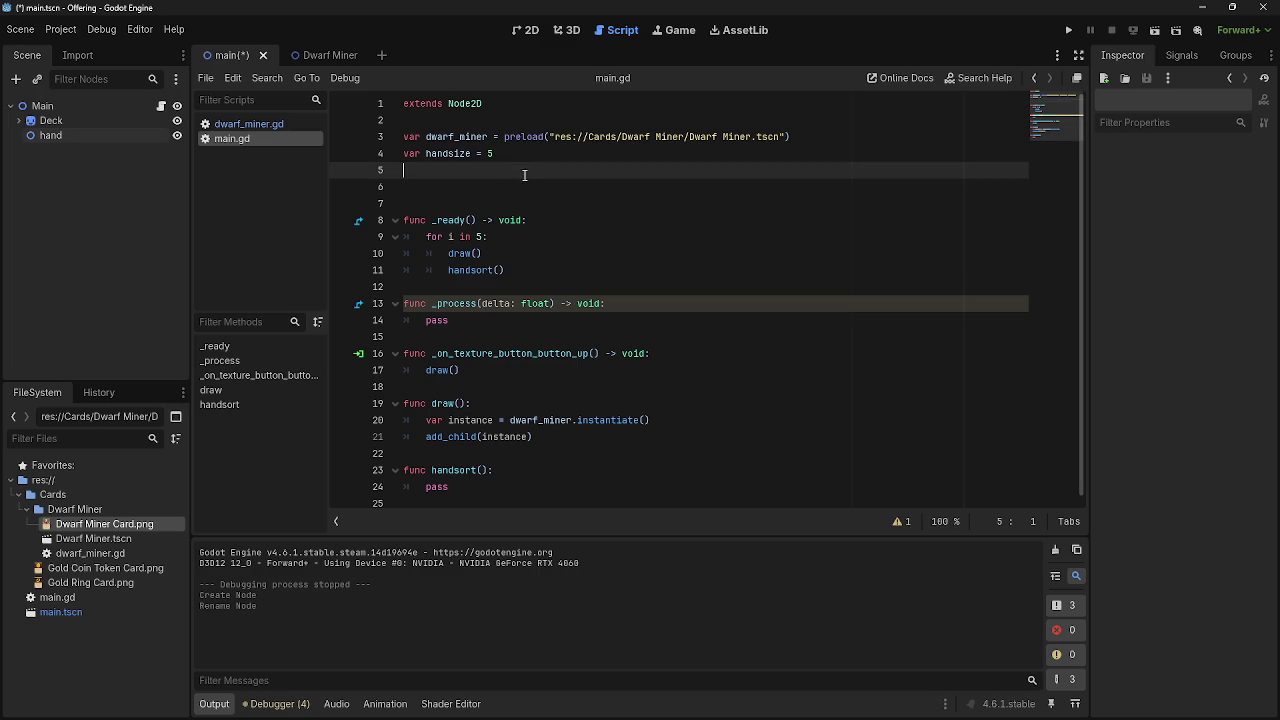
pyautogui.click(525, 203)
pyautogui.click(576, 336)
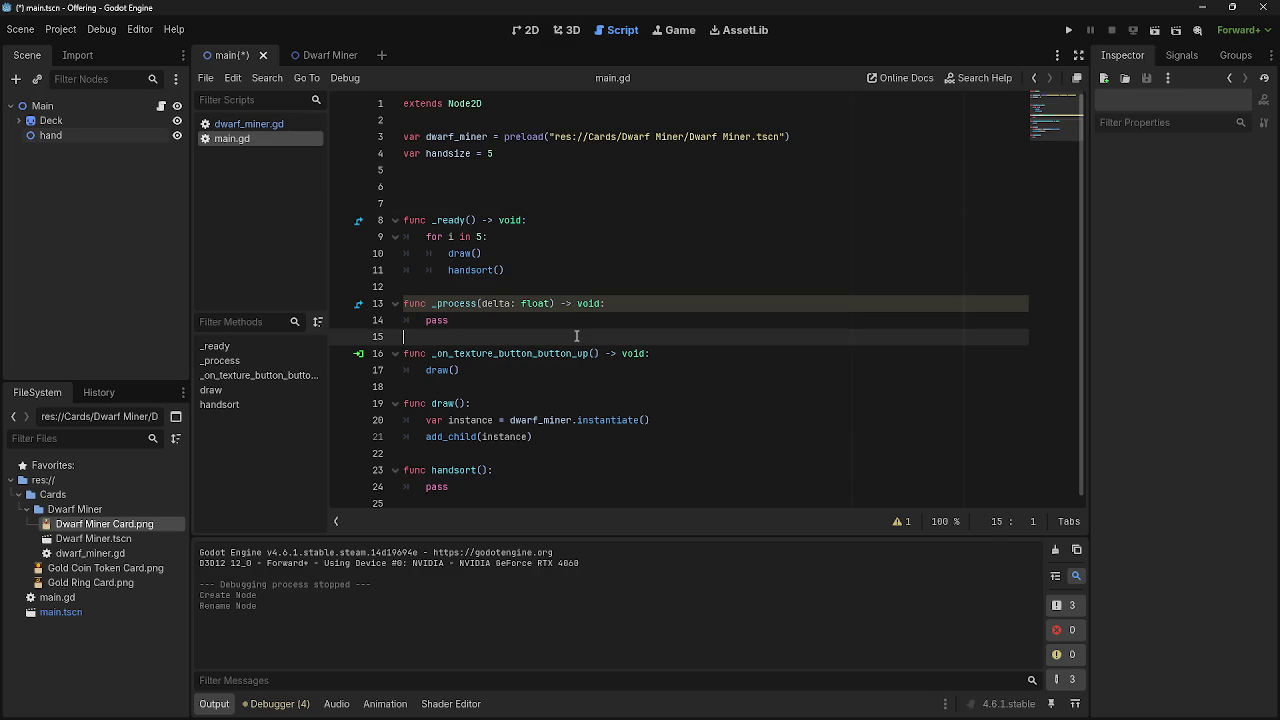
pyautogui.click(479, 386)
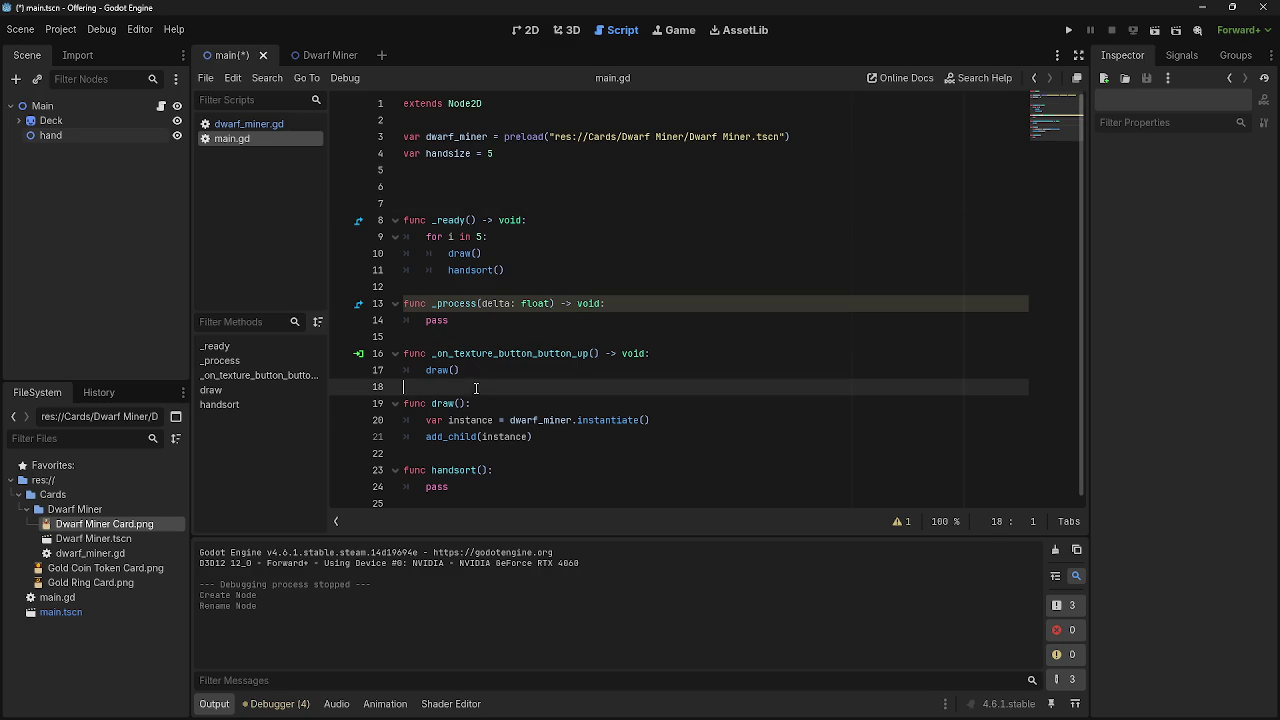
pyautogui.click(483, 236)
pyautogui.write('3')
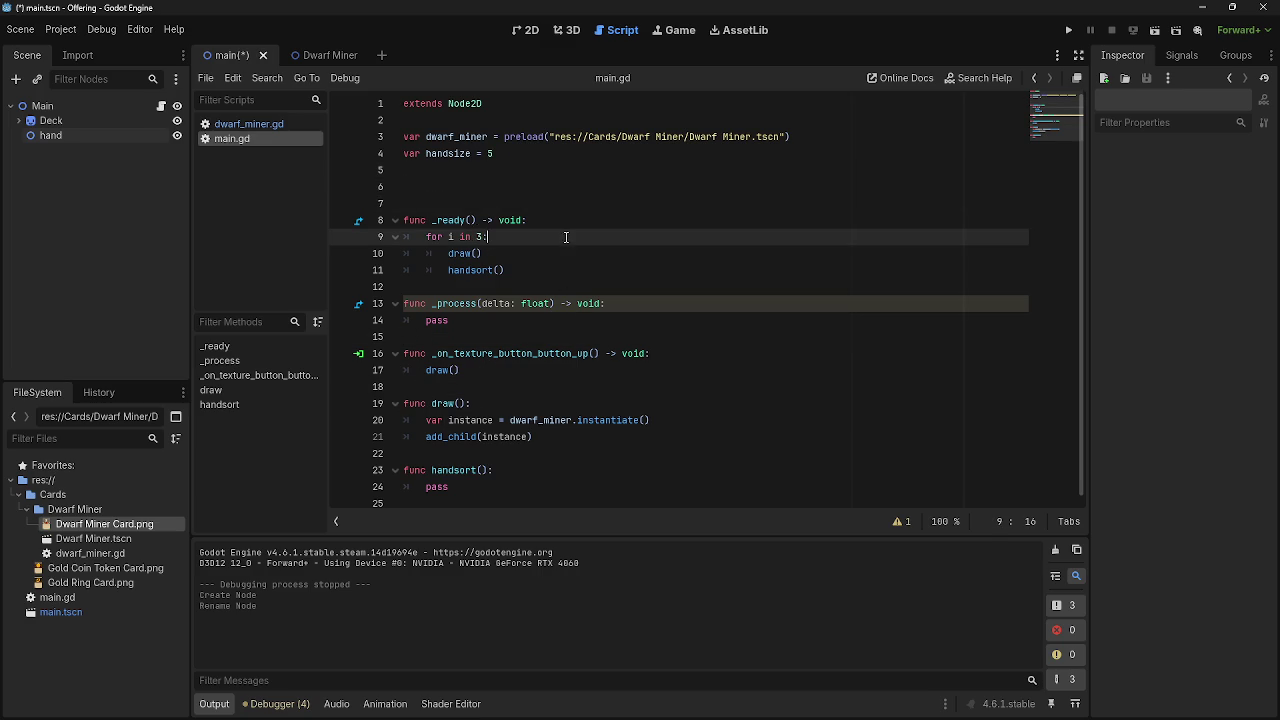
# - Change the handsize value from 5 to 3
pyautogui.click(495, 153)
pyautogui.press('BackSpace')
pyautogui.write('3')
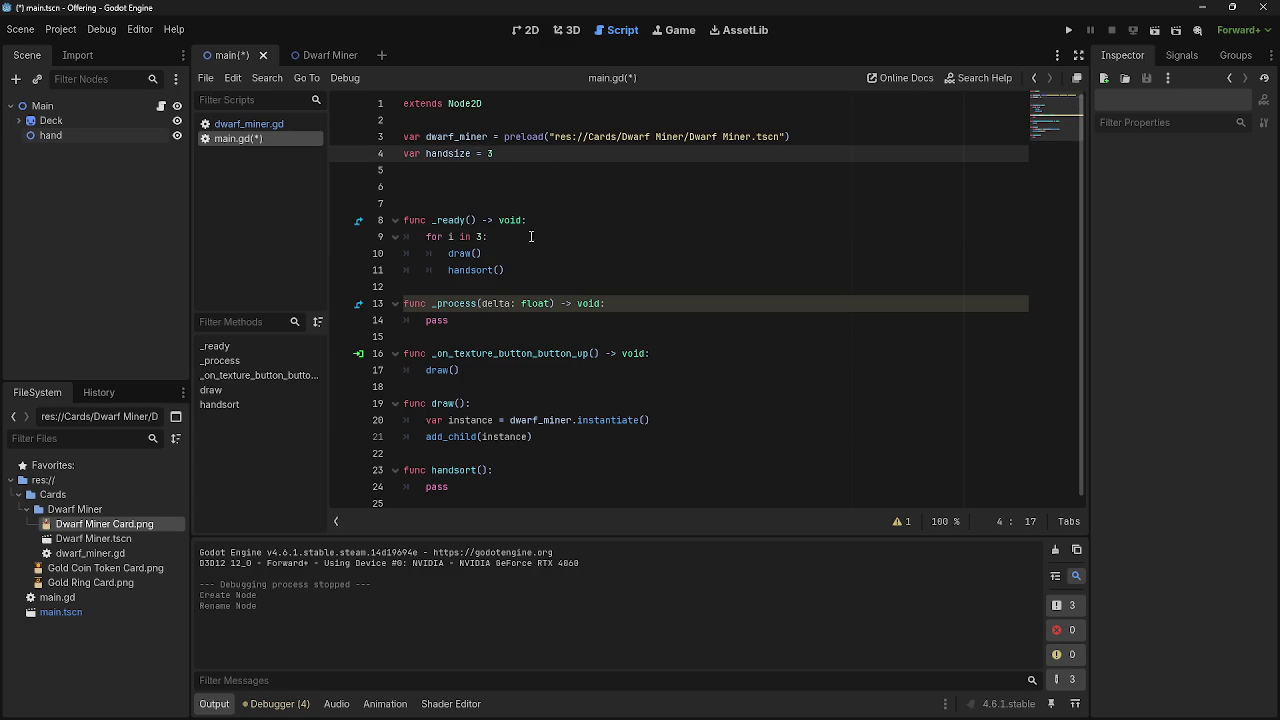
pyautogui.click(546, 267)
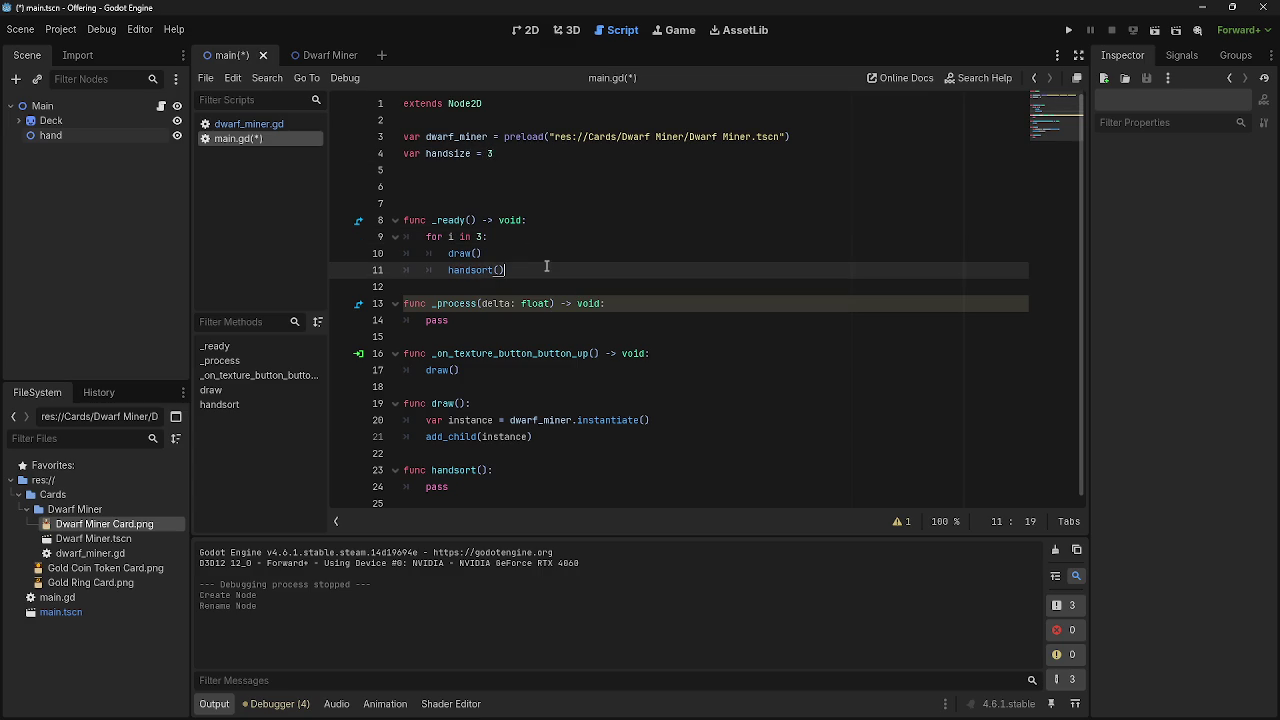
# - Select the two lines of draw()'s body, the instance creation and add_child call
pyautogui.click(428, 420)
pyautogui.click(534, 437)
pyautogui.moveTo(534, 437); pyautogui.dragTo(426, 420)
# - Try typing 'addparent' before add_child in draw(), then delete the mistyped characters
pyautogui.click(591, 442)
pyautogui.moveTo(555, 441); pyautogui.dragTo(428, 420)
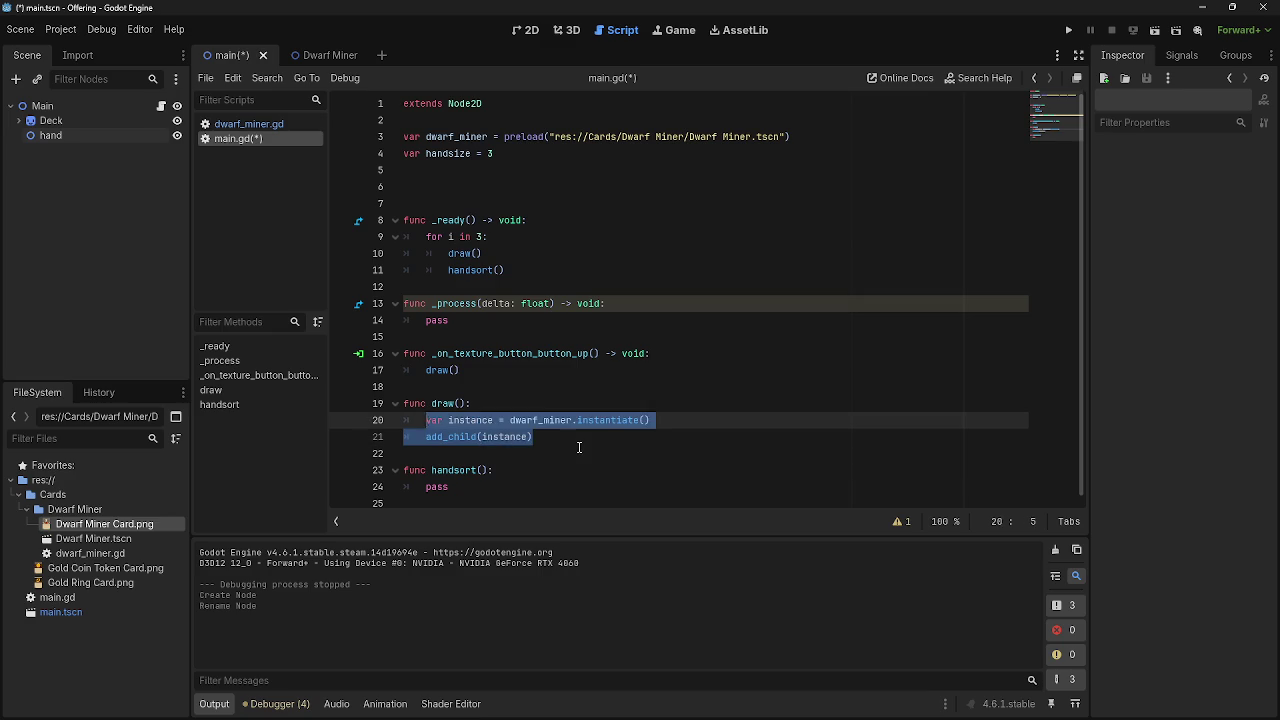
pyautogui.click(453, 452)
pyautogui.click(426, 437)
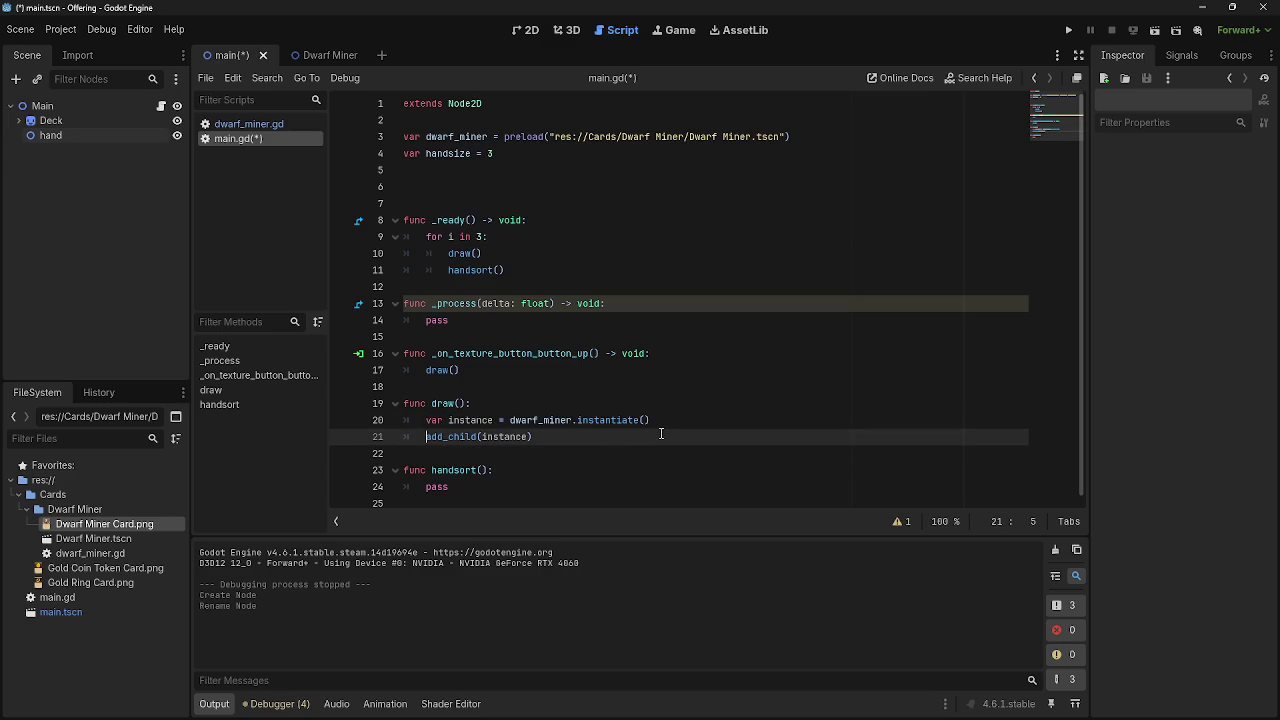
pyautogui.write('add')
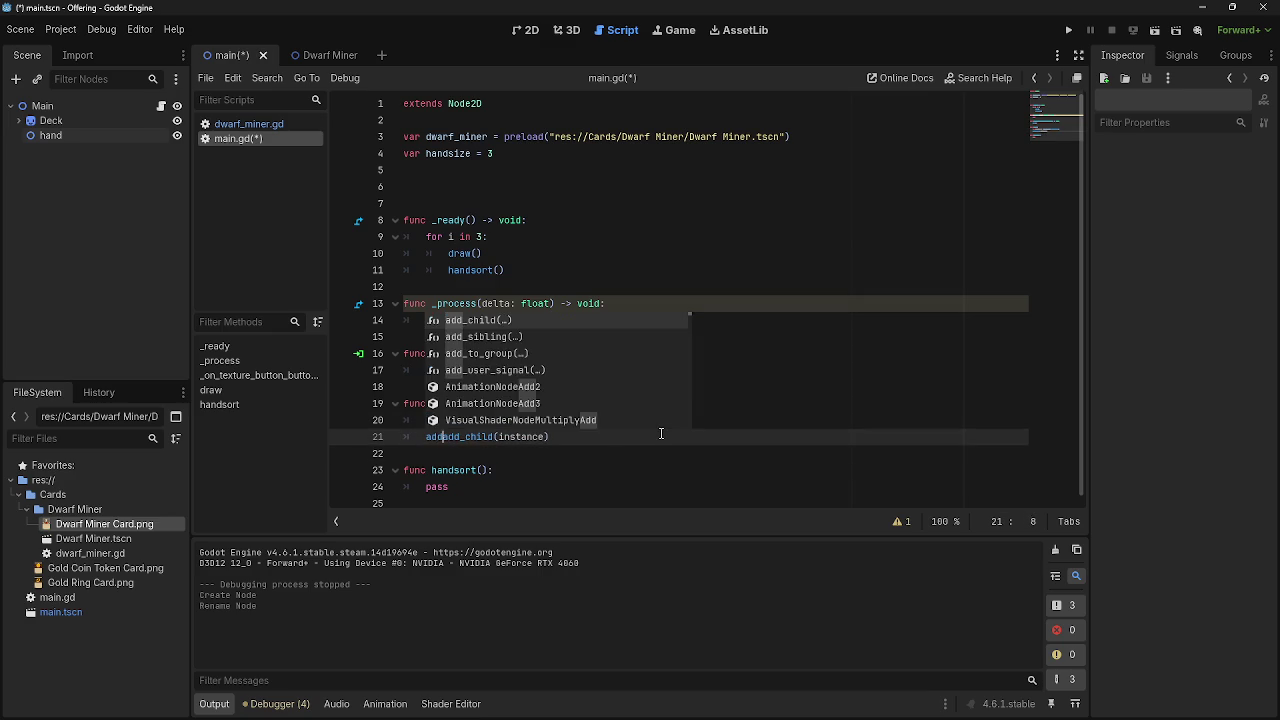
pyautogui.write('parent')
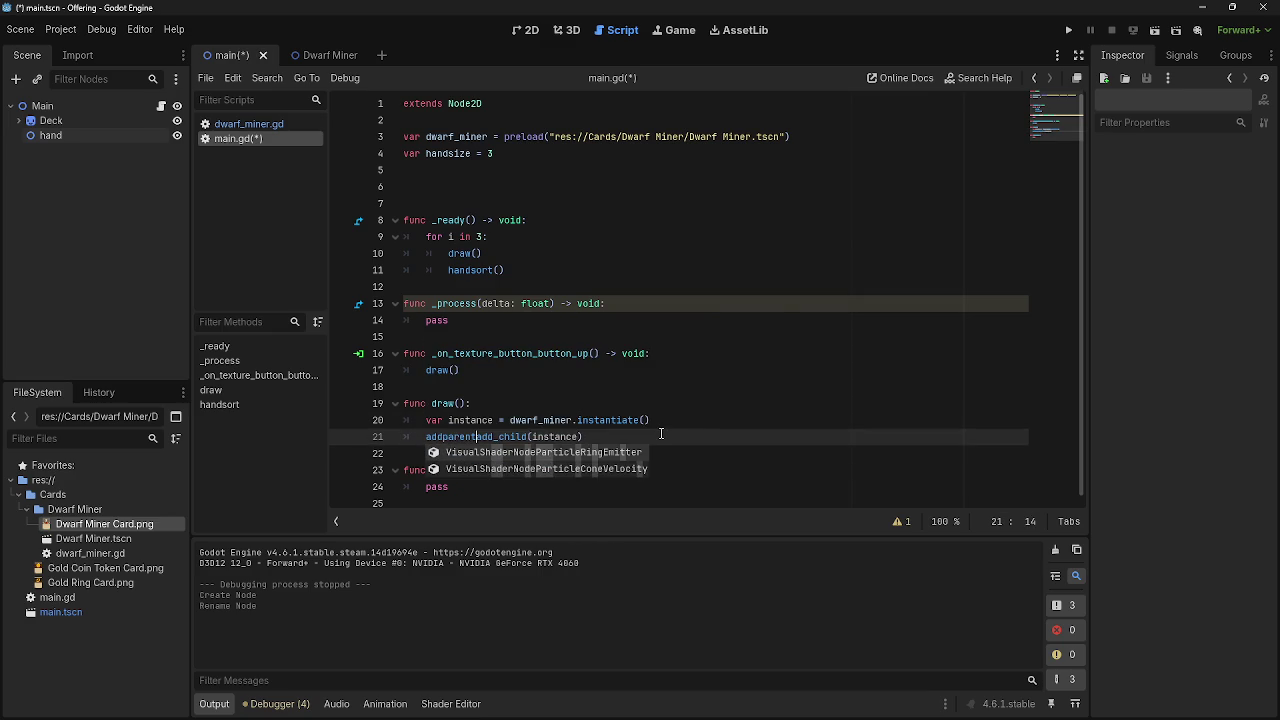
pyautogui.press('BackSpace')
pyautogui.press('BackSpace')
pyautogui.press('BackSpace')
pyautogui.press('BackSpace')
pyautogui.press('BackSpace')
# - Consult the GDScript docs, then take the editor out of fullscreen
pyautogui.hotkey('alt', 'Tab')
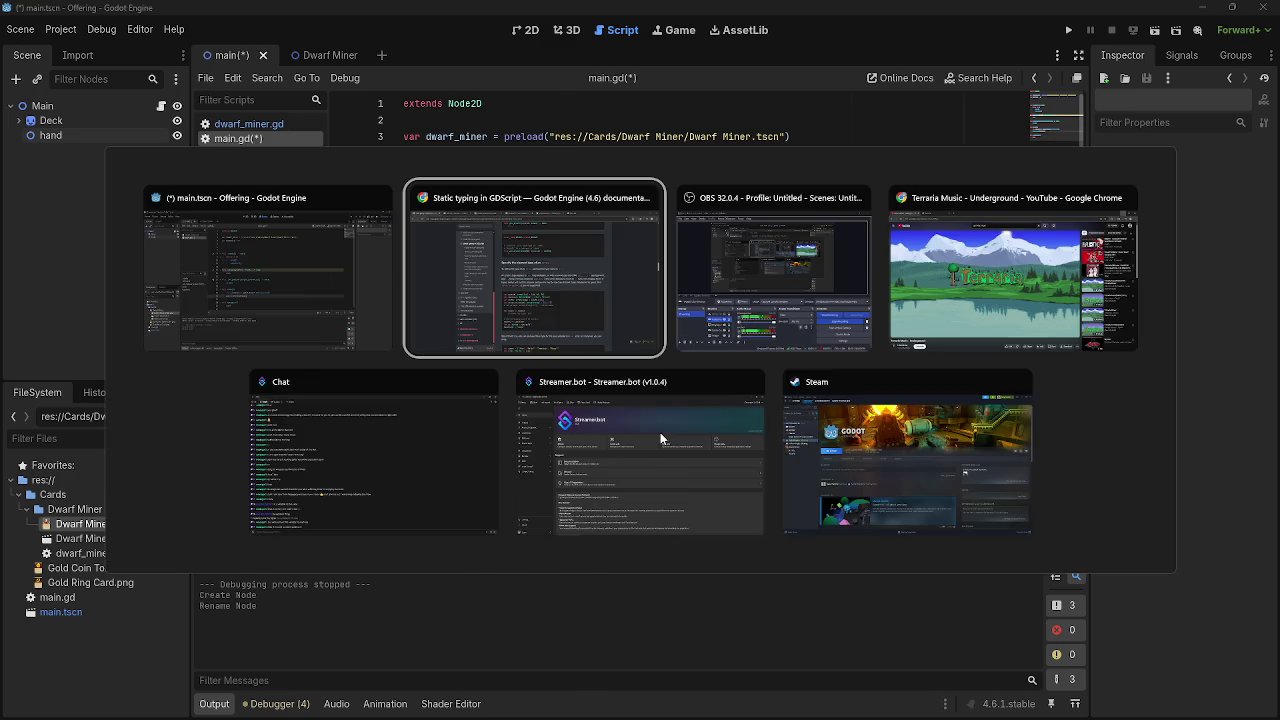
pyautogui.hotkey('alt', 'Tab')
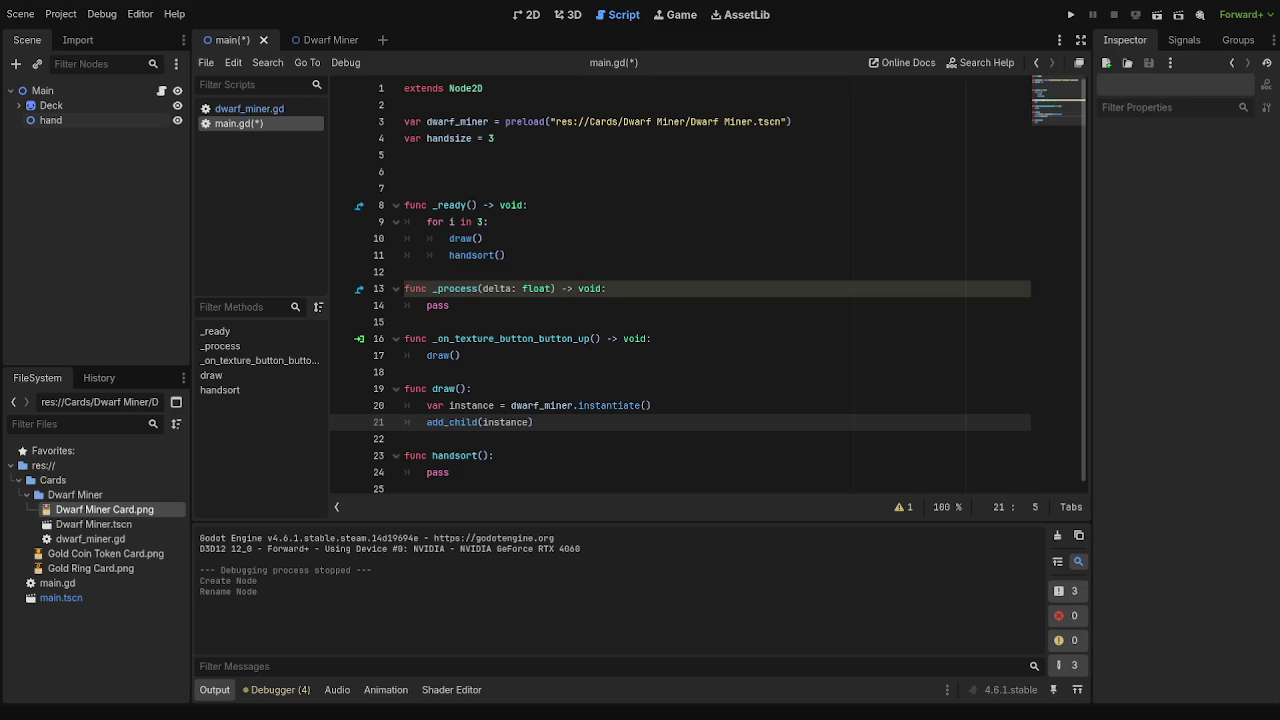
pyautogui.hotkey('shift', 'F11')
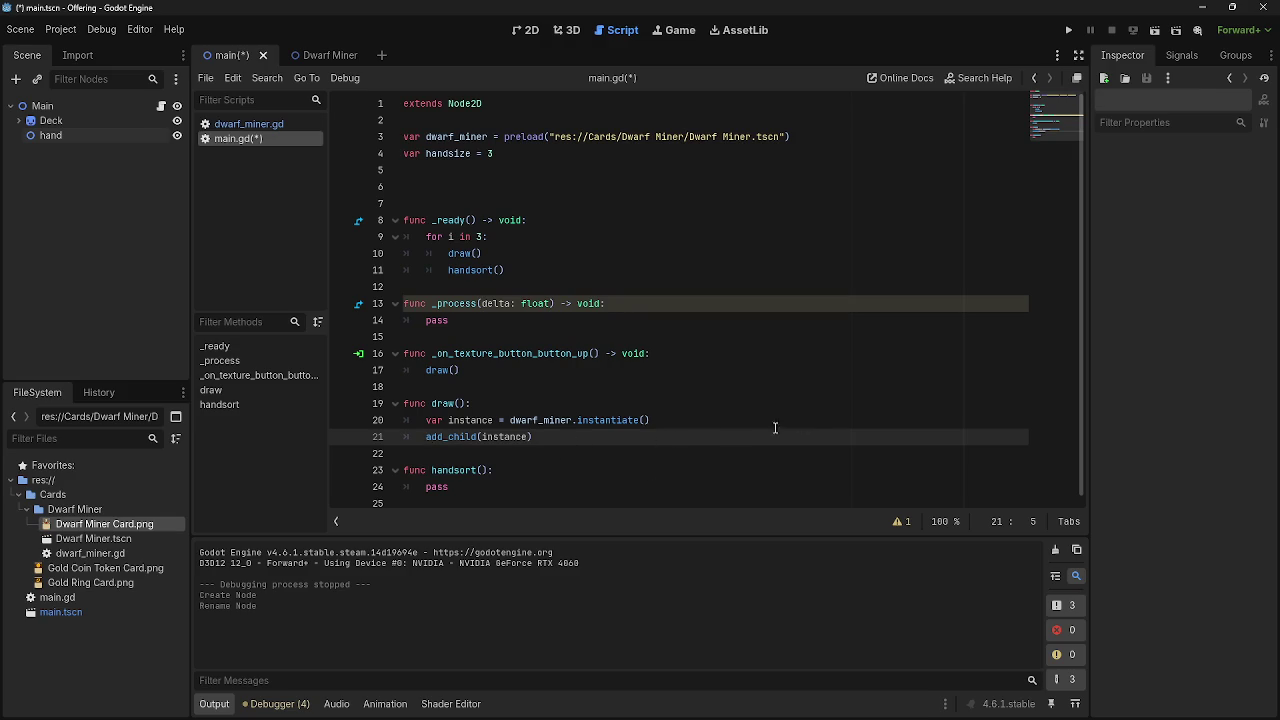
# - Start an 'add' line after the instance creation and browse add_child and add_sibling suggestions
pyautogui.click(815, 421)
pyautogui.press('Return')
pyautogui.write('add')
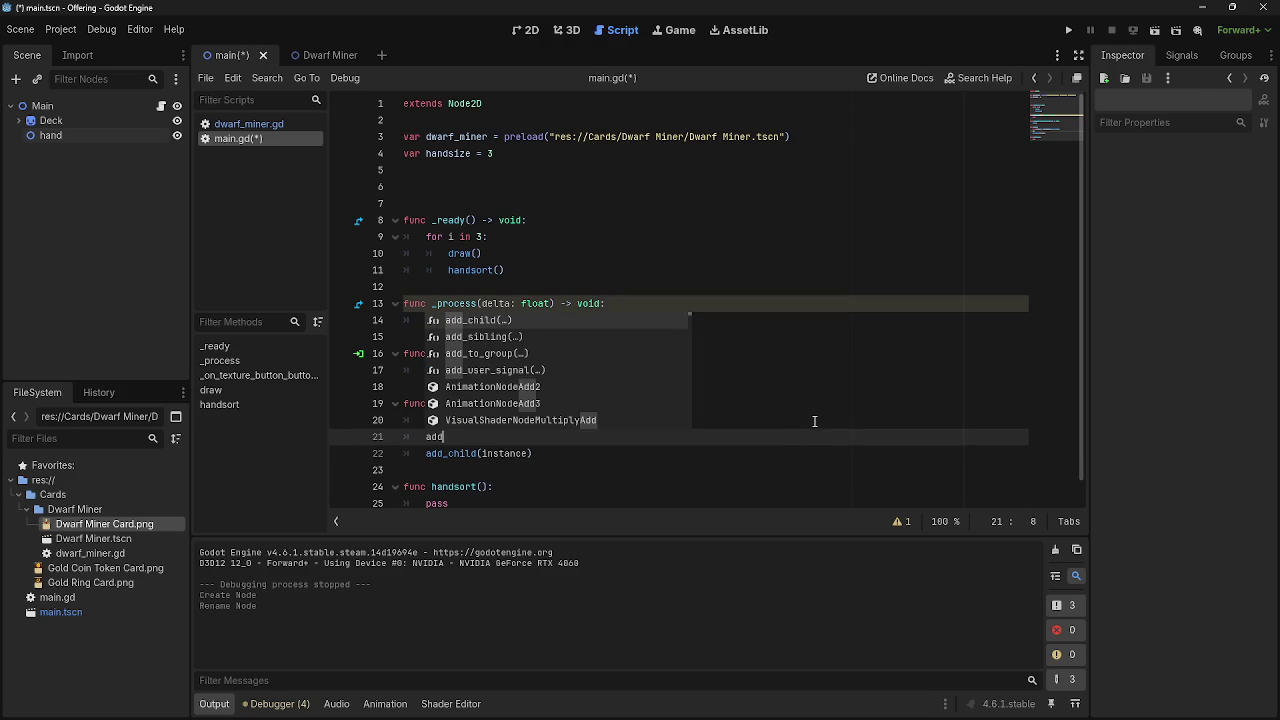
pyautogui.press('Down')
pyautogui.press('Up')
pyautogui.press('Down')
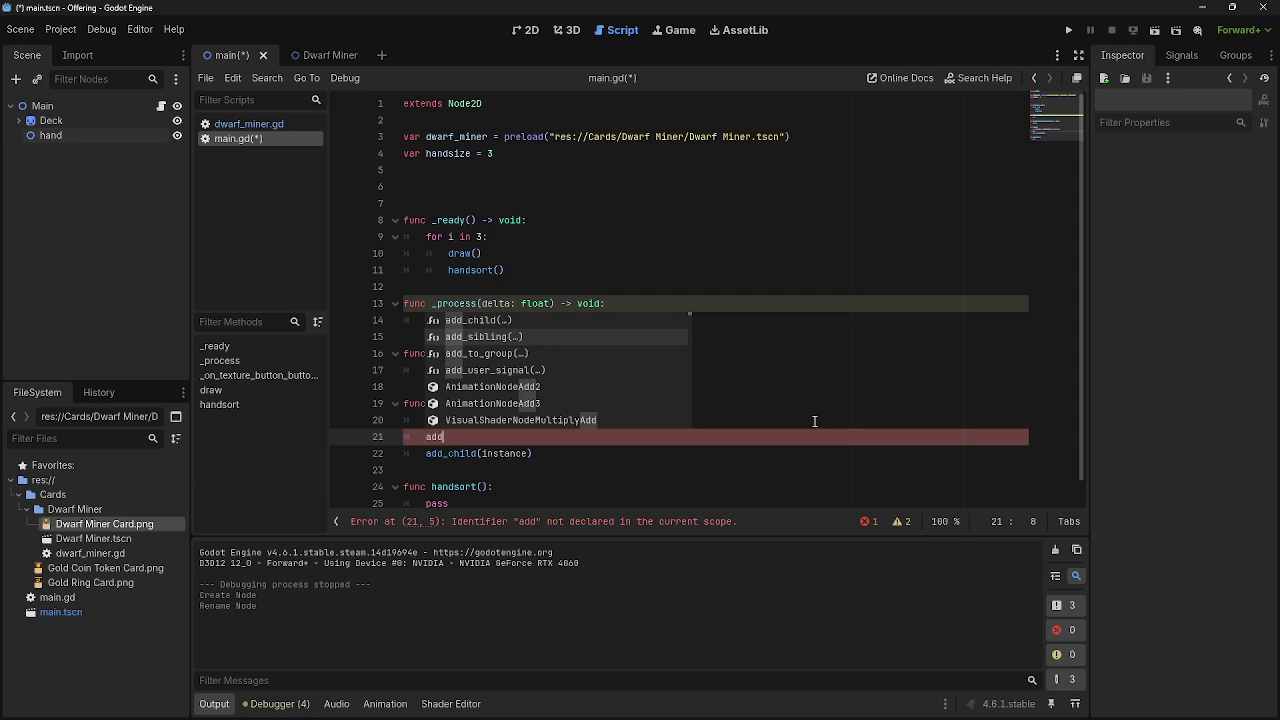
pyautogui.press('Down')
pyautogui.press('Down')
pyautogui.press('Down')
pyautogui.press('Up')
pyautogui.press('Up')
pyautogui.press('Up')
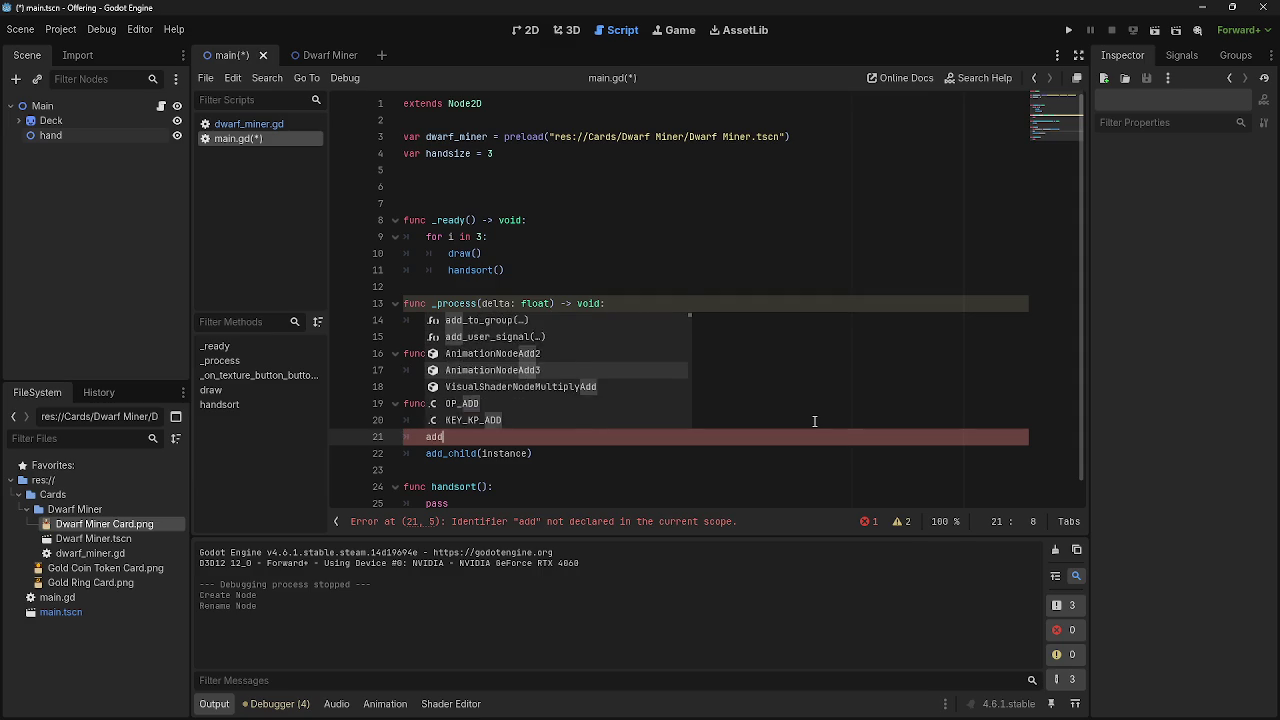
pyautogui.press('Down')
pyautogui.press('Down')
pyautogui.press('Up')
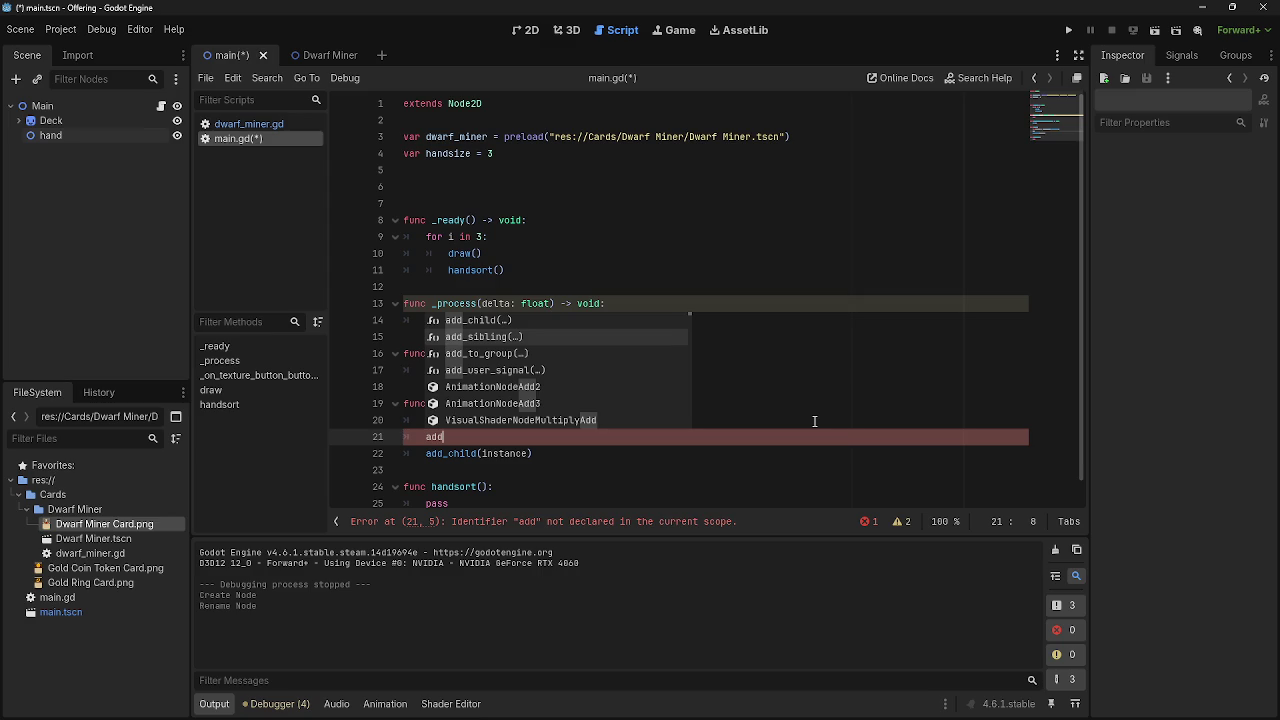
pyautogui.press('Up')
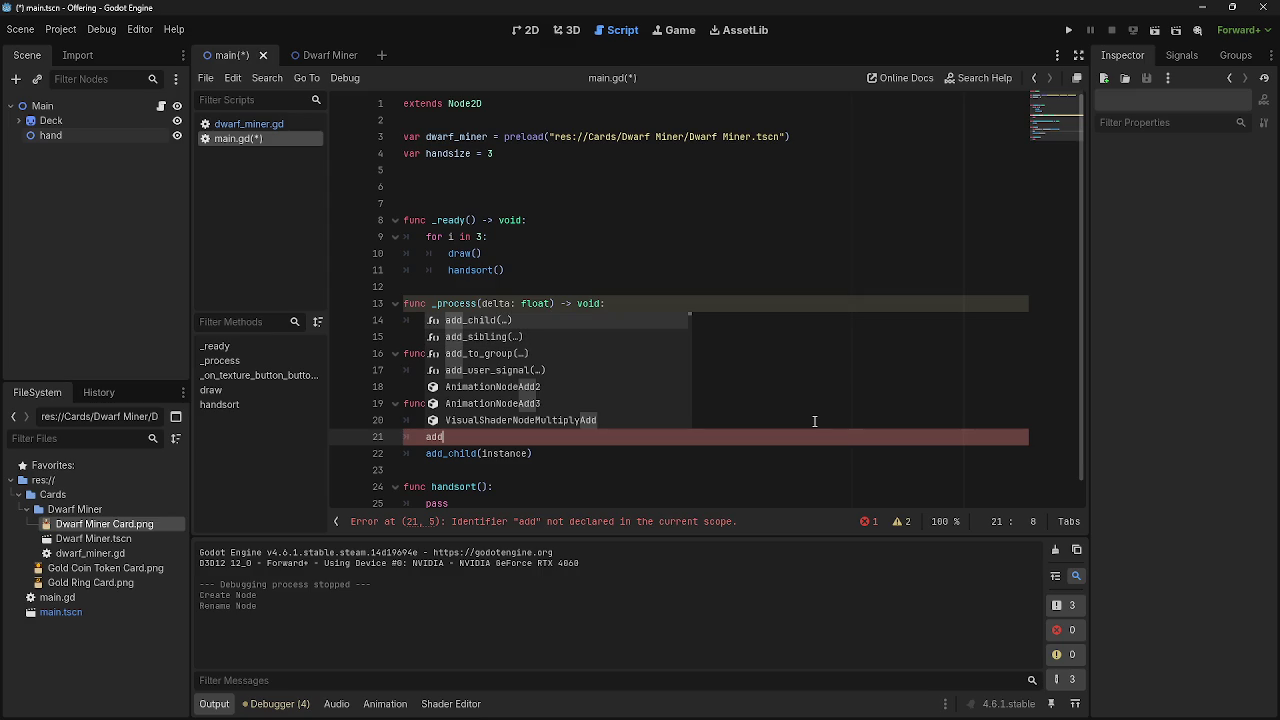
# - Delete the stray add line, then save and run the game with F5
pyautogui.press('BackSpace')
pyautogui.press('BackSpace')
pyautogui.press('BackSpace')
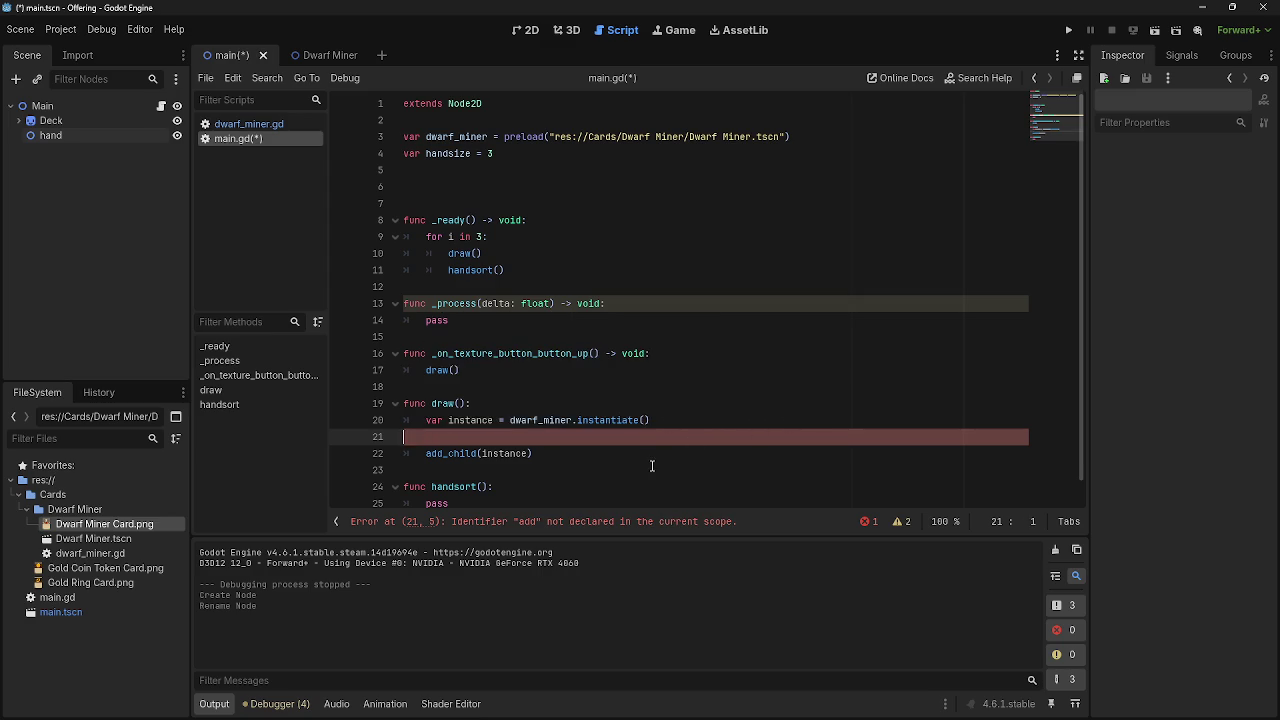
pyautogui.press('Down')
pyautogui.press('Down')
pyautogui.press('F5')
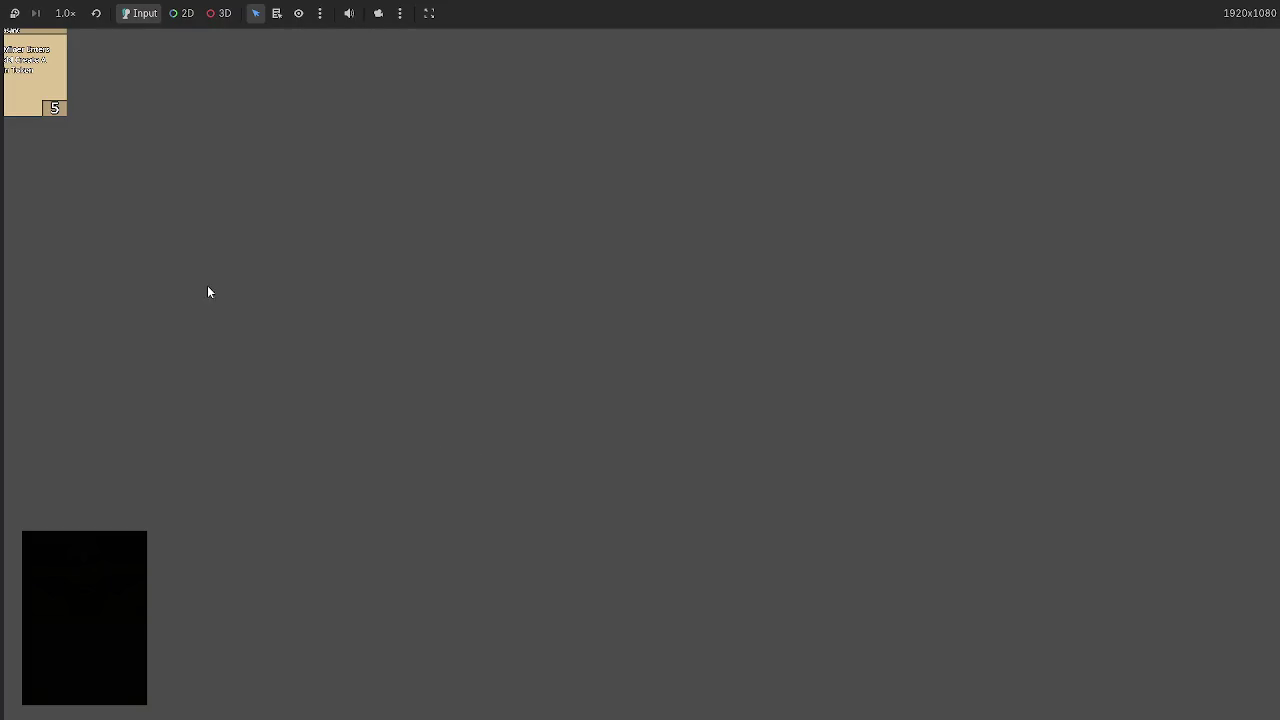
pyautogui.hotkey('alt', 'Tab')
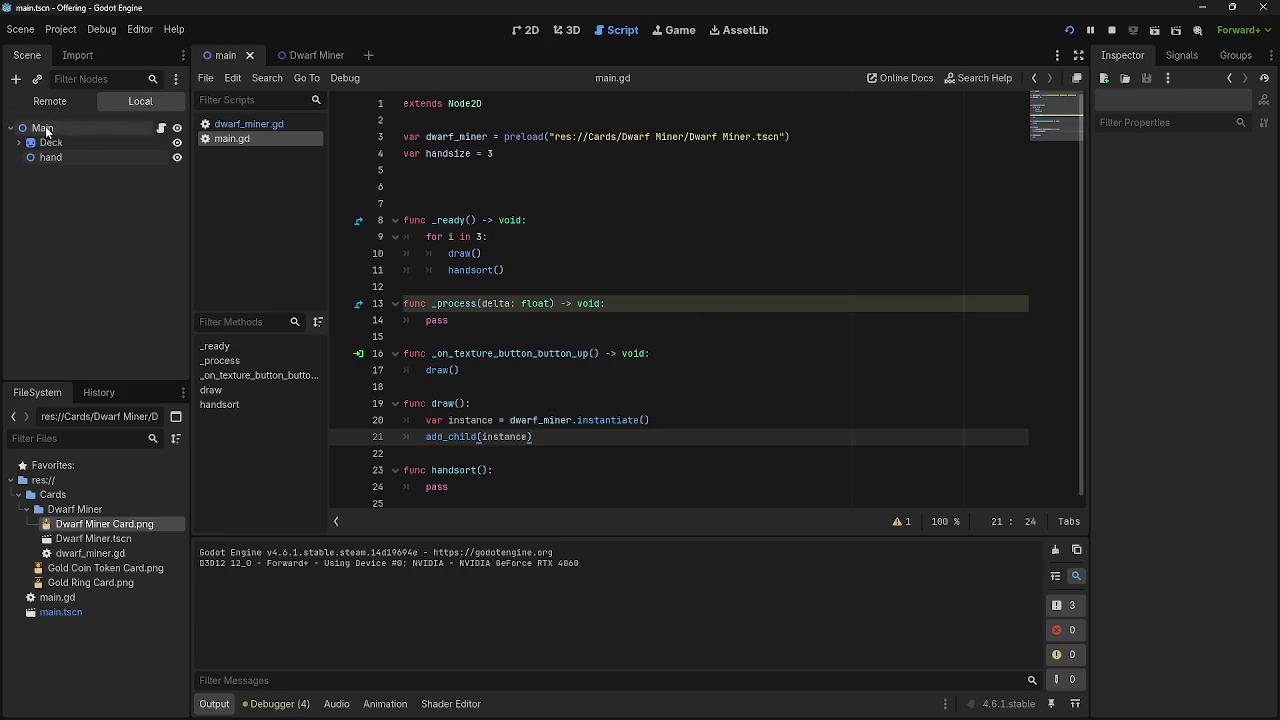
pyautogui.click(50, 101)
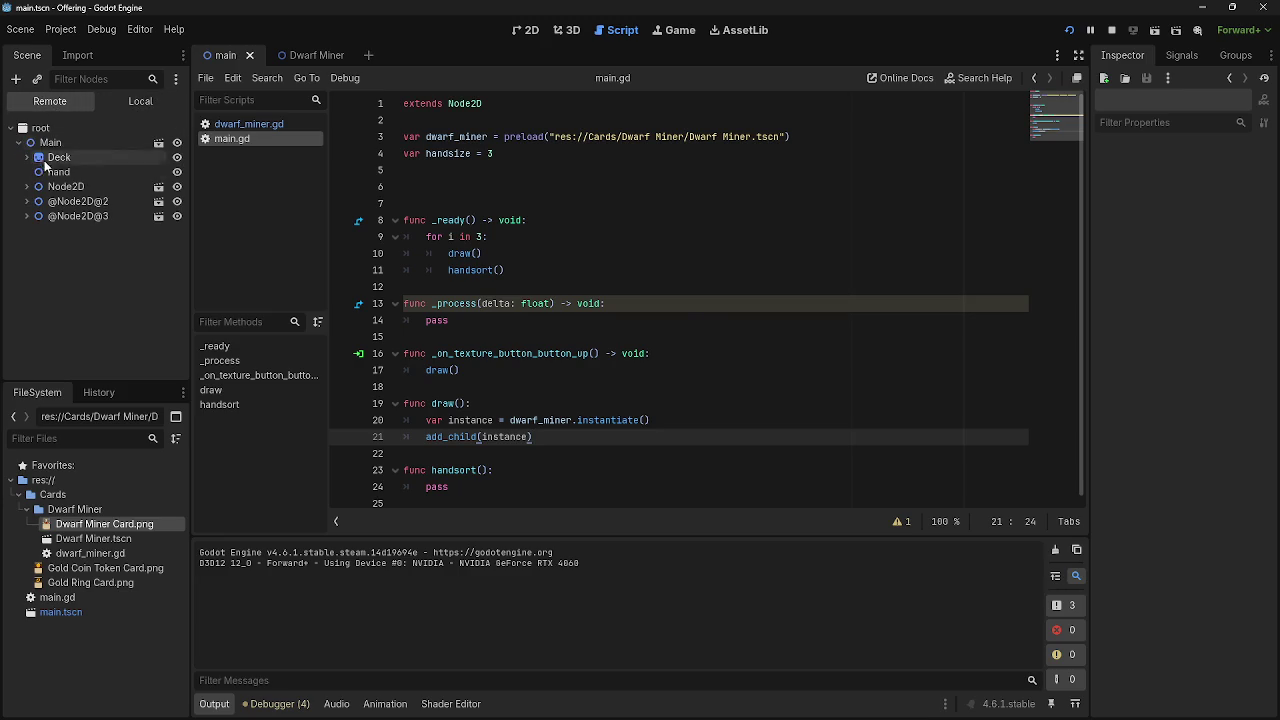
pyautogui.click(27, 157)
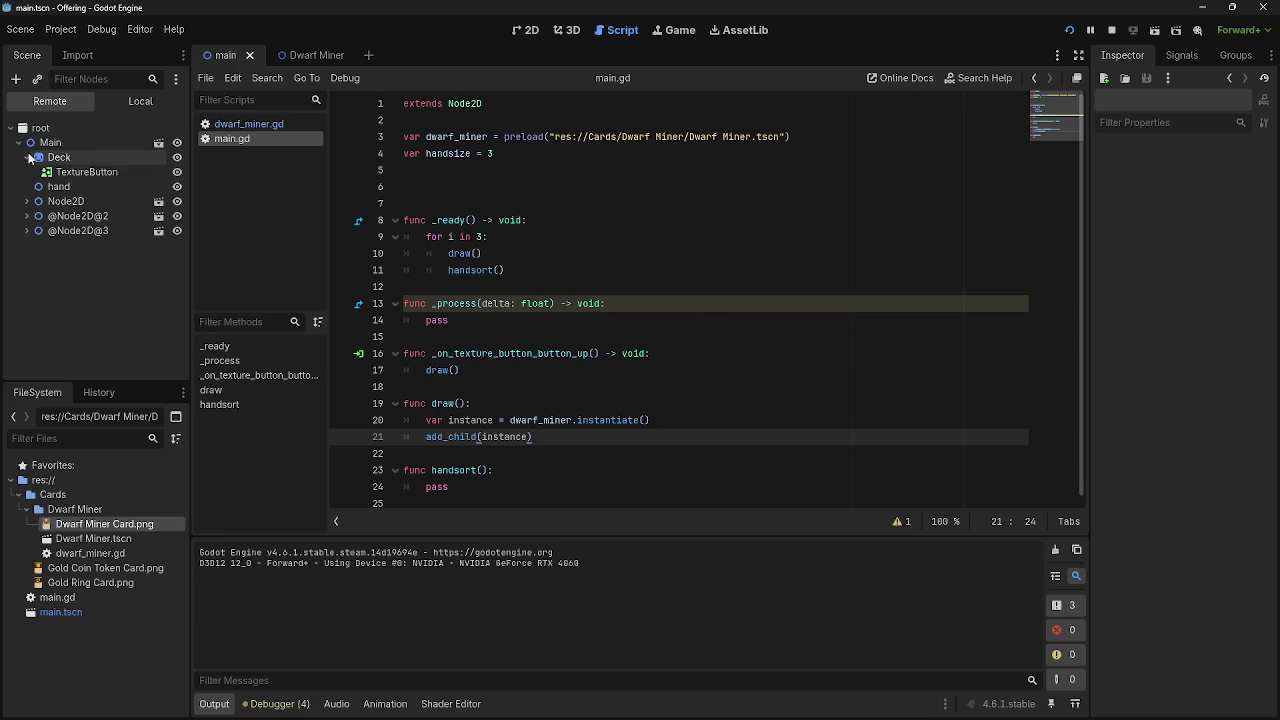
pyautogui.click(27, 157)
pyautogui.click(65, 186)
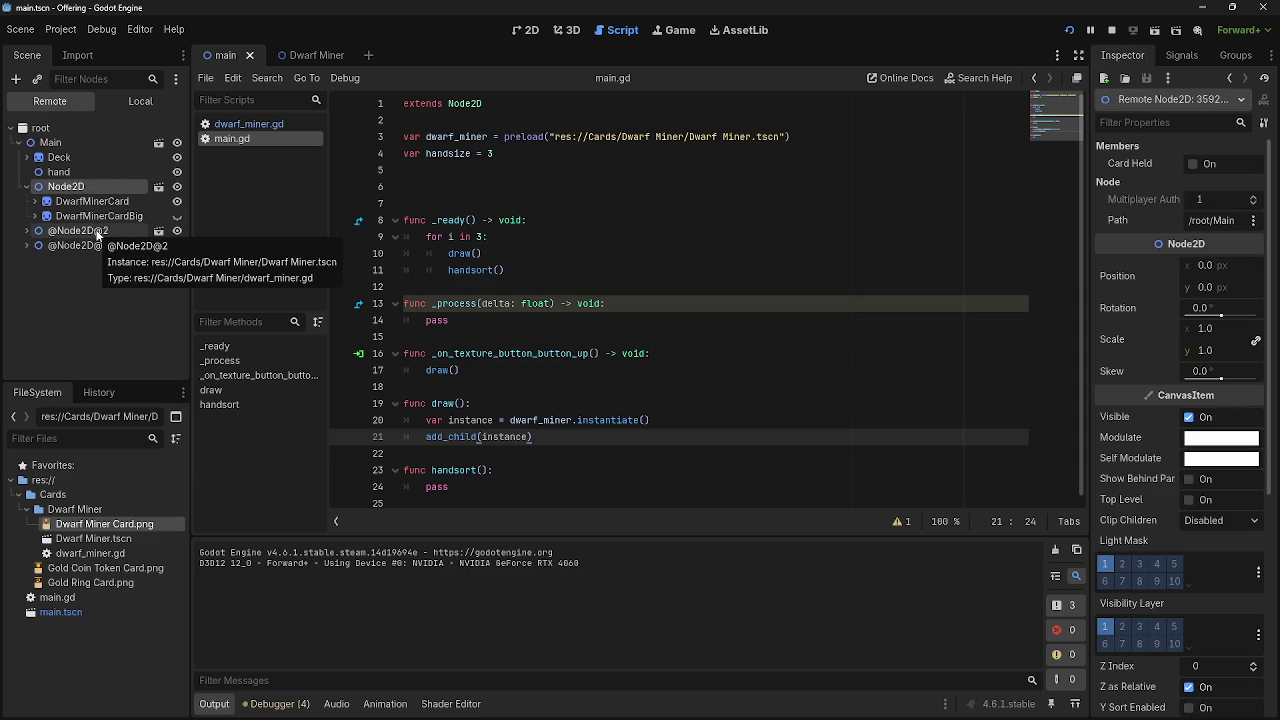
pyautogui.click(66, 231)
pyautogui.click(58, 276)
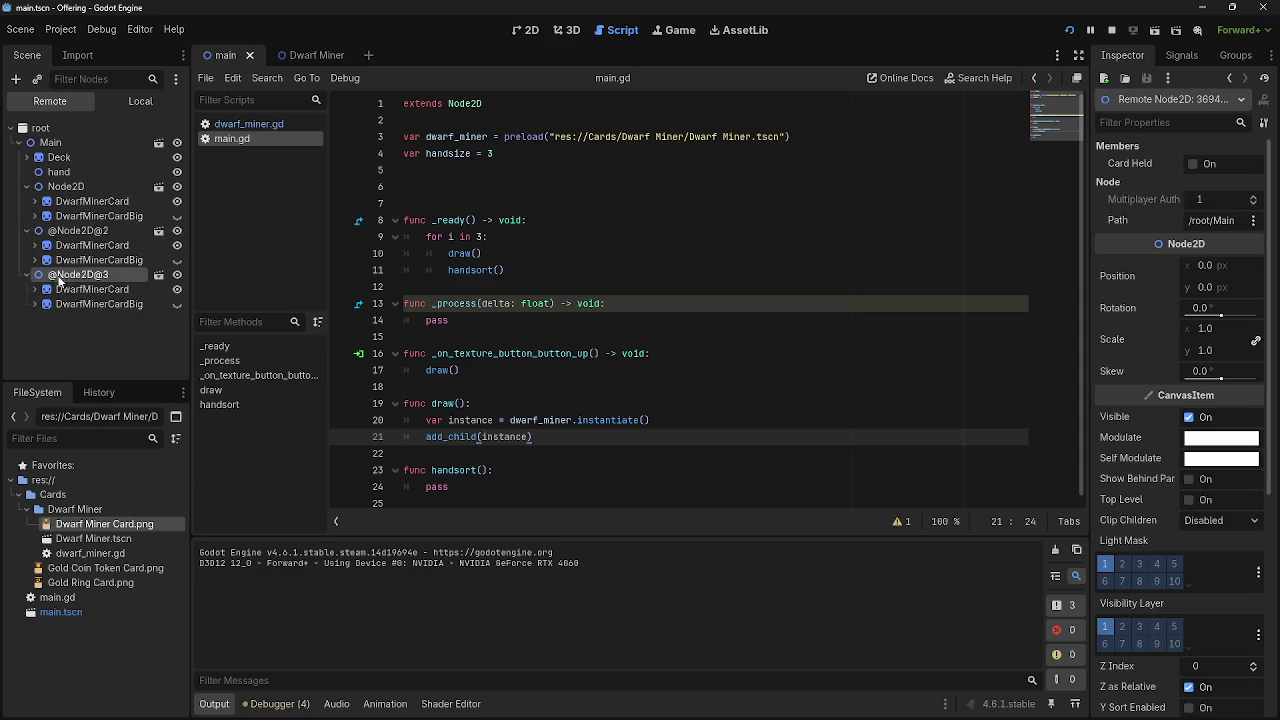
pyautogui.click(27, 274)
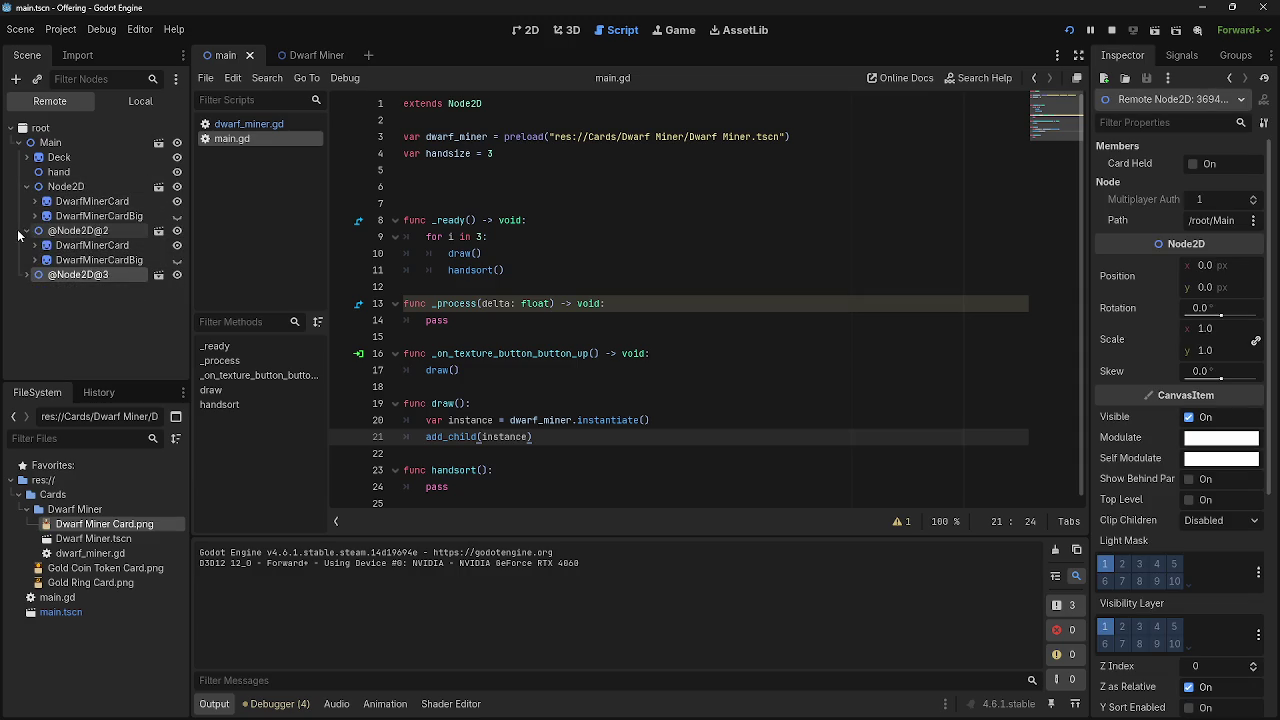
pyautogui.click(25, 231)
pyautogui.click(26, 187)
pyautogui.click(103, 189)
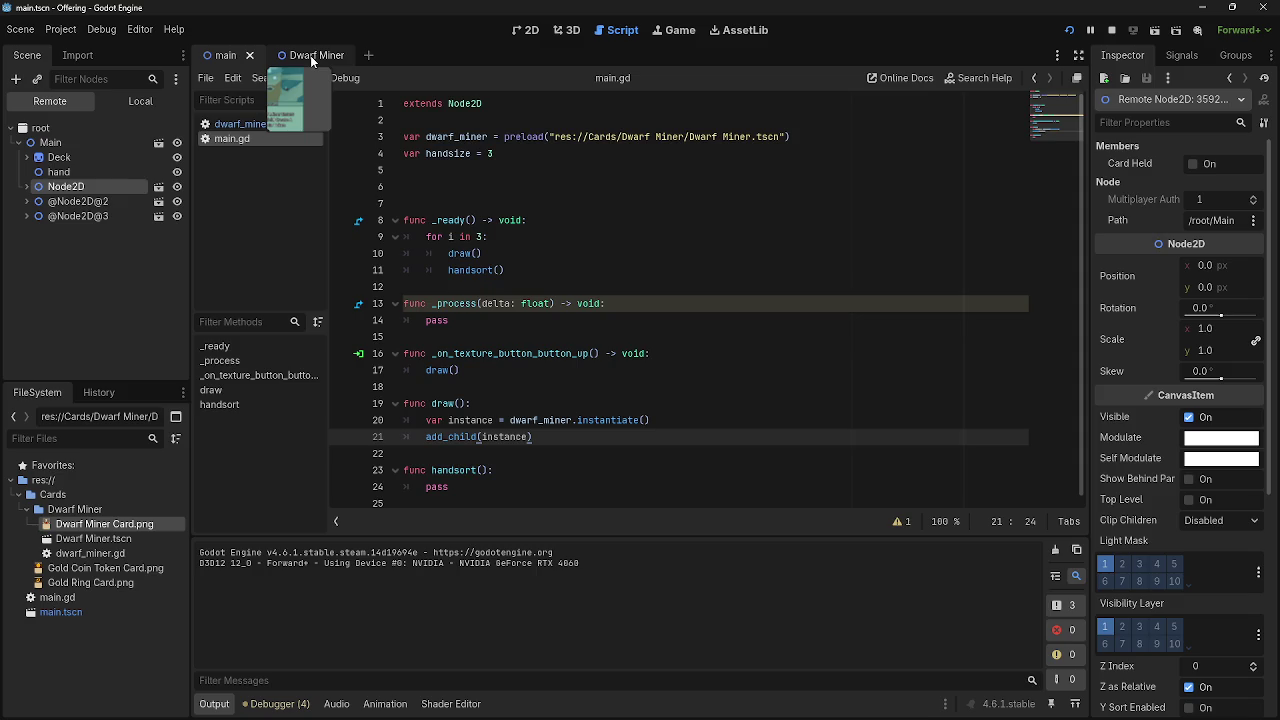
# - Click the deck in the running game three times to draw the last cards
pyautogui.hotkey('alt', 'Tab')
pyautogui.click(68, 102)
pyautogui.click(50, 76)
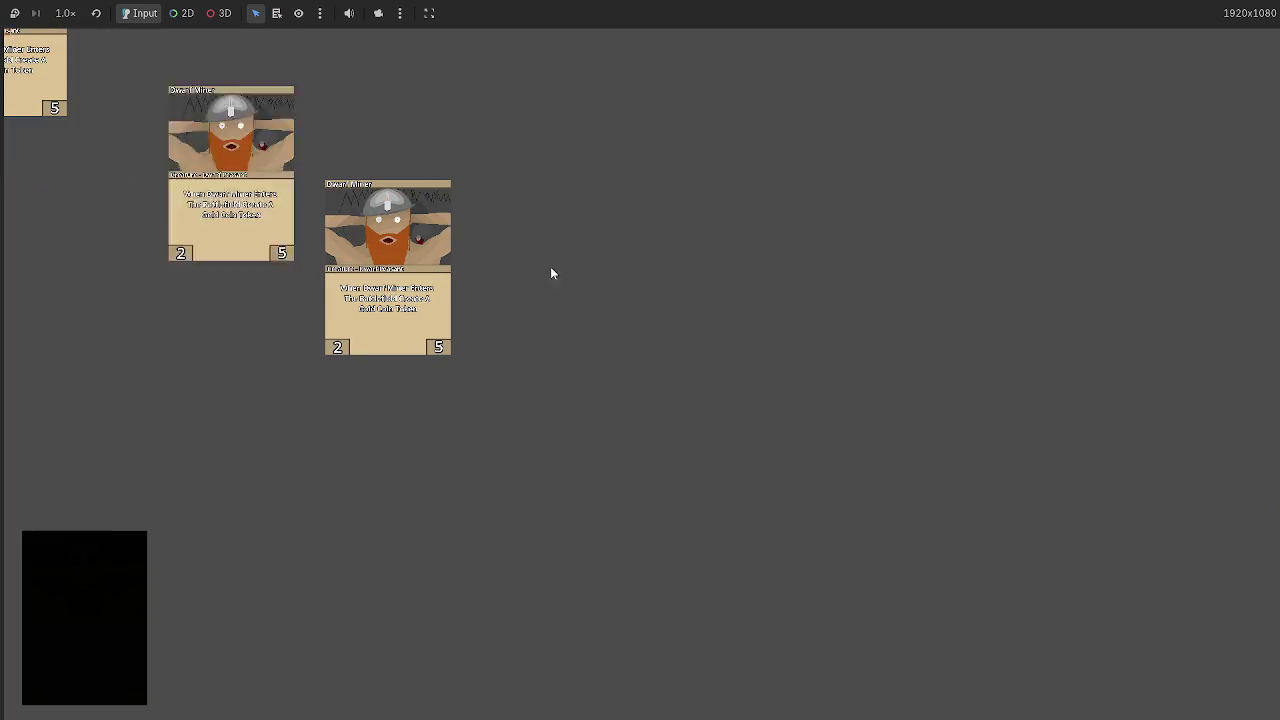
pyautogui.click(62, 90)
pyautogui.hotkey('alt', 'Tab')
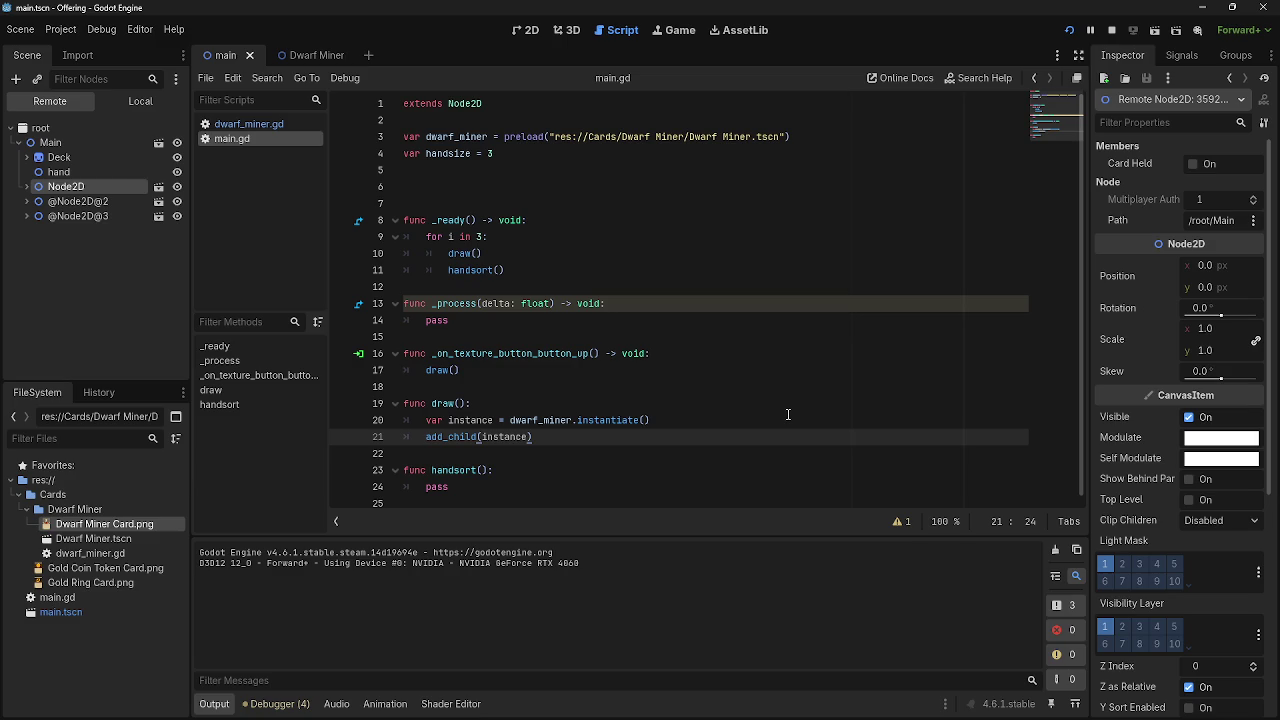
pyautogui.hotkey('alt', 'Tab')
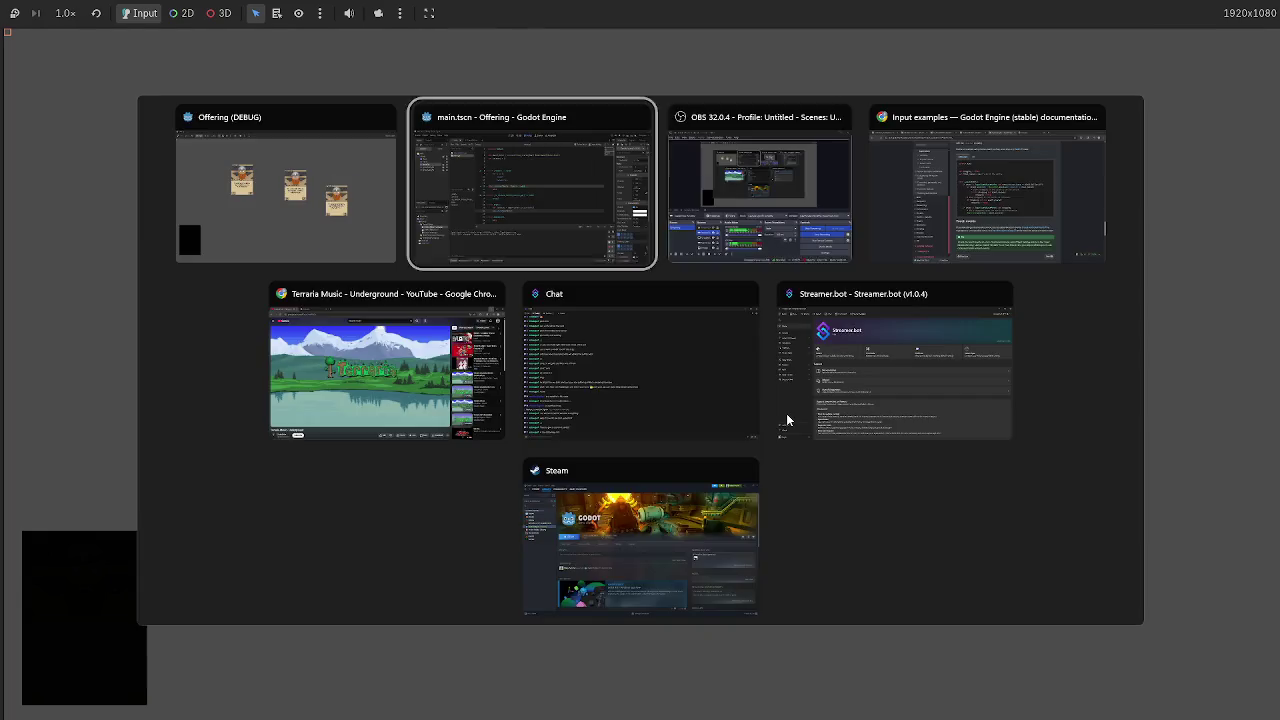
pyautogui.hotkey('alt', 'Tab')
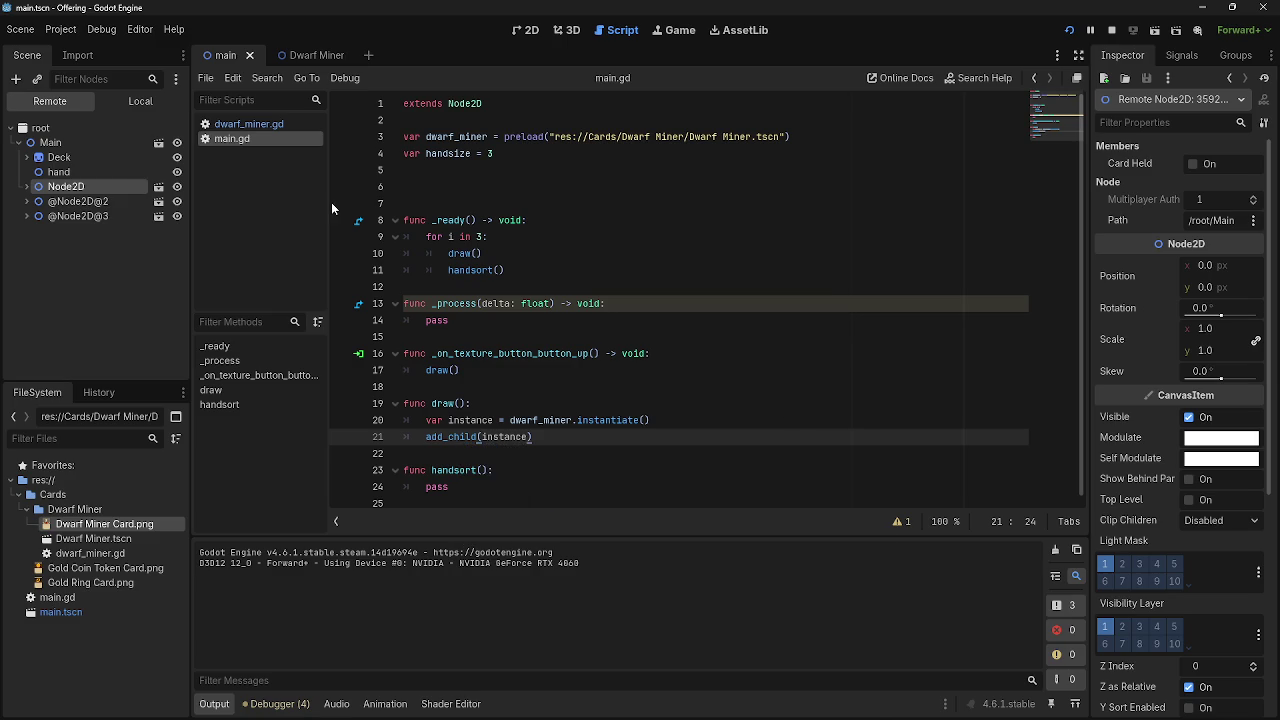
# - Open the Node2D card's context menu in the Remote tree, then rerun the game with F5
pyautogui.rightClick(72, 192)
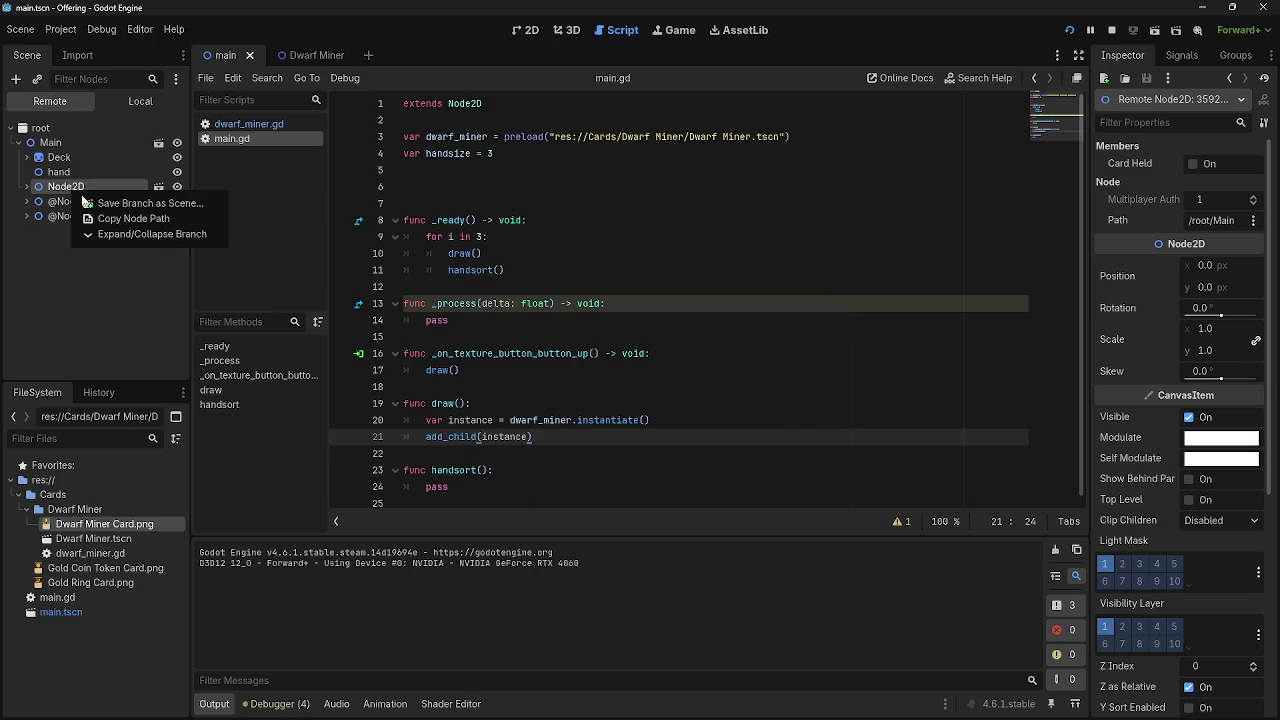
pyautogui.click(54, 246)
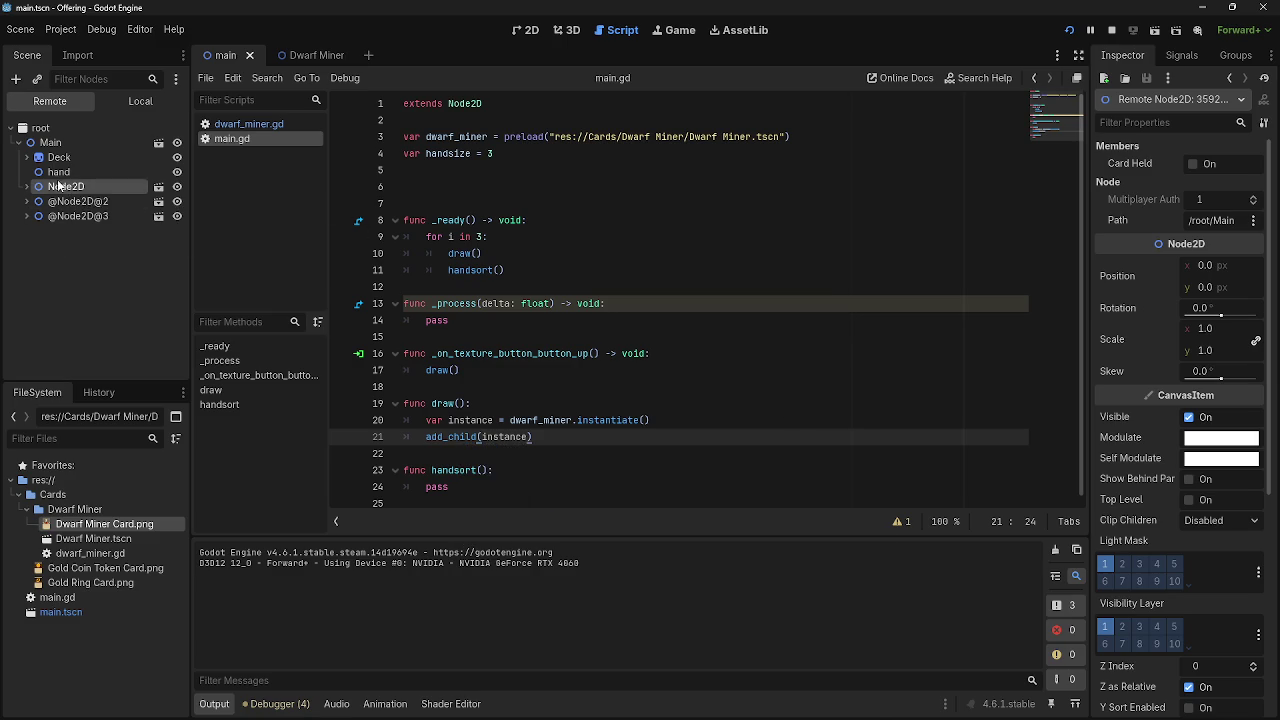
pyautogui.rightClick(100, 188)
pyautogui.click(56, 258)
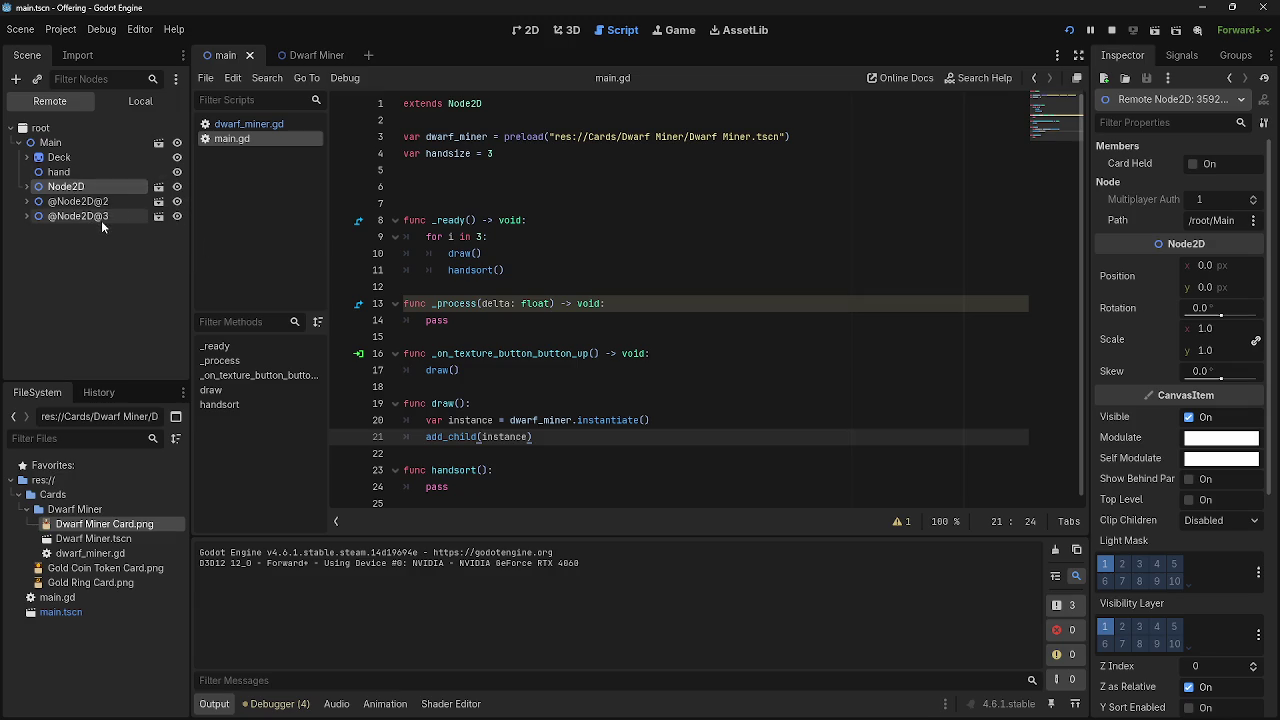
pyautogui.press('F5')
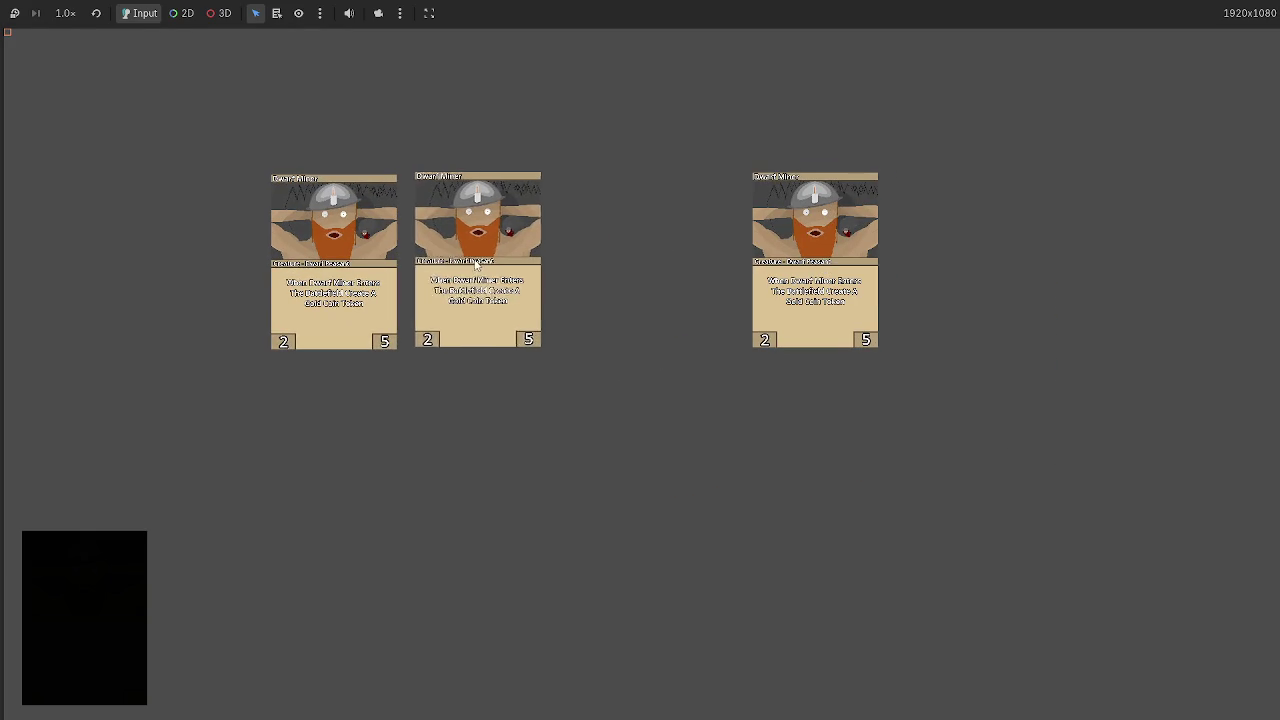
pyautogui.hotkey('alt', 'Tab')
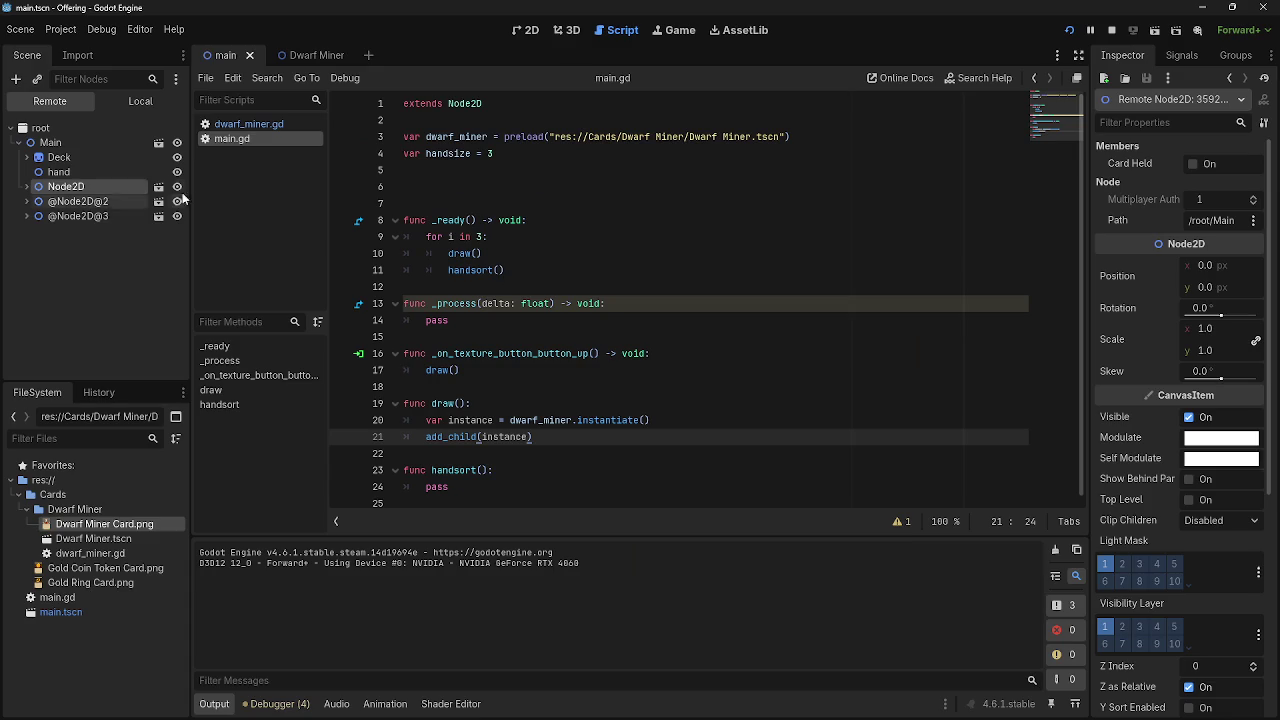
# - Cut the hand node from the Local scene tree
pyautogui.click(58, 173)
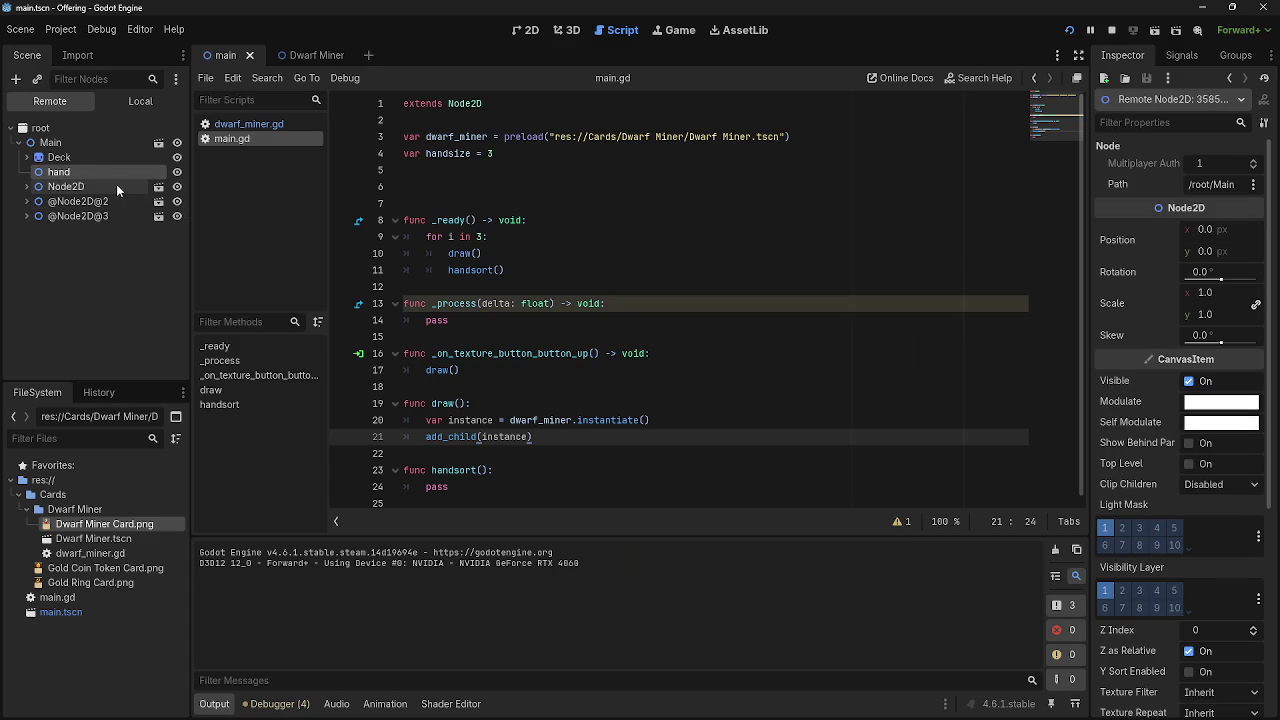
pyautogui.rightClick(54, 177)
pyautogui.press('Escape')
pyautogui.click(140, 101)
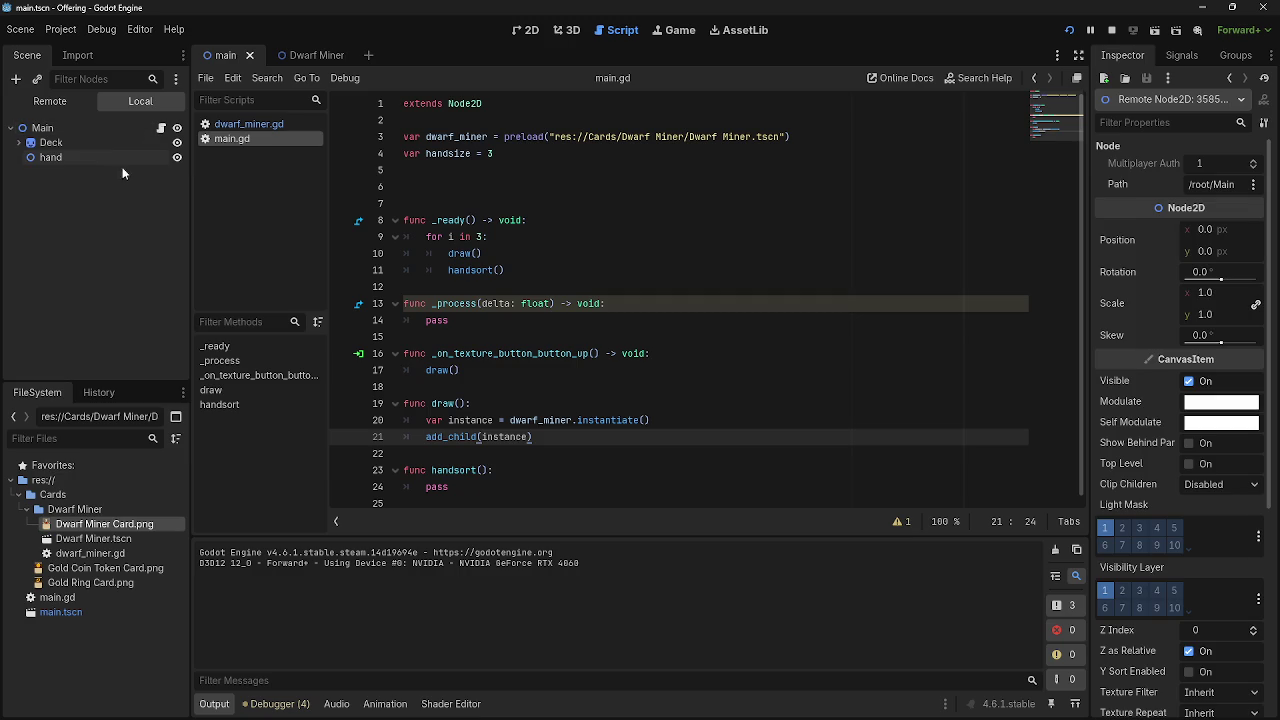
pyautogui.rightClick(75, 157)
pyautogui.click(164, 219)
pyautogui.click(50, 101)
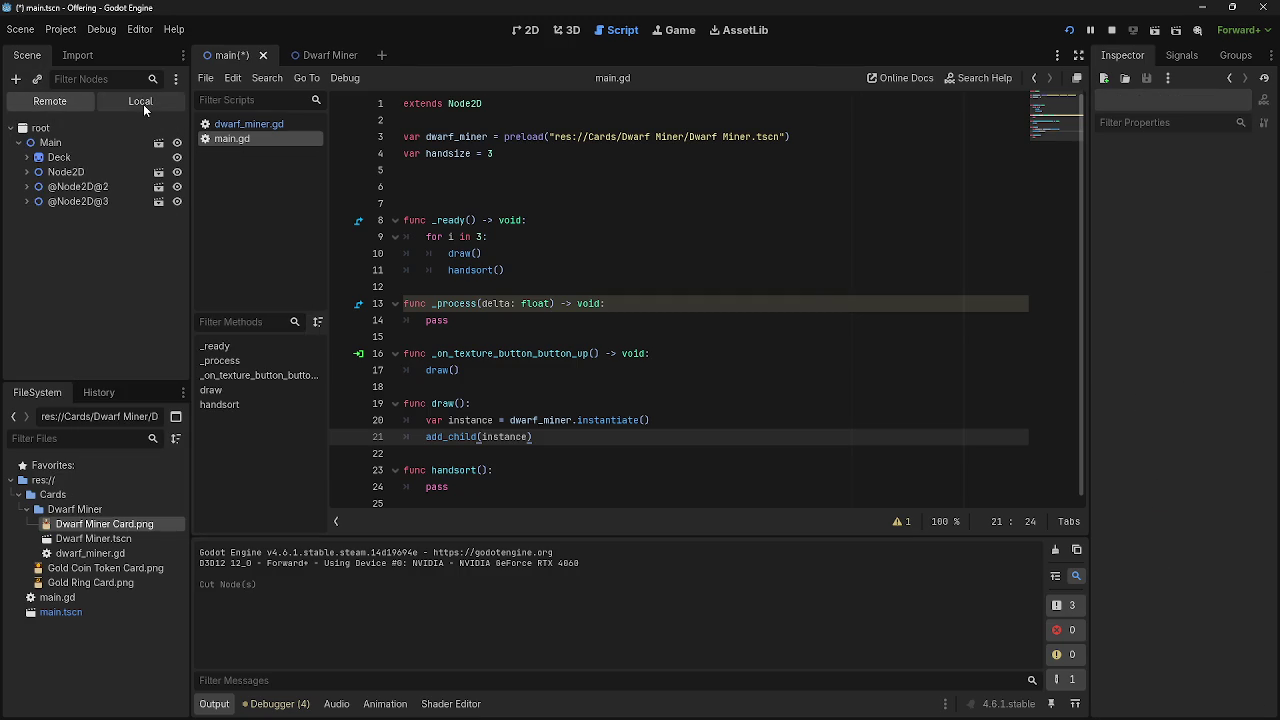
pyautogui.click(110, 173)
pyautogui.moveTo(111, 177)
pyautogui.mouseDown()
pyautogui.moveTo(528, 237)
pyautogui.moveTo(511, 200)
pyautogui.mouseUp()
pyautogui.moveTo(126, 218); pyautogui.dragTo(530, 190)
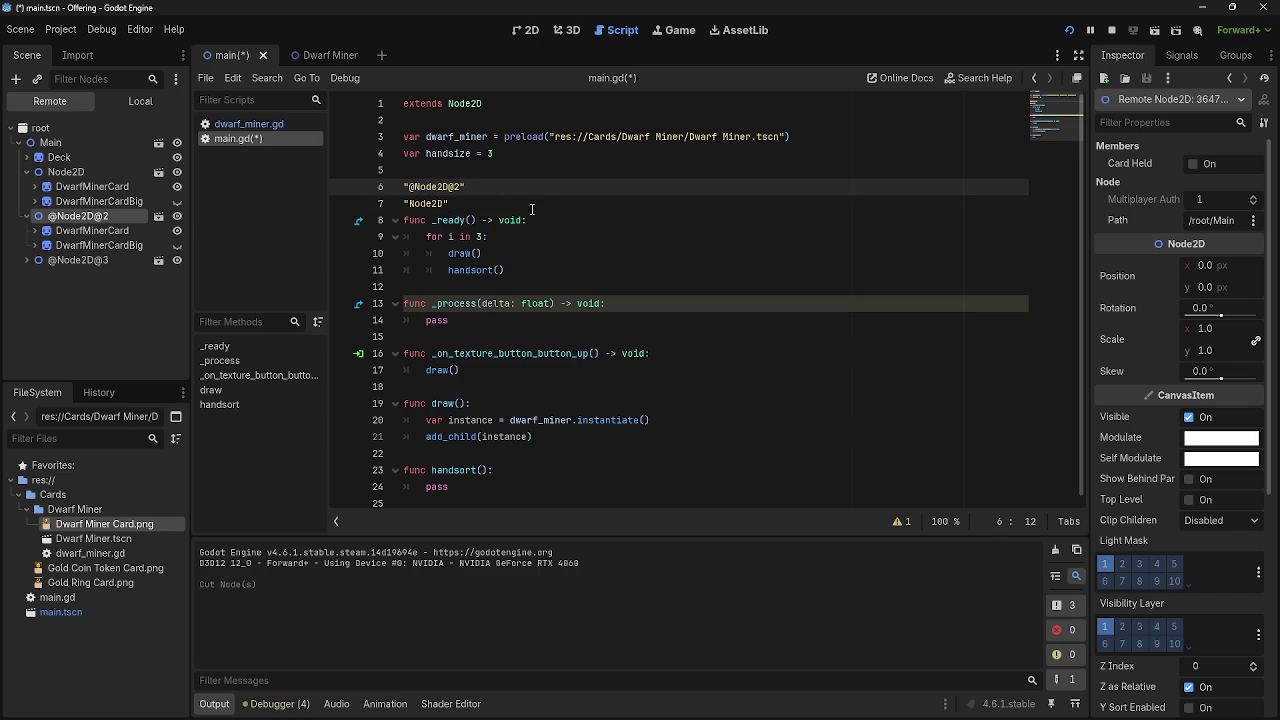
pyautogui.hotkey('ctrl', 'z')
pyautogui.hotkey('ctrl', 'z')
pyautogui.click(635, 370)
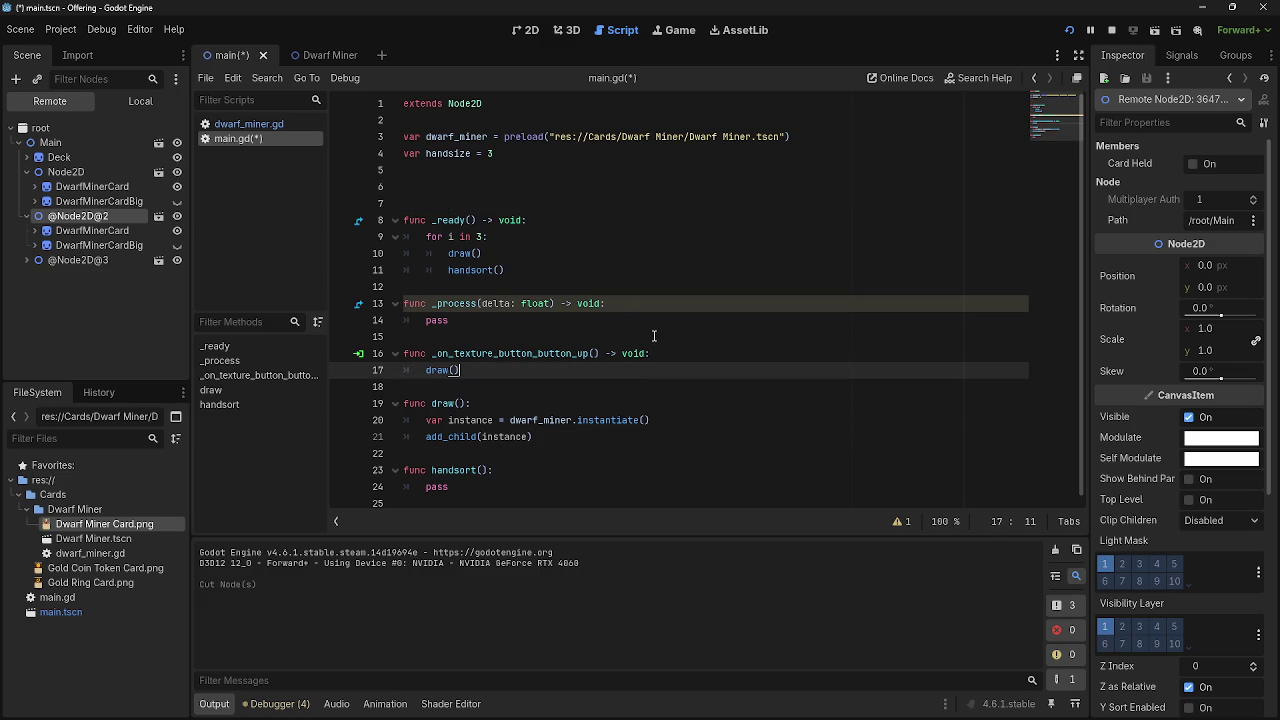
# - Add an empty line after add_child(instance) and delete the handsort() call from _ready
pyautogui.click(576, 430)
pyautogui.click(505, 421)
pyautogui.click(580, 441)
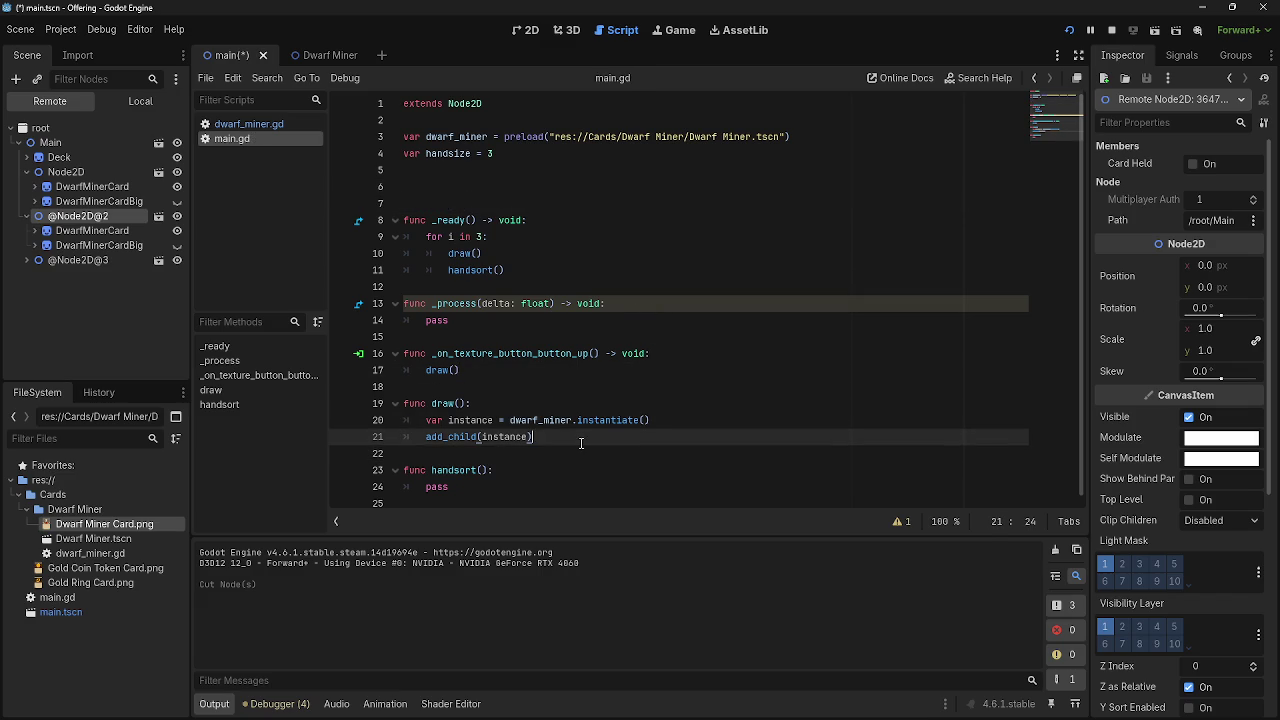
pyautogui.press('Return')
pyautogui.press('BackSpace')
pyautogui.press('Down')
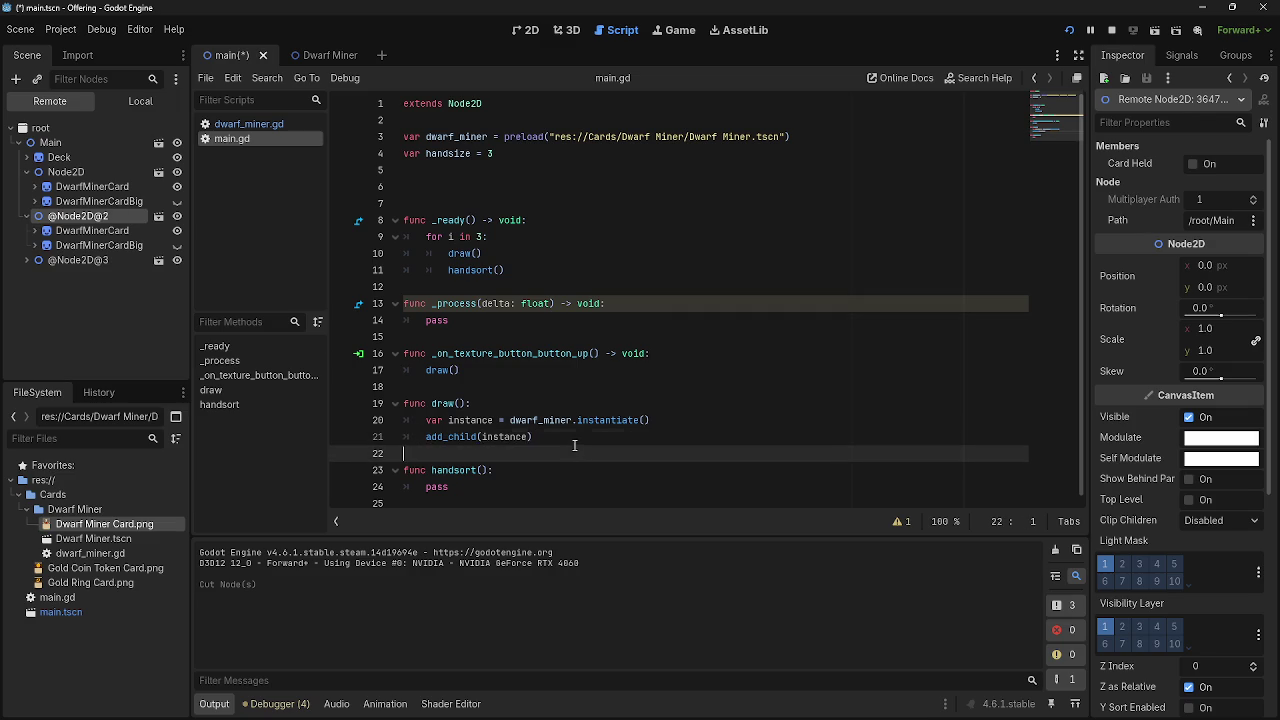
pyautogui.click(575, 445)
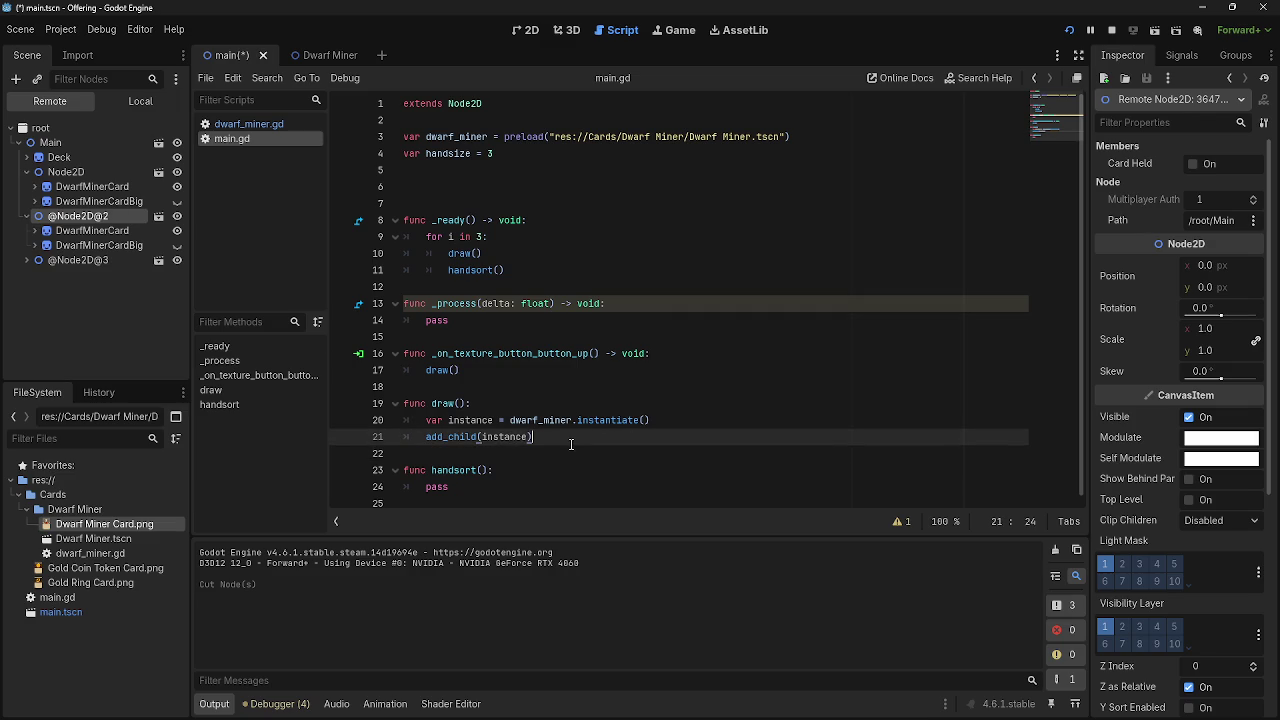
pyautogui.press('Return')
pyautogui.moveTo(506, 270); pyautogui.dragTo(380, 281)
pyautogui.press('BackSpace')
pyautogui.press('BackSpace')
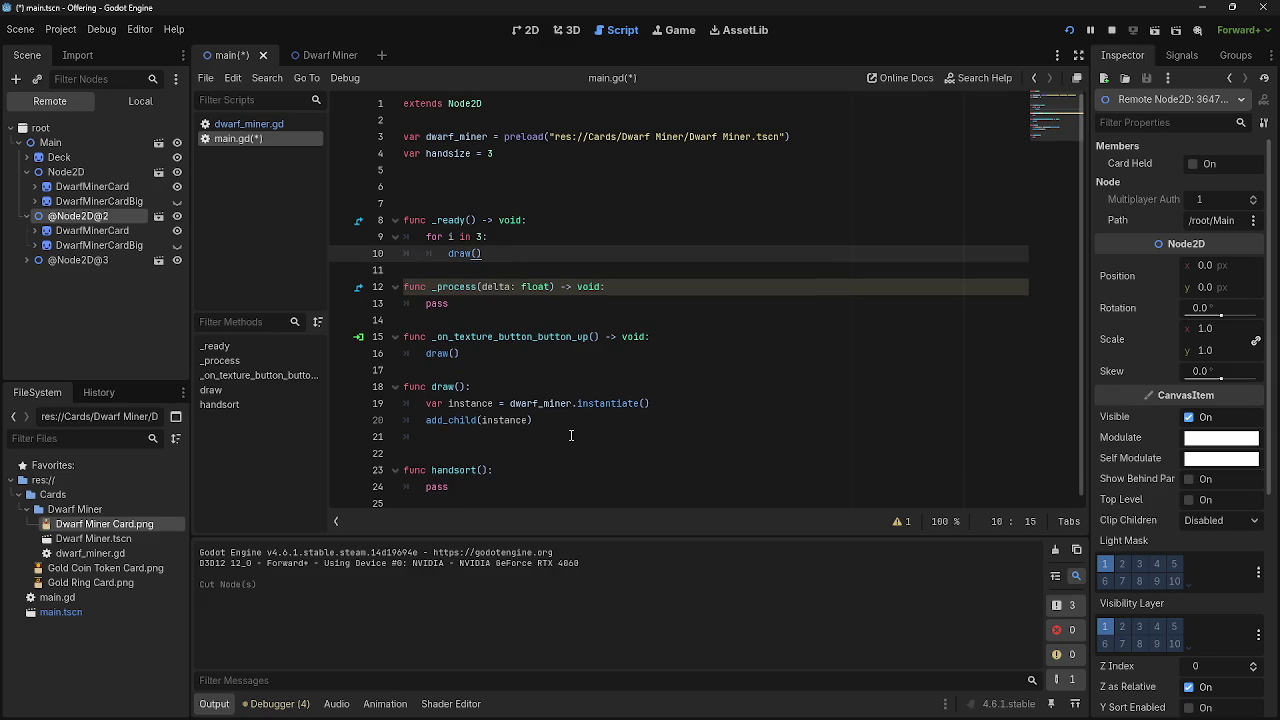
# - End draw() with a handsort(instance) call on the line after add_child(instance)
pyautogui.click(488, 436)
pyautogui.write('handsot')
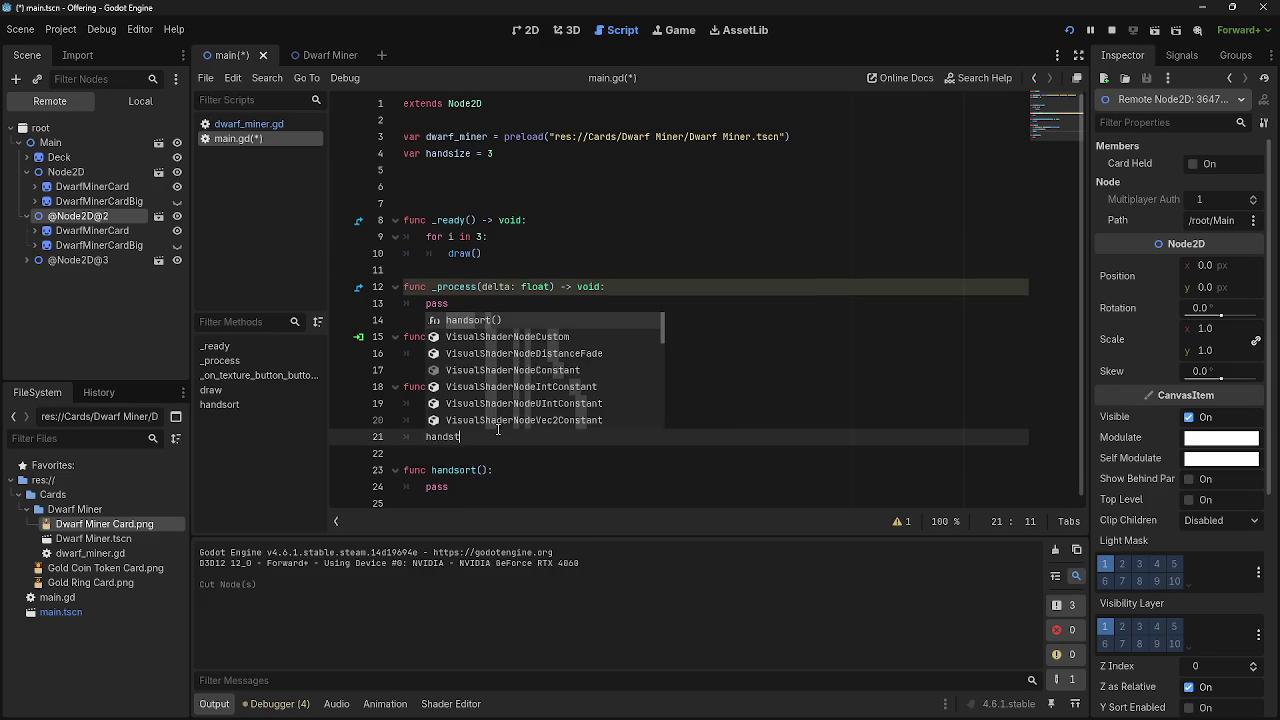
pyautogui.press('BackSpace')
pyautogui.write('rt')
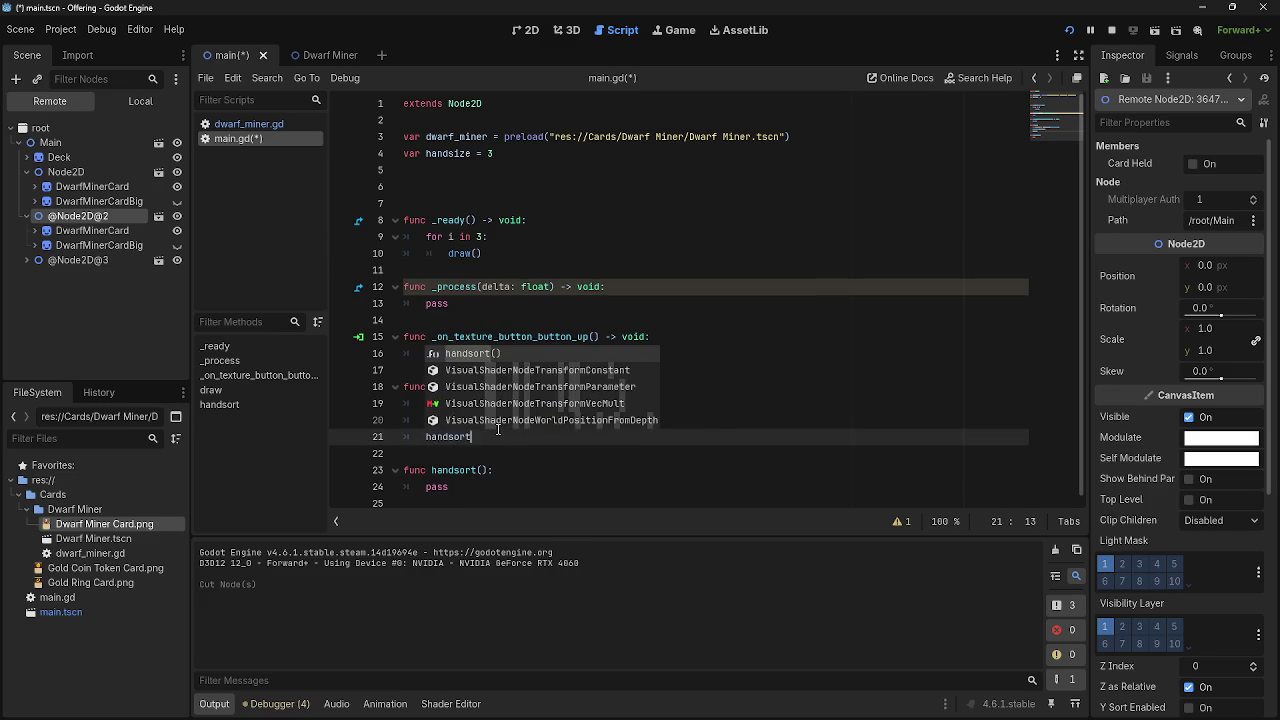
pyautogui.press('Return')
pyautogui.press('Left')
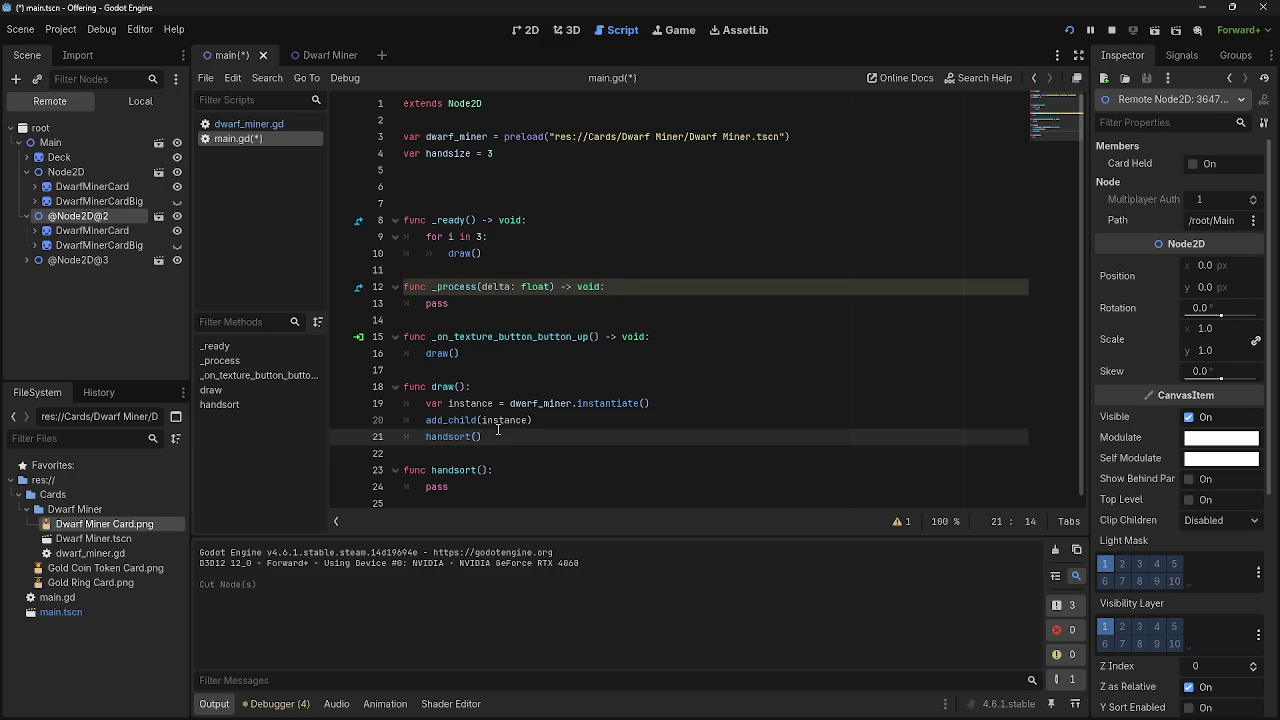
pyautogui.write('instance')
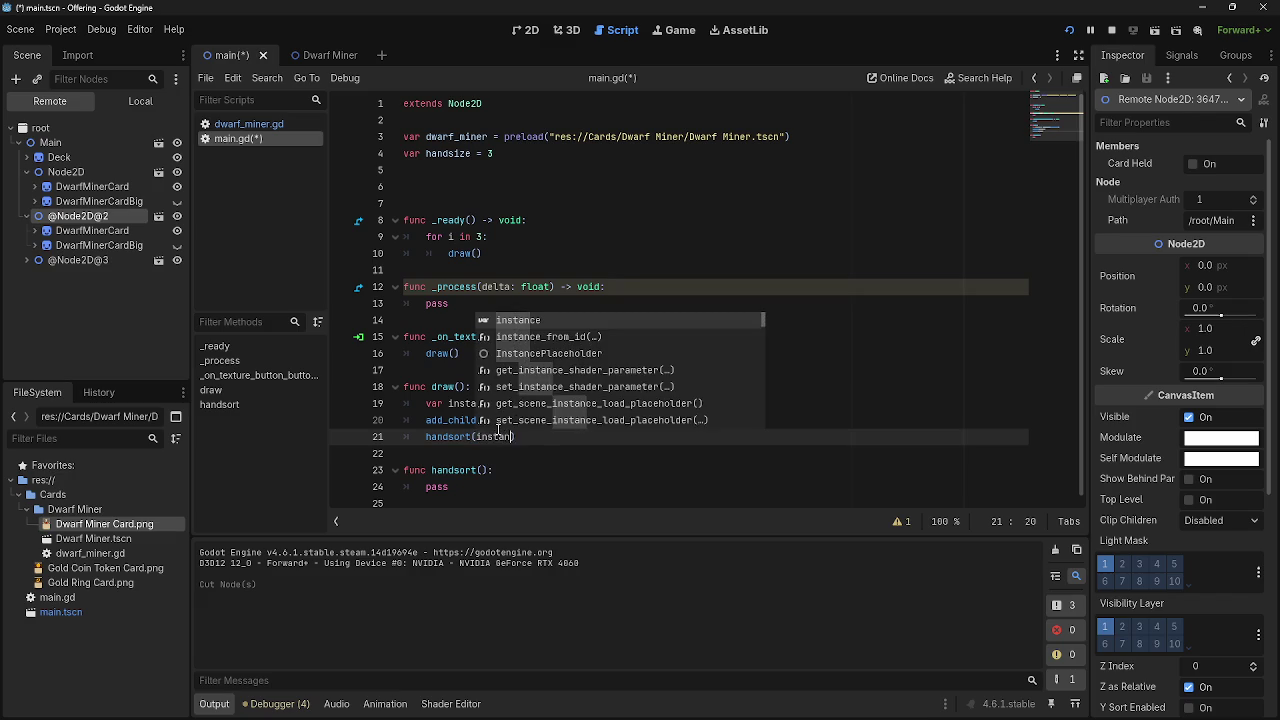
# - Declare func handsort(instance) with an instance parameter and stop the running game
pyautogui.click(501, 466)
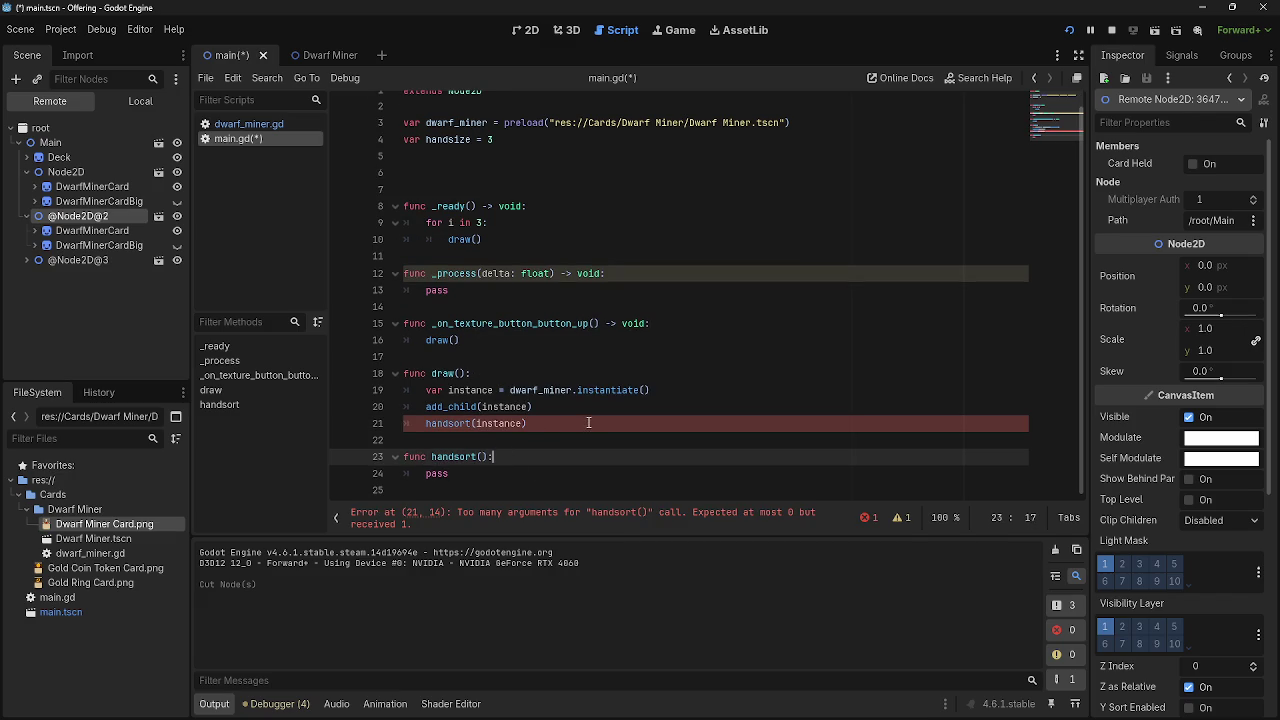
pyautogui.press('Left')
pyautogui.press('Left')
pyautogui.write('in')
pyautogui.write('stance')
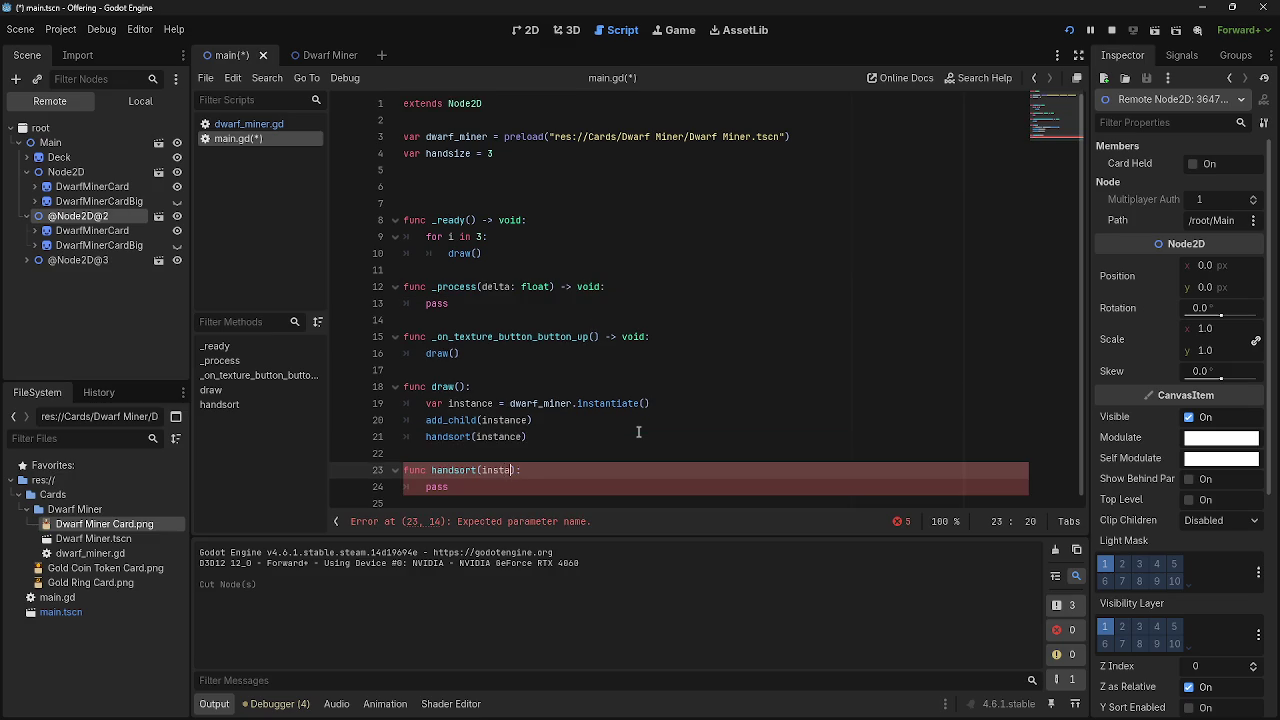
pyautogui.press('End')
pyautogui.click(1111, 30)
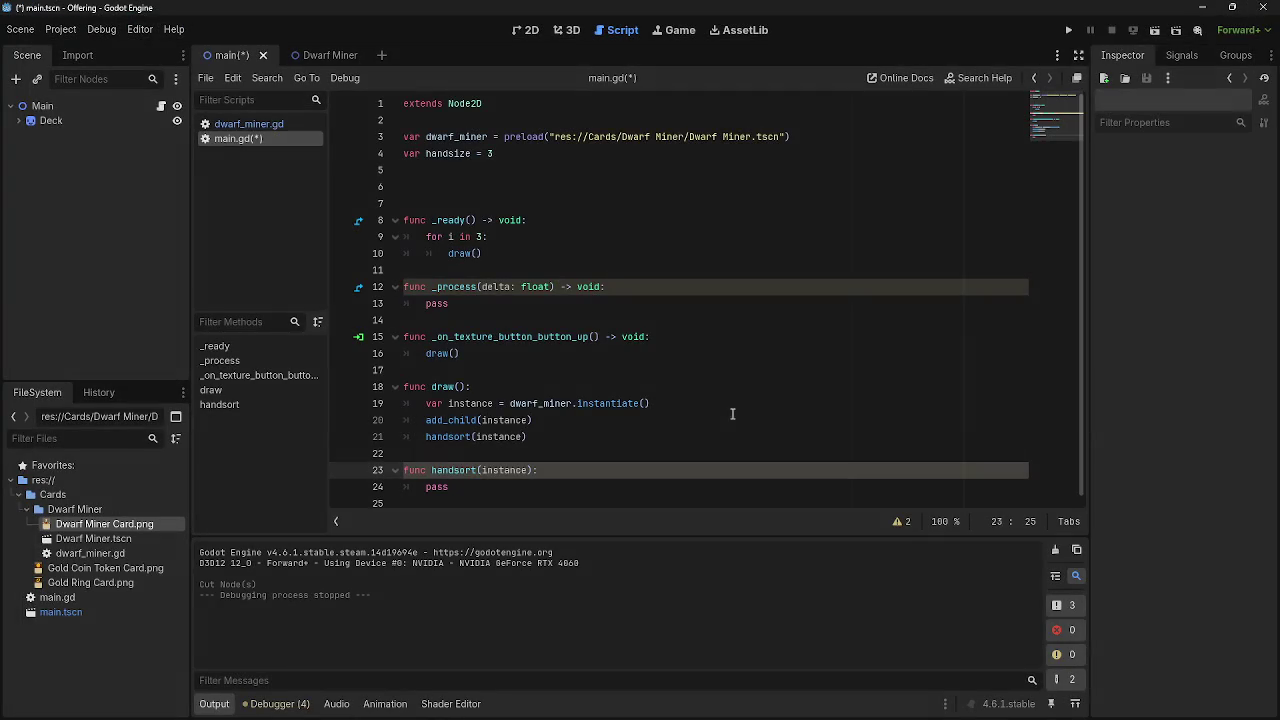
# - Replace pass in handsort's body with instance.position = 500, 500
pyautogui.doubleClick(428, 487)
pyautogui.click(535, 490)
pyautogui.doubleClick(456, 490)
pyautogui.click(486, 491)
pyautogui.doubleClick(446, 488)
pyautogui.click(470, 490)
pyautogui.moveTo(478, 472); pyautogui.dragTo(536, 472)
pyautogui.click(530, 488)
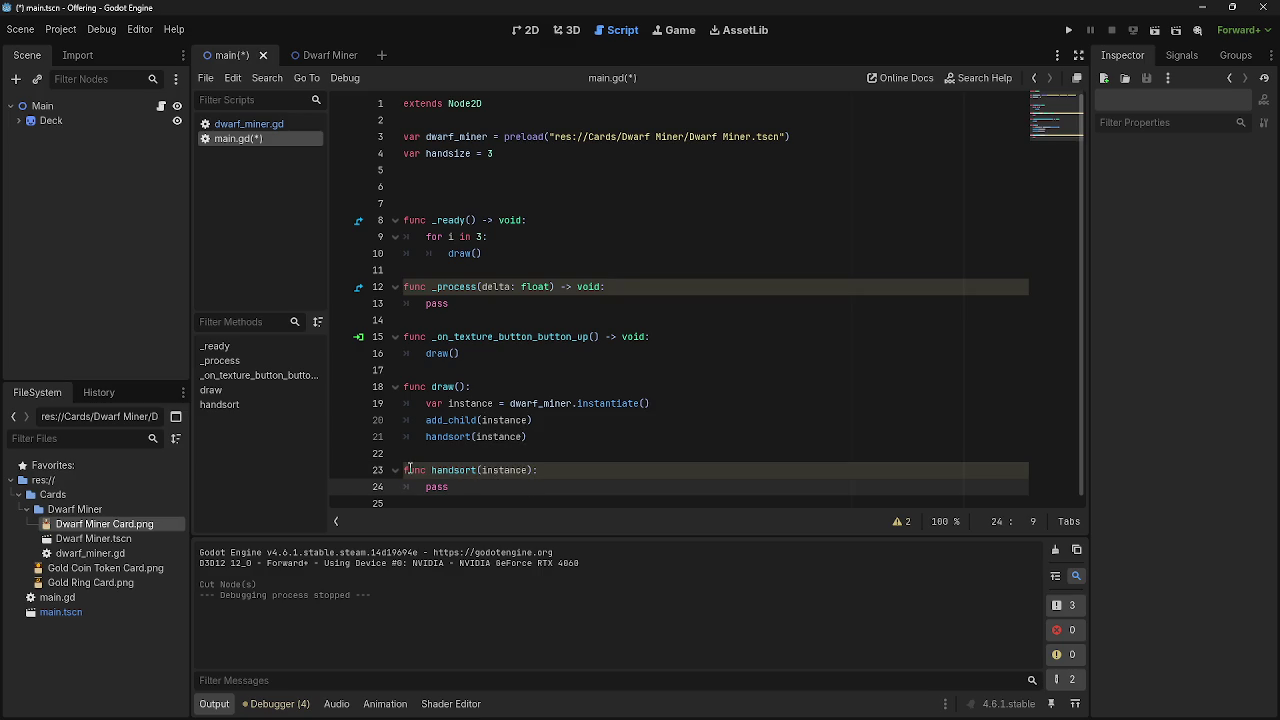
pyautogui.moveTo(410, 470); pyautogui.dragTo(580, 470)
pyautogui.click(580, 470)
pyautogui.click(452, 490)
pyautogui.moveTo(452, 490); pyautogui.dragTo(427, 488)
pyautogui.write('instan')
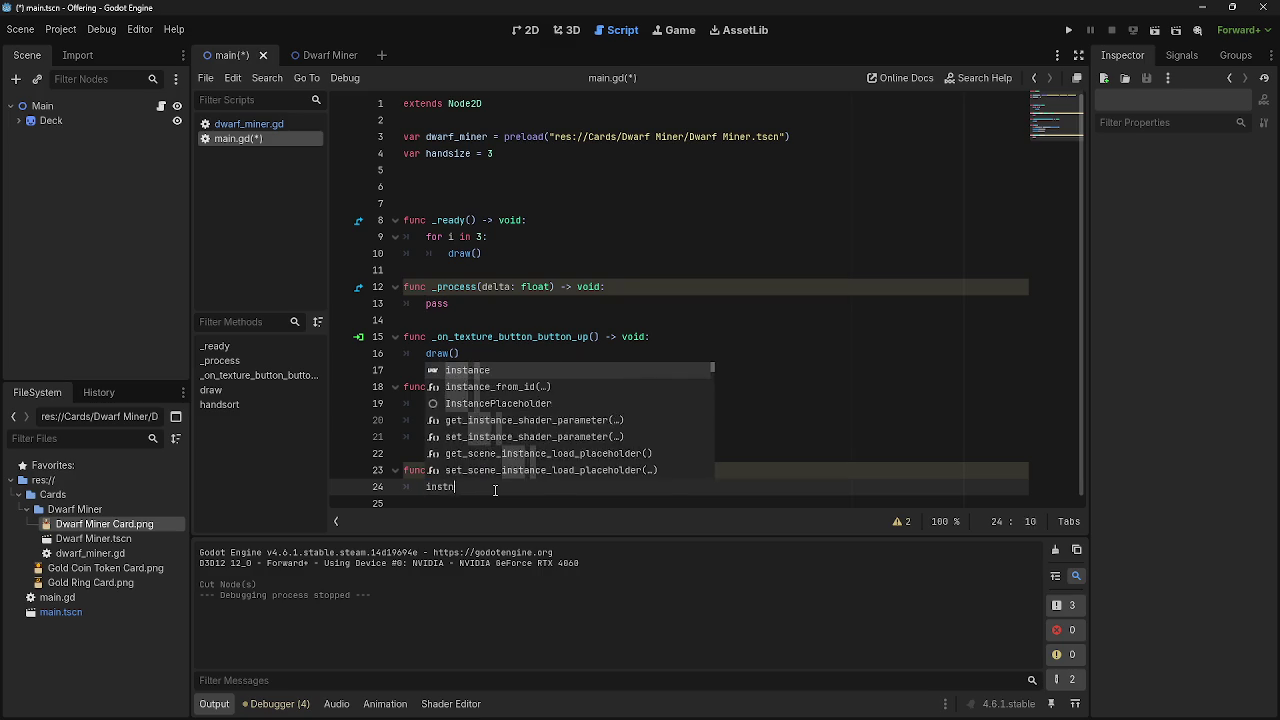
pyautogui.write('ce.po')
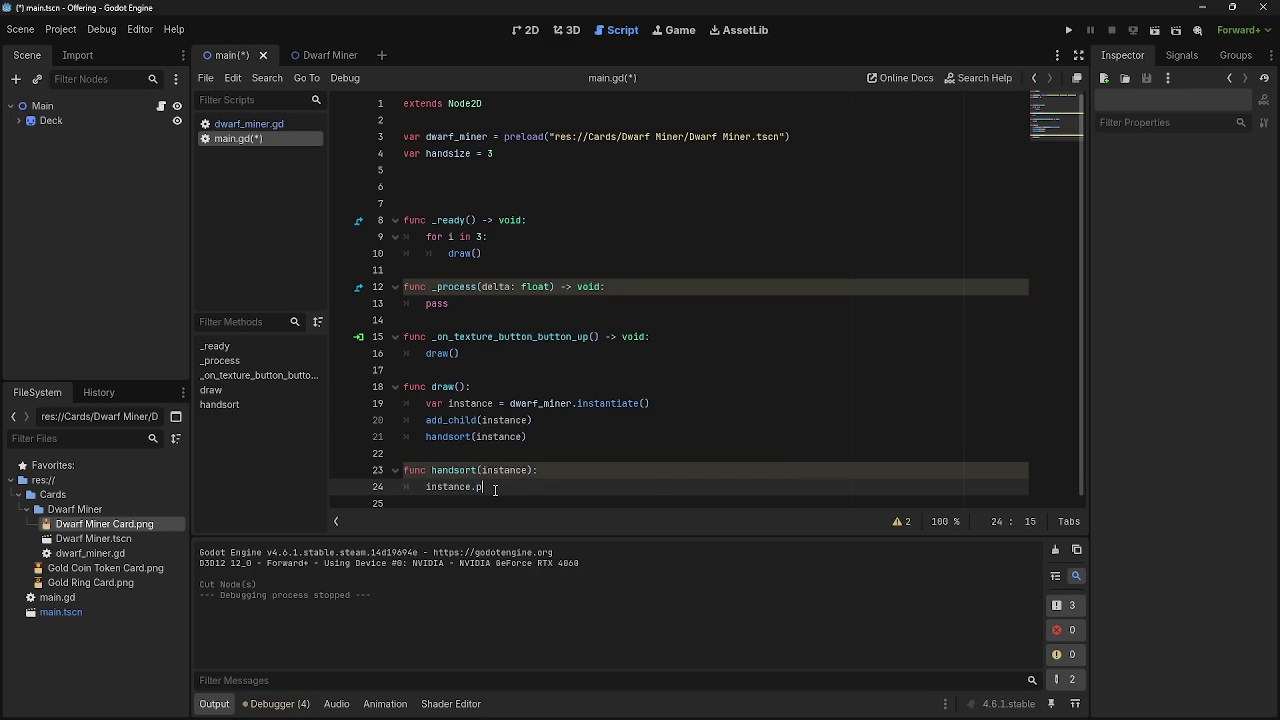
pyautogui.press('BackSpace')
pyautogui.press('BackSpace')
pyautogui.write('post')
pyautogui.write('tion')
pyautogui.write(' = ')
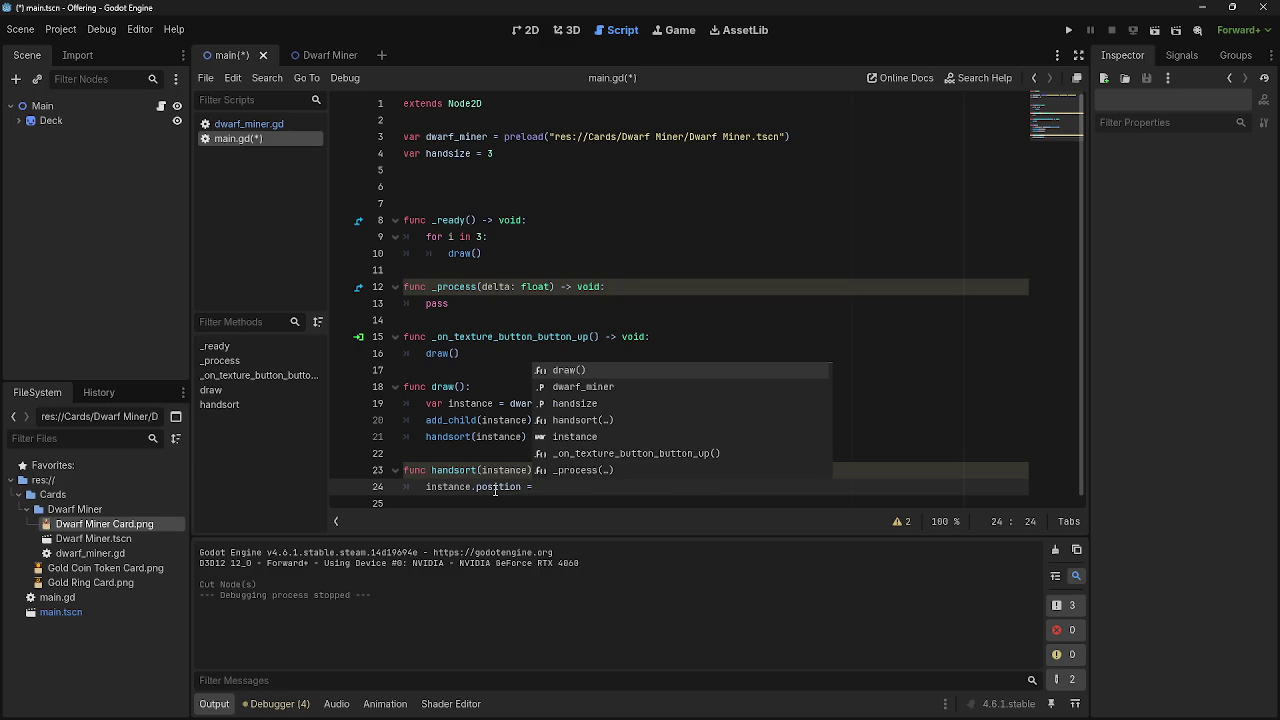
pyautogui.write('=')
pyautogui.press('BackSpace')
pyautogui.write('5')
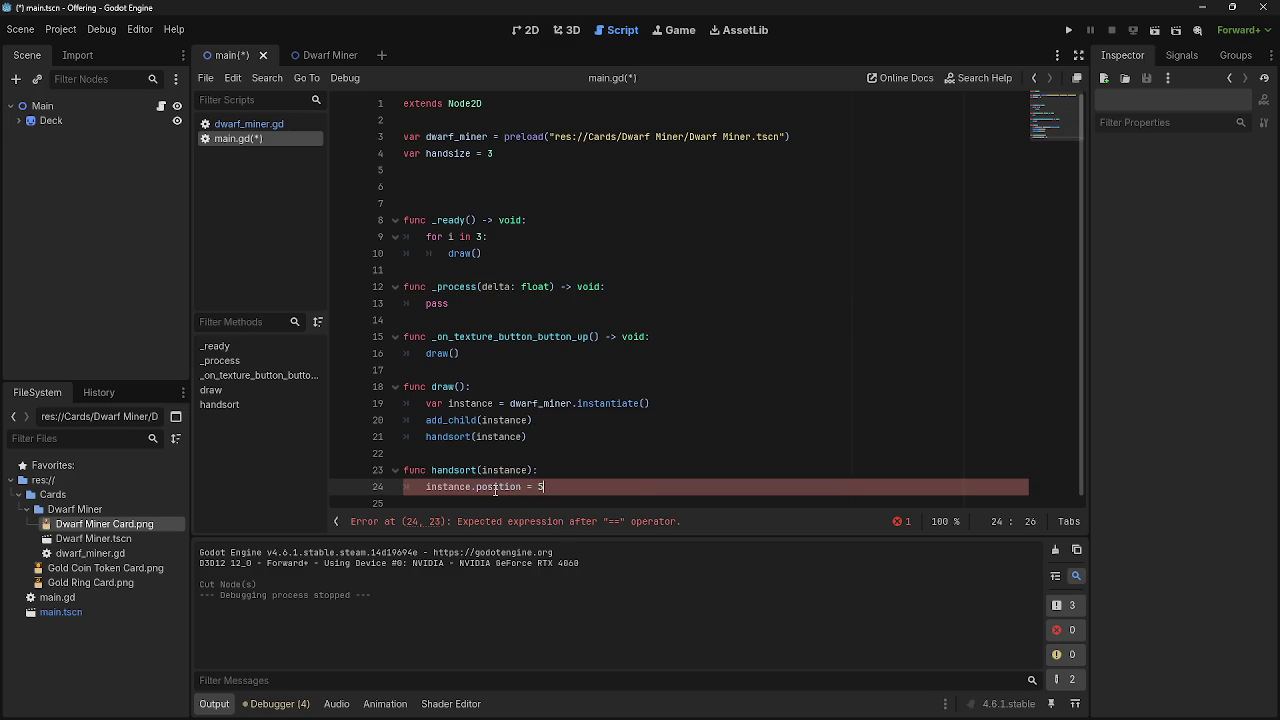
pyautogui.write('00, 500')
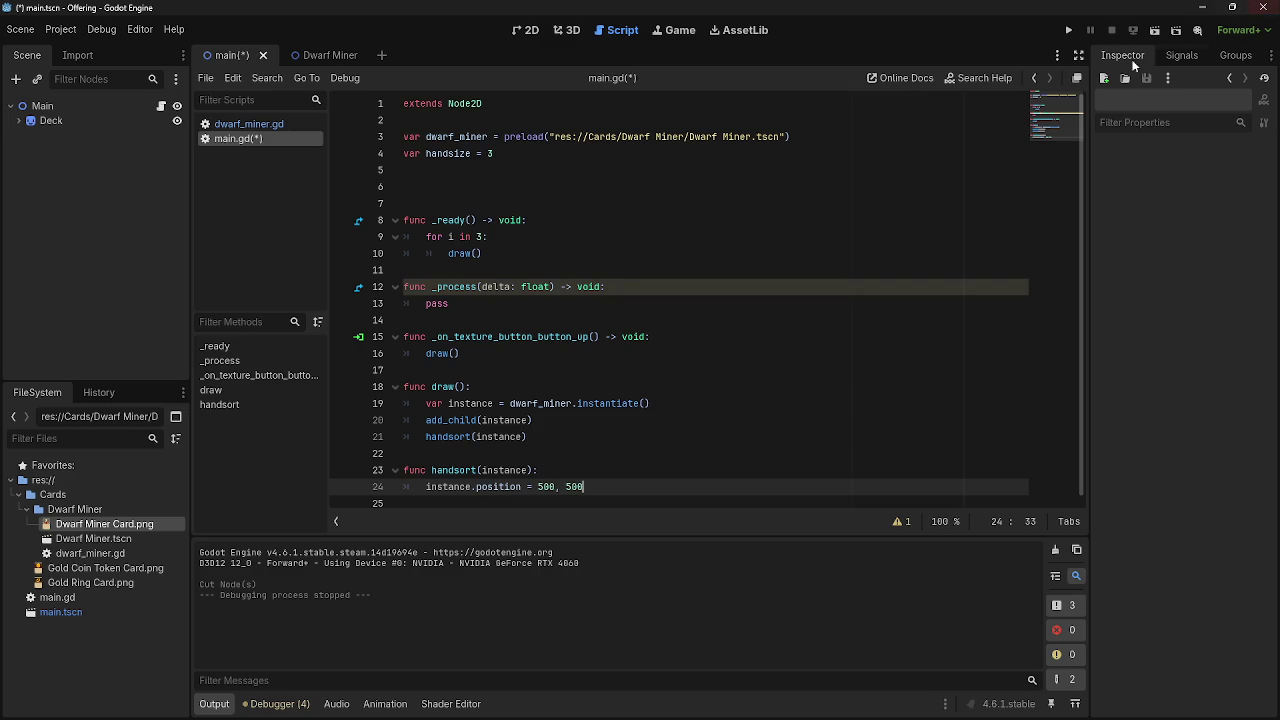
# - Run the game, trim the line to instance.position = 500 after the parse error, and relaunch
pyautogui.click(1069, 30)
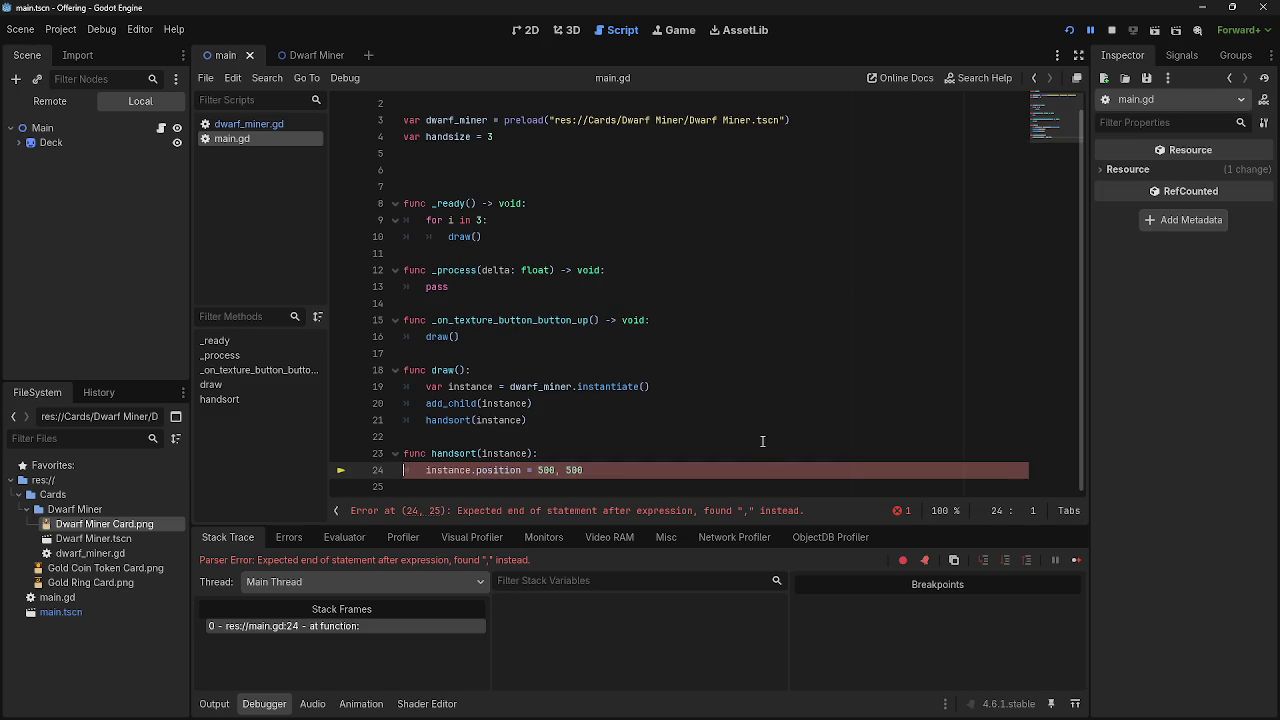
pyautogui.click(596, 469)
pyautogui.press('BackSpace')
pyautogui.press('BackSpace')
pyautogui.press('BackSpace')
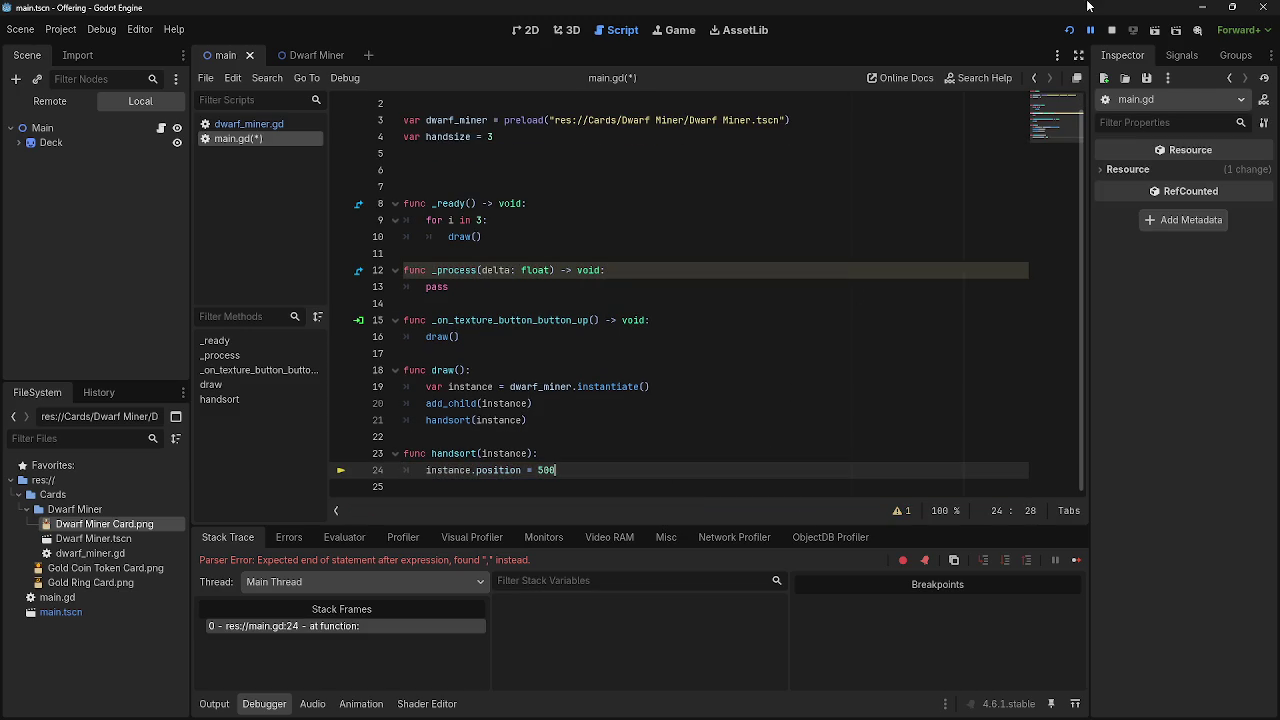
pyautogui.click(1111, 30)
pyautogui.click(1069, 30)
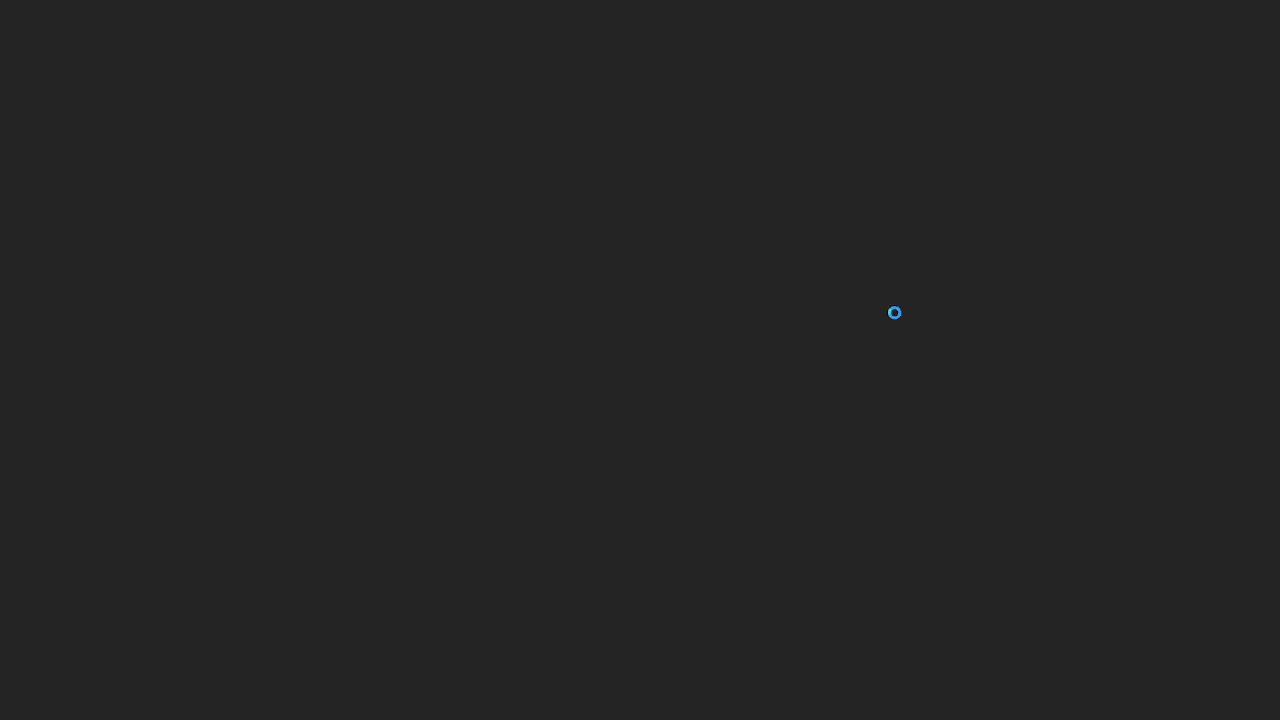
# - Delete '.position = 500' from line 24, leaving a bare instance line in handsort
pyautogui.moveTo(606, 477); pyautogui.dragTo(473, 479)
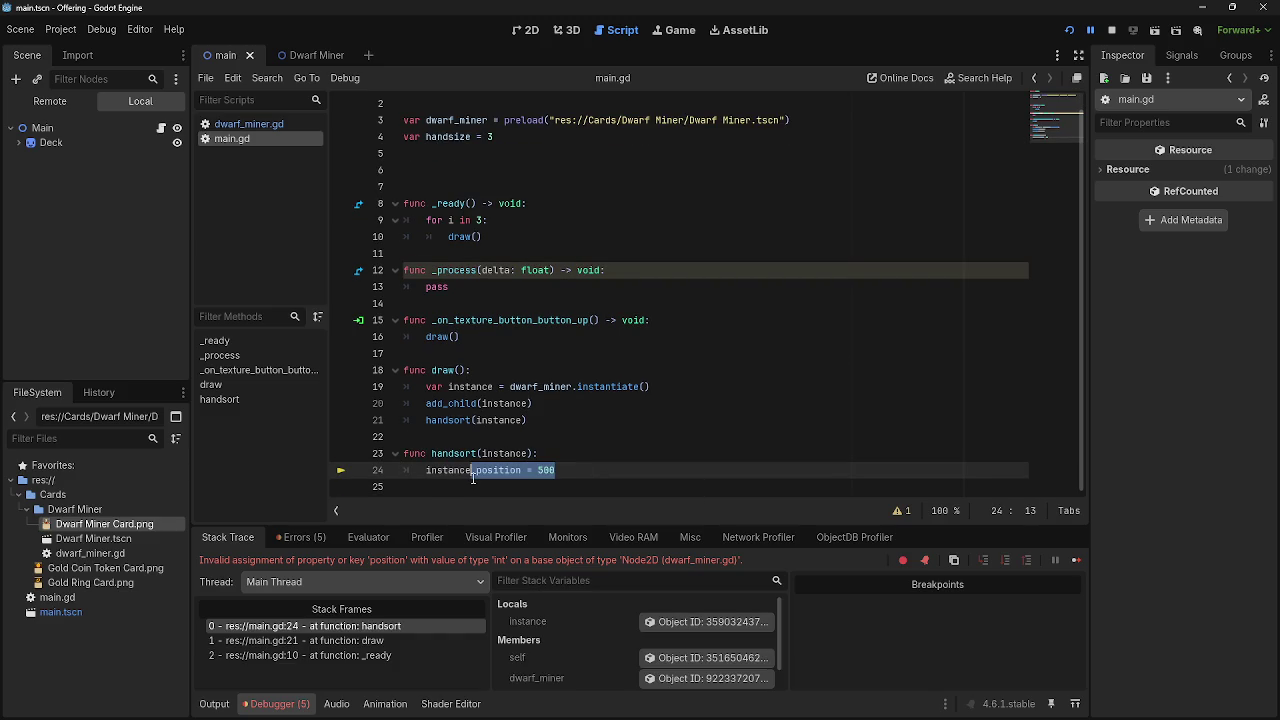
pyautogui.press('BackSpace')
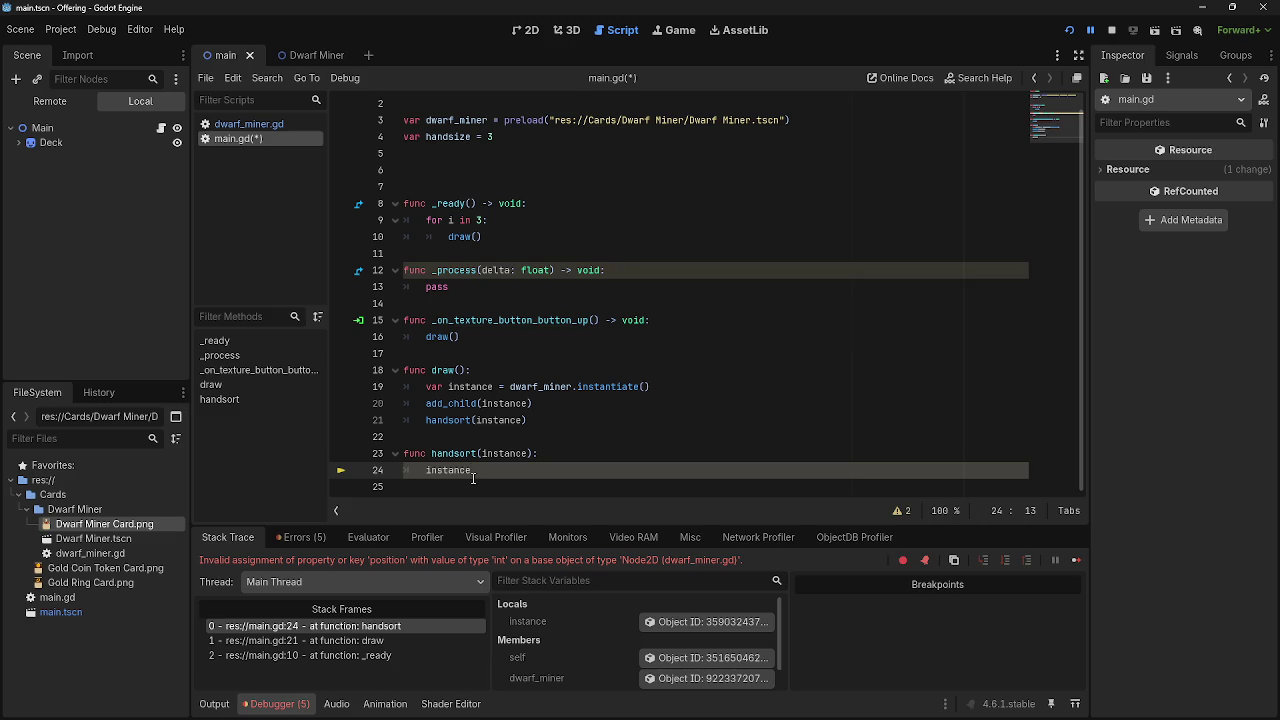
pyautogui.click(448, 403)
pyautogui.hotkey('alt', 'Tab')
pyautogui.press('Tab')
pyautogui.press('Escape')
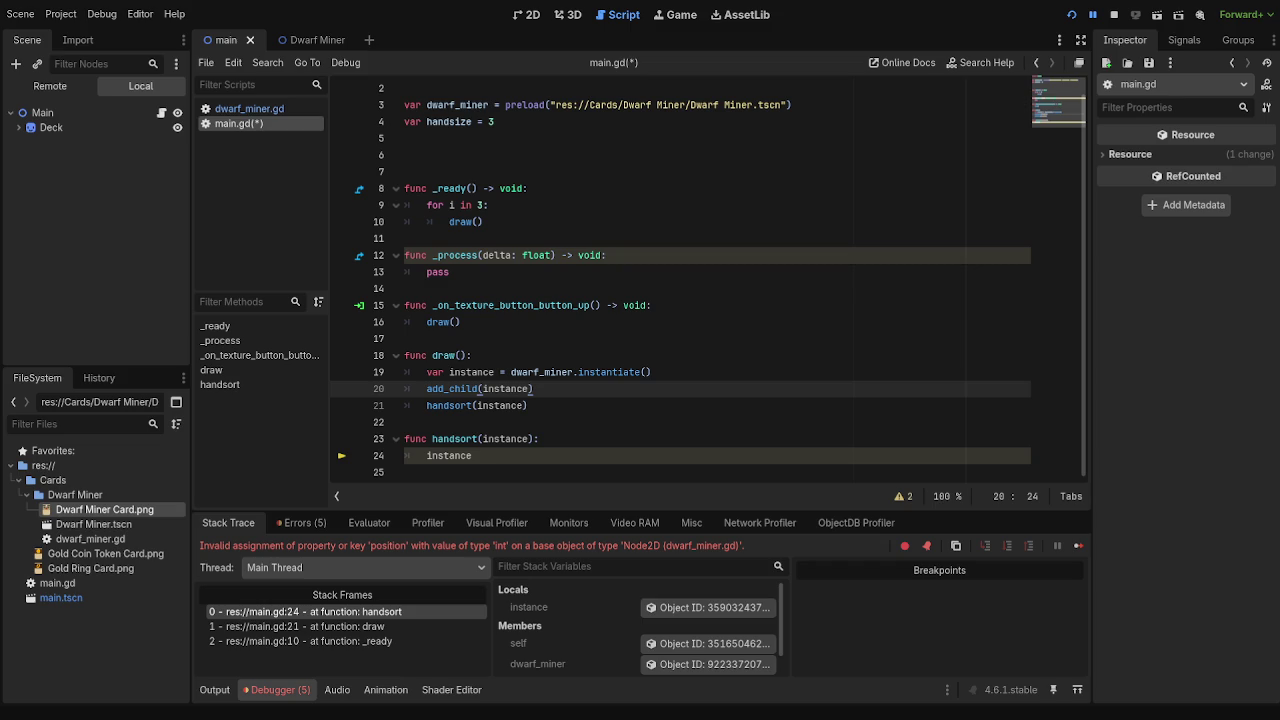
# - Set instance.position = Vector2(500,500) in handsort and relaunch the game to test it
pyautogui.click(617, 405)
pyautogui.click(549, 455)
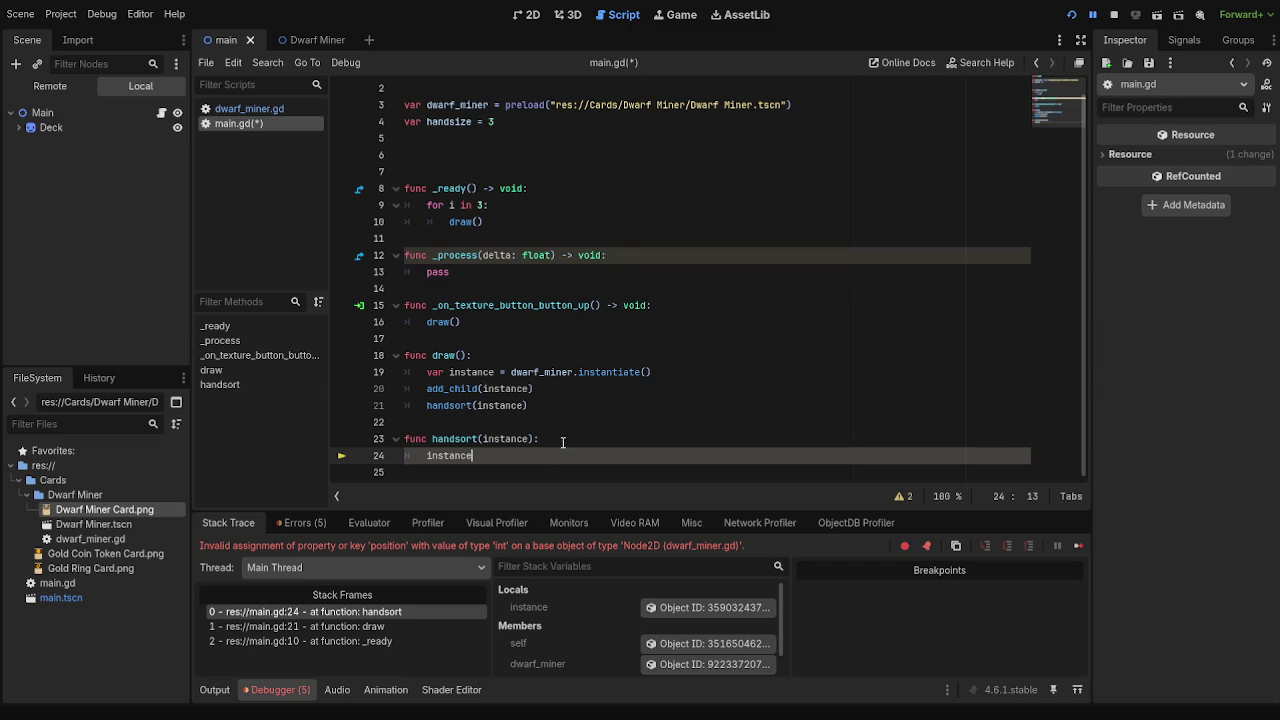
pyautogui.write('.[')
pyautogui.press('BackSpace')
pyautogui.press('BackSpace')
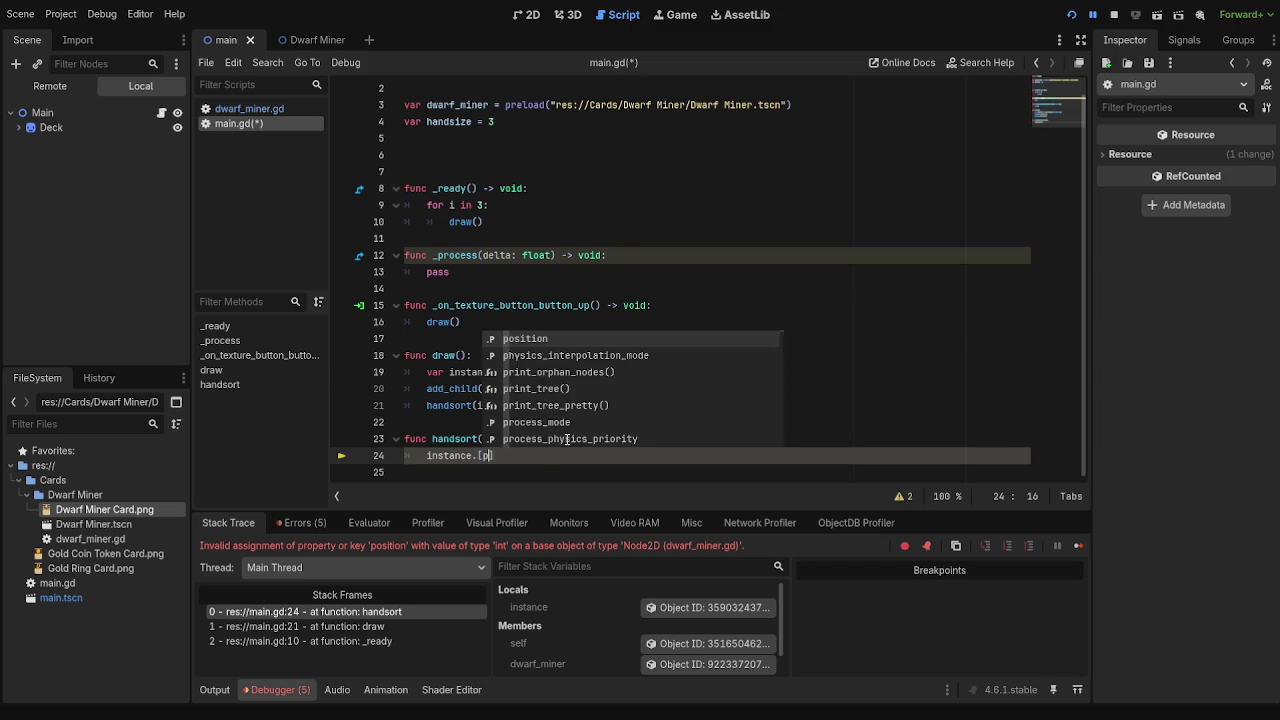
pyautogui.write('.positi')
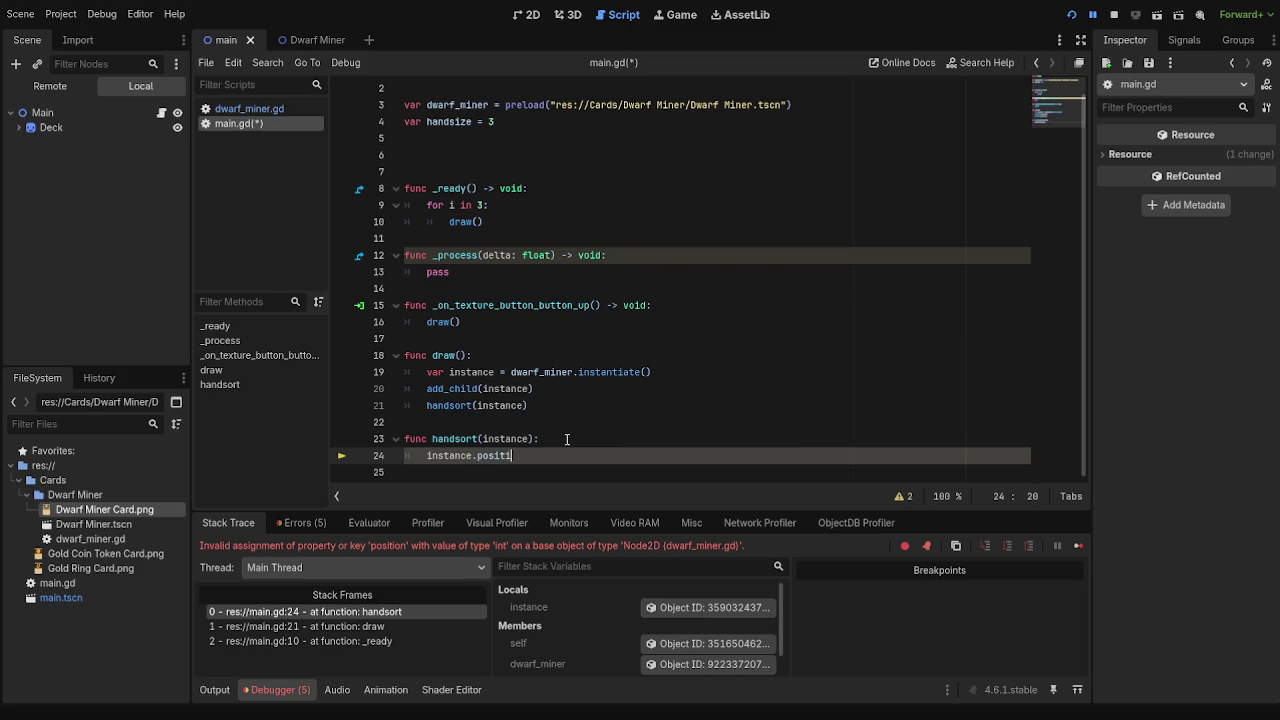
pyautogui.write('on = vecto')
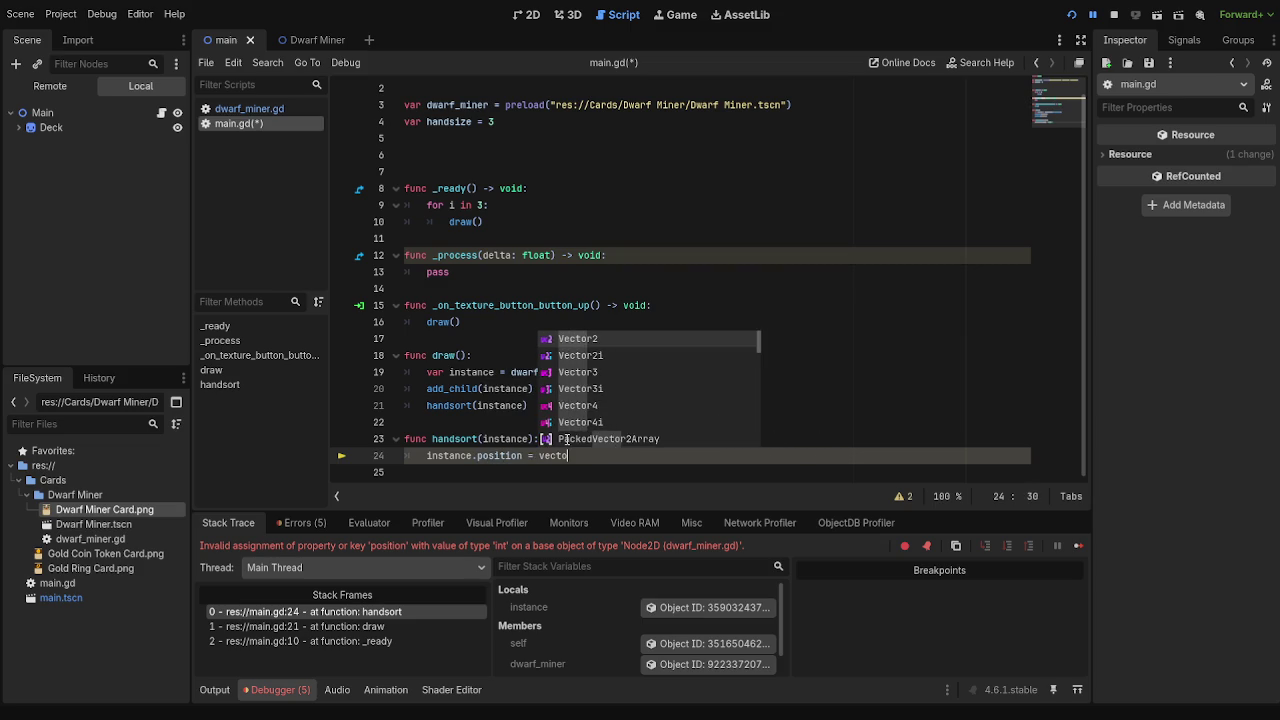
pyautogui.press('Return')
pyautogui.write('500,500')
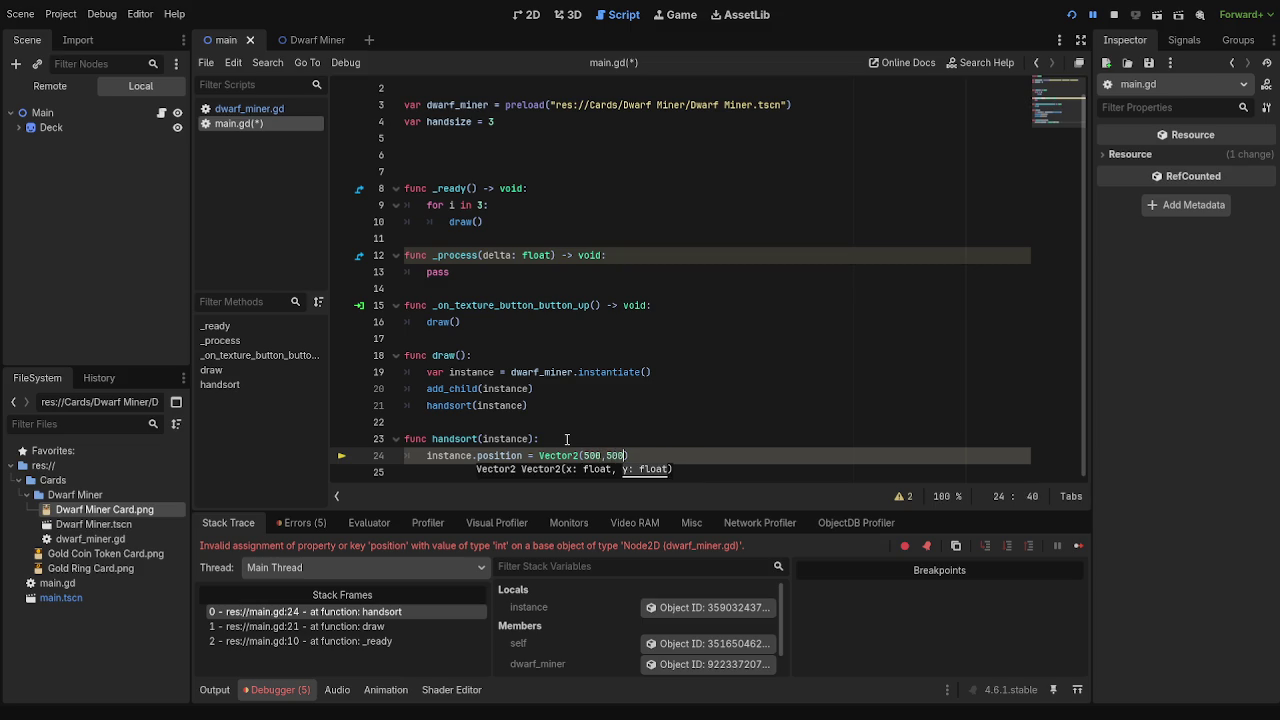
pyautogui.click(1113, 14)
pyautogui.click(1071, 14)
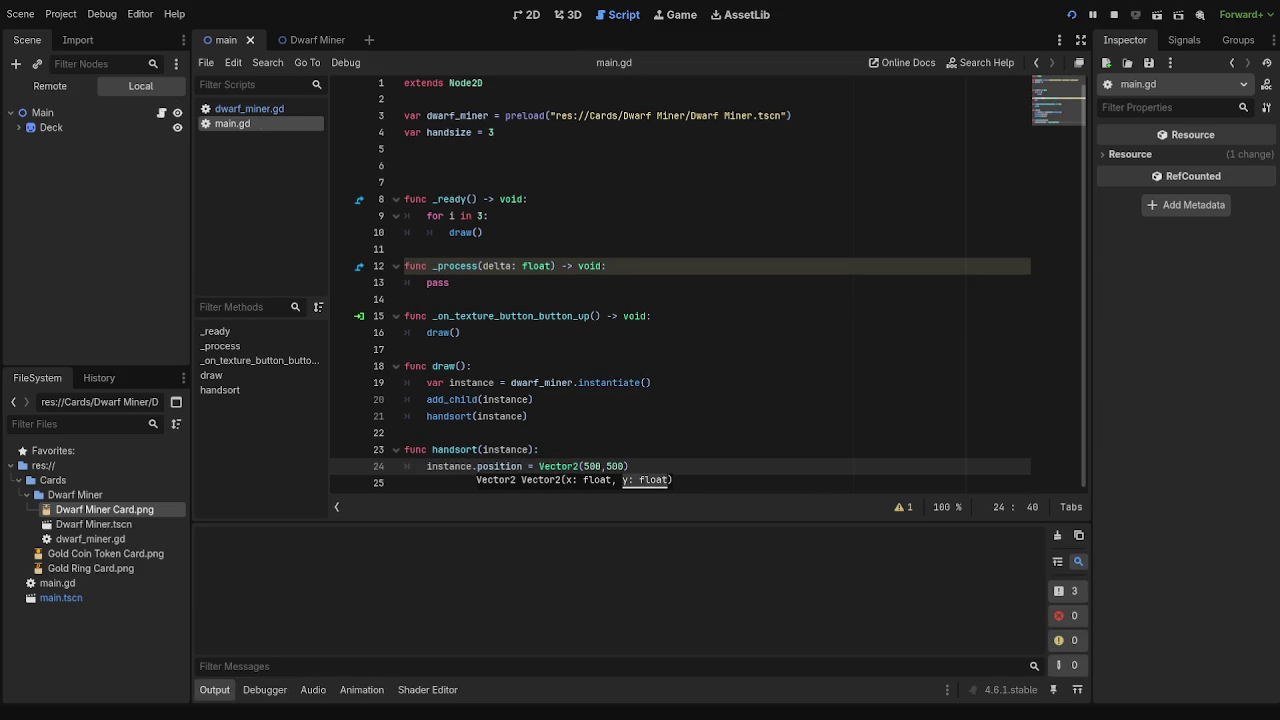
# - Change the Vector2 x value to 960 and run the game
pyautogui.doubleClick(590, 466)
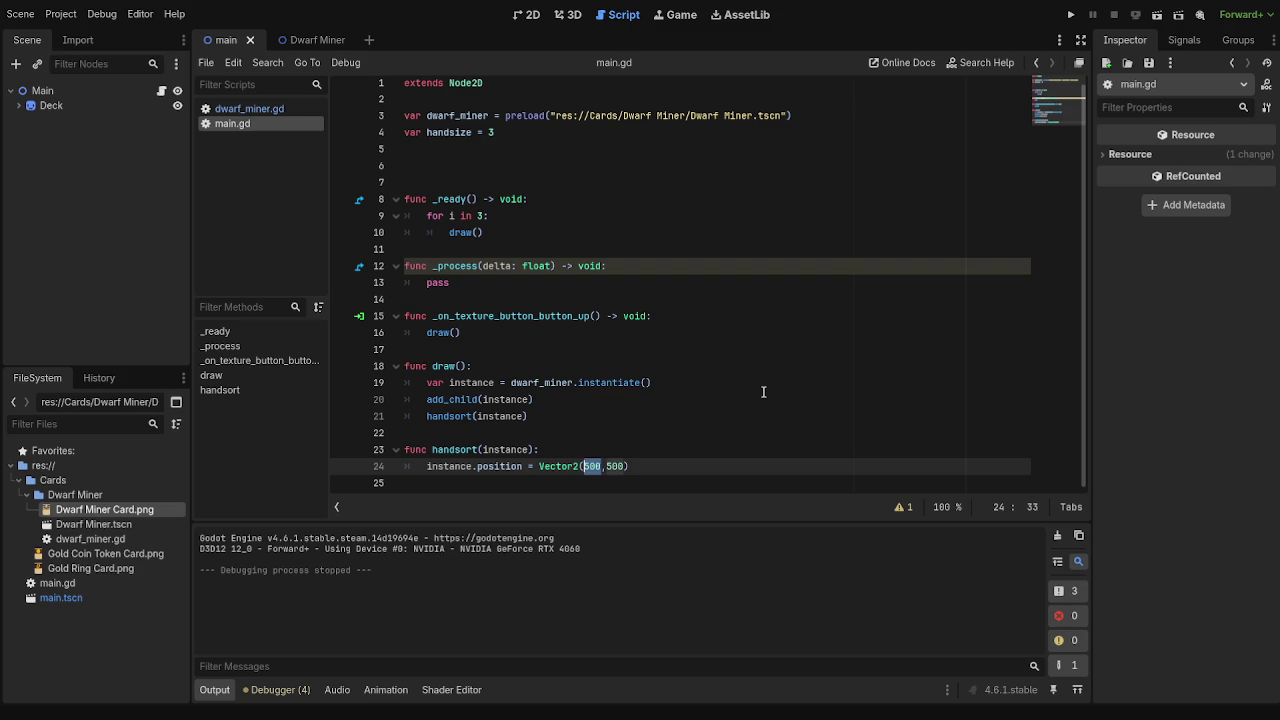
pyautogui.write('960')
pyautogui.press('End')
pyautogui.click(1071, 15)
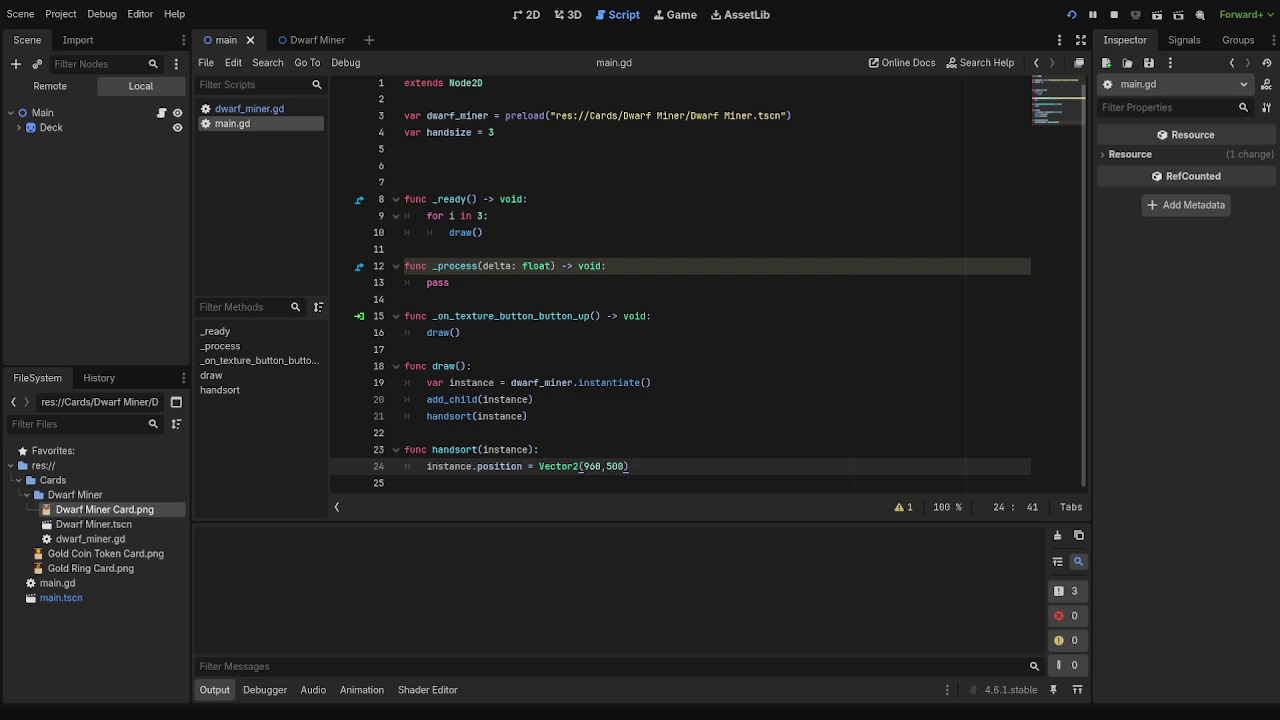
# - Try different y values for the card position, rerunning the game after each edit
pyautogui.click(619, 467)
pyautogui.moveTo(621, 467); pyautogui.dragTo(611, 467)
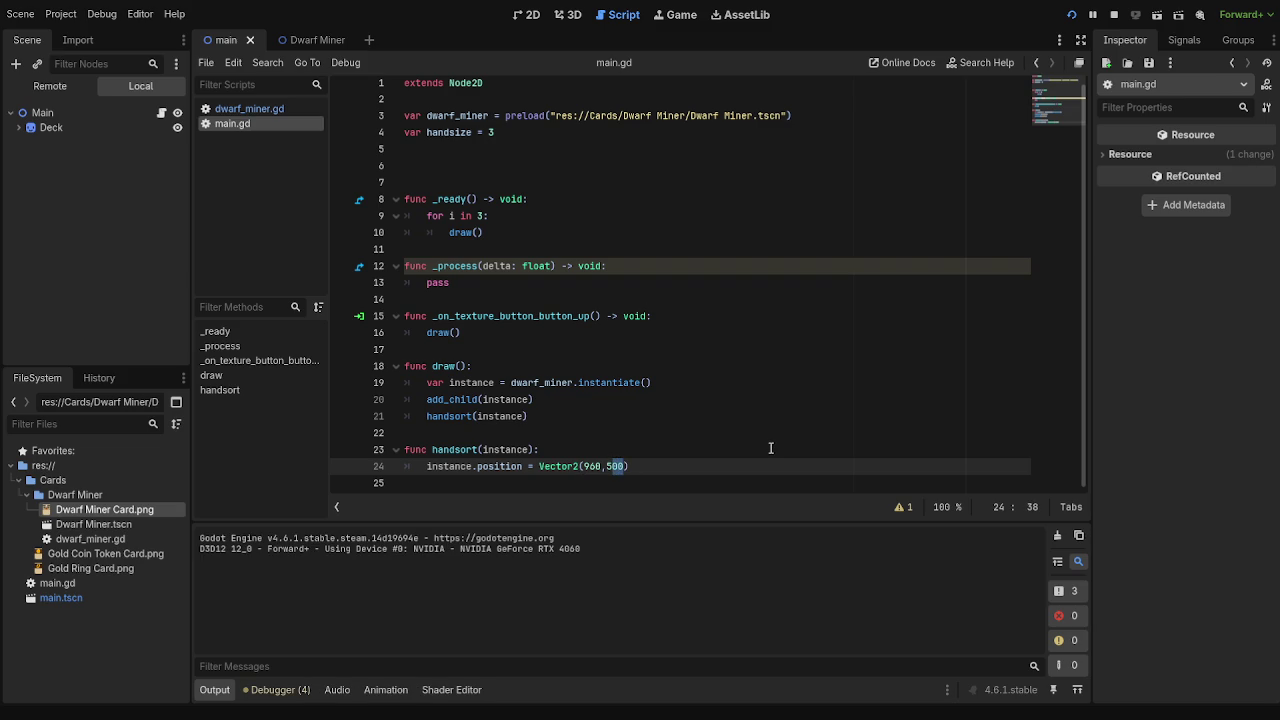
pyautogui.press('BackSpace')
pyautogui.press('BackSpace')
pyautogui.write('0')
pyautogui.click(1113, 14)
pyautogui.click(1071, 14)
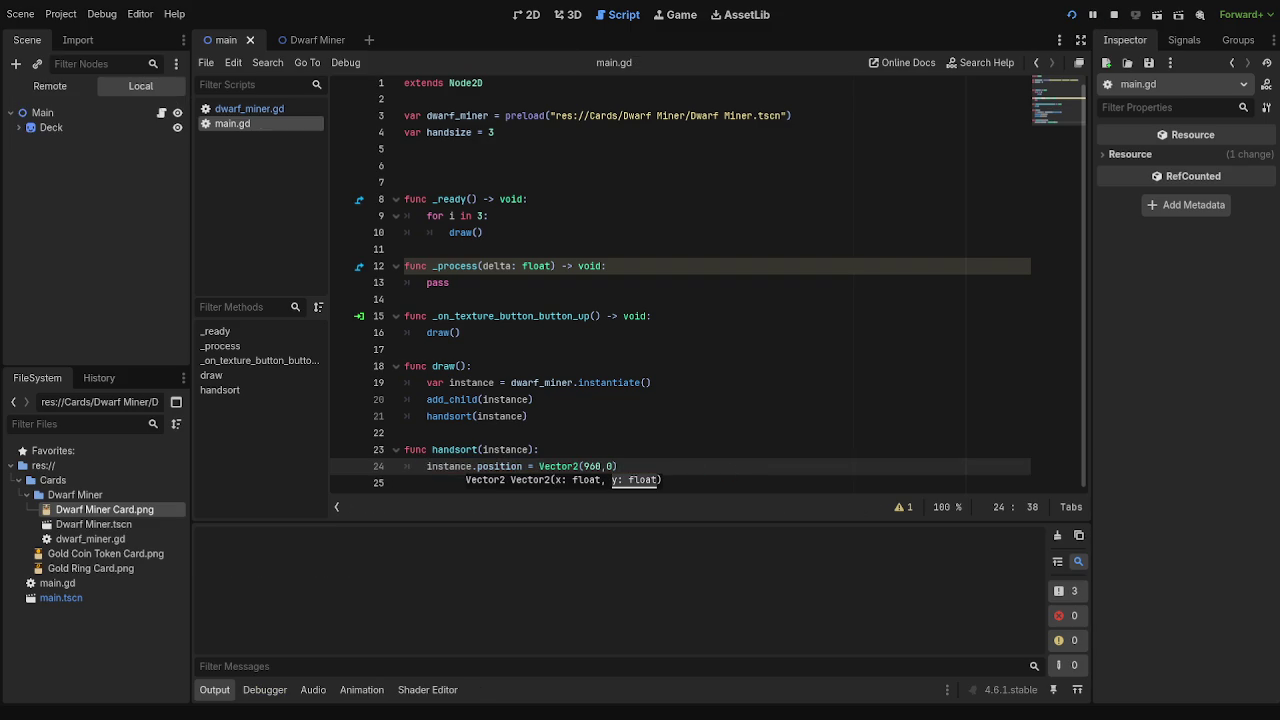
pyautogui.click(607, 466)
pyautogui.write('2')
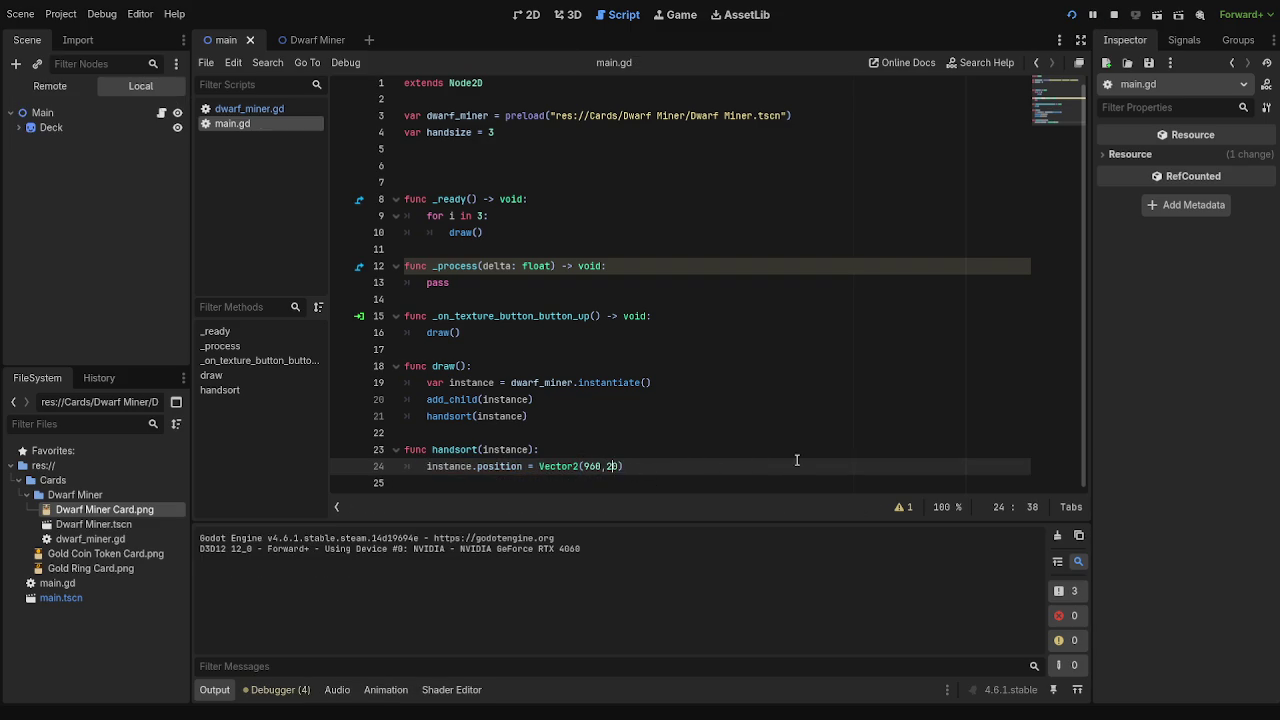
pyautogui.write('20')
pyautogui.press('F5')
# - Set the y value to 1080 for Vector2(960,1080) and test-run the game
pyautogui.doubleClick(617, 466)
pyautogui.write('1080')
pyautogui.press('F5')
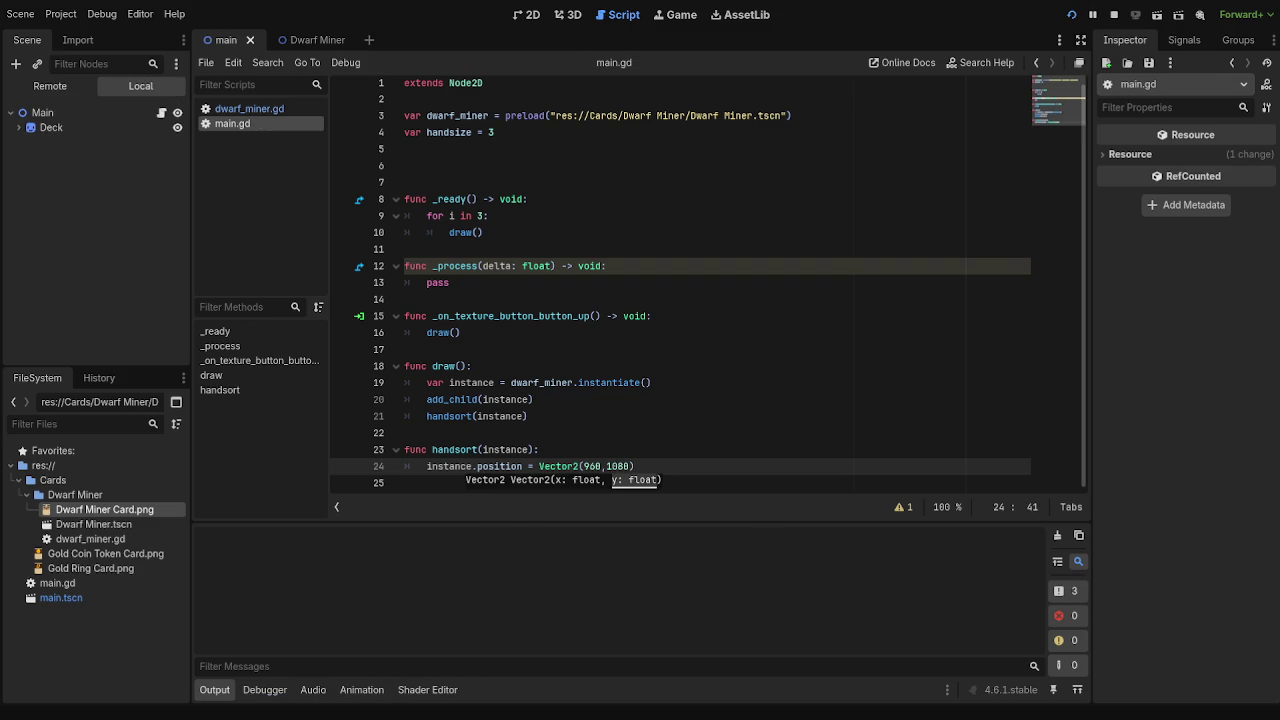
pyautogui.press('F8')
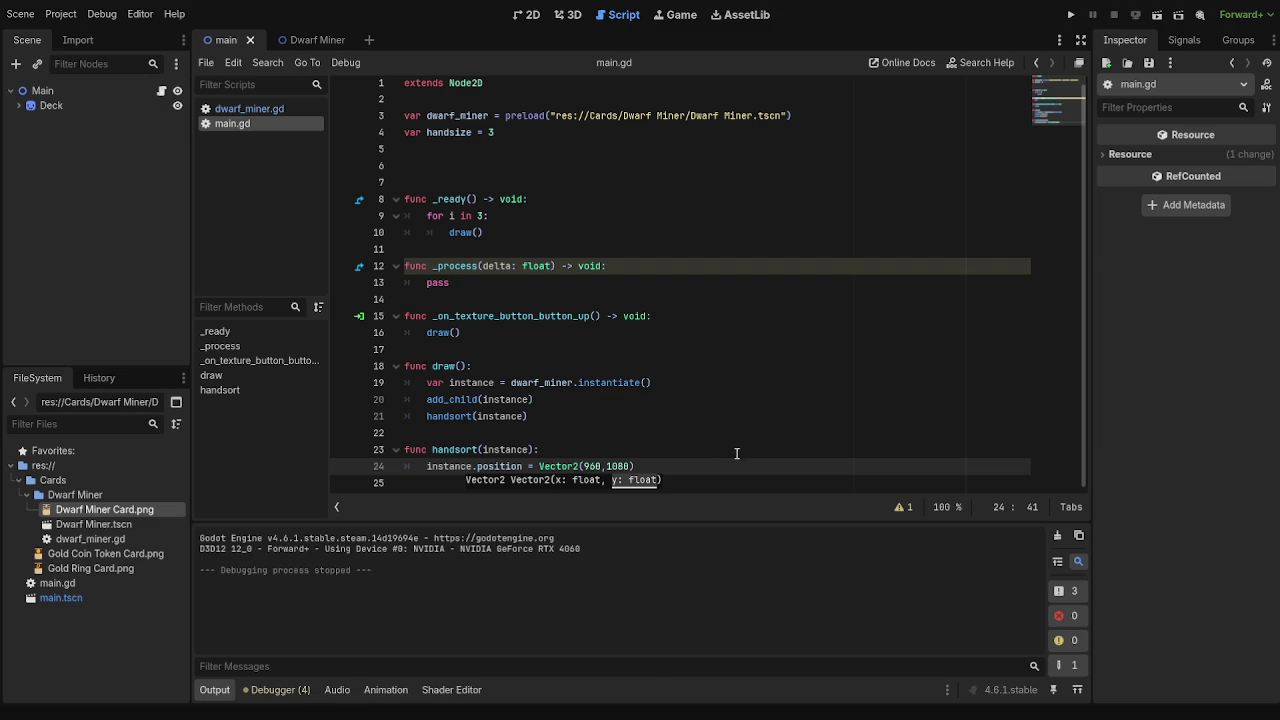
pyautogui.click(1084, 16)
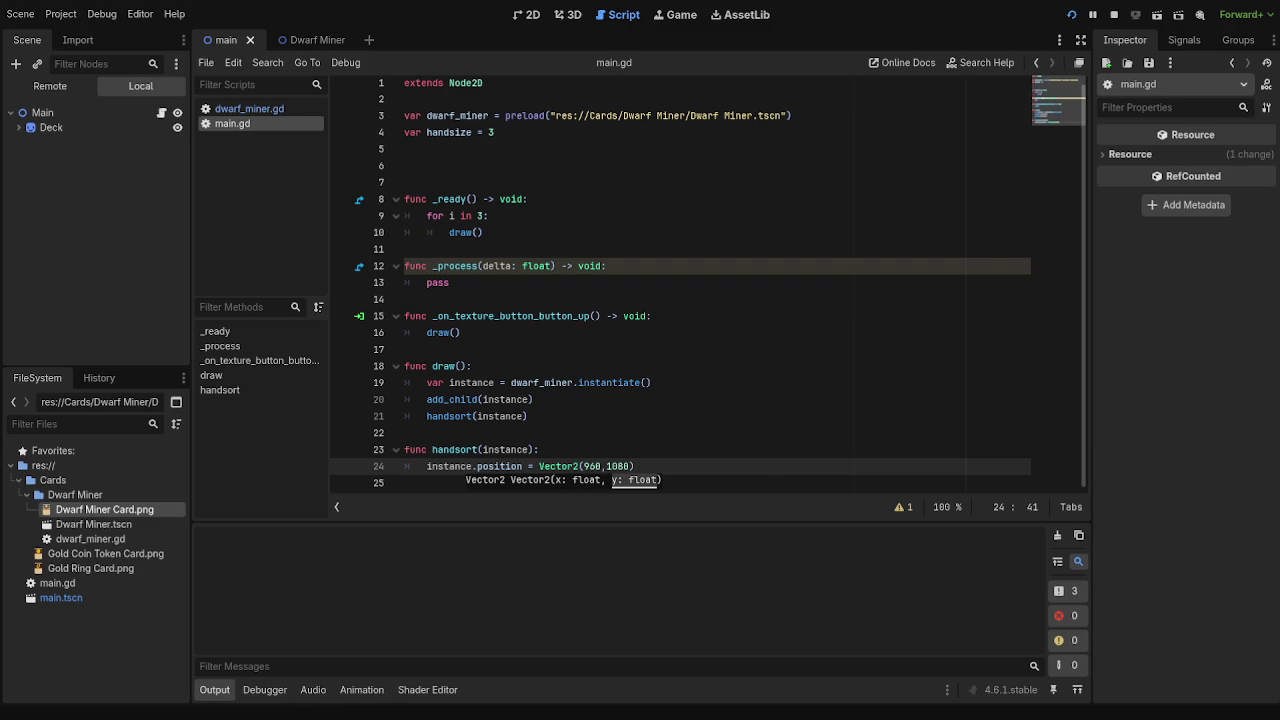
pyautogui.press('F8')
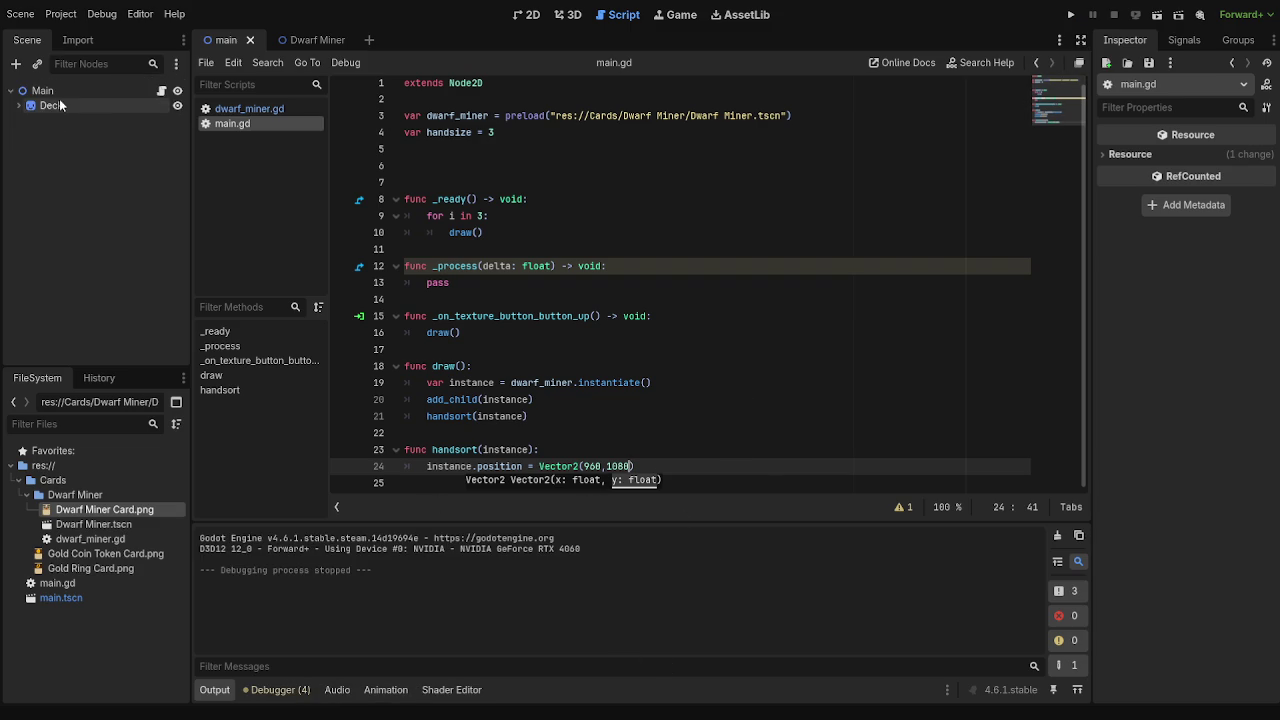
pyautogui.click(20, 106)
pyautogui.click(20, 106)
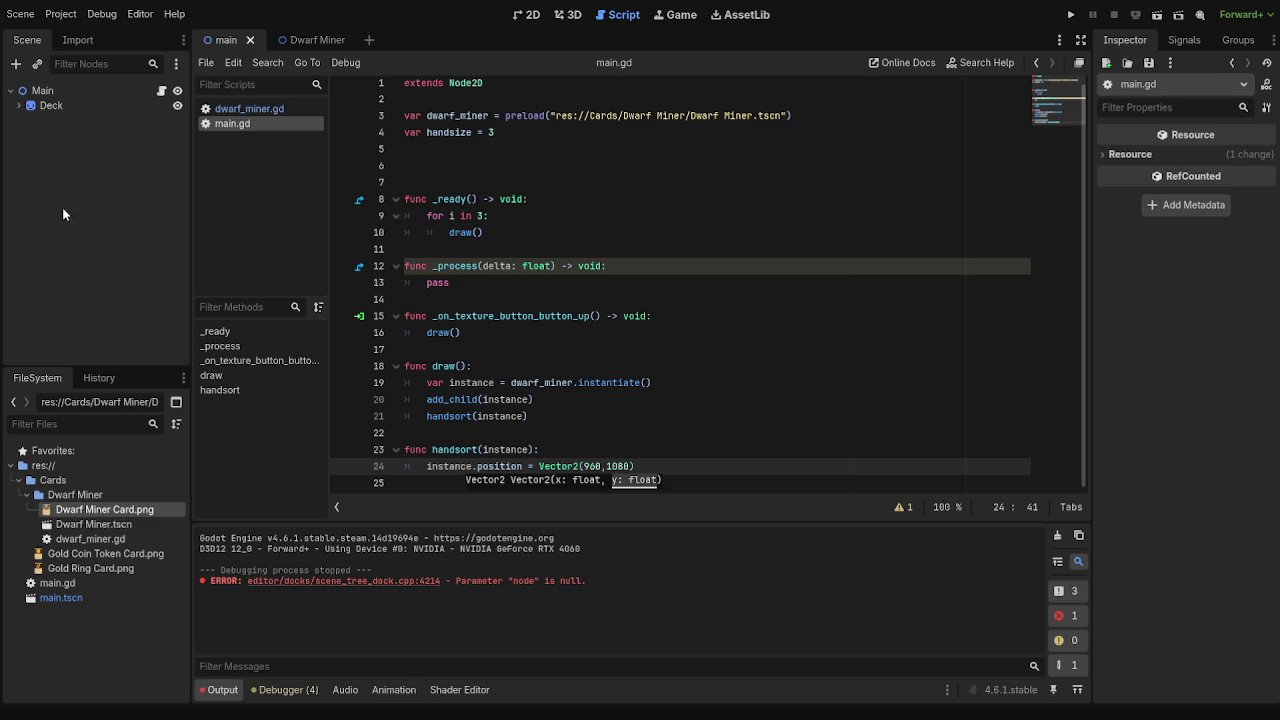
pyautogui.scroll(1, 651, 437)
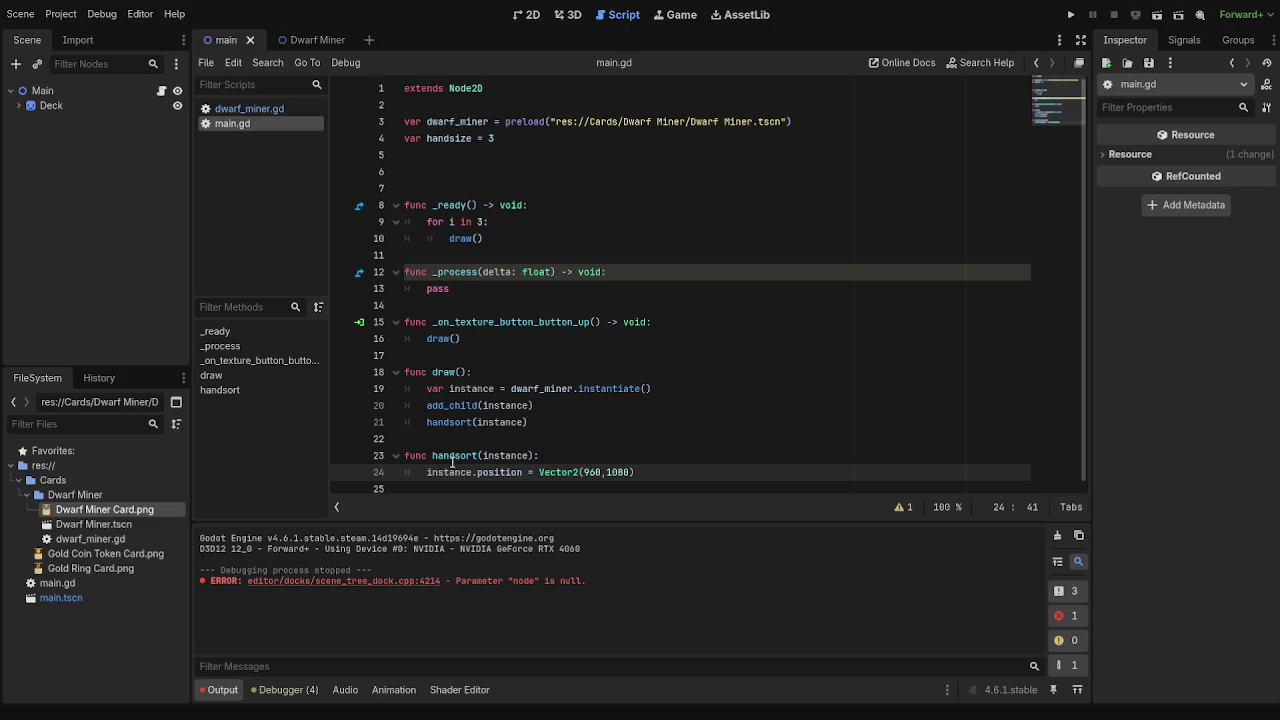
pyautogui.click(450, 461)
pyautogui.click(608, 461)
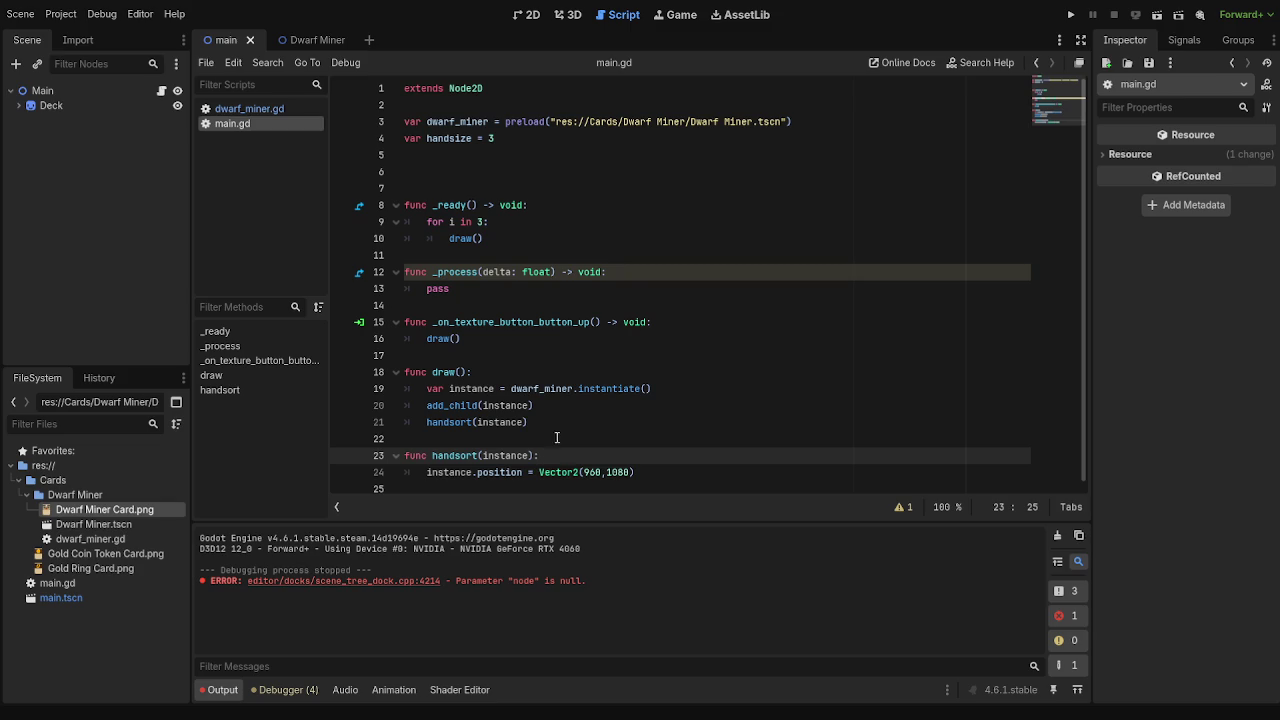
pyautogui.click(589, 410)
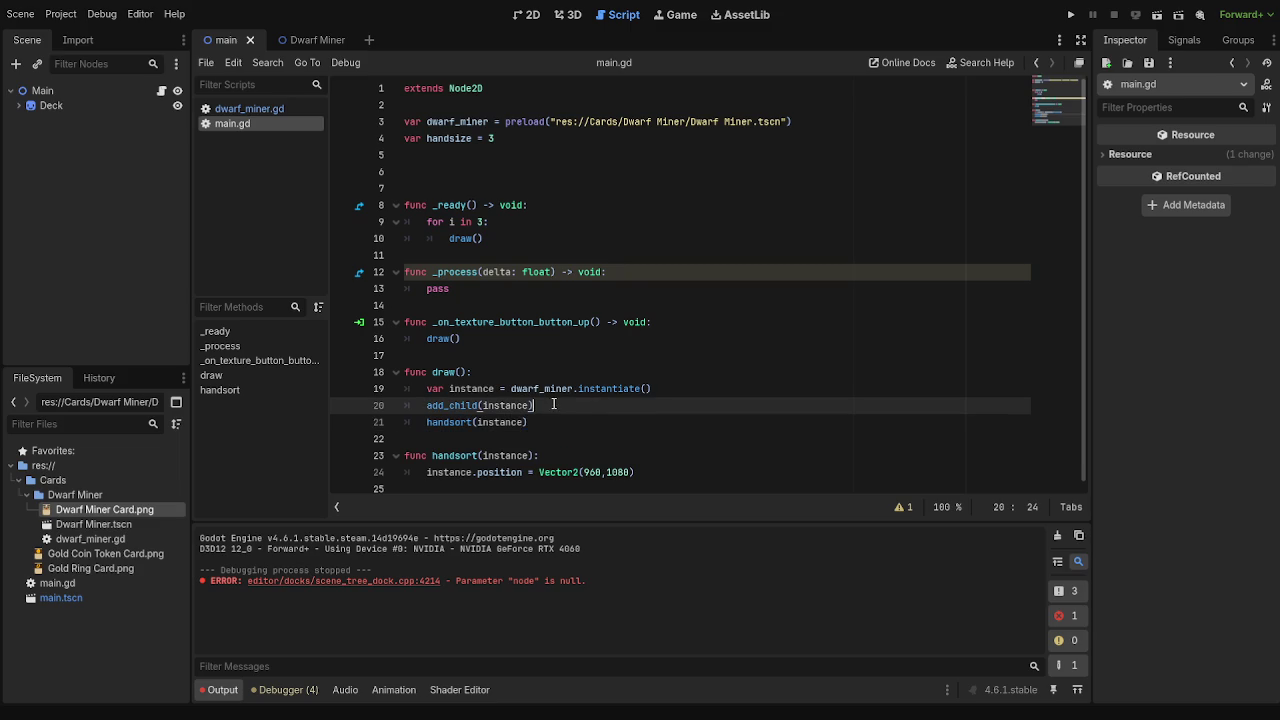
pyautogui.click(427, 406)
pyautogui.click(595, 410)
# - Add a Node2D named Hand under Main, then return to the add_child line in draw()
pyautogui.hotkey('ctrl', 'shift', 'z')
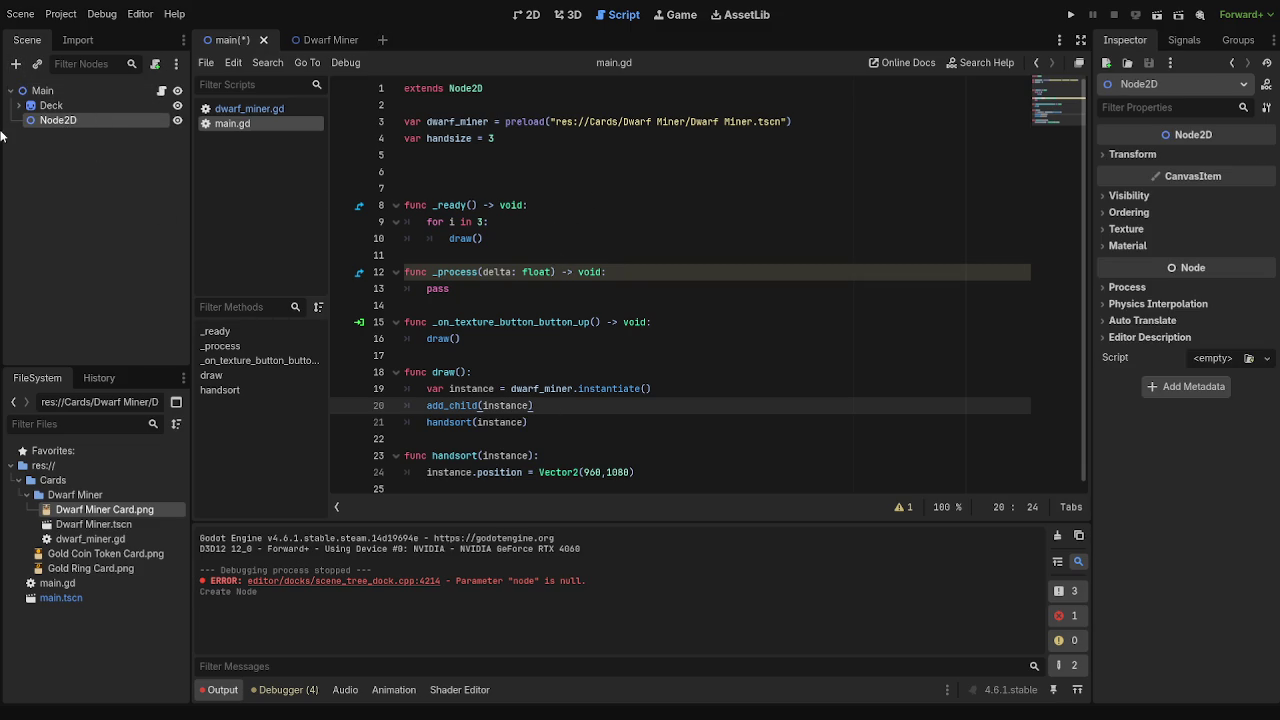
pyautogui.hotkey('ctrl', 'shift', 'z')
pyautogui.click(459, 405)
pyautogui.press('Left')
pyautogui.press('Left')
pyautogui.press('Left')
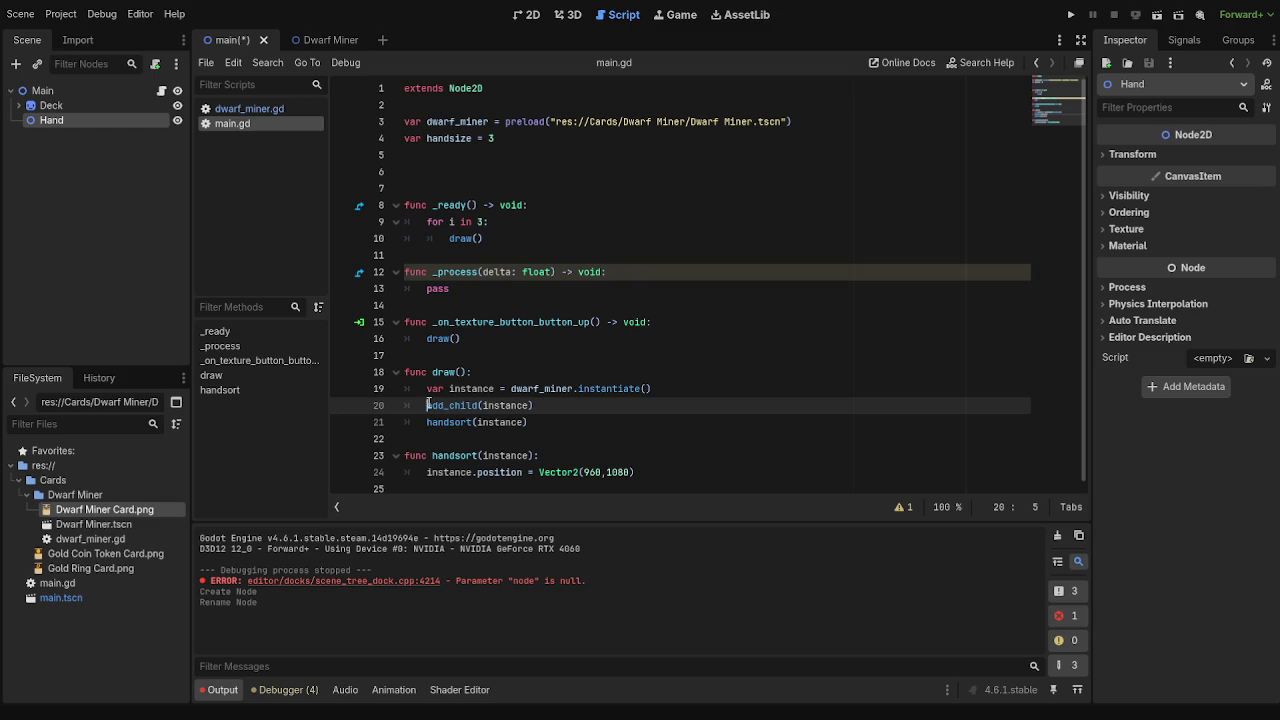
# - Try a reparent($Hand) line in draw() after add_child, then delete it
pyautogui.write('reparent')
pyautogui.press('BackSpace')
pyautogui.press('BackSpace')
pyautogui.press('BackSpace')
pyautogui.click(579, 405)
pyautogui.press('Return')
pyautogui.write('repar')
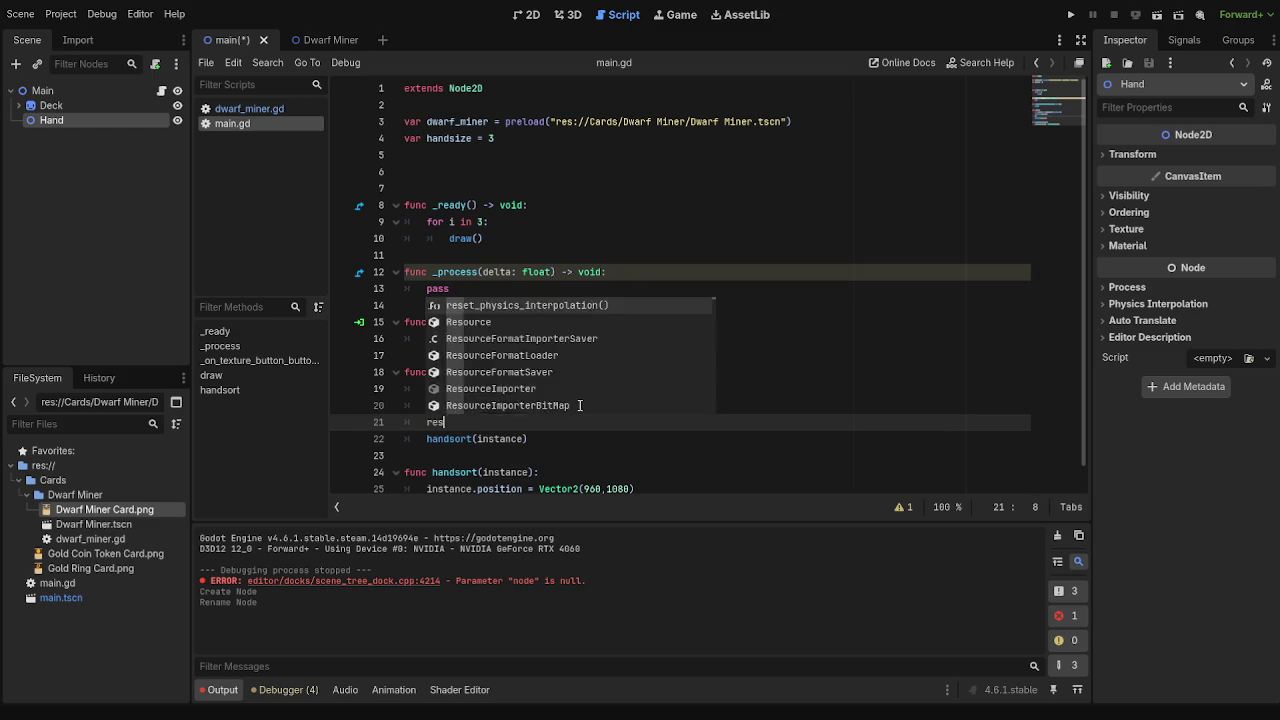
pyautogui.press('Return')
pyautogui.write('var handslo')
pyautogui.press('BackSpace')
pyautogui.press('BackSpace')
pyautogui.press('BackSpace')
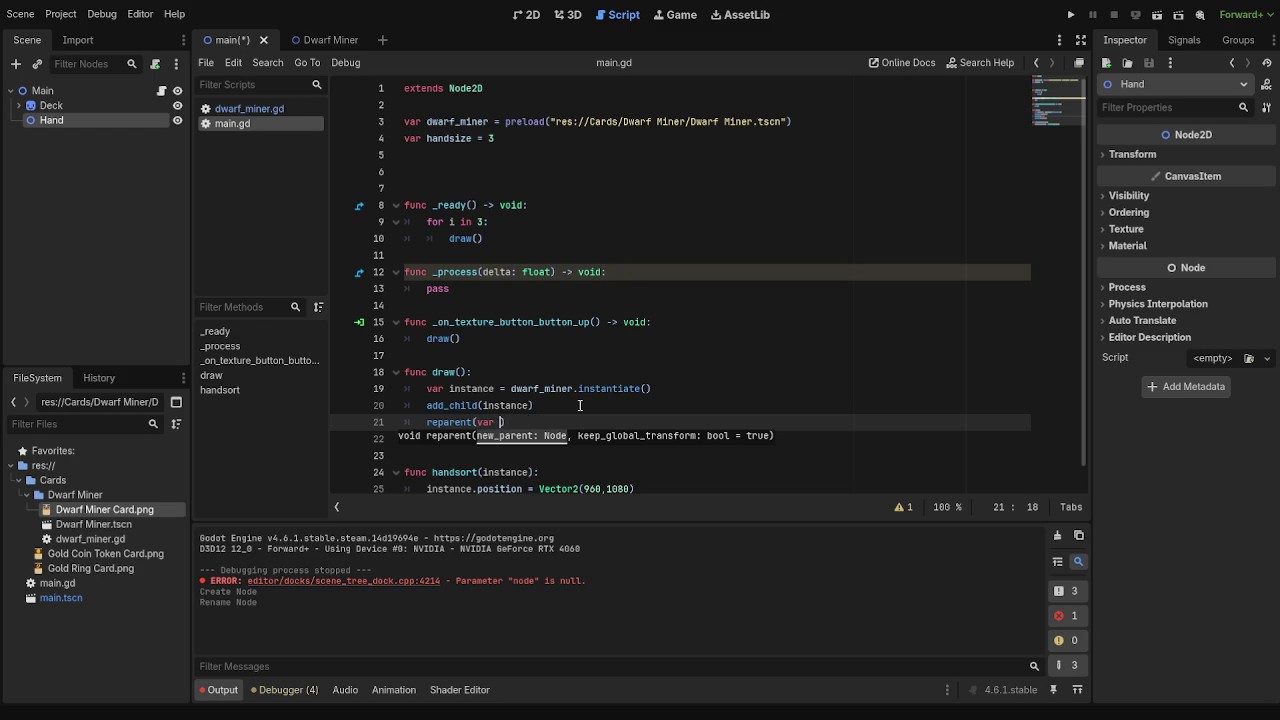
pyautogui.moveTo(52, 120); pyautogui.dragTo(478, 421)
pyautogui.click(540, 432)
pyautogui.write('handsort(instance)')
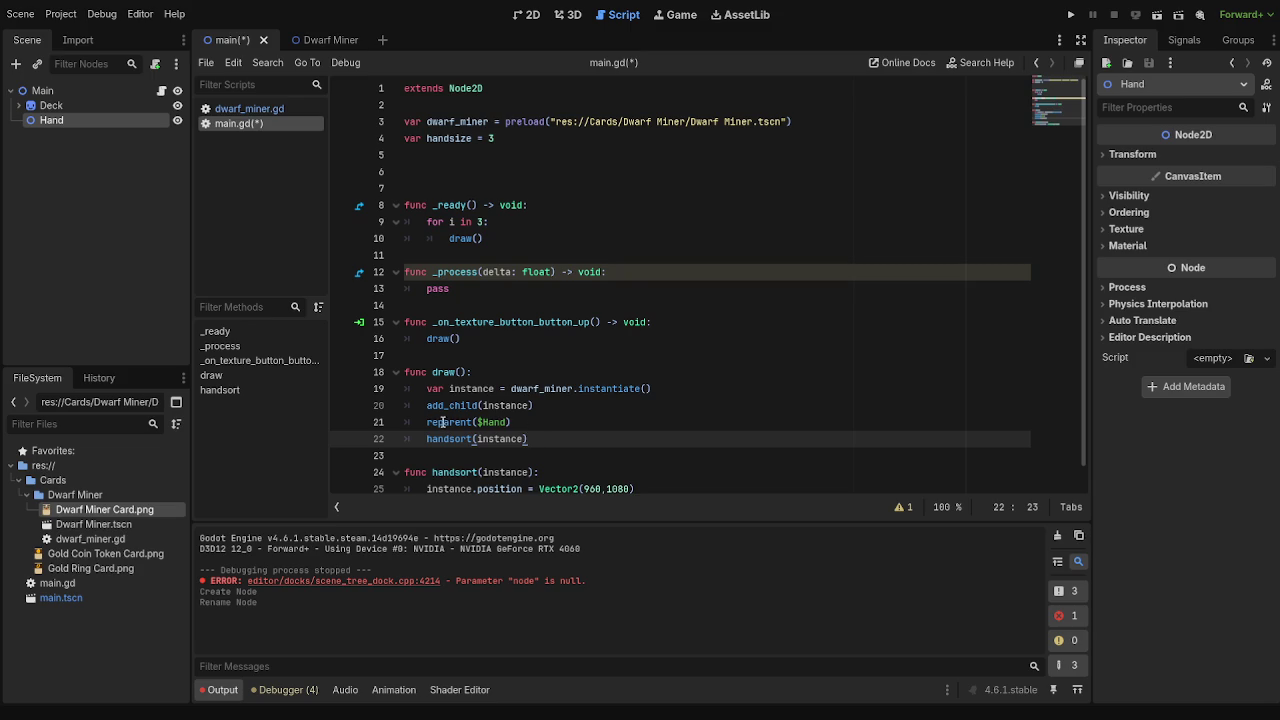
pyautogui.moveTo(428, 421)
pyautogui.mouseDown()
pyautogui.moveTo(599, 433)
pyautogui.moveTo(590, 427)
pyautogui.mouseUp()
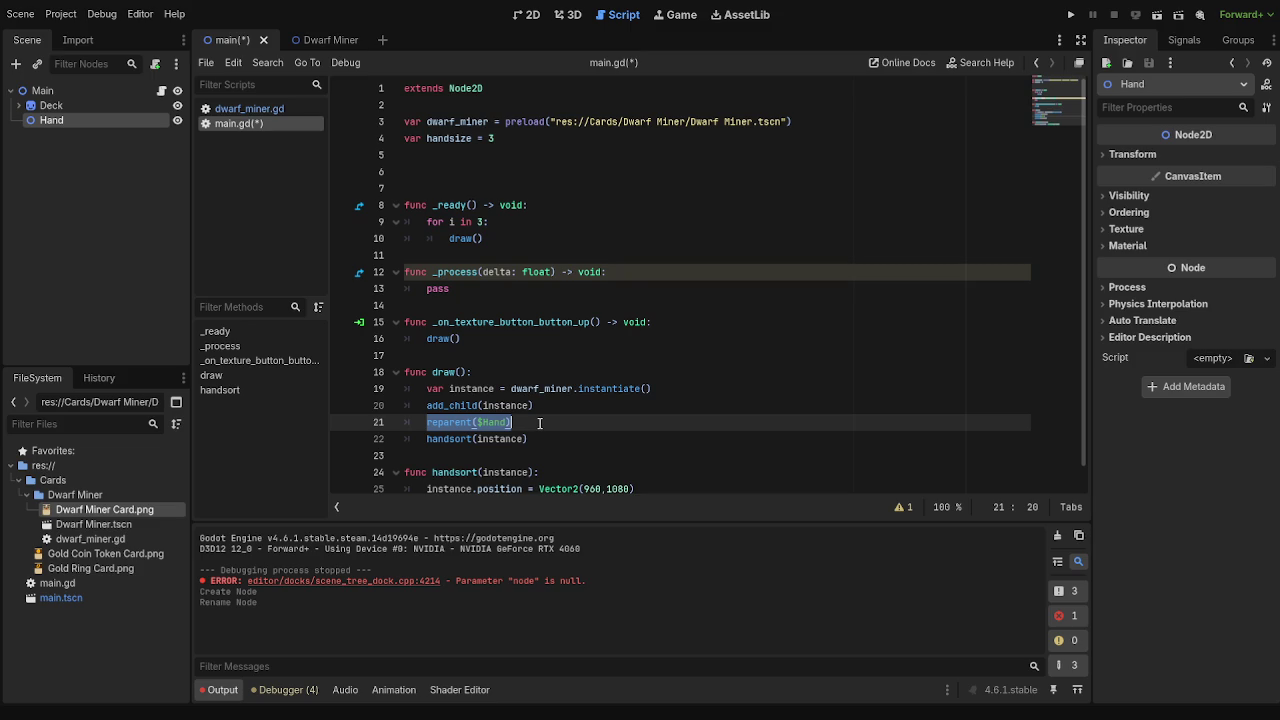
pyautogui.press('BackSpace')
pyautogui.press('BackSpace')
pyautogui.press('BackSpace')
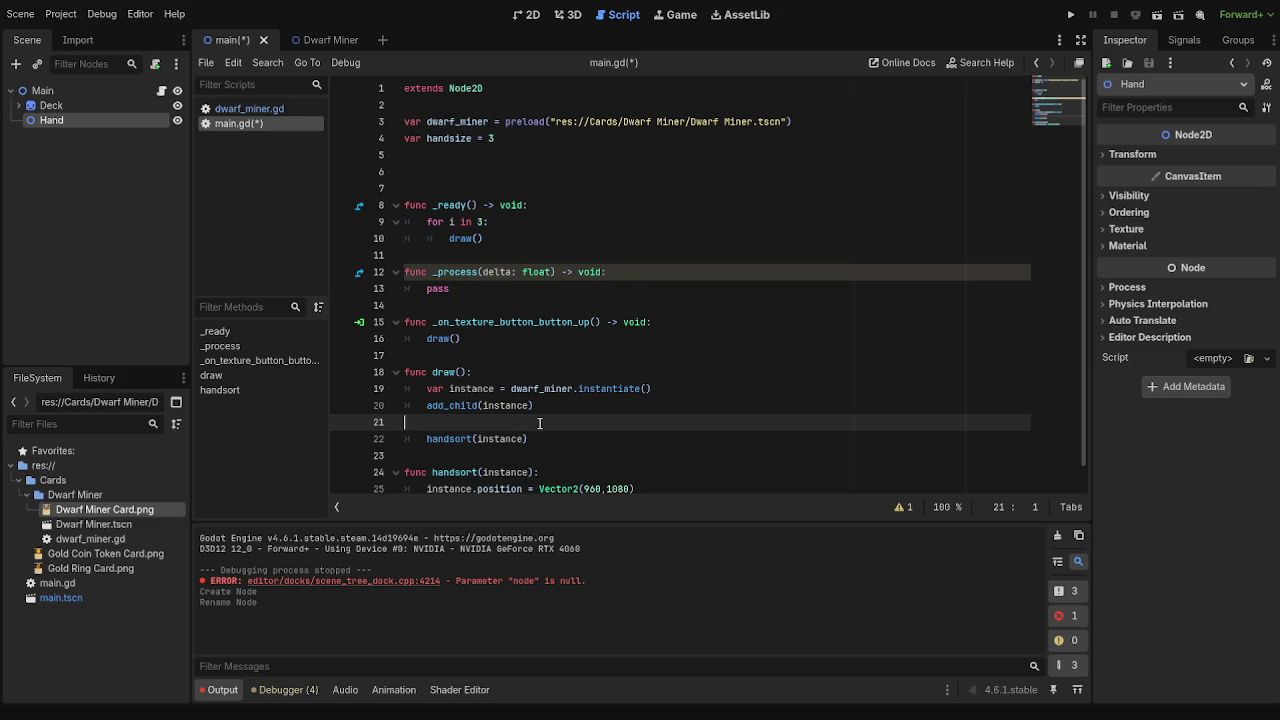
# - Start handsort with instance.reparent($Hand), dragging the Hand node into the parentheses
pyautogui.click(565, 454)
pyautogui.press('Return')
pyautogui.write('instance')
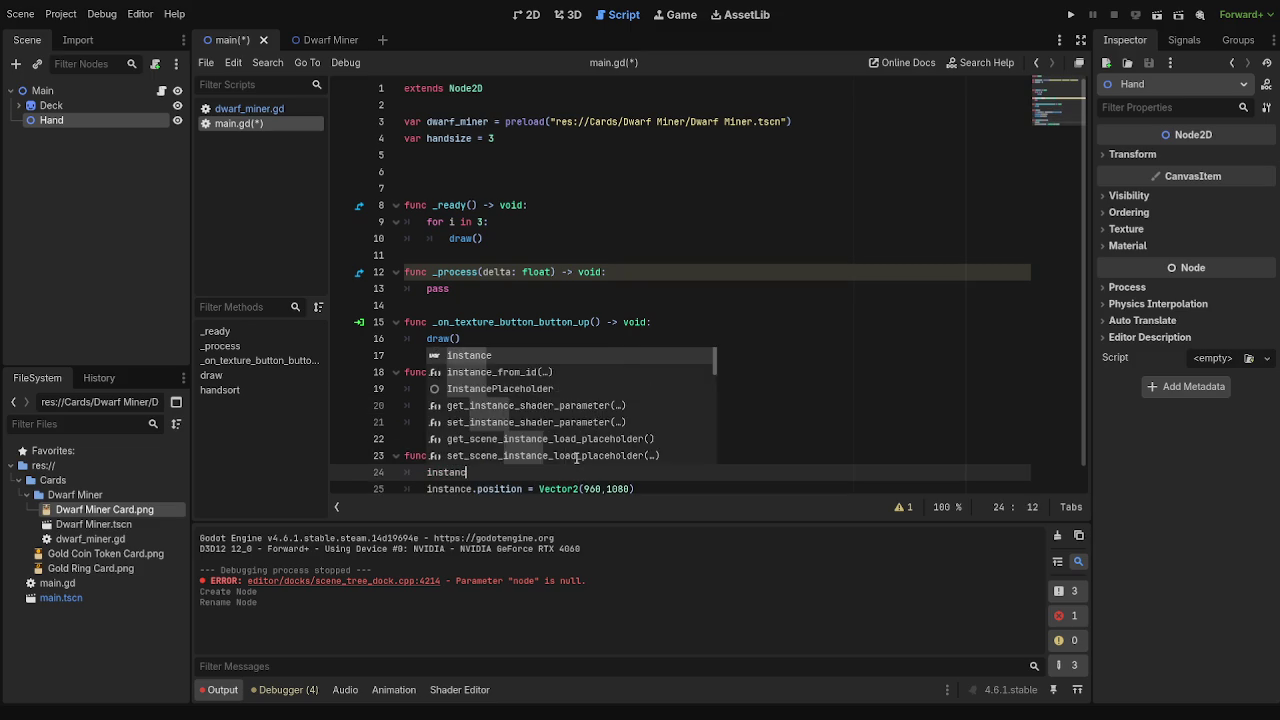
pyautogui.write('.repar')
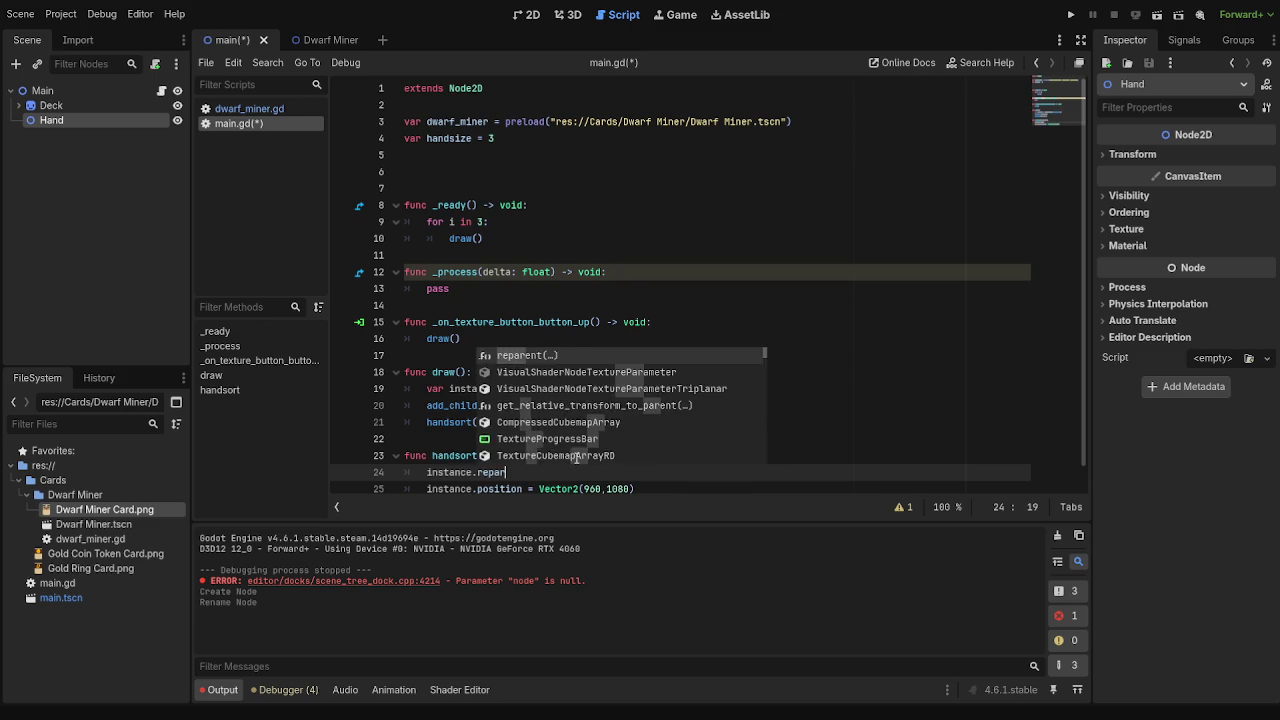
pyautogui.press('BackSpace')
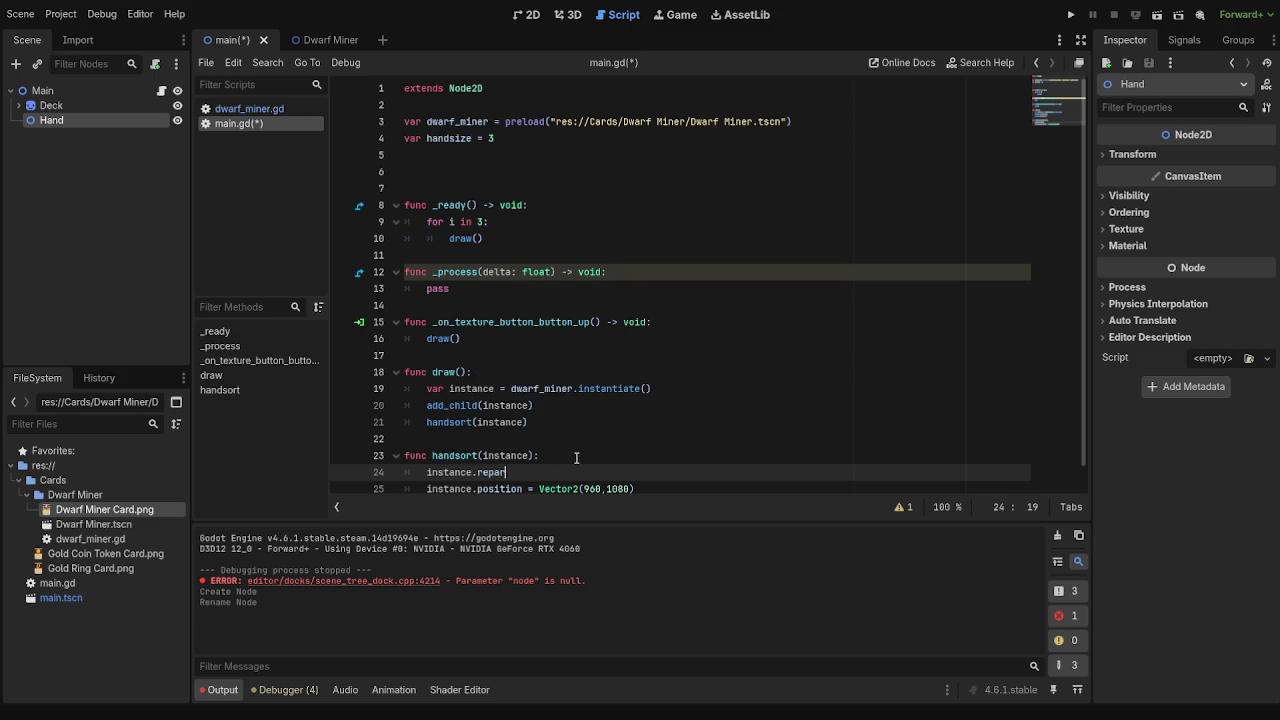
pyautogui.write('e')
pyautogui.click(551, 471)
pyautogui.press('BackSpace')
pyautogui.press('BackSpace')
pyautogui.press('BackSpace')
pyautogui.write('parent(')
pyautogui.moveTo(51, 120); pyautogui.dragTo(529, 470)
pyautogui.click(752, 473)
# - Run the game and check the live scene tree to confirm the cards sit under Hand
pyautogui.press('F5')
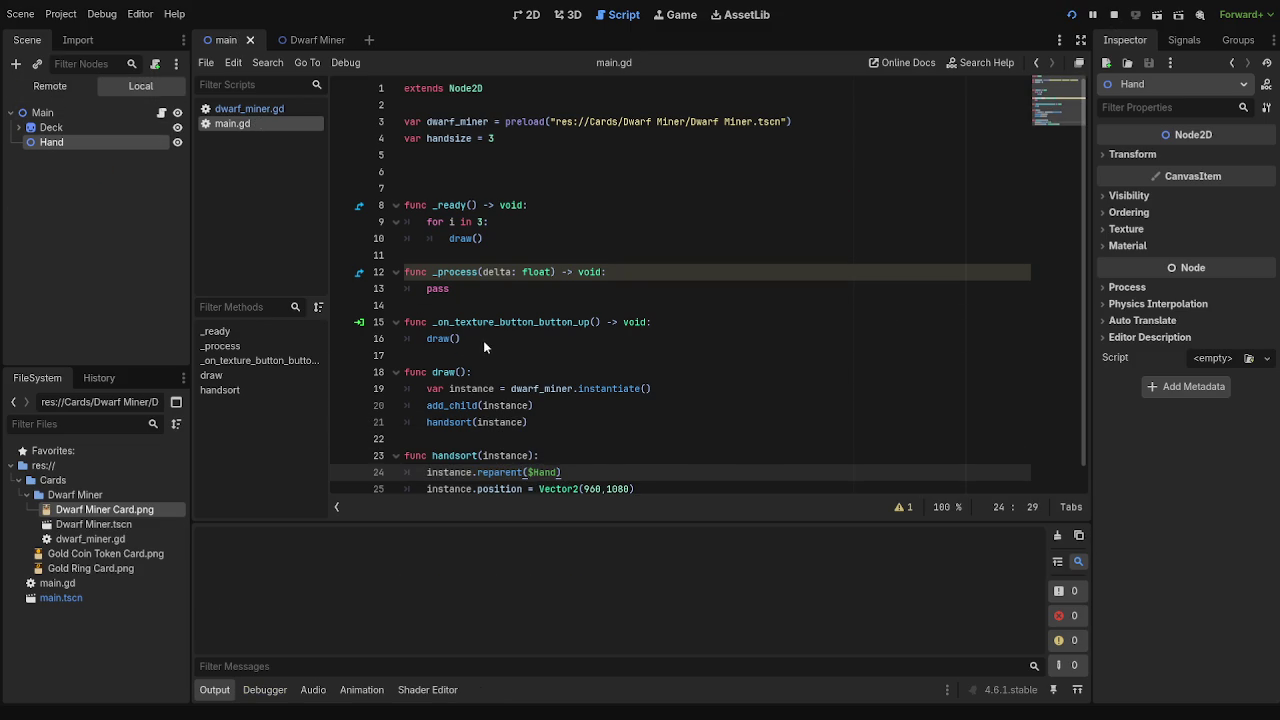
pyautogui.click(48, 86)
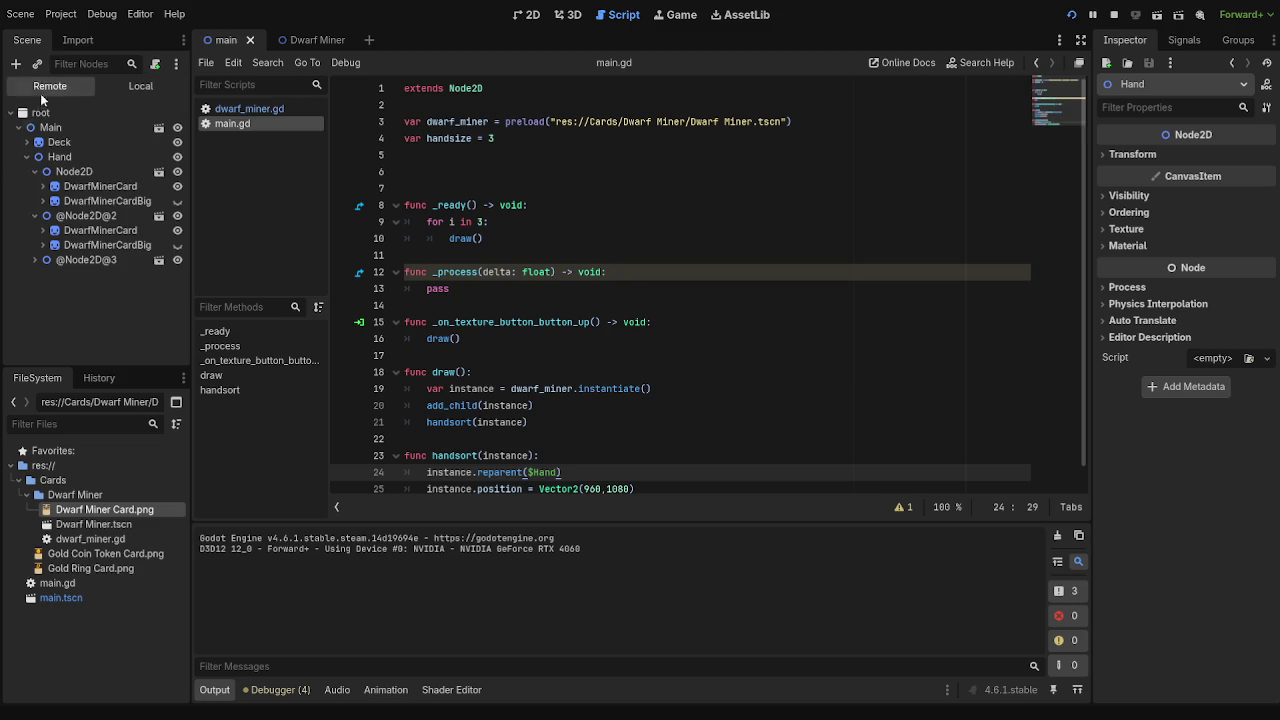
pyautogui.click(35, 171)
pyautogui.click(35, 187)
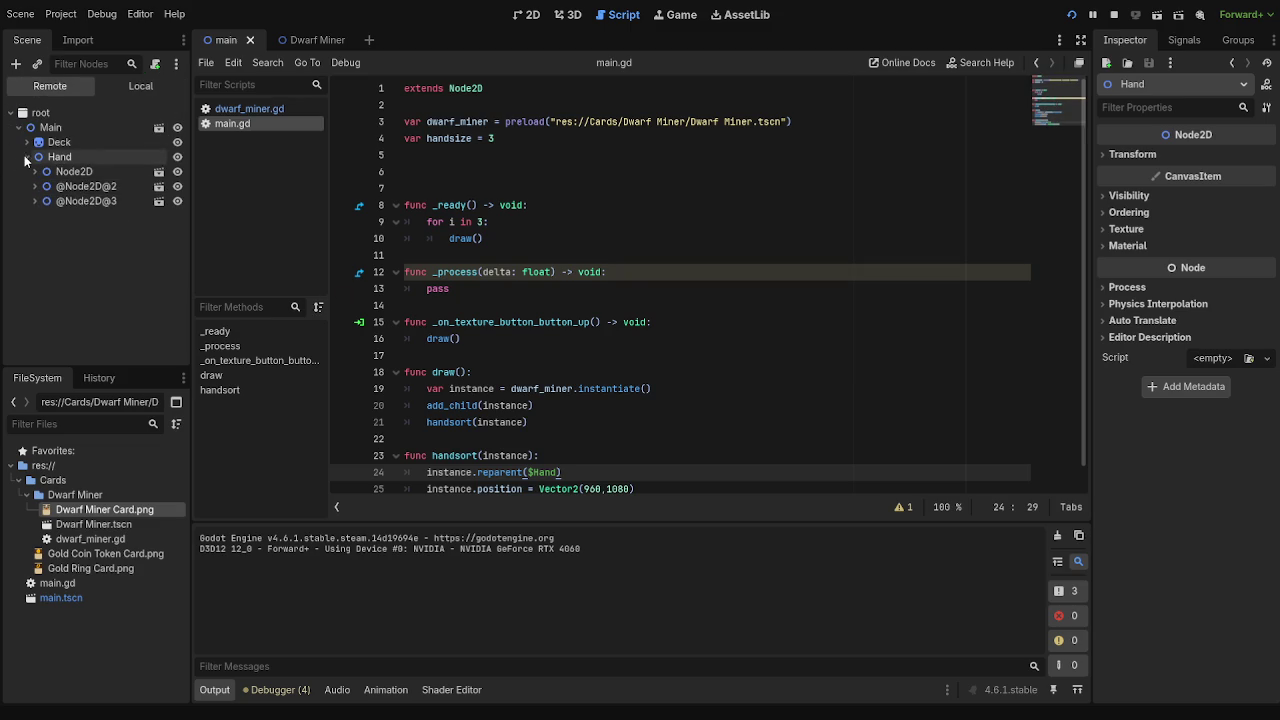
pyautogui.click(27, 157)
pyautogui.click(27, 157)
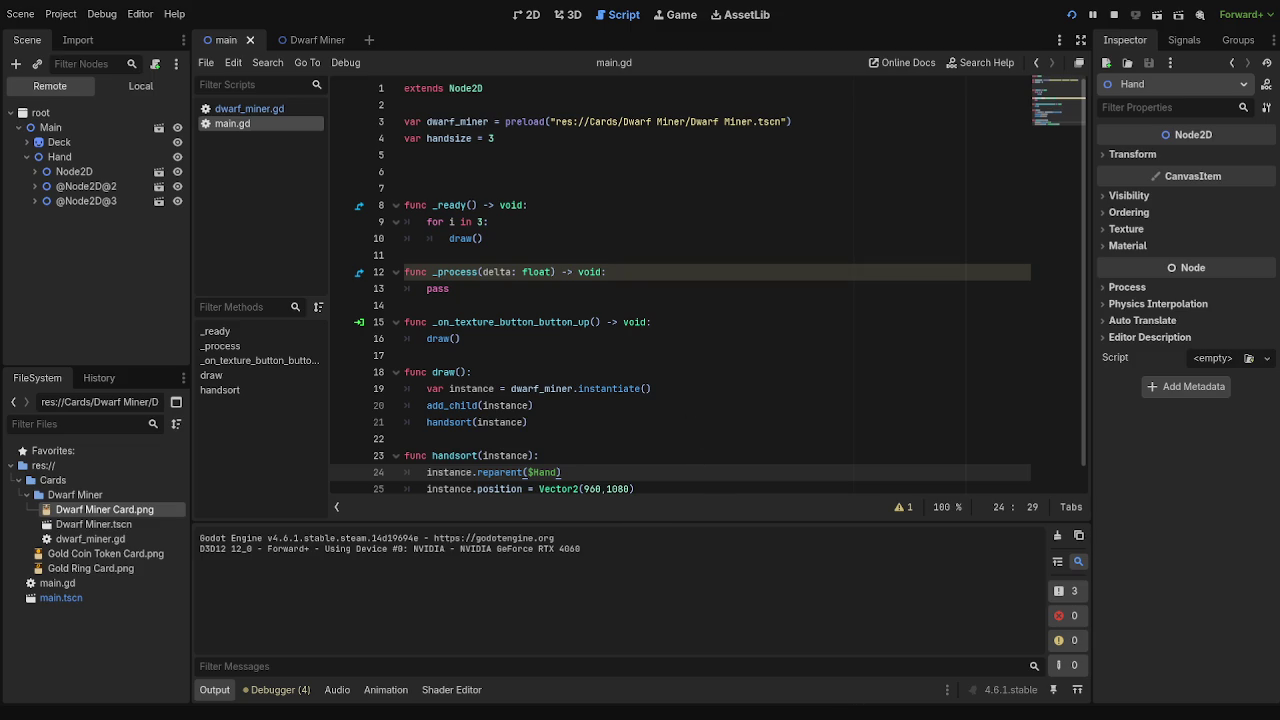
# - Review the handsort call and Vector2(960,1080) line in main.gd, then stop the game
pyautogui.click(703, 290)
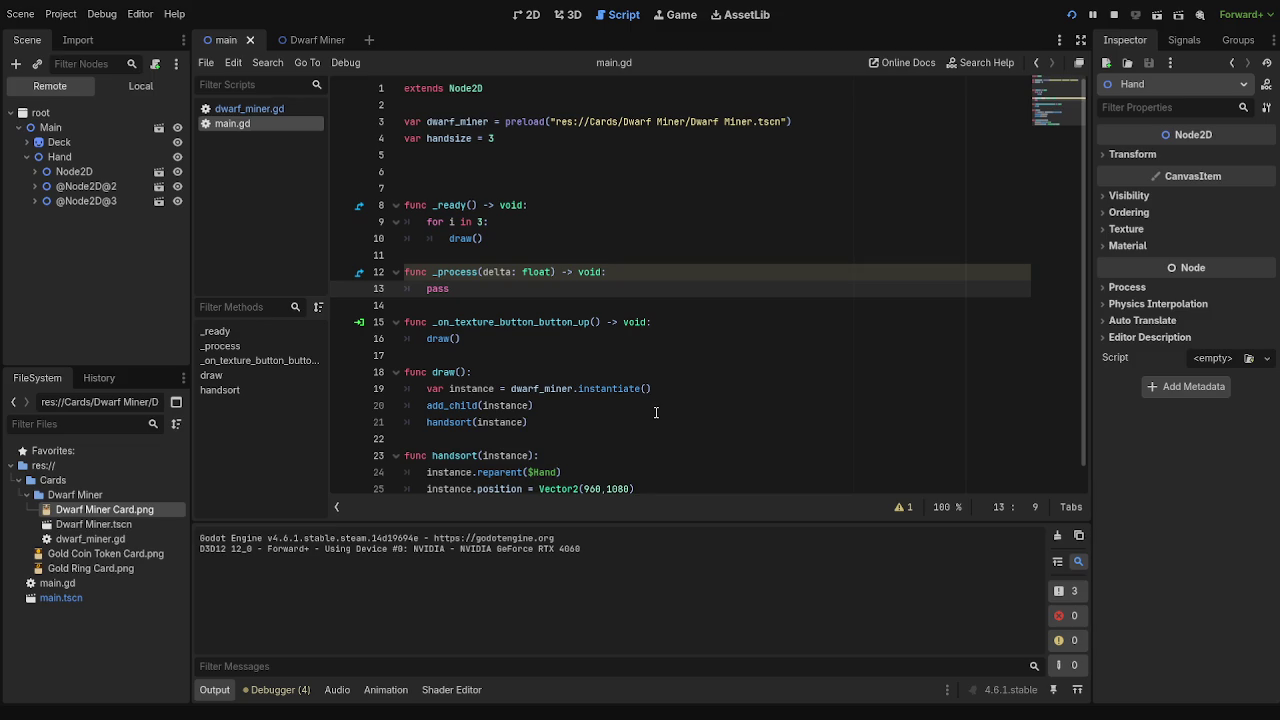
pyautogui.scroll(-1, 565, 369)
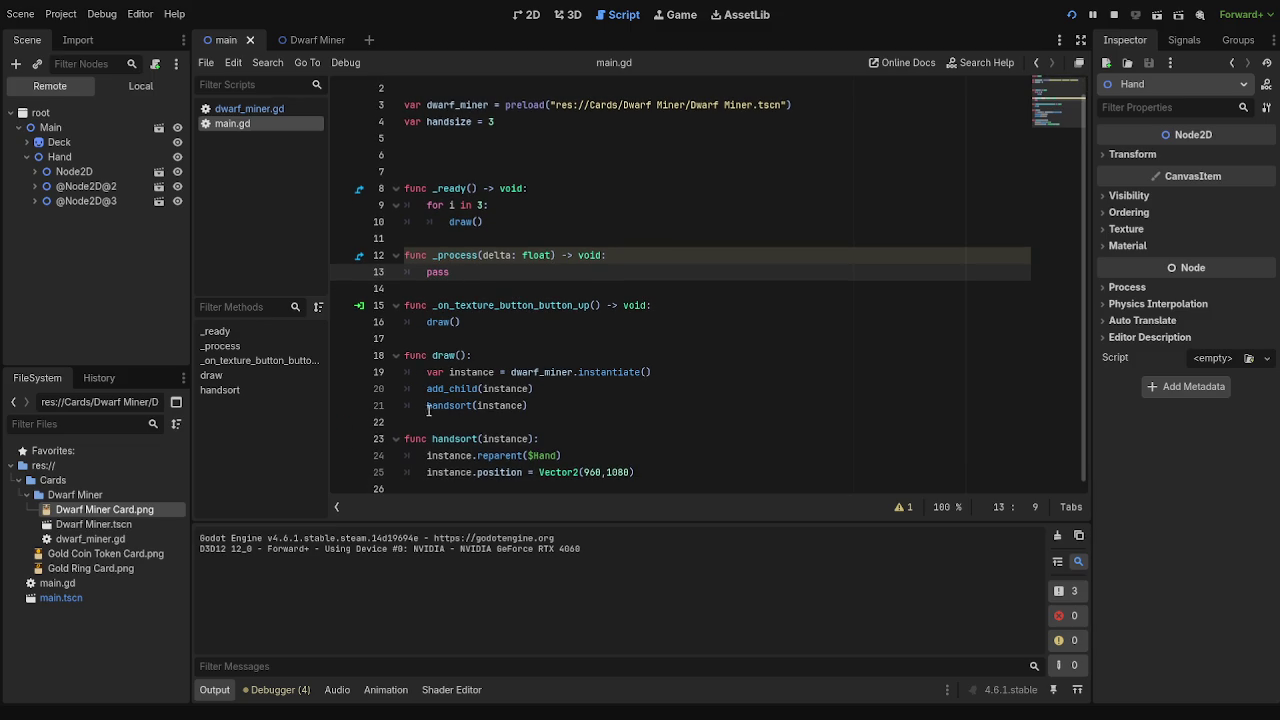
pyautogui.moveTo(427, 406); pyautogui.dragTo(587, 407)
pyautogui.click(587, 407)
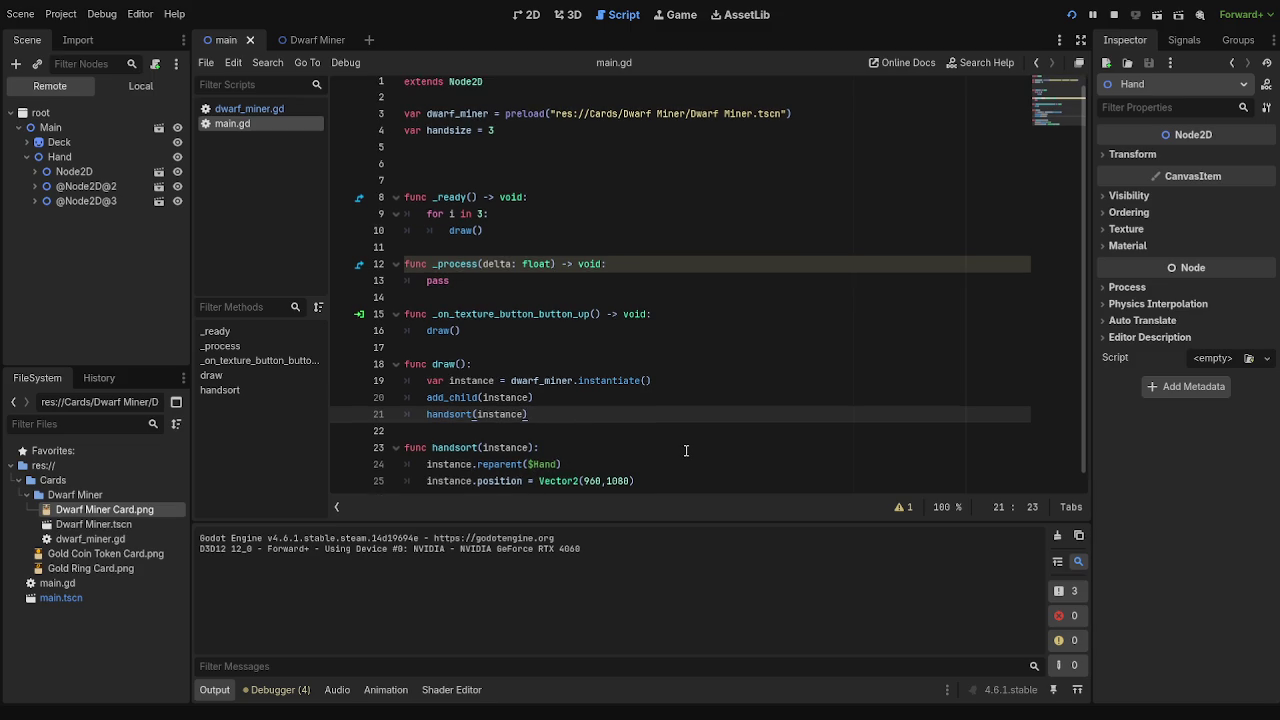
pyautogui.click(666, 474)
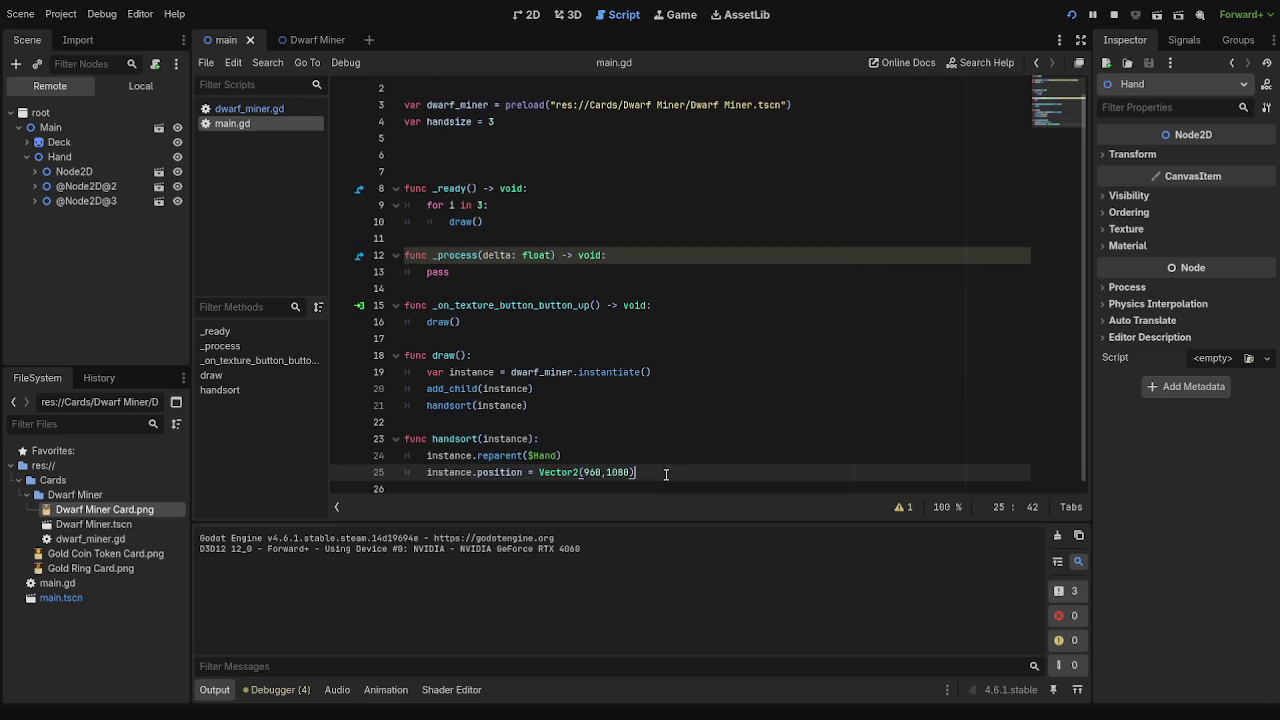
pyautogui.press('F8')
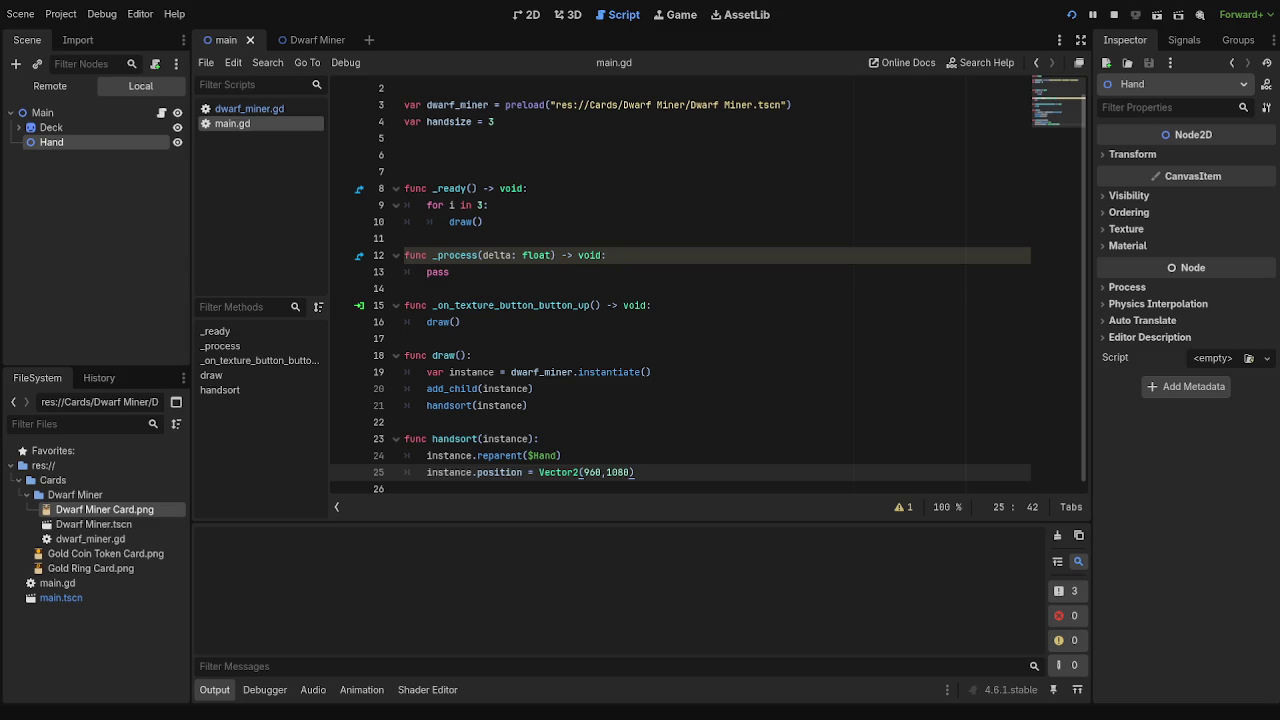
pyautogui.click(601, 405)
# - Switch to the Dwarf Miner scene and open its dwarf_miner.gd script
pyautogui.click(621, 455)
pyautogui.click(694, 478)
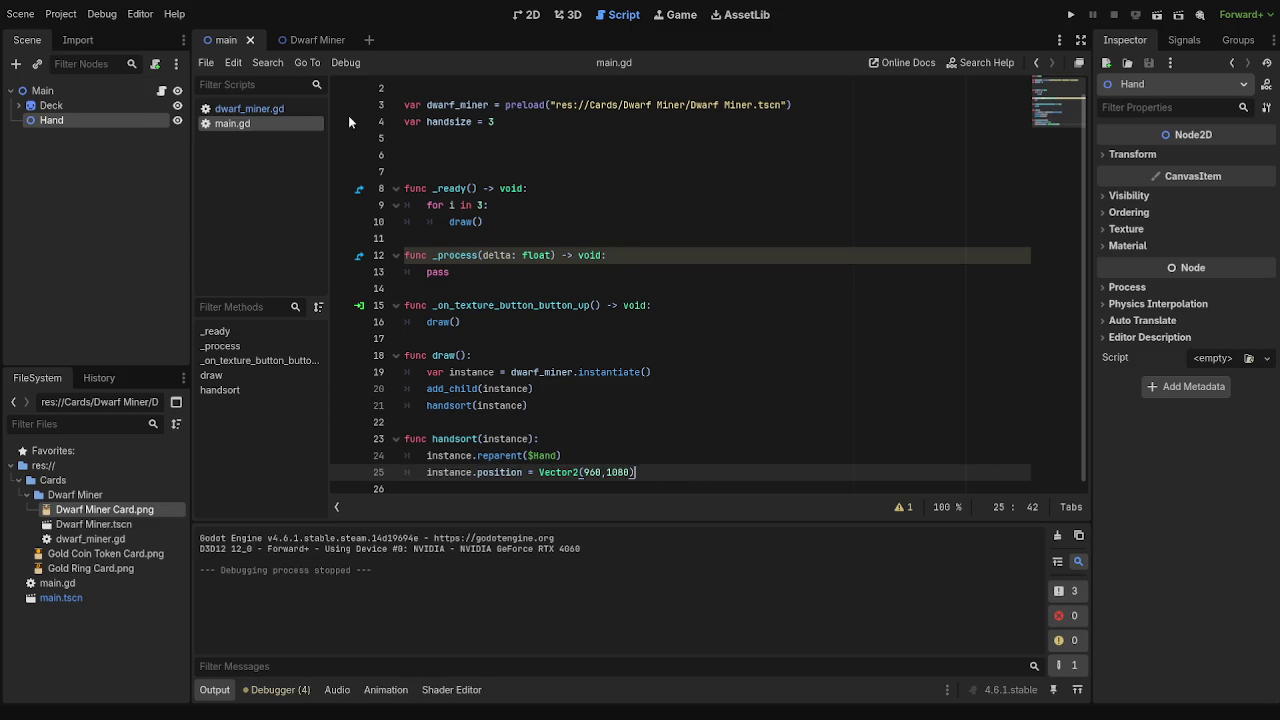
pyautogui.click(305, 42)
pyautogui.click(249, 108)
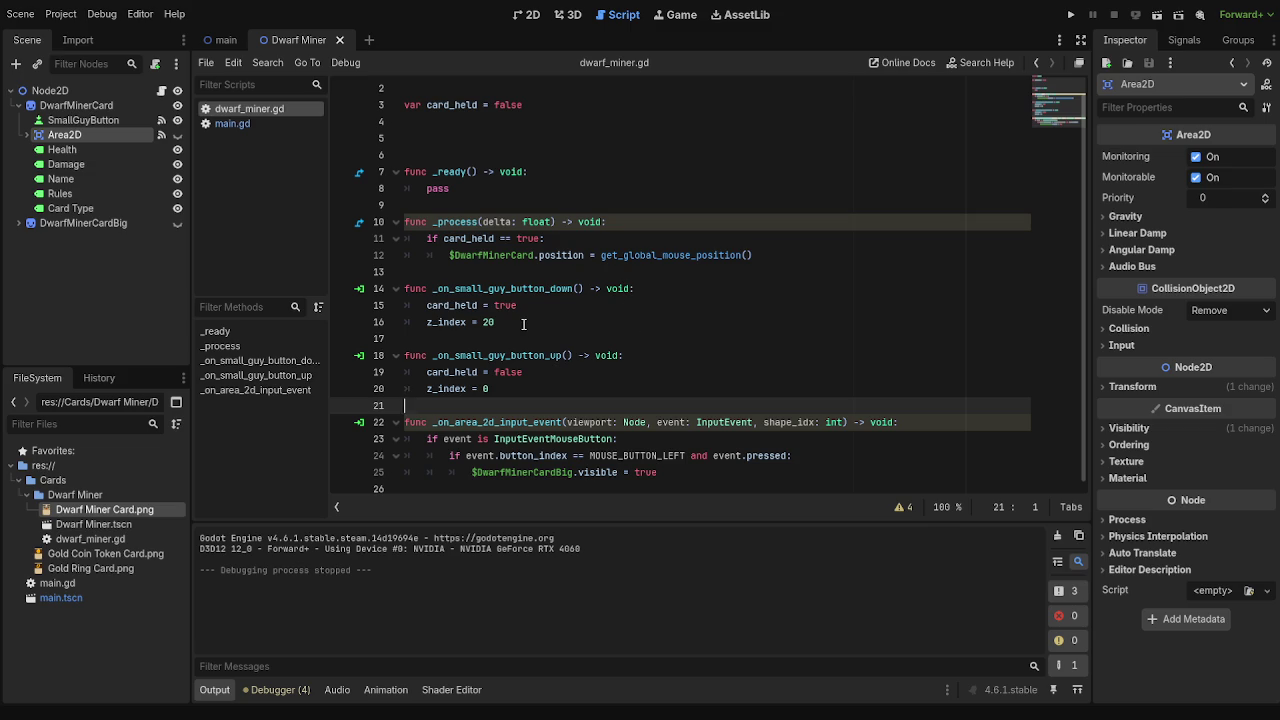
# - Review the button-down handler lines setting card_held = true and z_index = 20
pyautogui.click(524, 305)
pyautogui.click(218, 45)
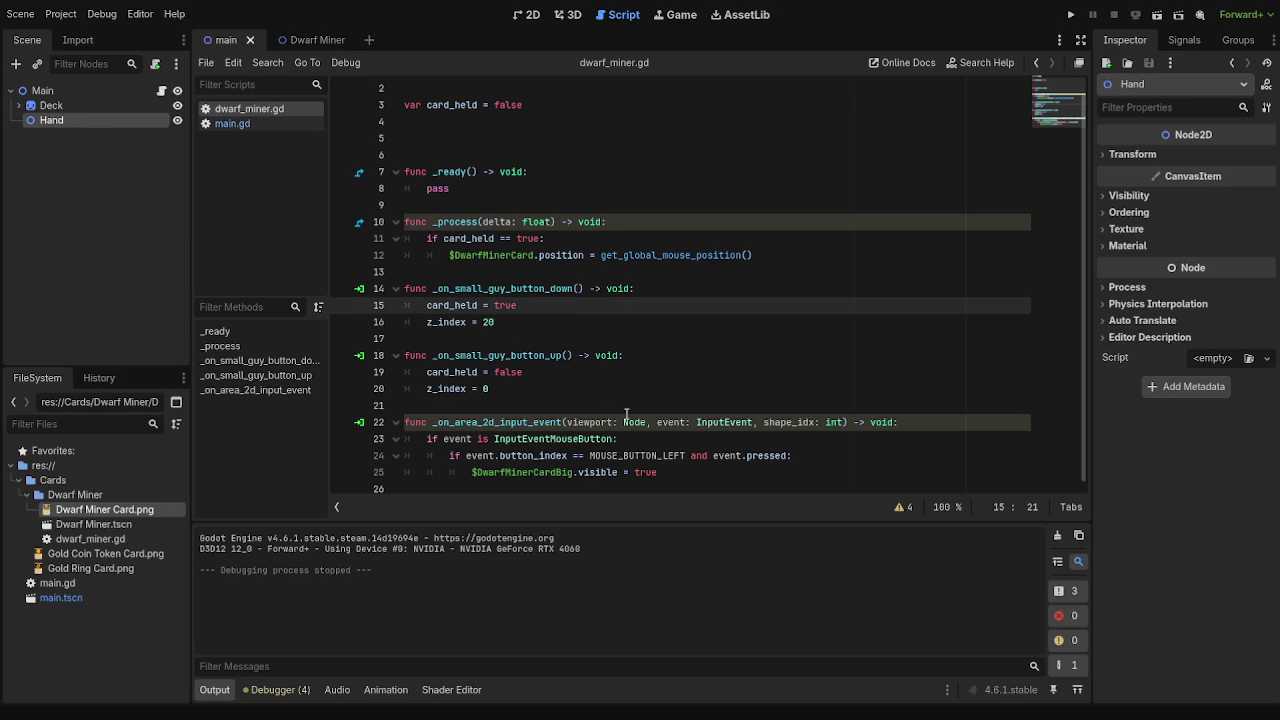
pyautogui.click(285, 41)
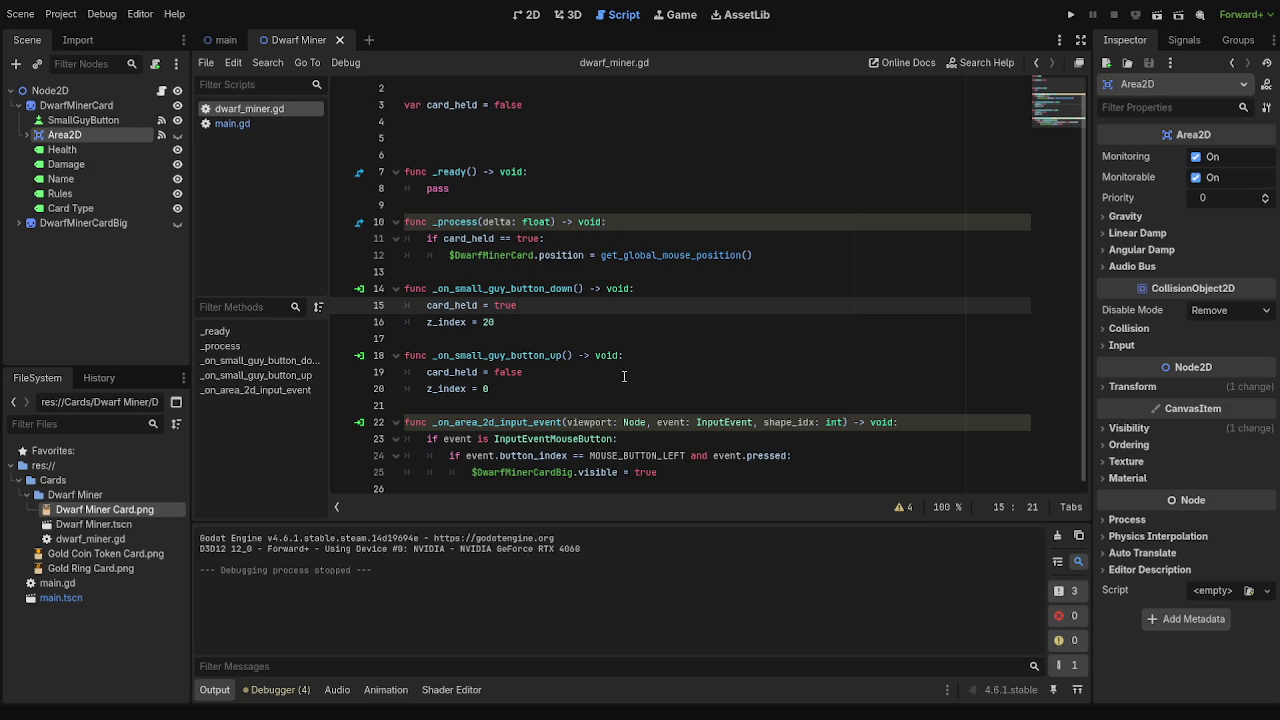
pyautogui.click(635, 303)
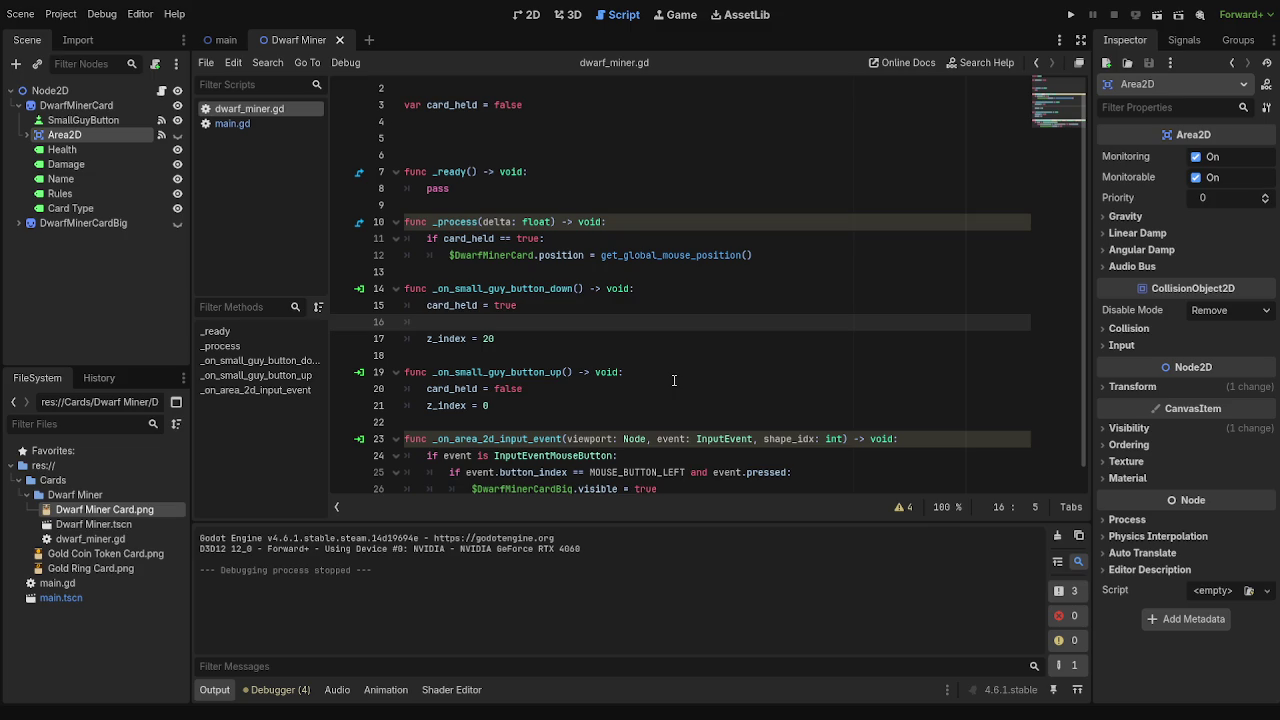
pyautogui.click(533, 322)
pyautogui.click(582, 306)
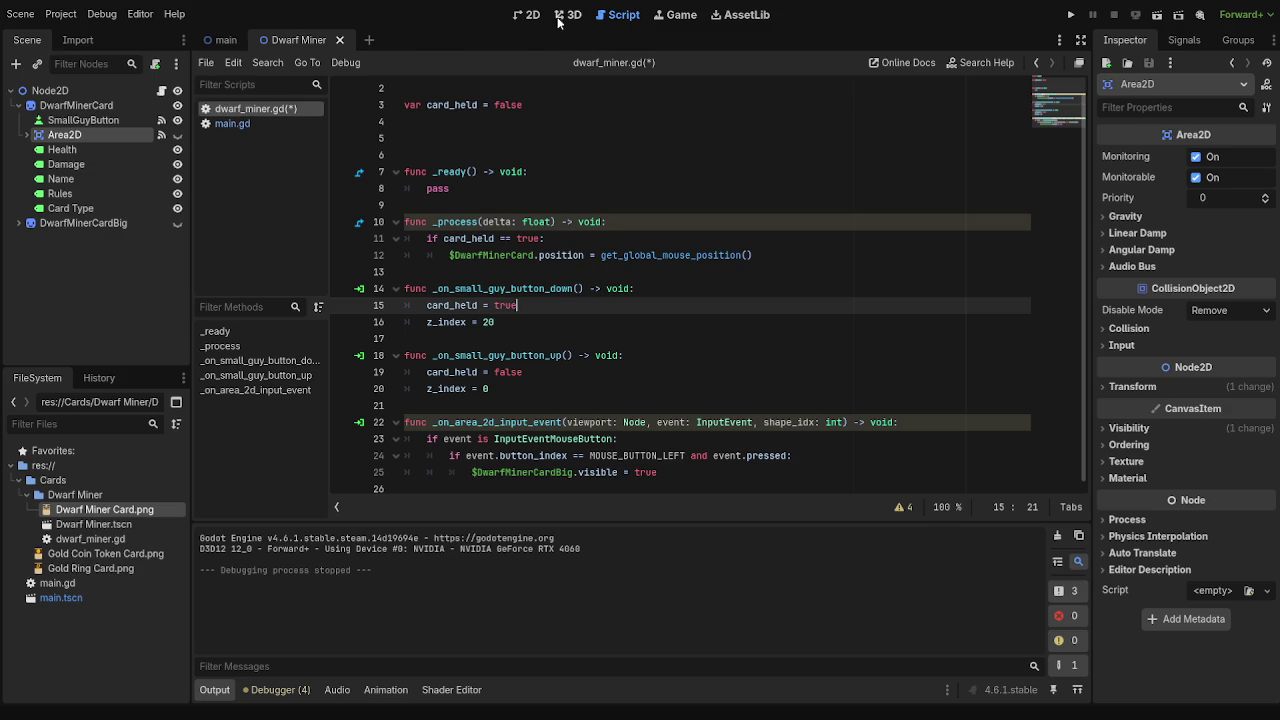
pyautogui.click(527, 14)
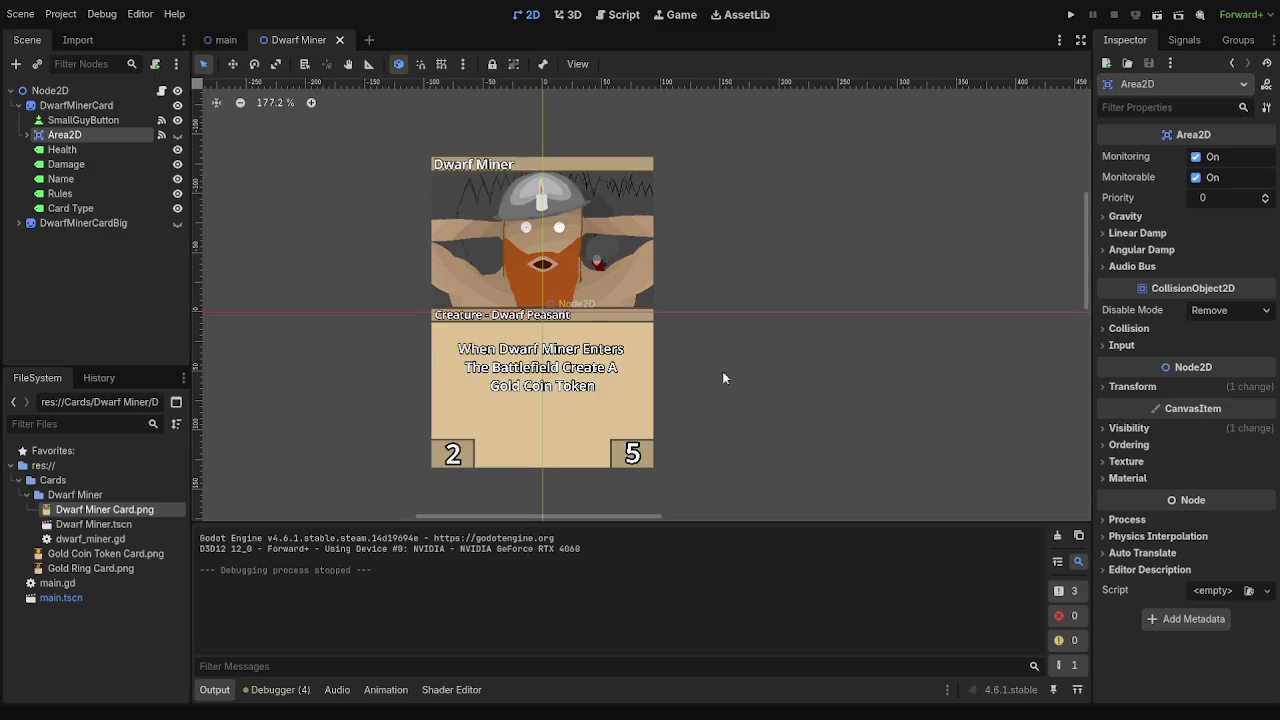
pyautogui.press('Up')
pyautogui.press('Up')
pyautogui.press('Up')
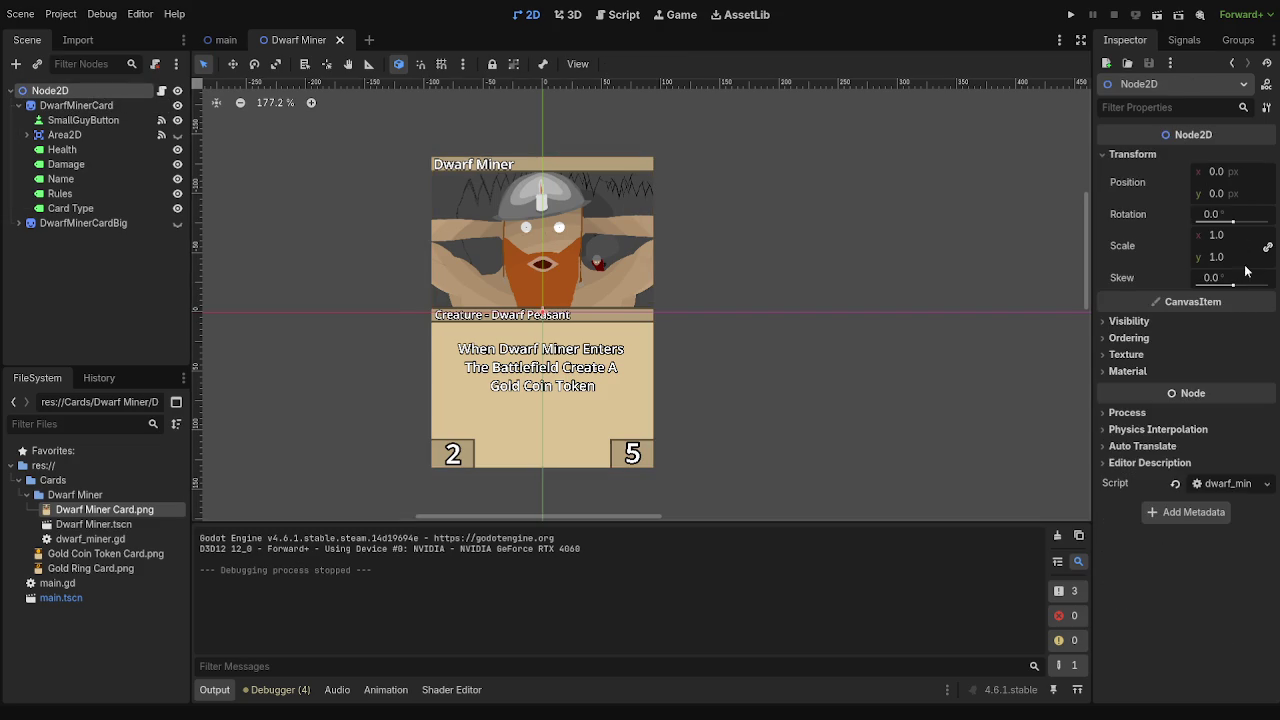
pyautogui.scroll(-8, 697, 349)
pyautogui.scroll(6, 697, 349)
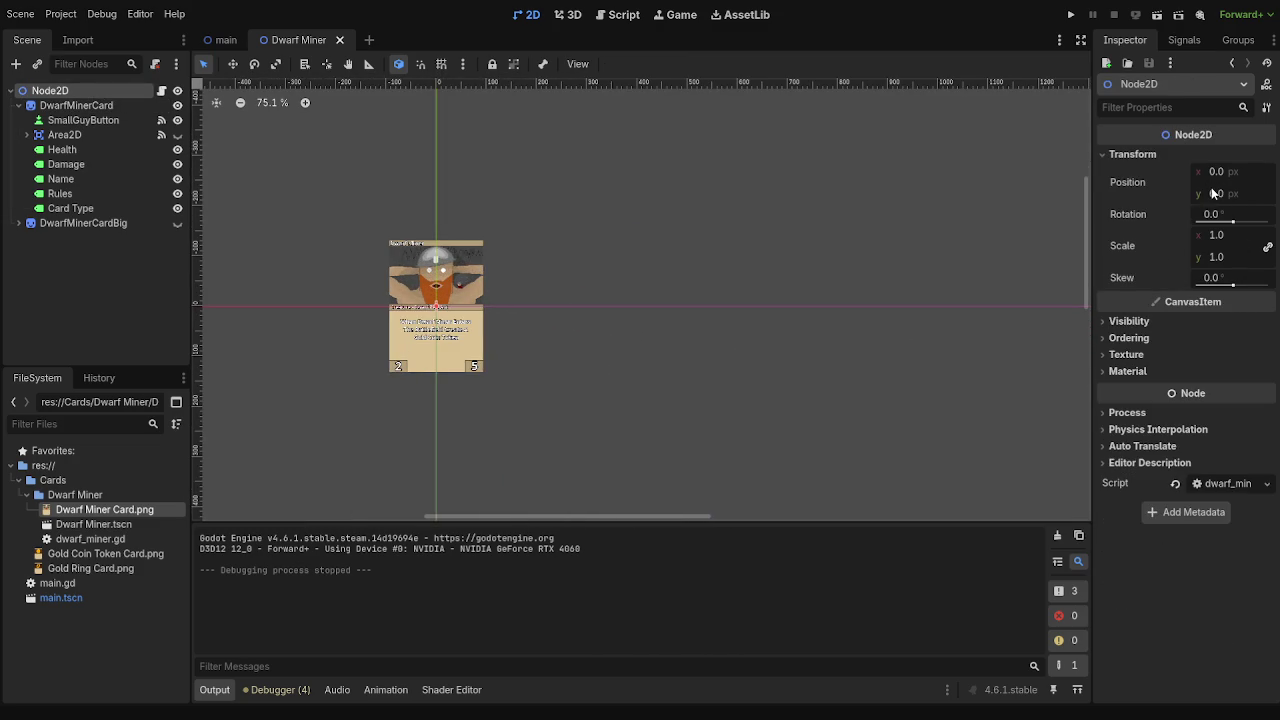
pyautogui.moveTo(1217, 198); pyautogui.dragTo(1020, 198)
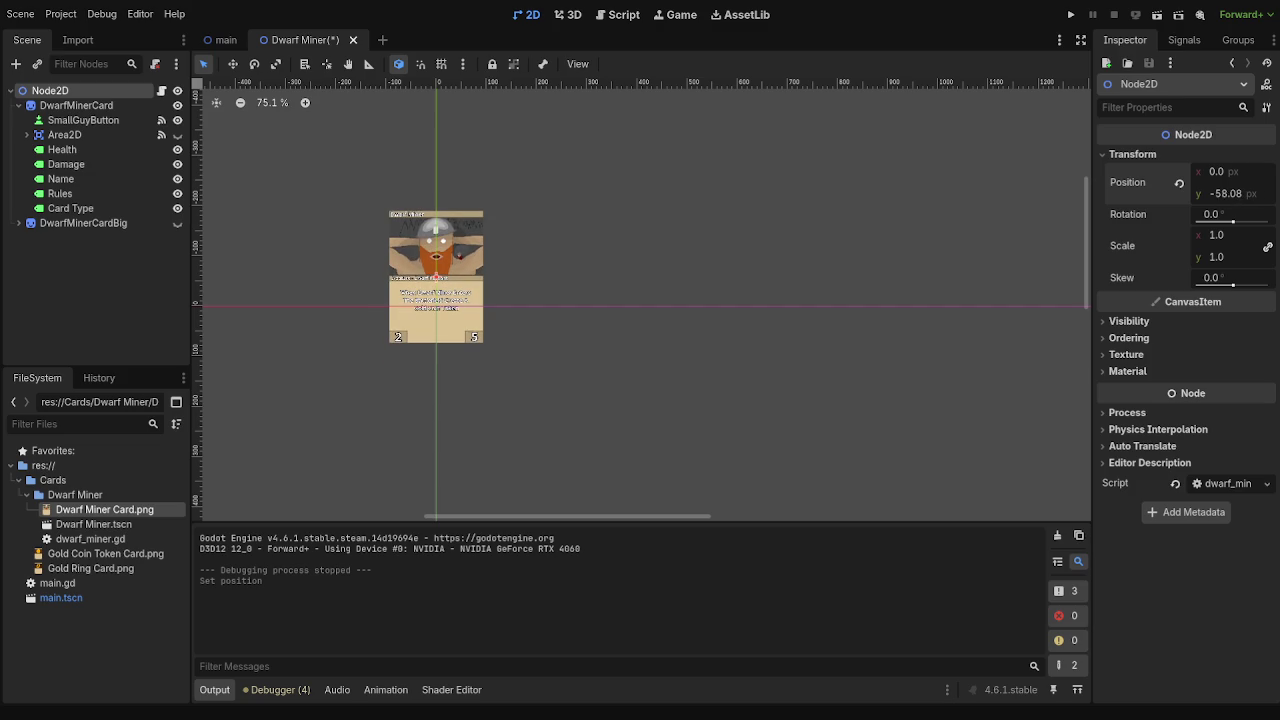
pyautogui.click(1179, 183)
pyautogui.click(622, 15)
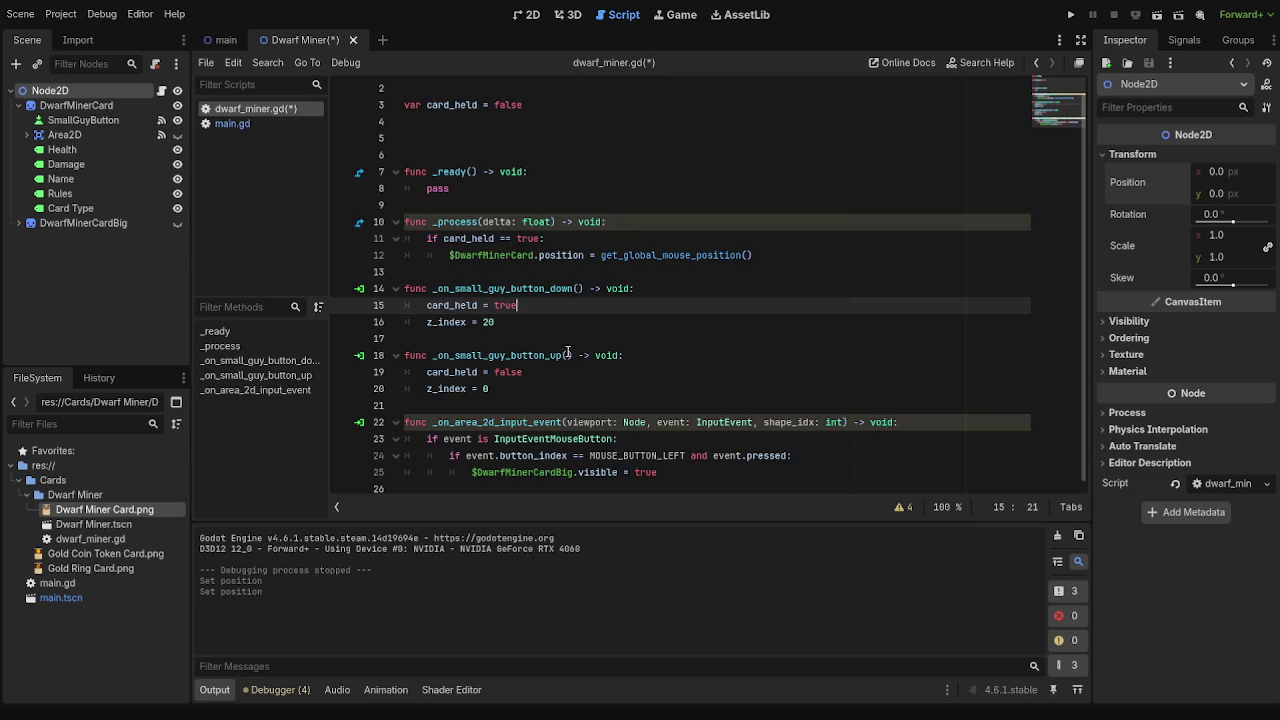
# - Open a new indented first line inside _on_small_guy_button_down
pyautogui.click(716, 293)
pyautogui.click(697, 308)
pyautogui.click(694, 288)
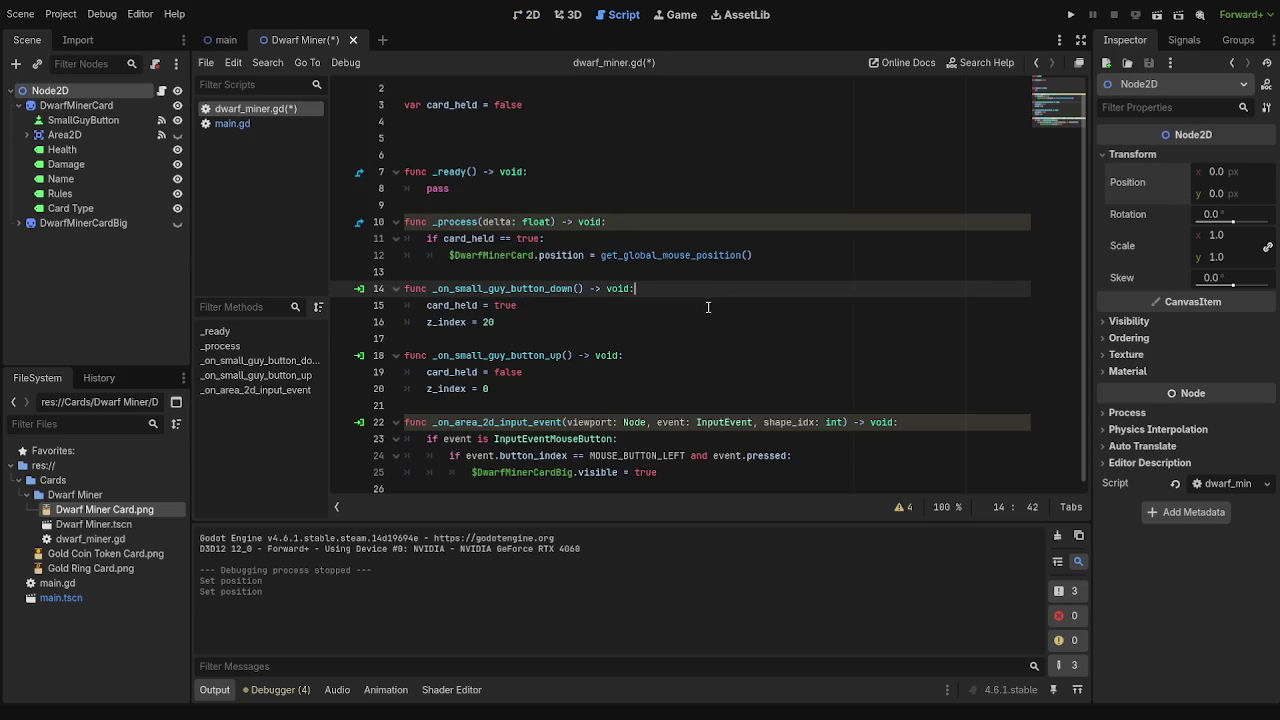
pyautogui.press('Return')
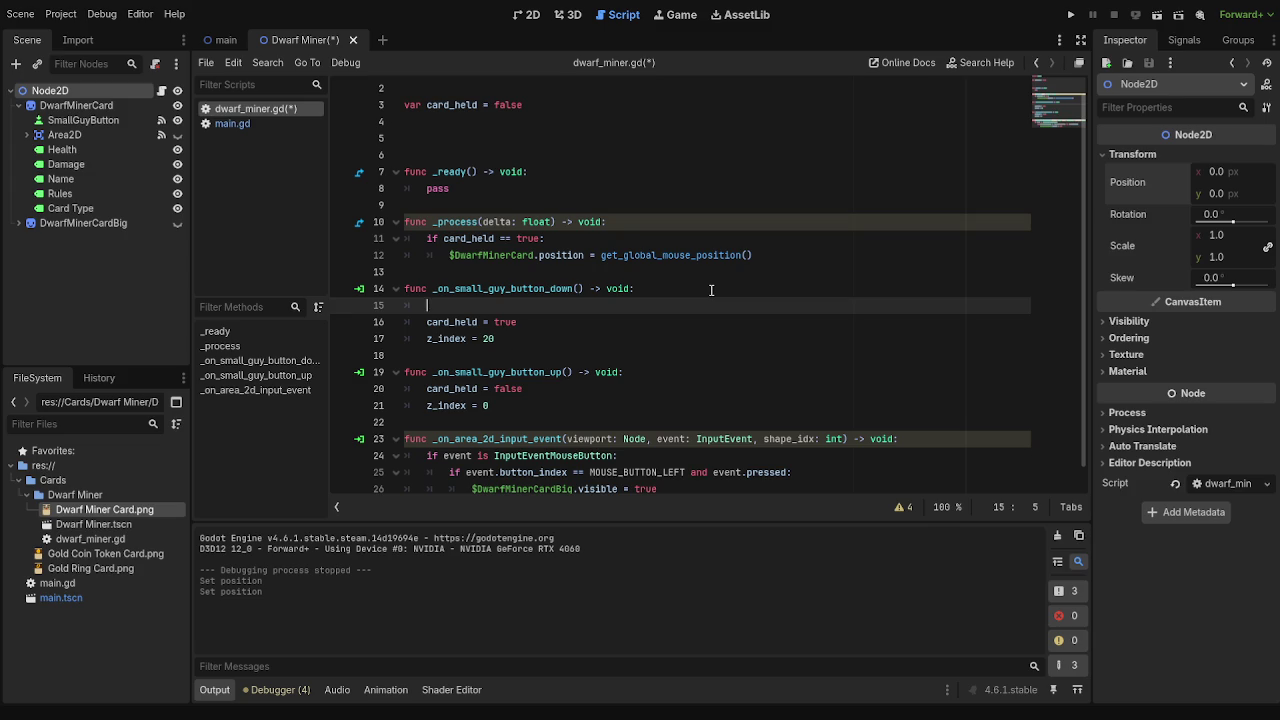
pyautogui.write('set')
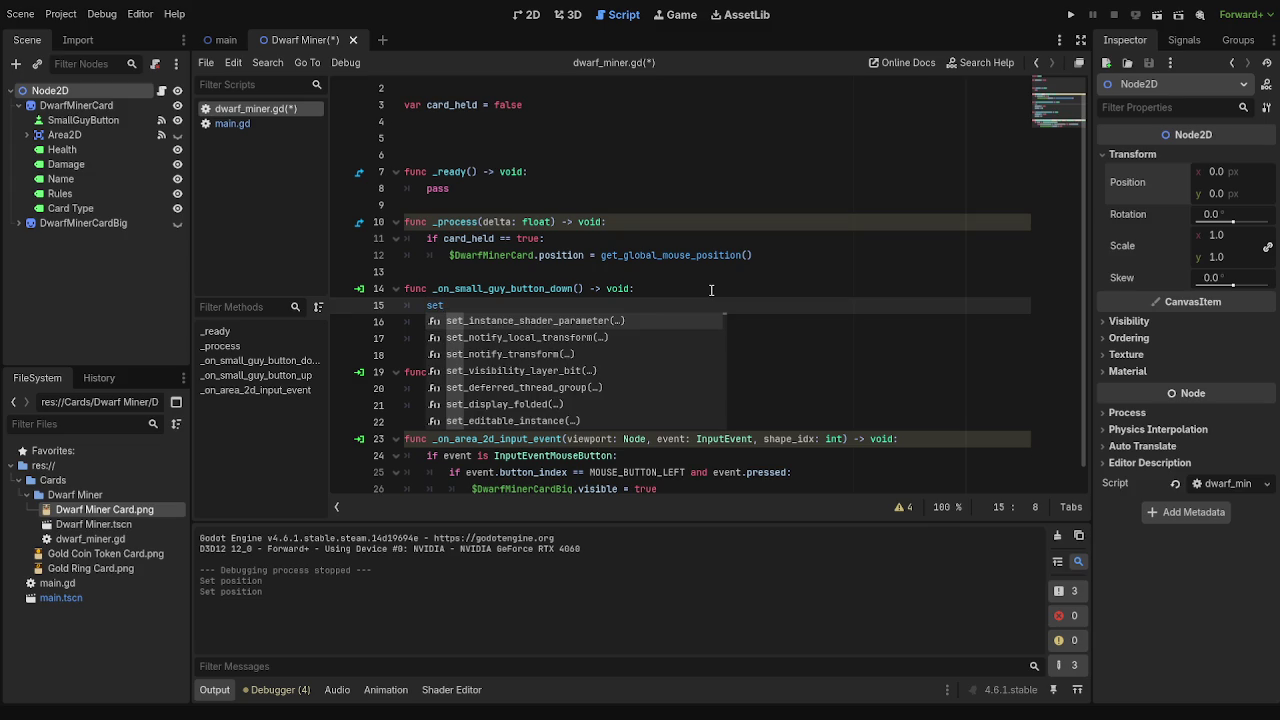
pyautogui.write('.pos')
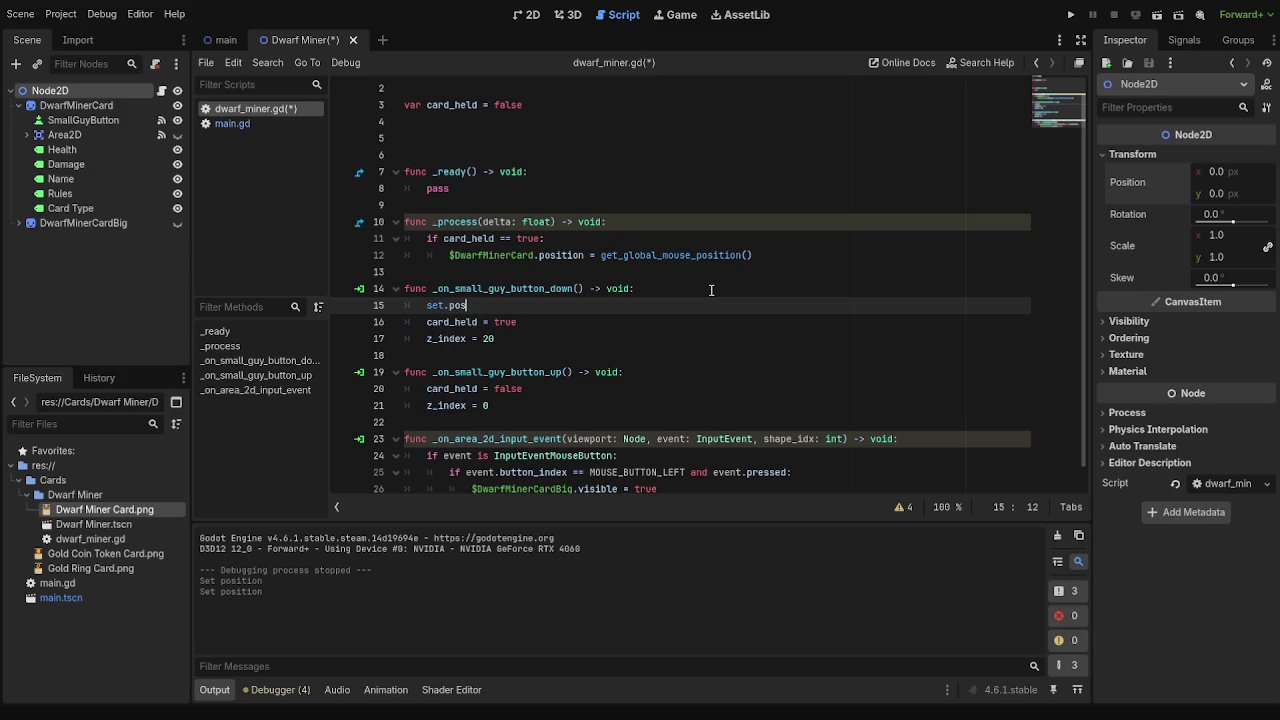
pyautogui.write('ition')
pyautogui.write('(')
pyautogui.press('BackSpace')
pyautogui.press('BackSpace')
pyautogui.press('BackSpace')
pyautogui.press('Tab')
pyautogui.write('se')
pyautogui.press('BackSpace')
pyautogui.press('BackSpace')
# - Write position = Vector2(0,0) on the new line of the button-down handler
pyautogui.moveTo(60, 91); pyautogui.dragTo(502, 308)
pyautogui.hotkey('ctrl', 'z')
pyautogui.moveTo(1125, 185)
pyautogui.mouseDown()
pyautogui.moveTo(964, 239)
pyautogui.moveTo(497, 308)
pyautogui.mouseUp()
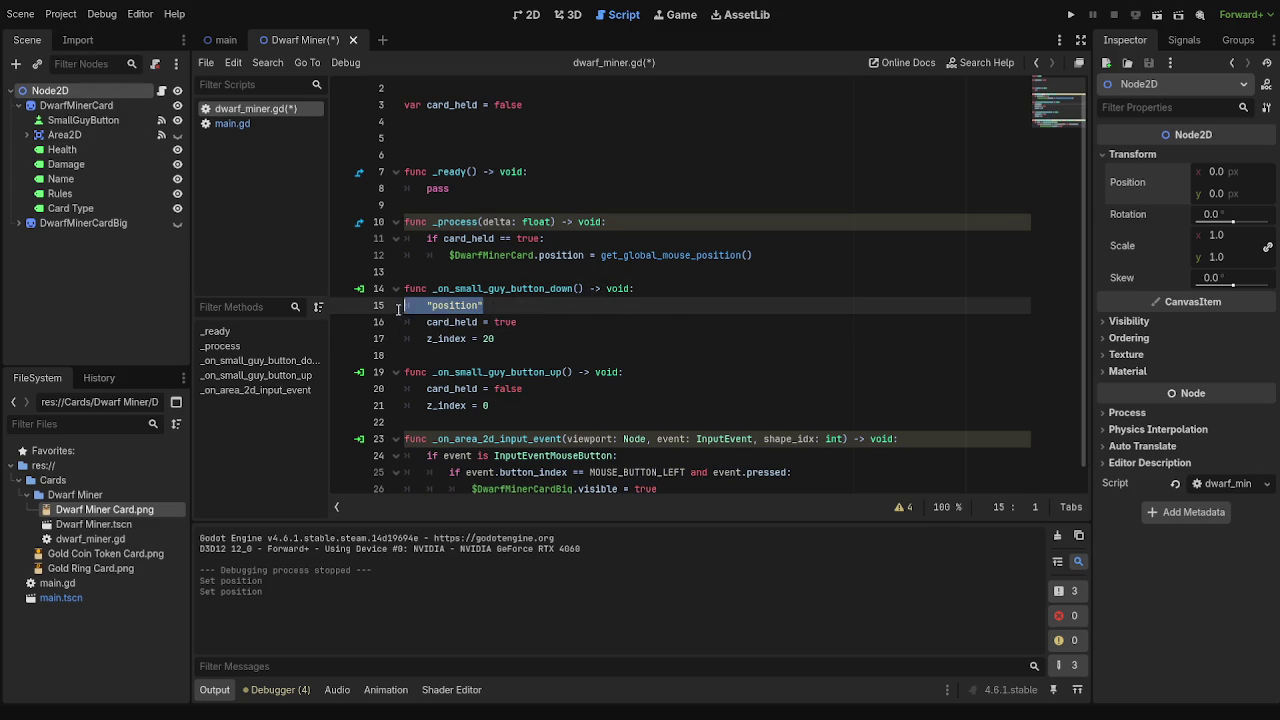
pyautogui.hotkey('ctrl', 'z')
pyautogui.write('position')
pyautogui.press('Escape')
pyautogui.write('= 0')
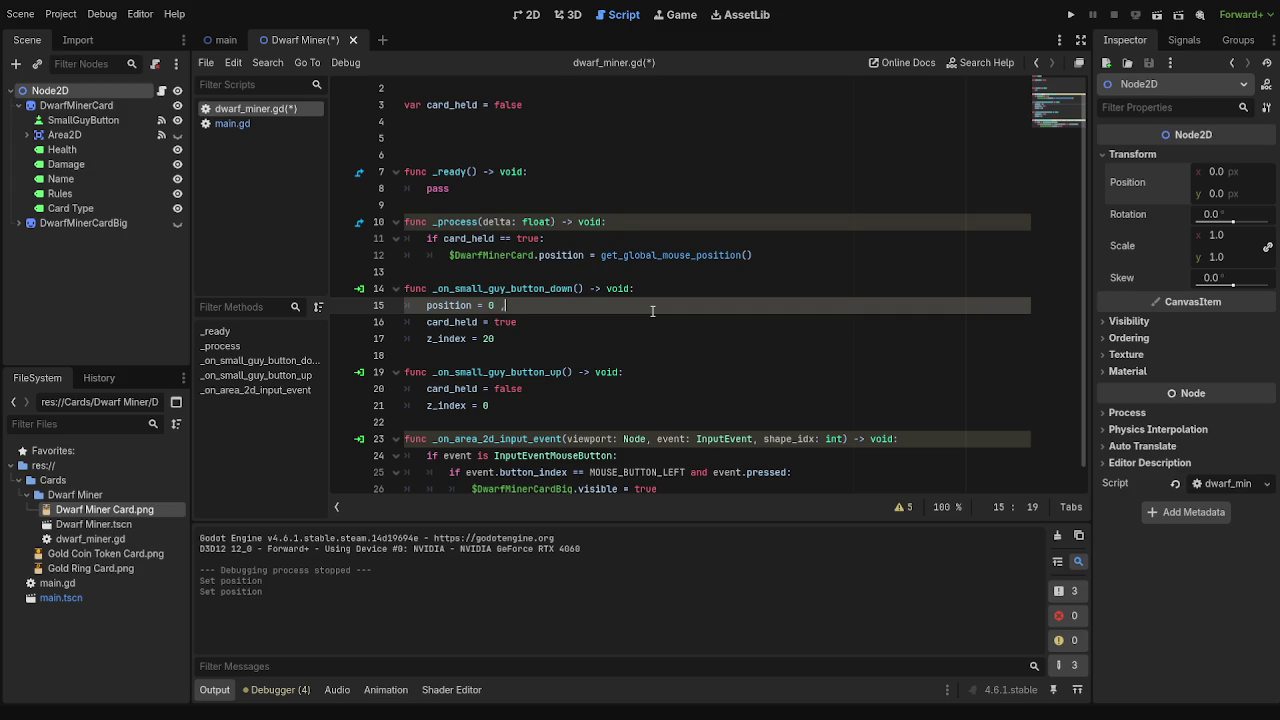
pyautogui.press('BackSpace')
pyautogui.write(',')
pyautogui.write(' 0')
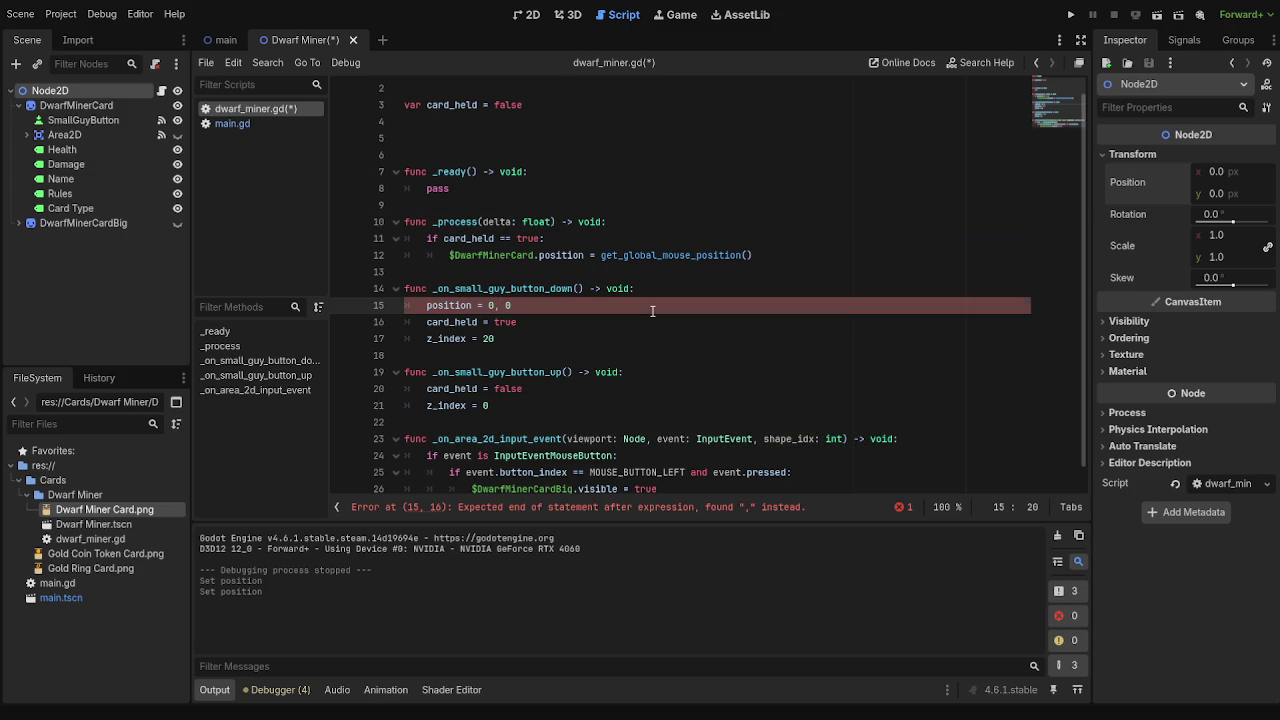
pyautogui.press('BackSpace')
pyautogui.press('BackSpace')
pyautogui.press('BackSpace')
pyautogui.doubleClick(490, 305)
pyautogui.write('Vect')
pyautogui.press('Return')
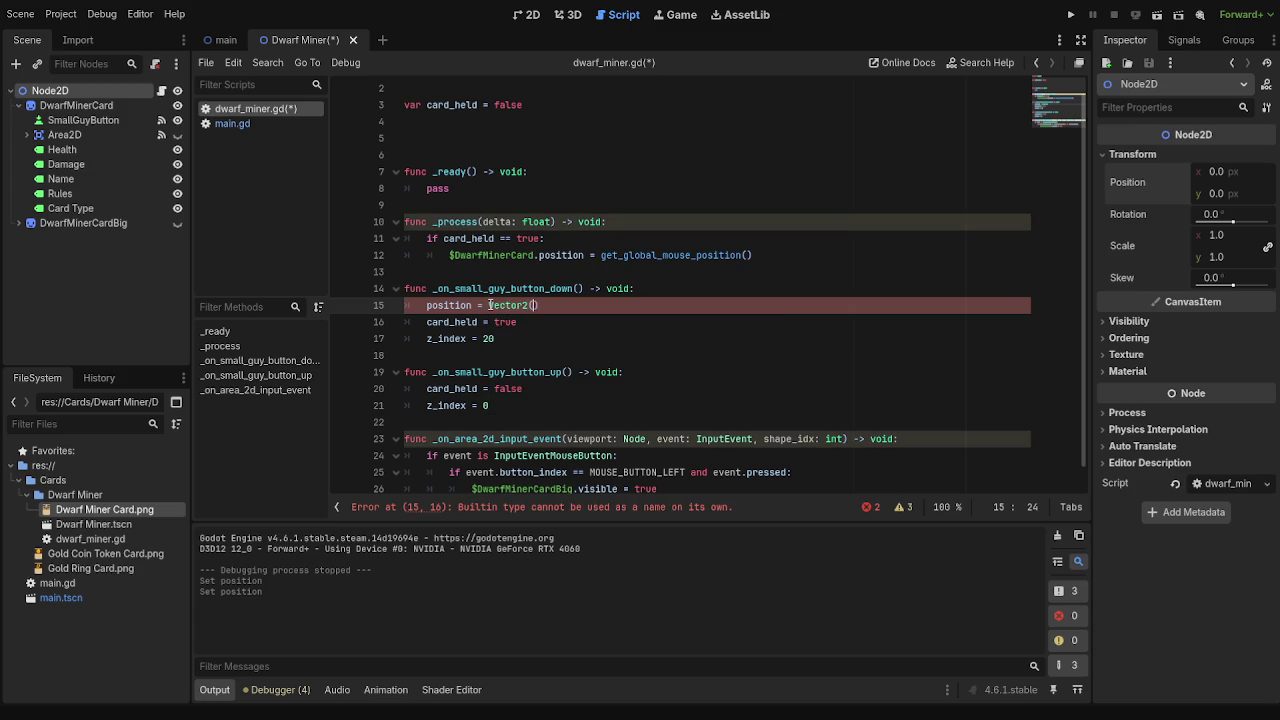
pyautogui.write('0,0)')
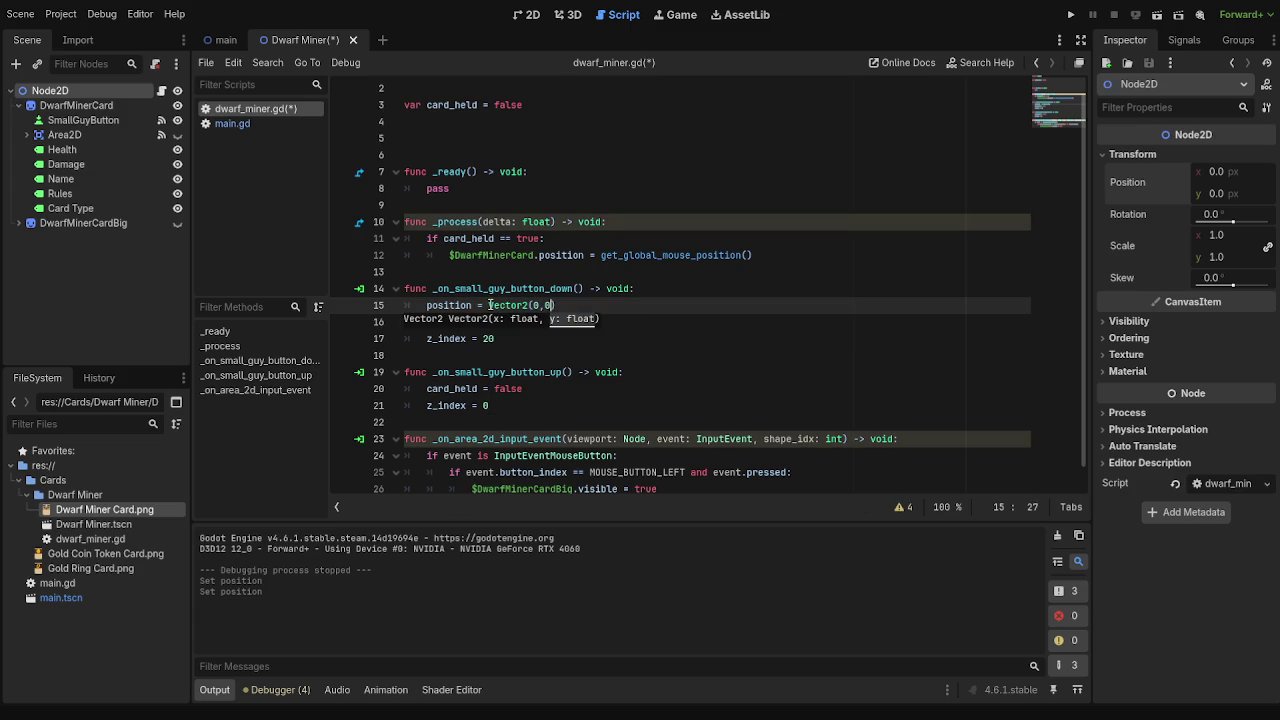
# - Save and test-run the game with F5, stop it with F8, and return to the main scene
pyautogui.press('Down')
pyautogui.scroll(-1, 700, 340)
pyautogui.press('F5')
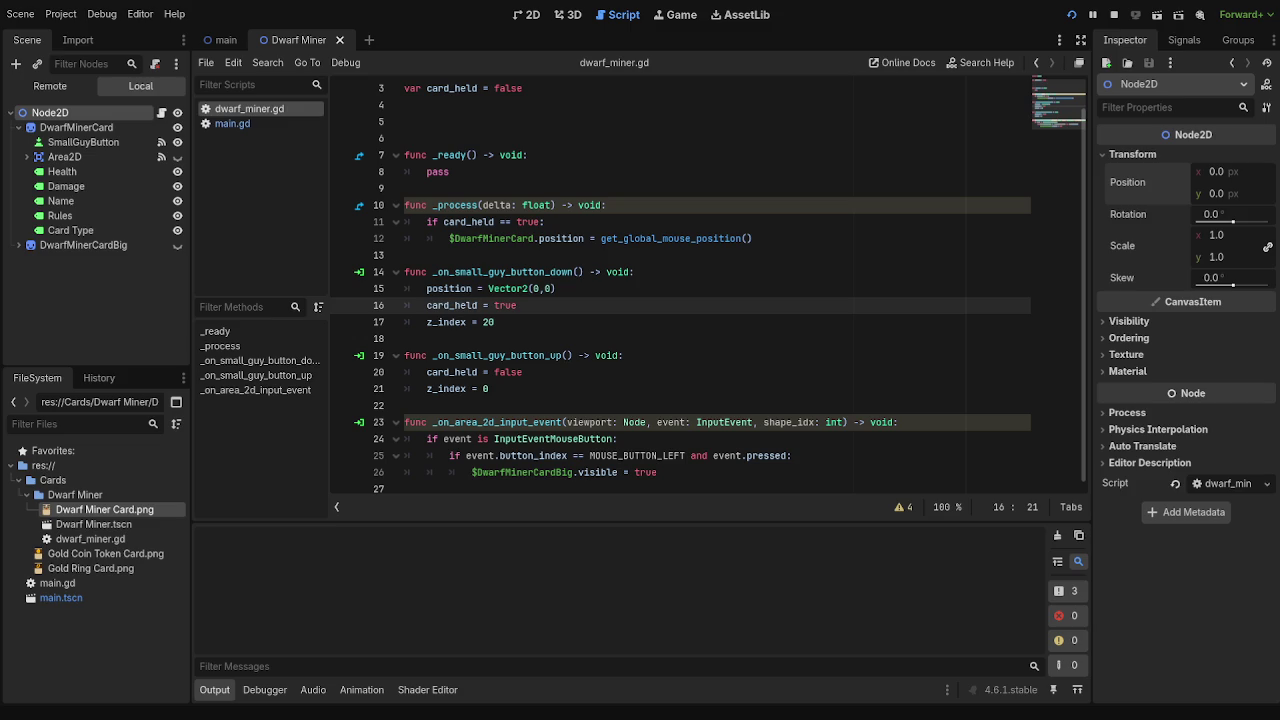
pyautogui.press('F8')
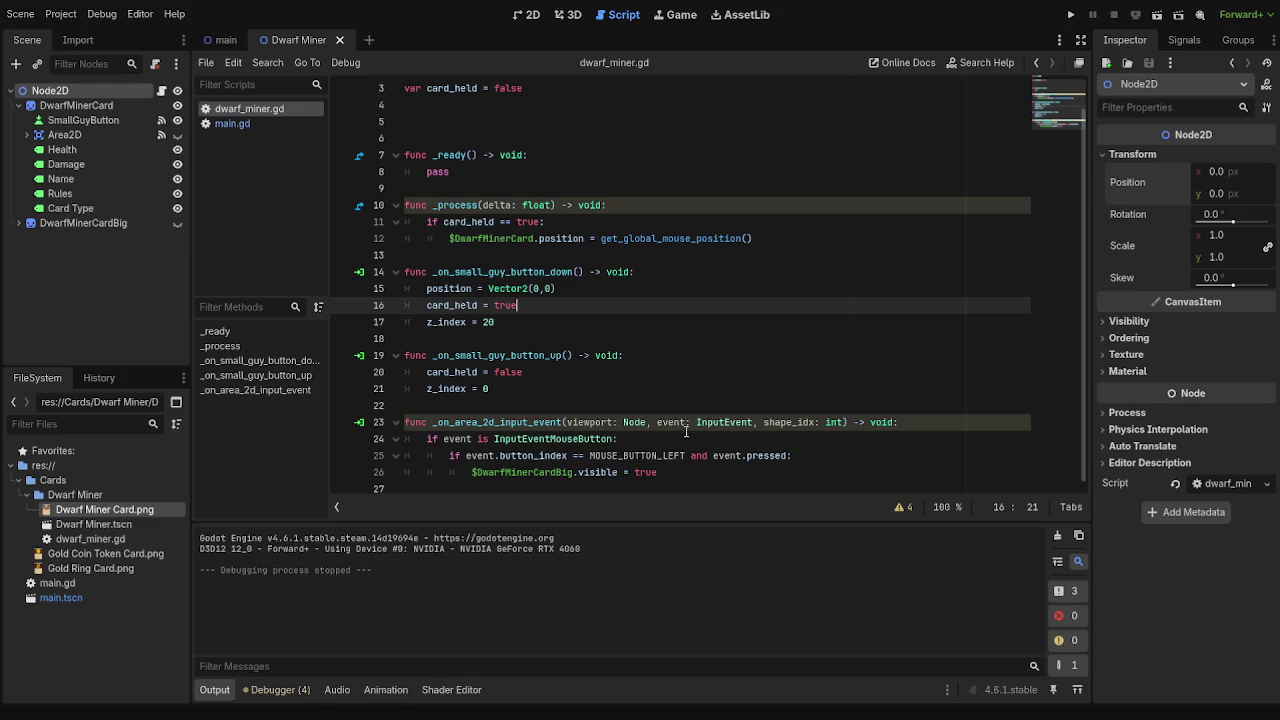
pyautogui.click(220, 40)
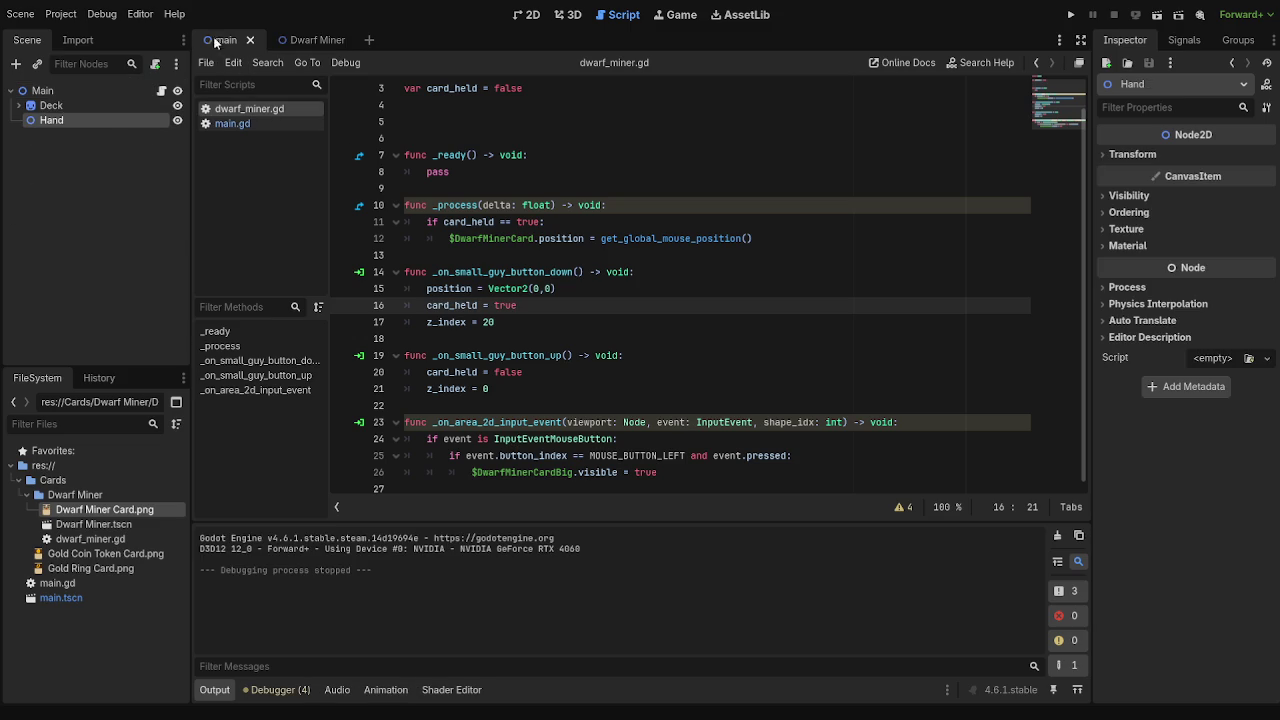
# - Drag the Hand node to about (996, 1063) near the bottom of the screen area
pyautogui.click(530, 14)
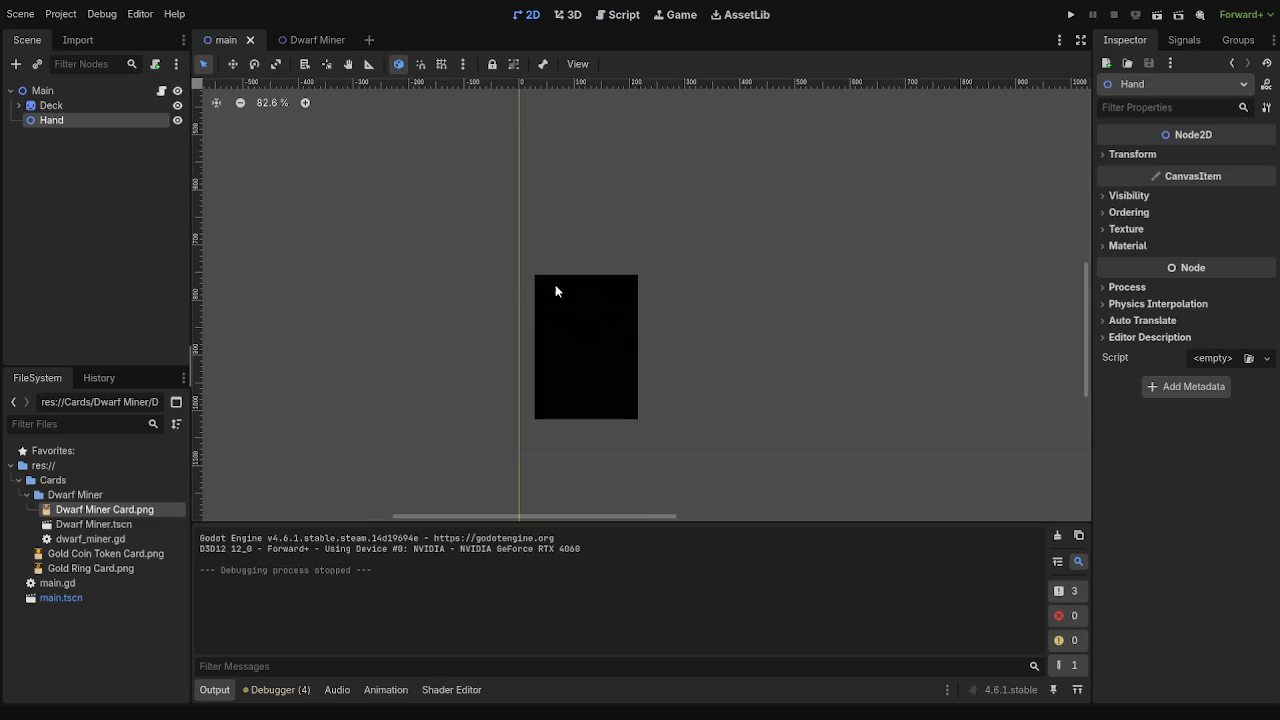
pyautogui.scroll(-3, 800, 295)
pyautogui.moveTo(906, 246)
pyautogui.mouseDown()
pyautogui.moveTo(443, 303)
pyautogui.moveTo(543, 312)
pyautogui.mouseUp()
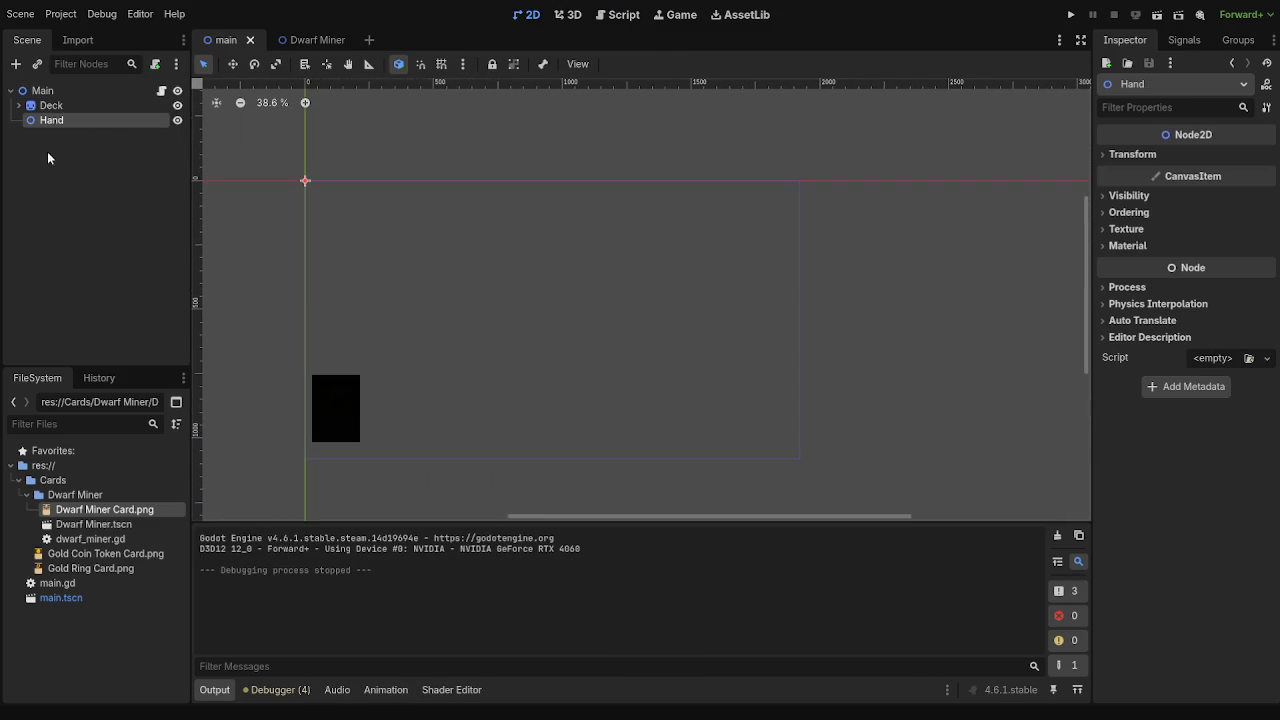
pyautogui.moveTo(305, 182)
pyautogui.mouseDown()
pyautogui.moveTo(403, 226)
pyautogui.moveTo(580, 449)
pyautogui.moveTo(561, 454)
pyautogui.mouseUp()
# - Test-run the game, check Hand's Transform values, and return to the Dwarf Miner script
pyautogui.press('F5')
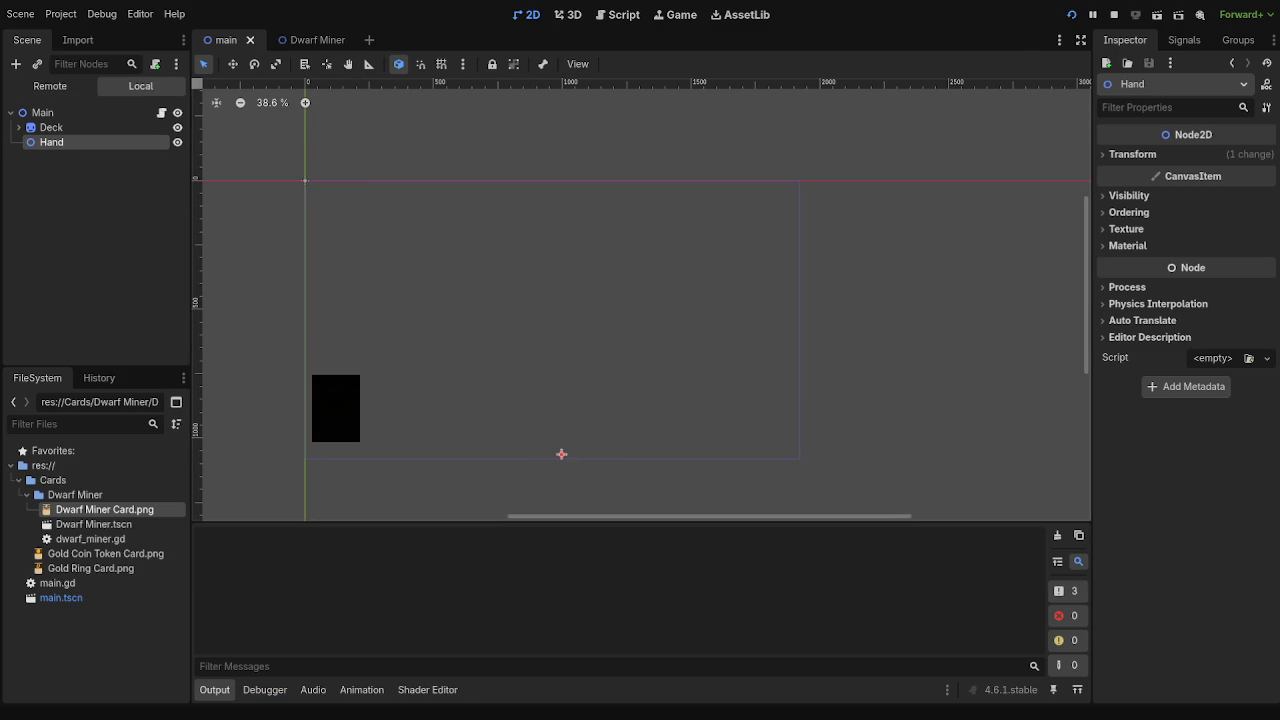
pyautogui.click(1180, 160)
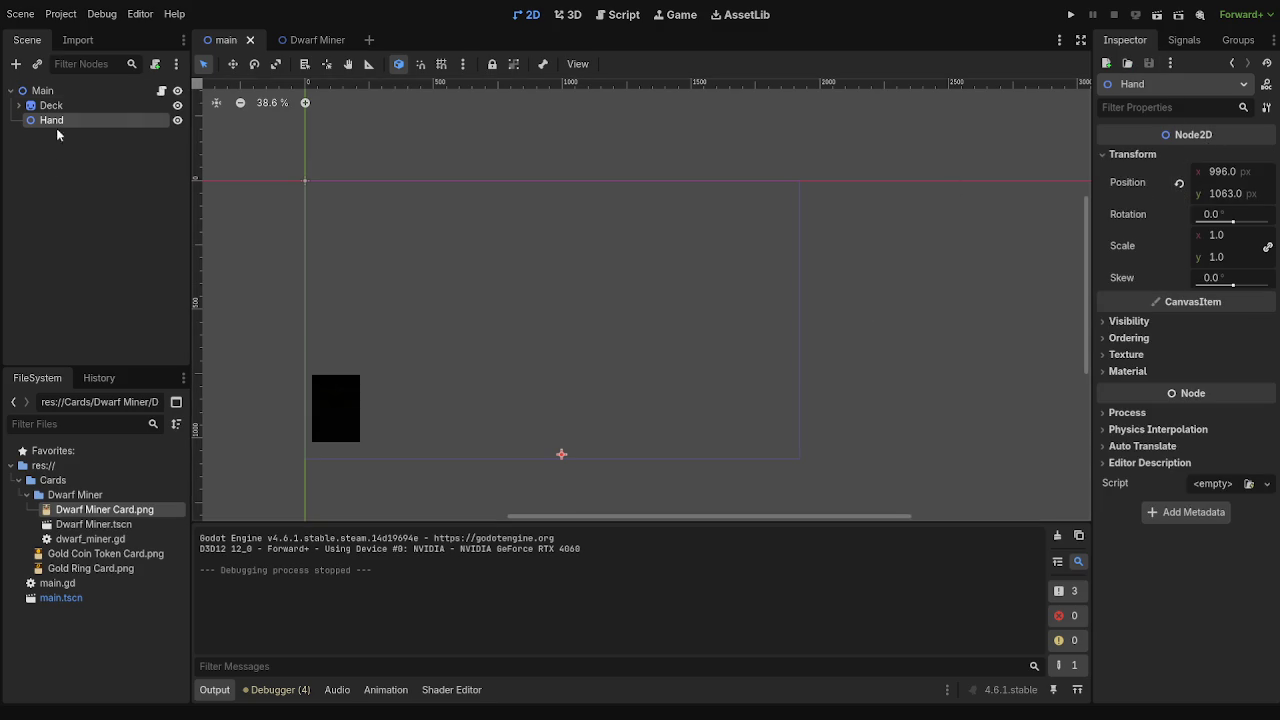
pyautogui.click(317, 40)
pyautogui.click(624, 14)
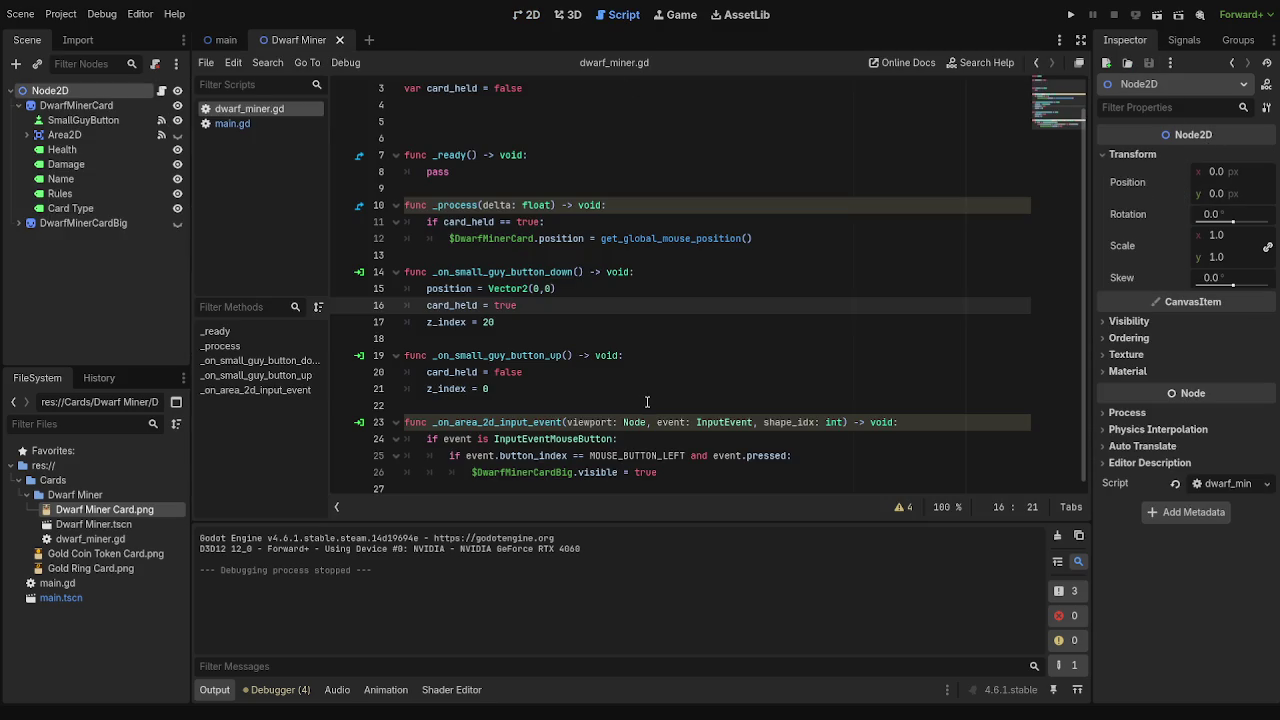
# - Delete the Vector2(960,1080) position line from handsort in main.gd and test-run the project
pyautogui.click(245, 124)
pyautogui.moveTo(645, 467); pyautogui.dragTo(426, 472)
pyautogui.hotkey('ctrl', 'c')
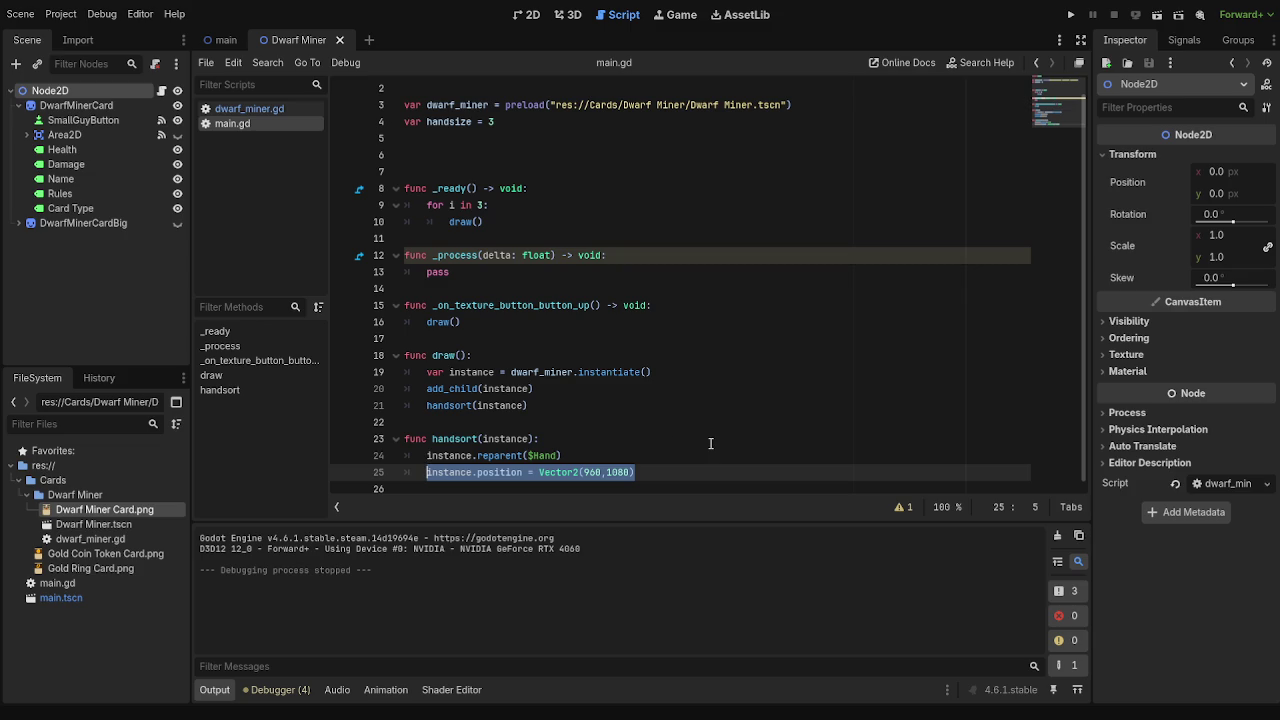
pyautogui.press('BackSpace')
pyautogui.press('BackSpace')
pyautogui.press('BackSpace')
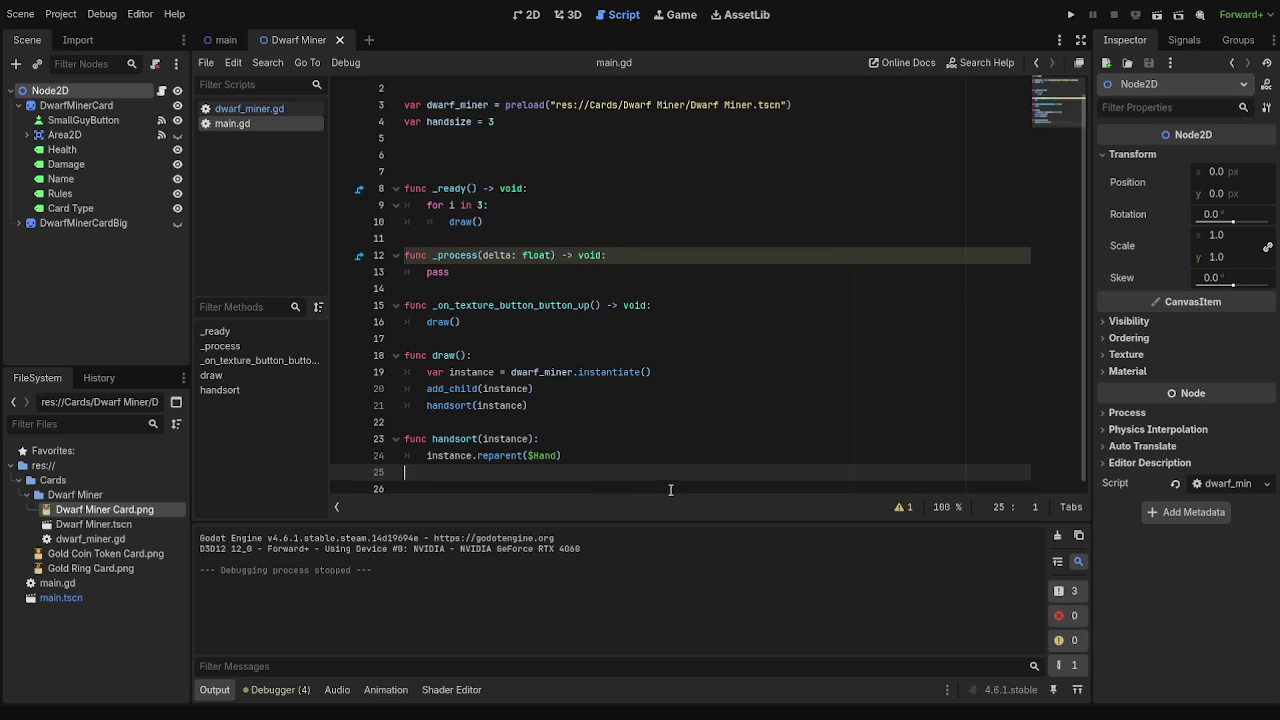
pyautogui.click(522, 15)
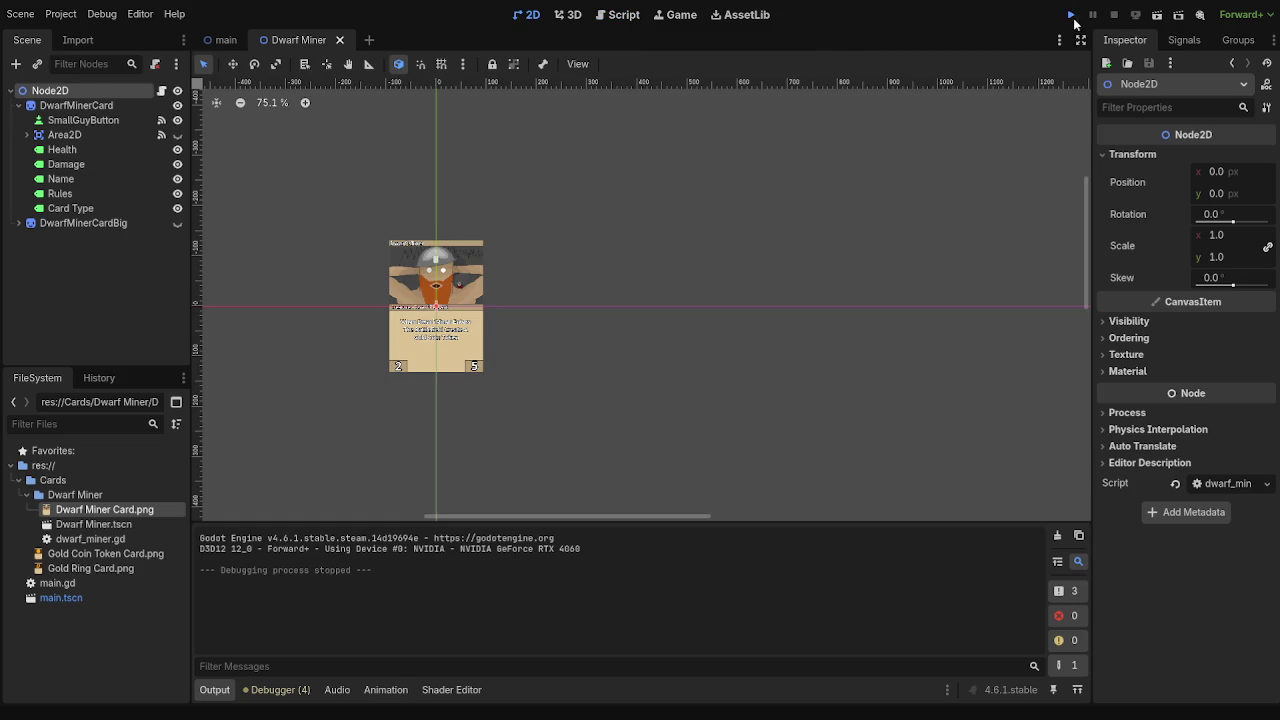
pyautogui.click(1071, 15)
pyautogui.click(222, 40)
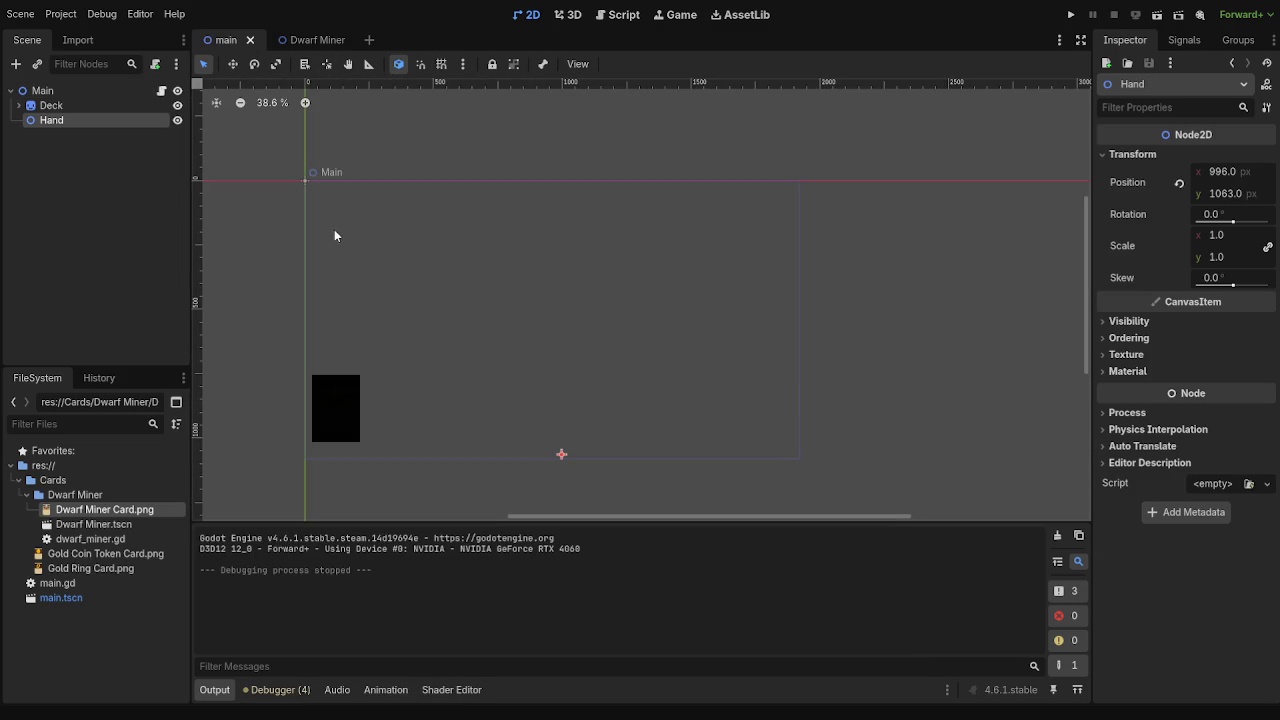
# - Move Hand up to about (604, 381) and test-run the card placement
pyautogui.scroll(2, 561, 464)
pyautogui.moveTo(560, 451)
pyautogui.mouseDown()
pyautogui.moveTo(531, 380)
pyautogui.moveTo(440, 250)
pyautogui.mouseUp()
pyautogui.click(1071, 15)
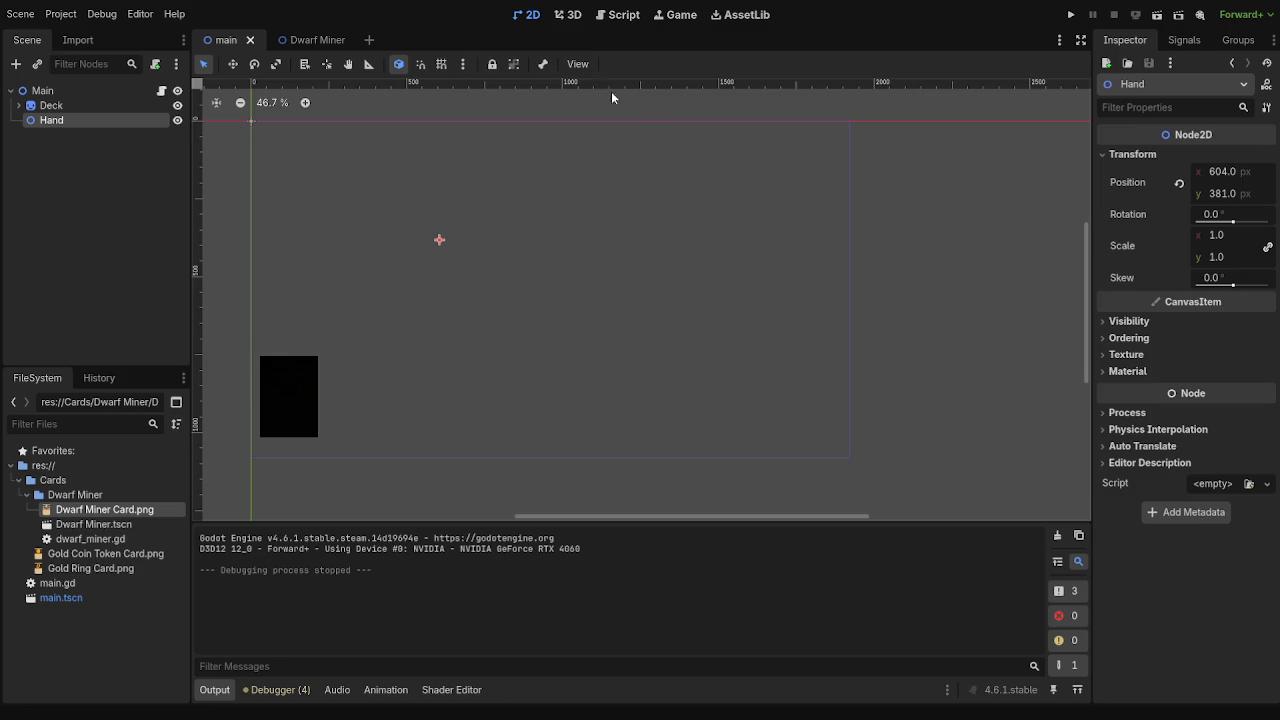
pyautogui.click(603, 15)
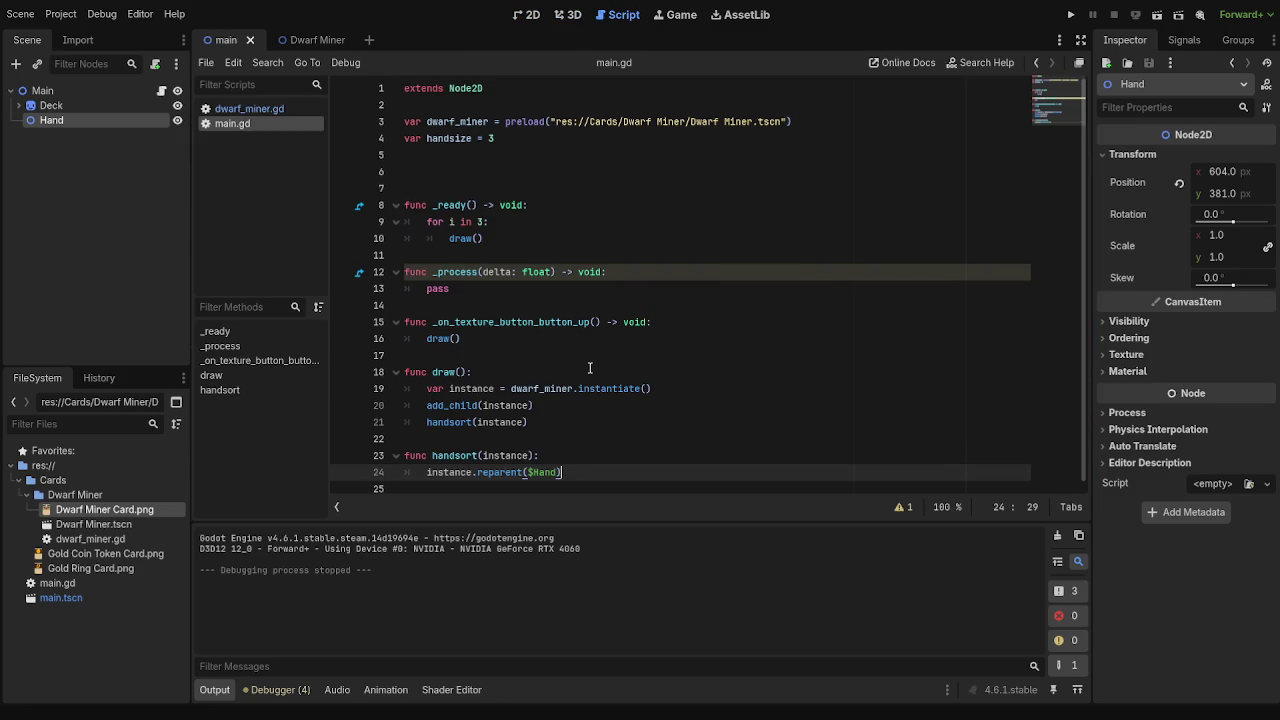
# - Review the position reset line 15 in dwarf_miner.gd, then go back to main.gd
pyautogui.click(249, 108)
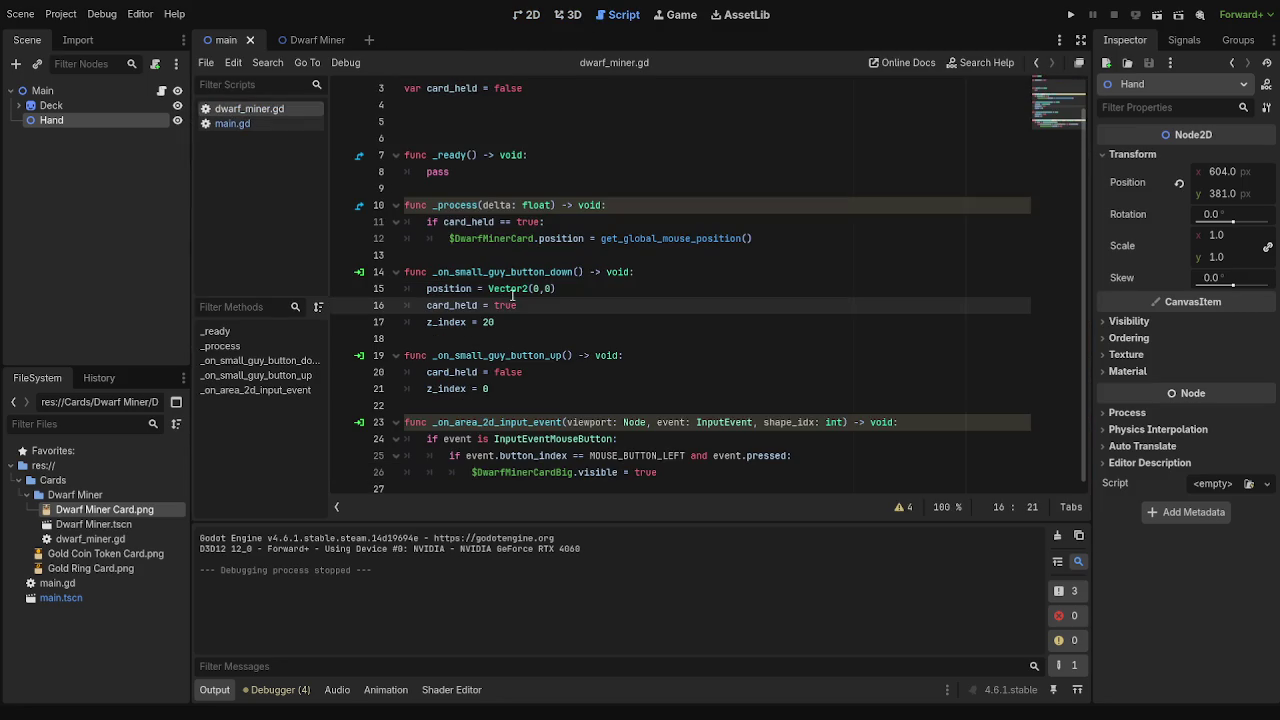
pyautogui.moveTo(427, 288); pyautogui.dragTo(575, 291)
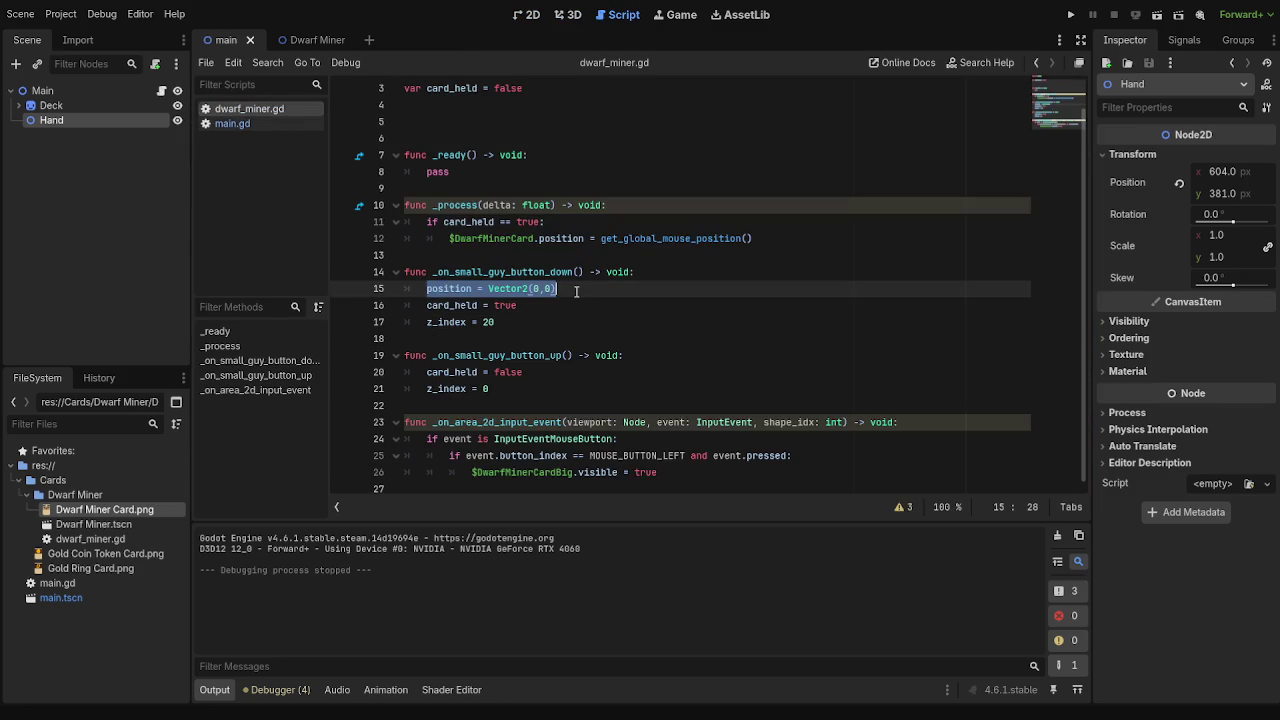
pyautogui.click(236, 123)
pyautogui.click(533, 16)
# - Restore instance.position = Vector2(960,1080) on a new line after reparent($Hand) in handsort
pyautogui.click(620, 14)
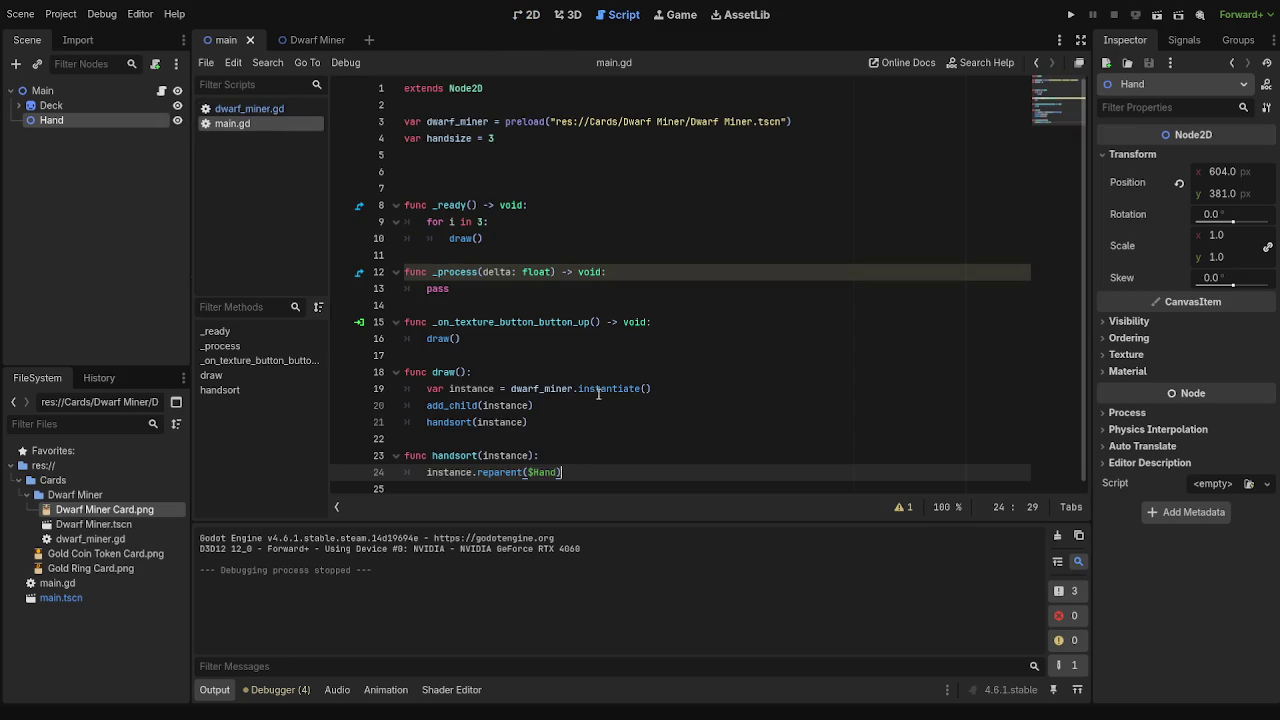
pyautogui.click(471, 420)
pyautogui.moveTo(614, 477); pyautogui.dragTo(477, 472)
pyautogui.click(613, 472)
pyautogui.press('Return')
pyautogui.hotkey('ctrl', 'v')
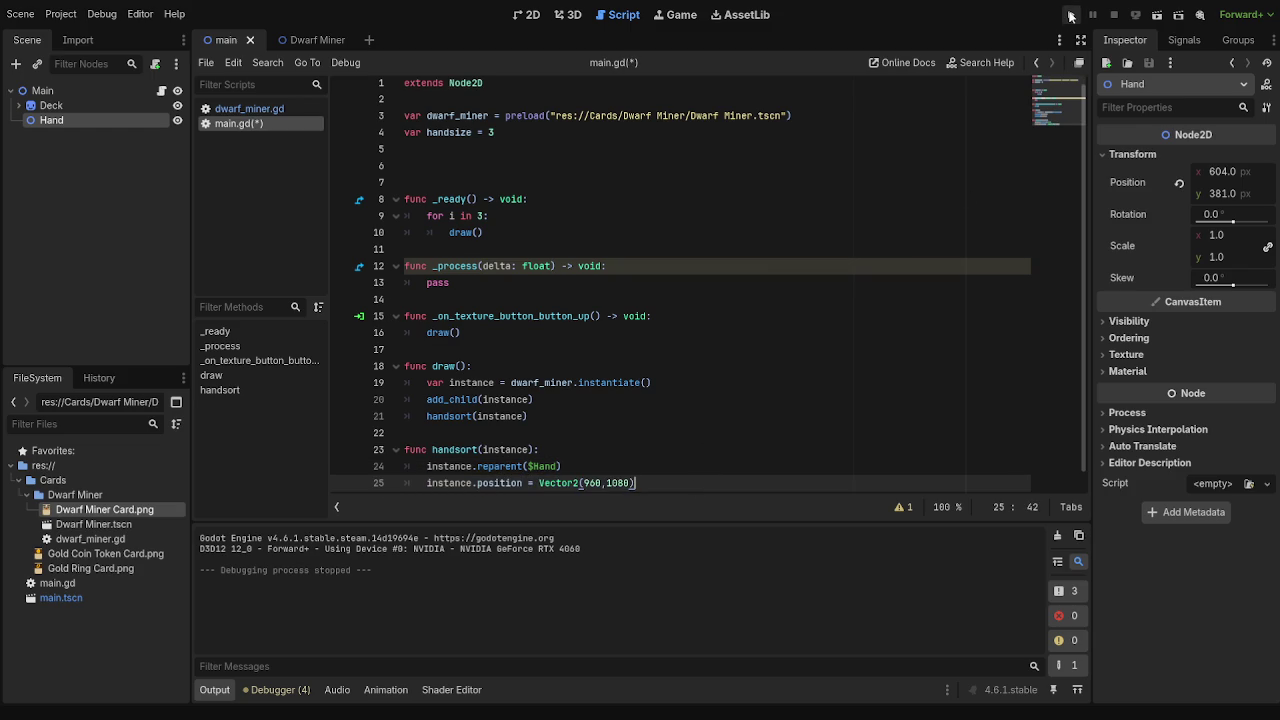
pyautogui.click(527, 14)
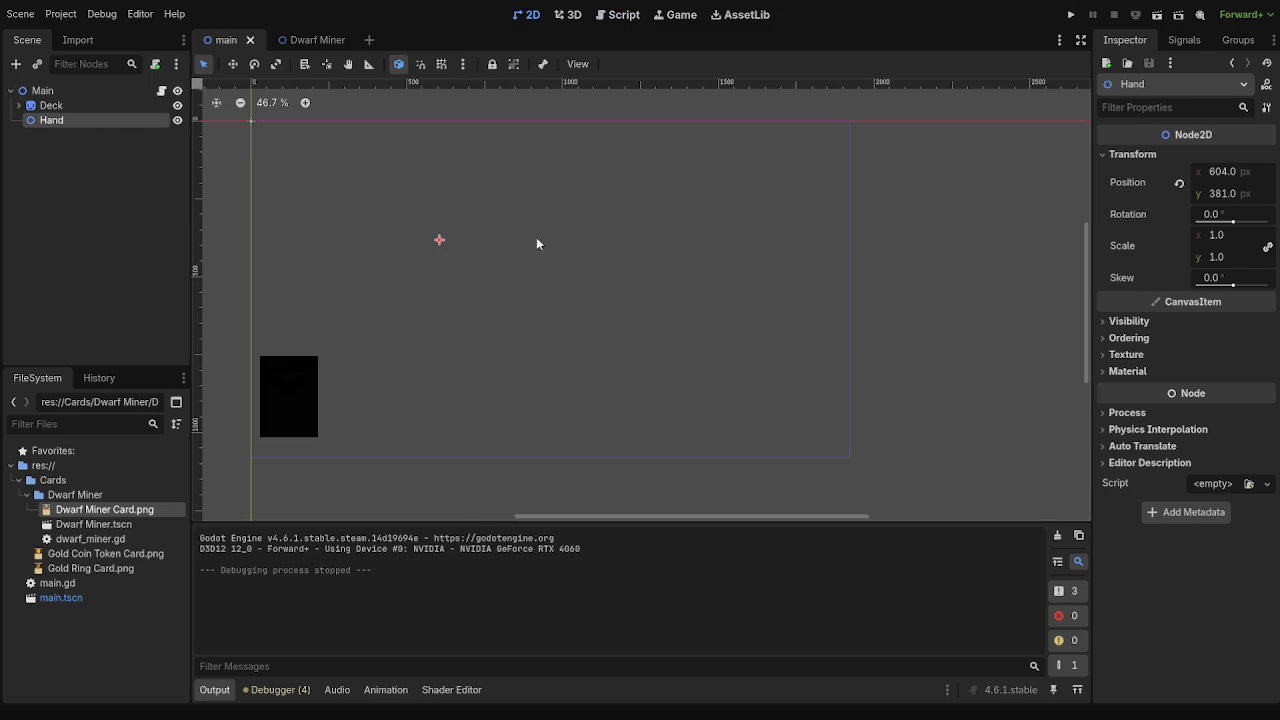
# - Move Hand to about (986, 1080) and parent a Dwarf Miner card instance under it
pyautogui.moveTo(439, 241)
pyautogui.mouseDown()
pyautogui.moveTo(563, 417)
pyautogui.moveTo(559, 454)
pyautogui.mouseUp()
pyautogui.click(114, 524)
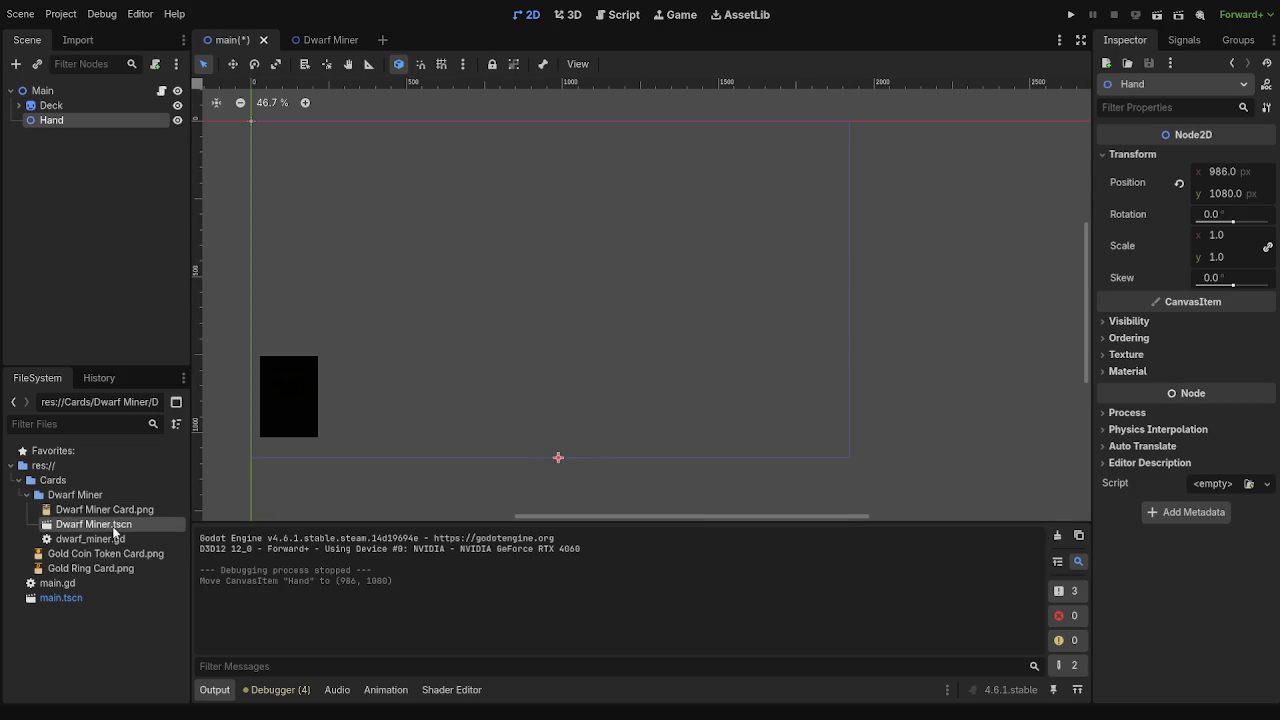
pyautogui.doubleClick(114, 524)
pyautogui.moveTo(310, 40)
pyautogui.mouseDown()
pyautogui.moveTo(232, 42)
pyautogui.moveTo(100, 450)
pyautogui.moveTo(100, 380)
pyautogui.moveTo(100, 495)
pyautogui.moveTo(515, 316)
pyautogui.mouseUp()
pyautogui.moveTo(62, 135); pyautogui.dragTo(70, 120)
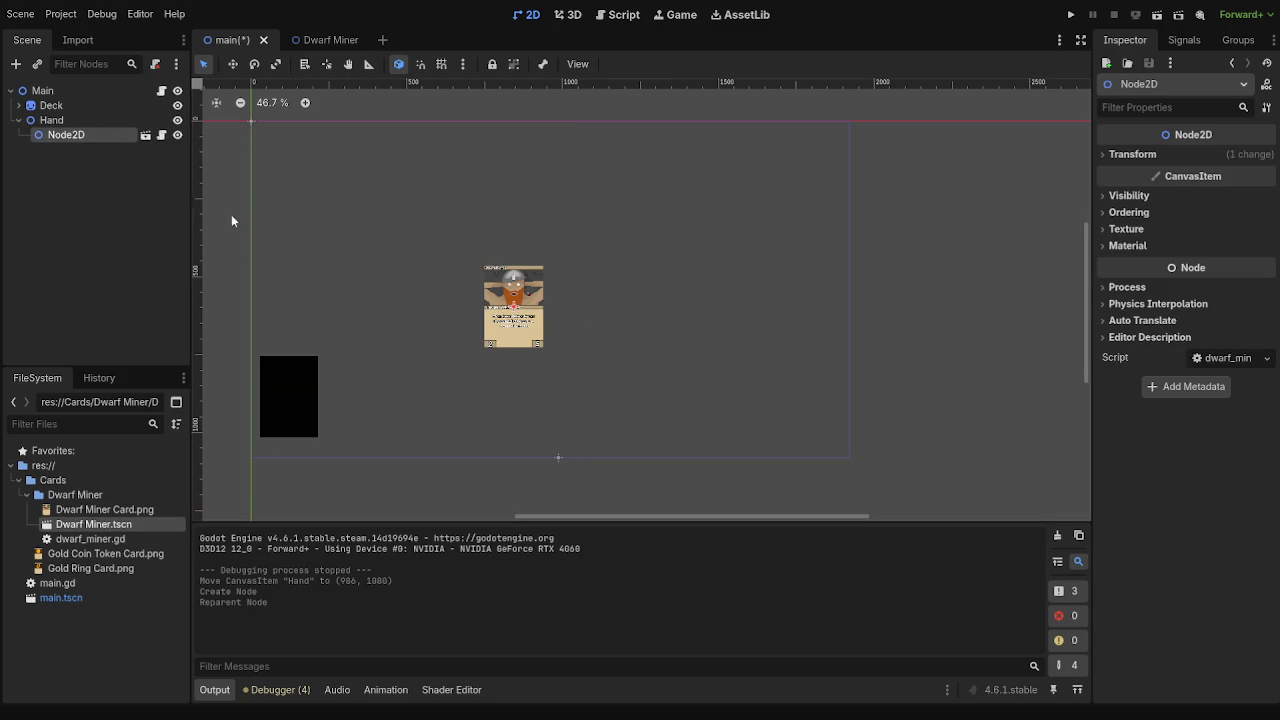
pyautogui.moveTo(558, 456)
pyautogui.mouseDown()
pyautogui.moveTo(610, 408)
pyautogui.moveTo(548, 440)
pyautogui.moveTo(616, 441)
pyautogui.moveTo(551, 409)
pyautogui.moveTo(566, 414)
pyautogui.mouseUp()
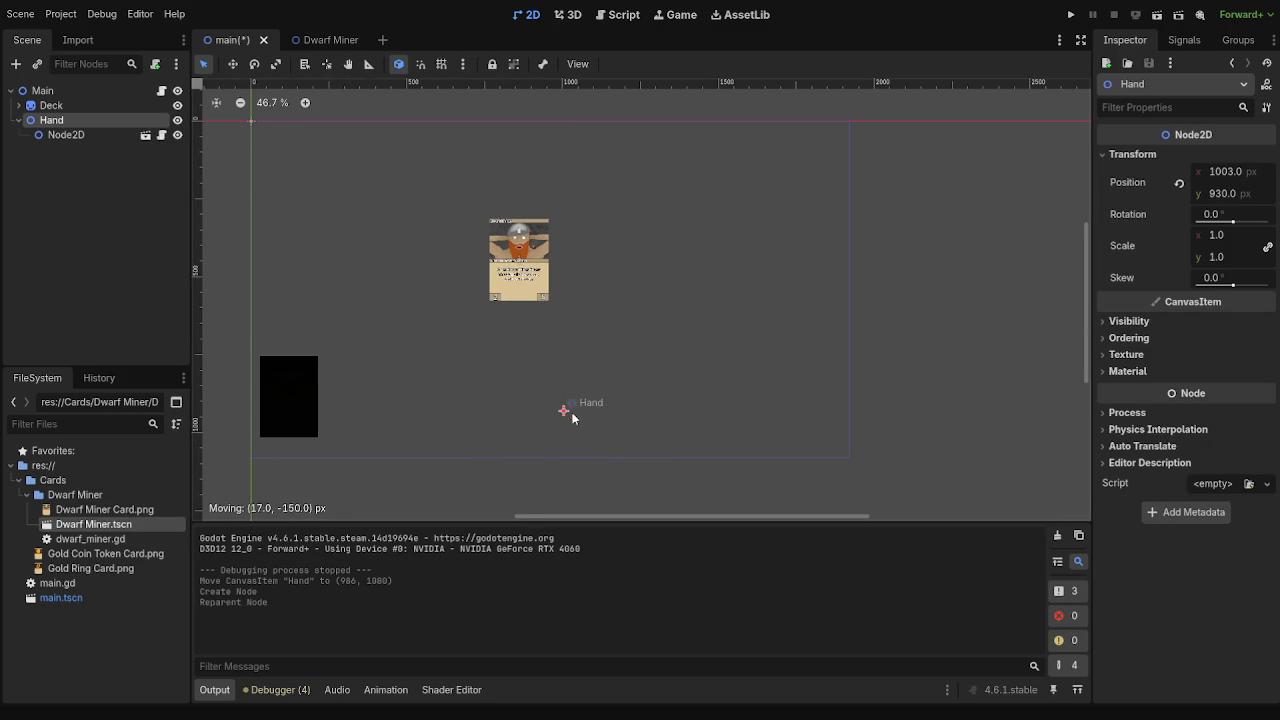
# - Undo the changes until Hand is back at (0, 0) with no card instance
pyautogui.hotkey('ctrl', 'z')
pyautogui.hotkey('ctrl', 'z')
pyautogui.hotkey('ctrl', 'z')
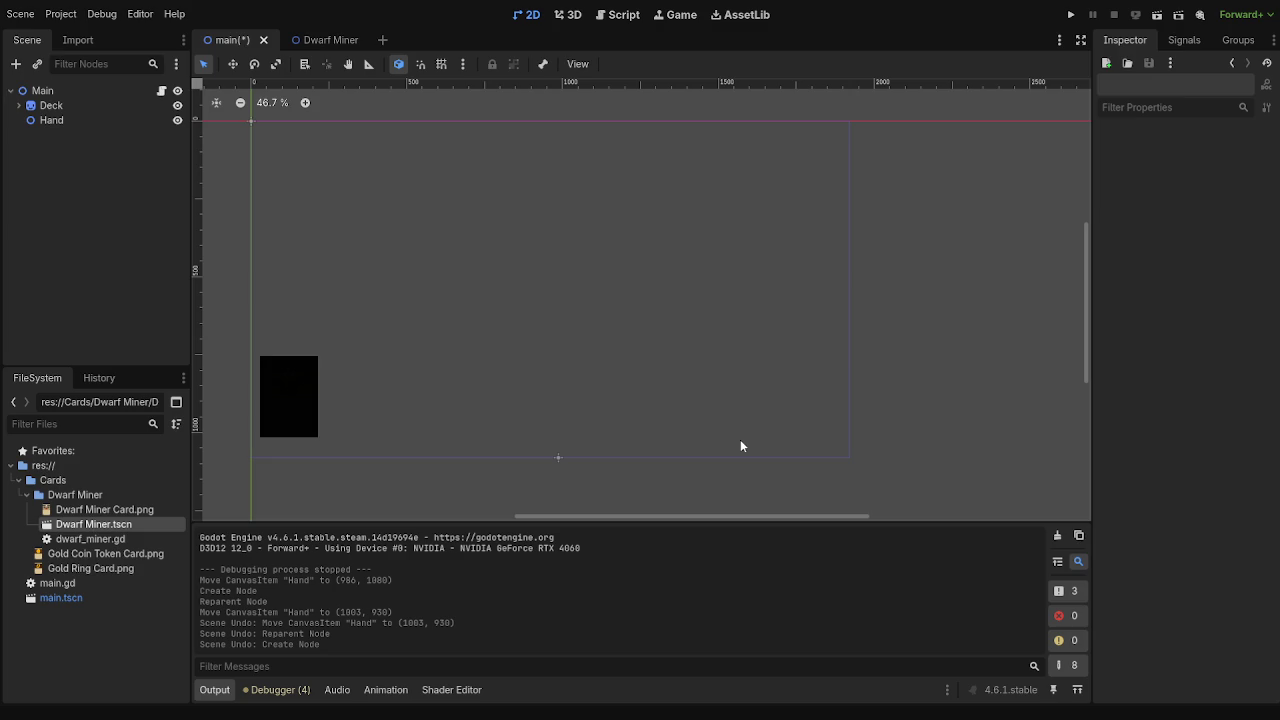
pyautogui.click(563, 457)
pyautogui.hotkey('ctrl', 'z')
pyautogui.hotkey('ctrl', 'z')
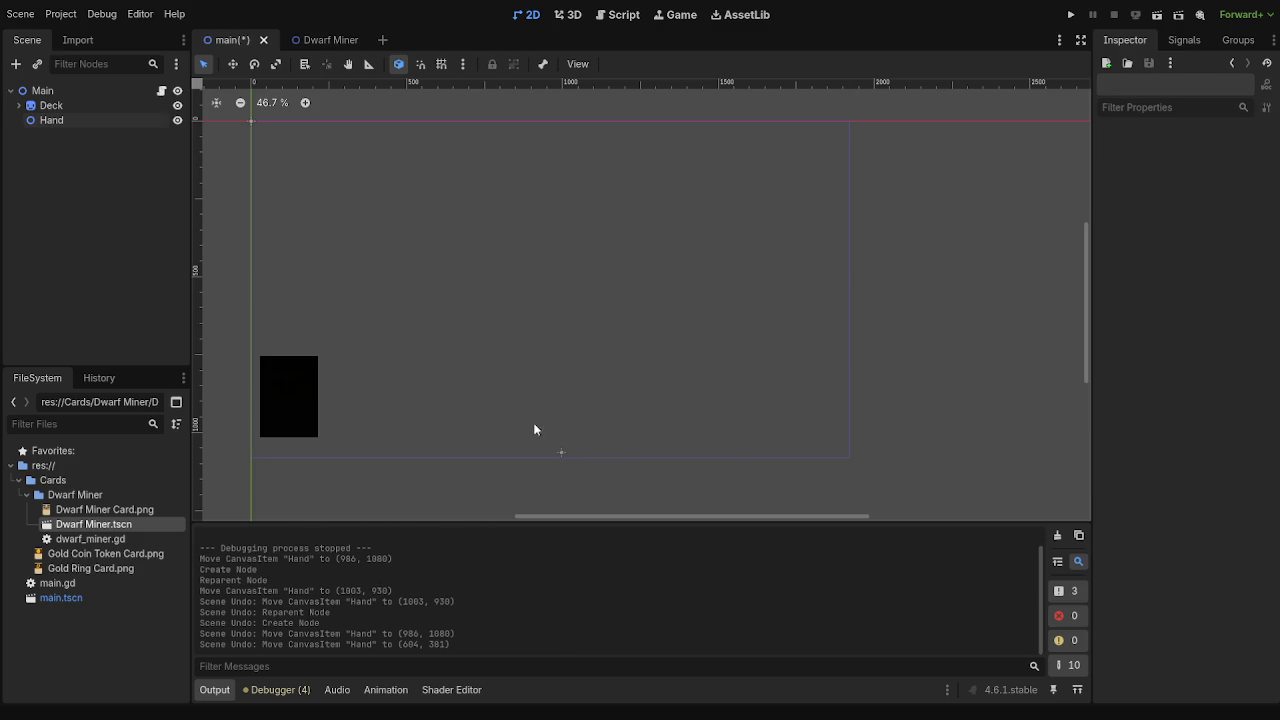
pyautogui.click(557, 456)
pyautogui.hotkey('ctrl', 'z')
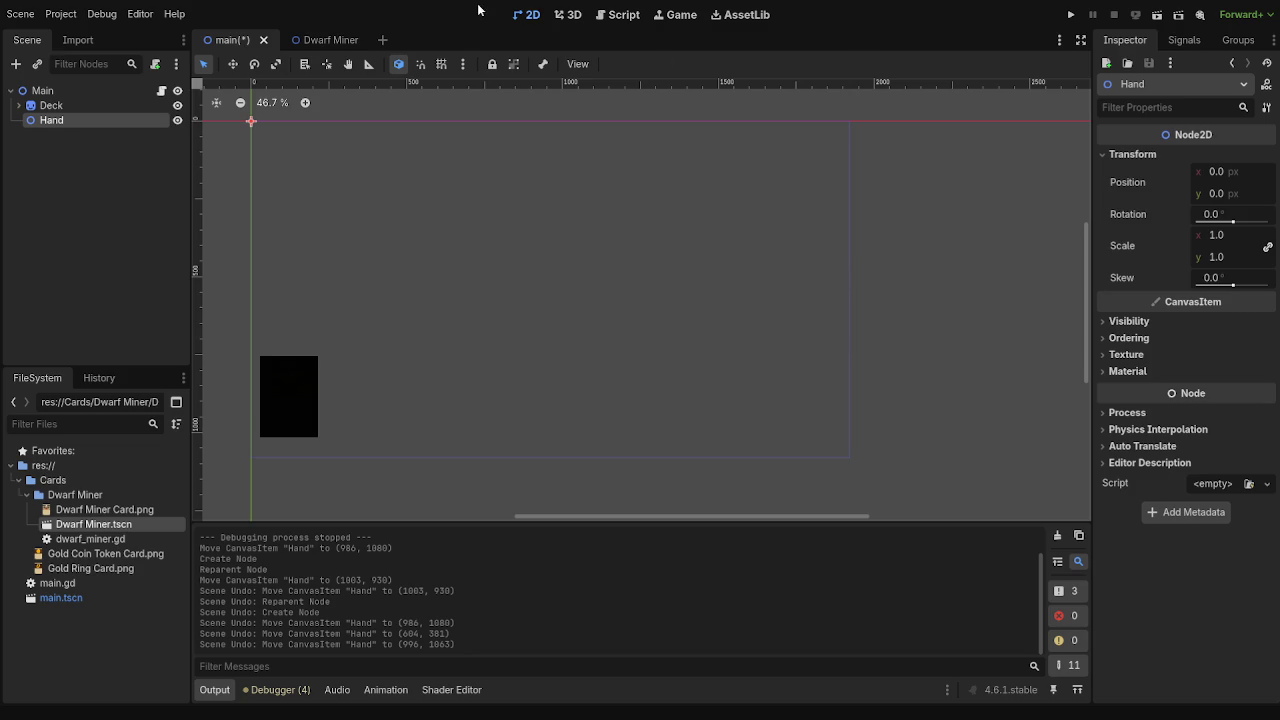
# - Set Hand's Inspector position to x 960 and y 1080, matching main.gd
pyautogui.click(623, 15)
pyautogui.scroll(-1, 638, 426)
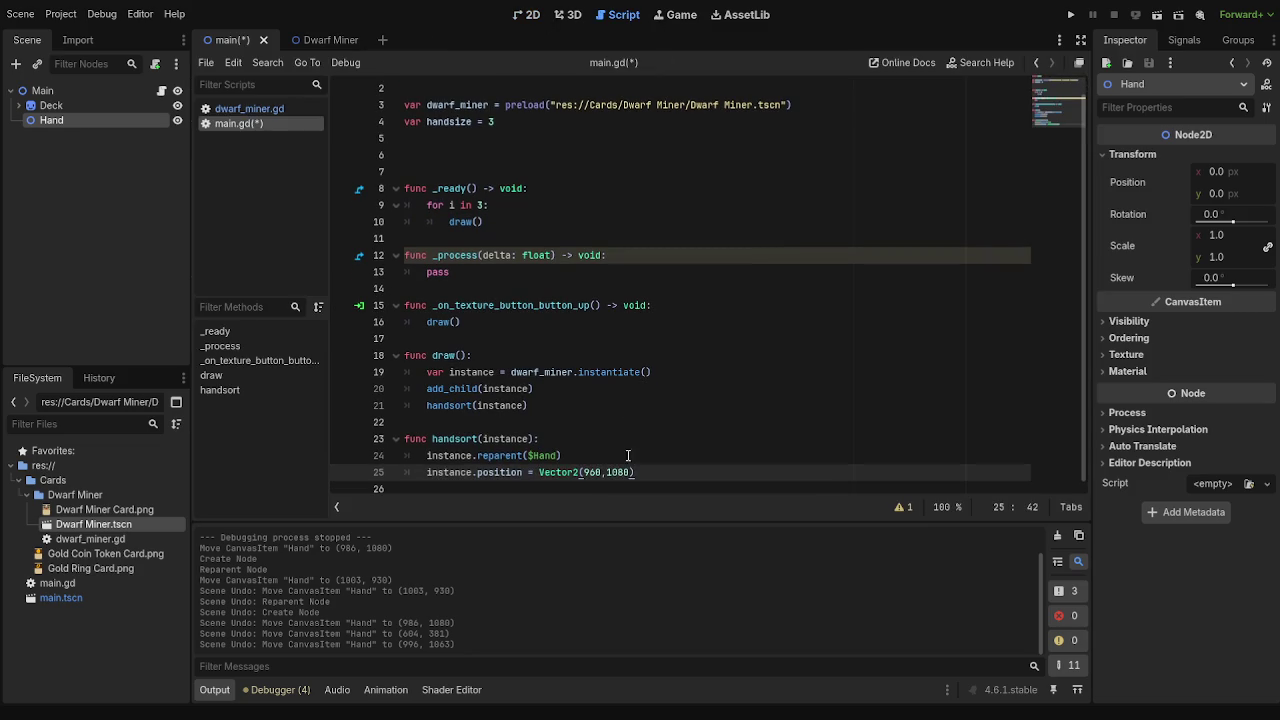
pyautogui.moveTo(583, 476); pyautogui.dragTo(602, 474)
pyautogui.click(1220, 171)
pyautogui.write('960')
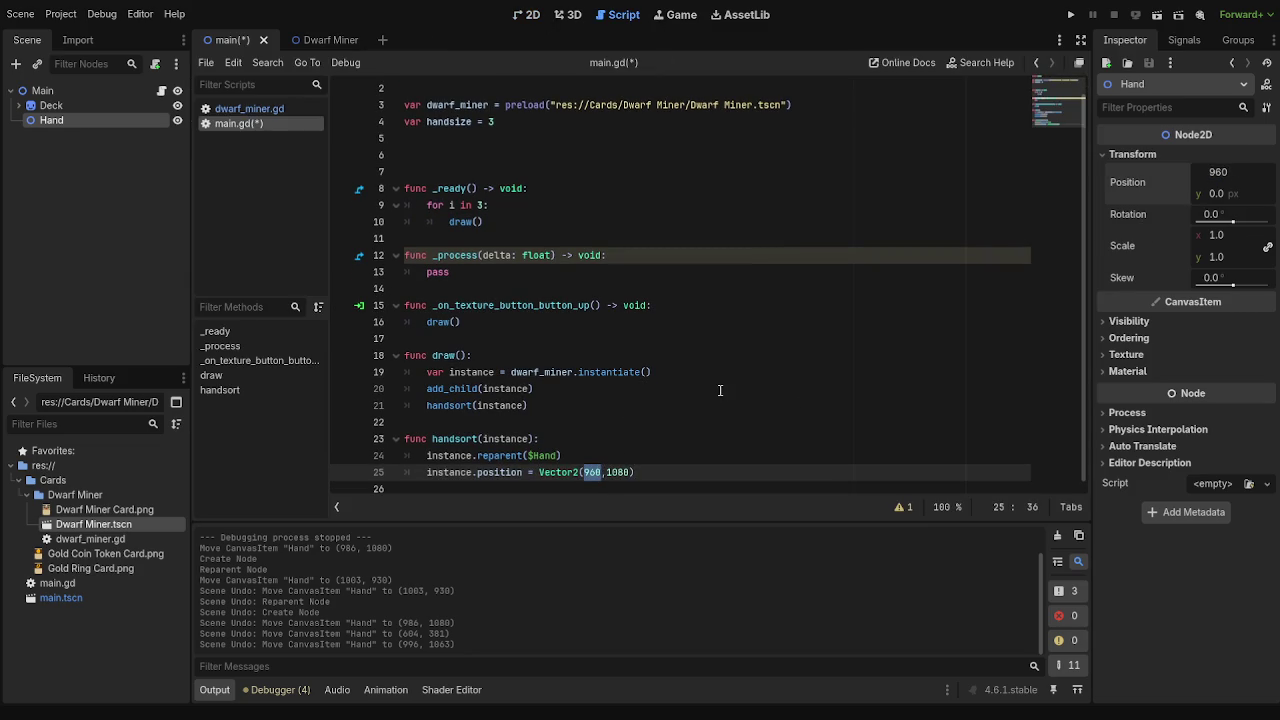
pyautogui.click(720, 390)
pyautogui.moveTo(607, 473); pyautogui.dragTo(631, 473)
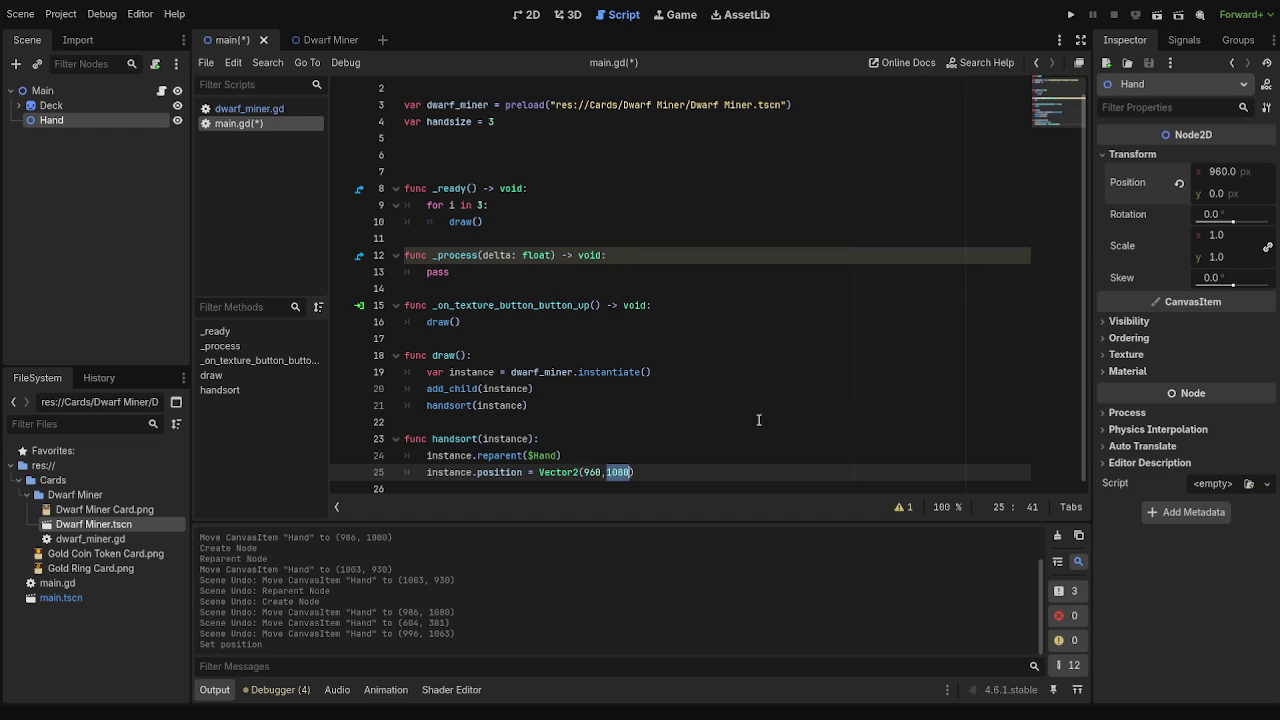
pyautogui.click(1220, 193)
pyautogui.write('1080')
pyautogui.press('Return')
# - Look over main.gd and dwarf_miner.gd, then launch the game with F5
pyautogui.click(524, 15)
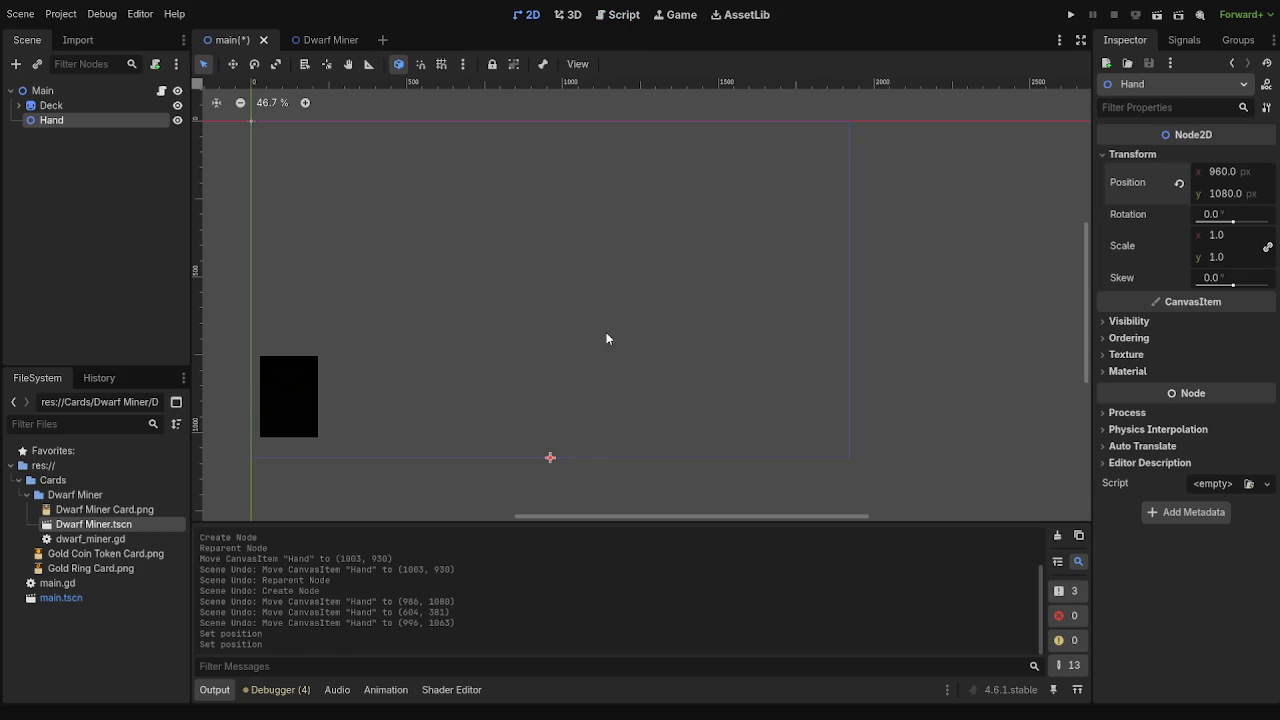
pyautogui.click(620, 14)
pyautogui.click(814, 326)
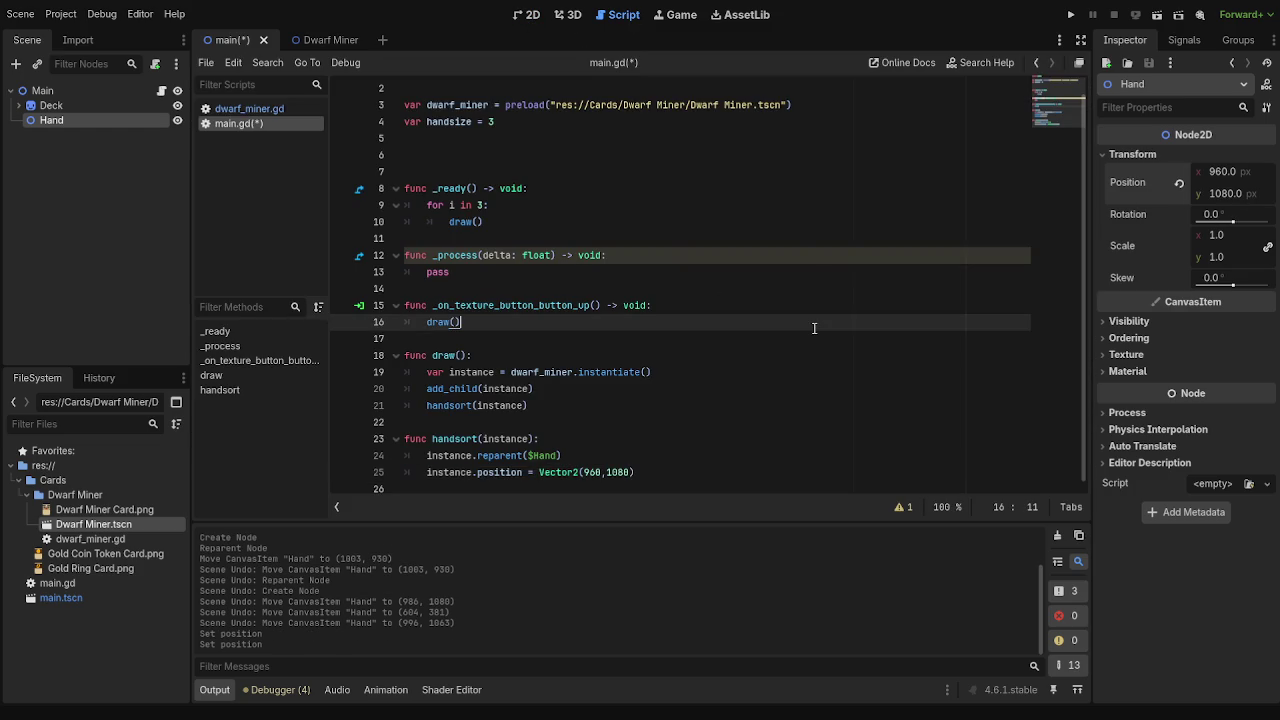
pyautogui.click(804, 289)
pyautogui.click(237, 108)
pyautogui.press('F5')
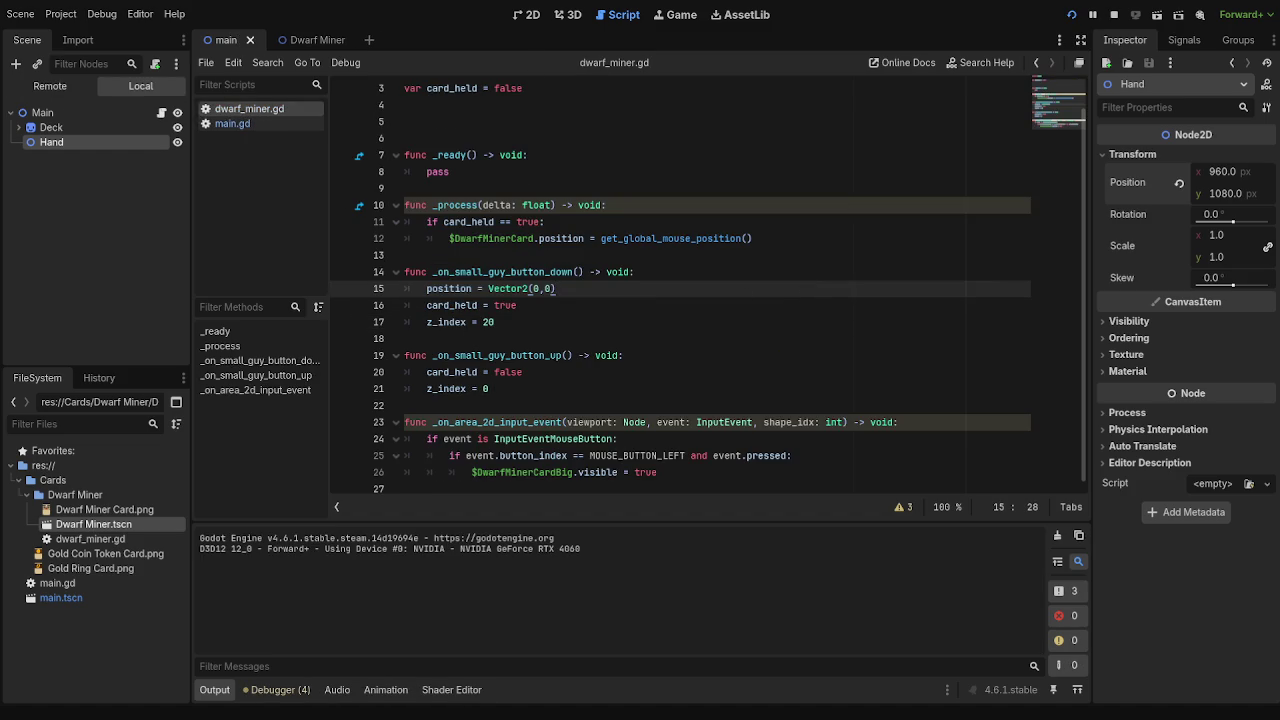
# - Stop the game and navigate through the scenes back to main.gd
pyautogui.press('F8')
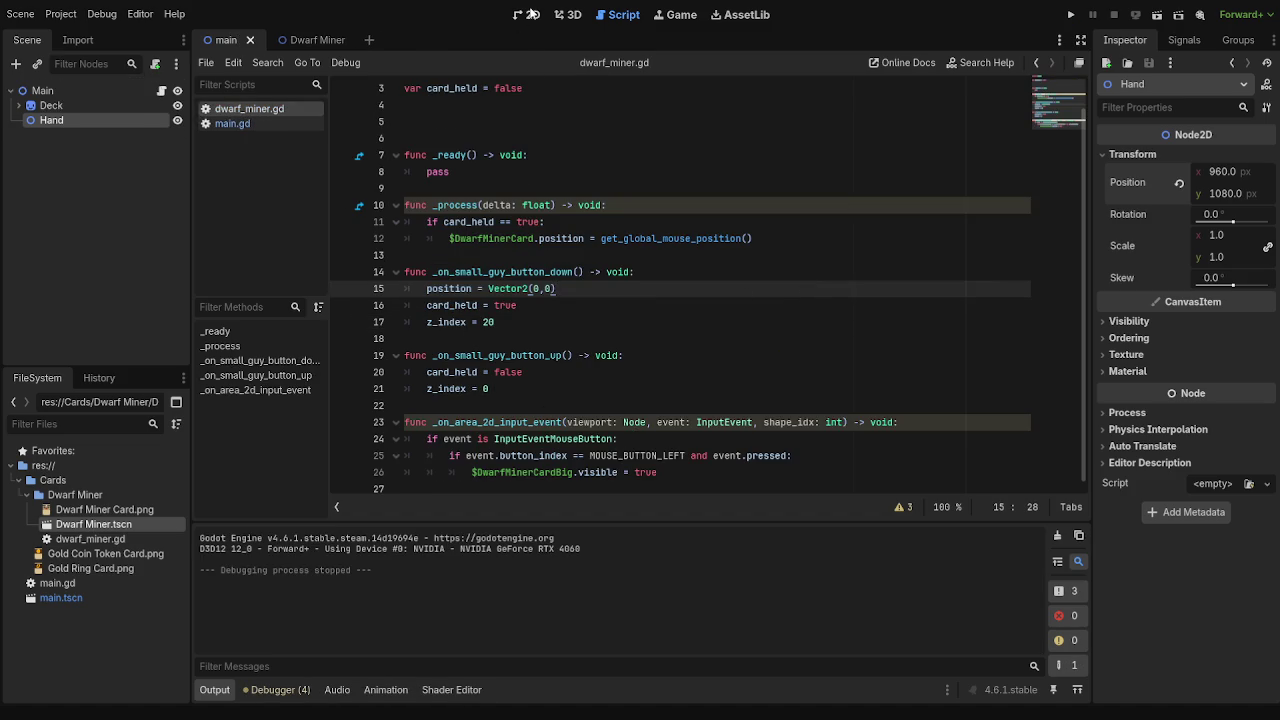
pyautogui.click(575, 15)
pyautogui.click(520, 14)
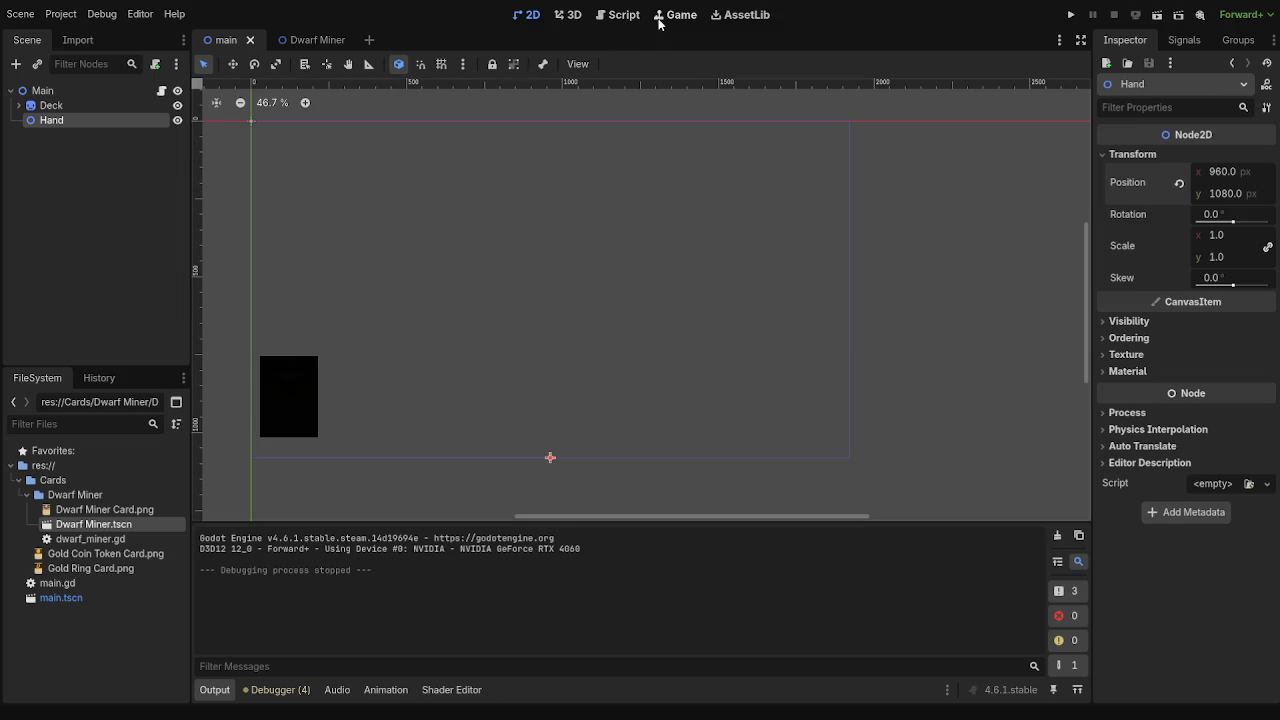
pyautogui.click(624, 15)
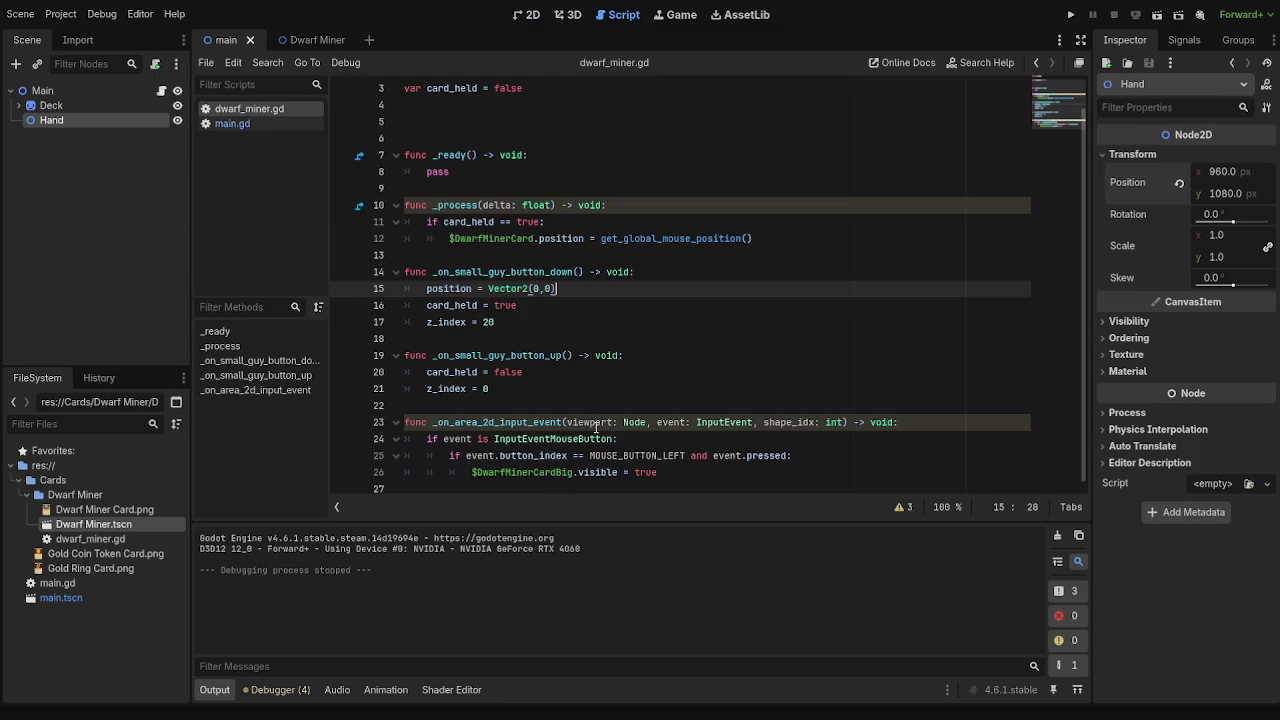
pyautogui.click(310, 41)
pyautogui.click(216, 40)
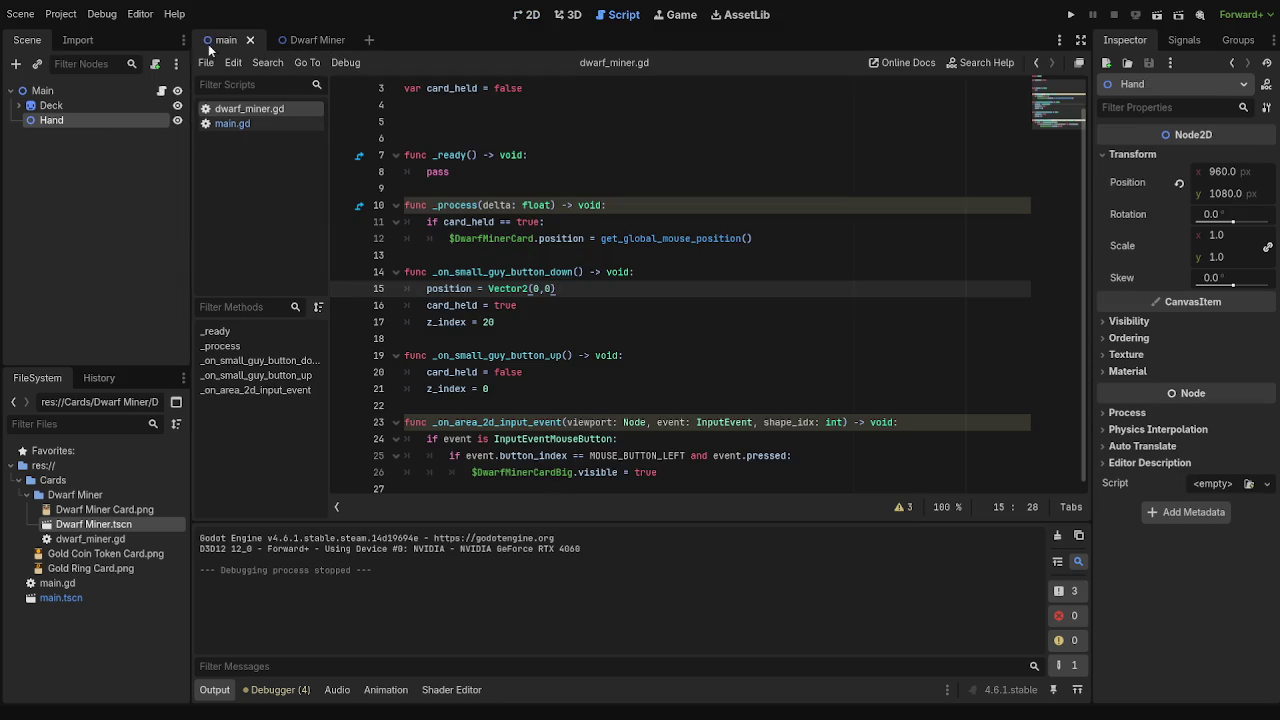
pyautogui.scroll(1, 677, 455)
pyautogui.scroll(-1, 675, 460)
pyautogui.click(232, 124)
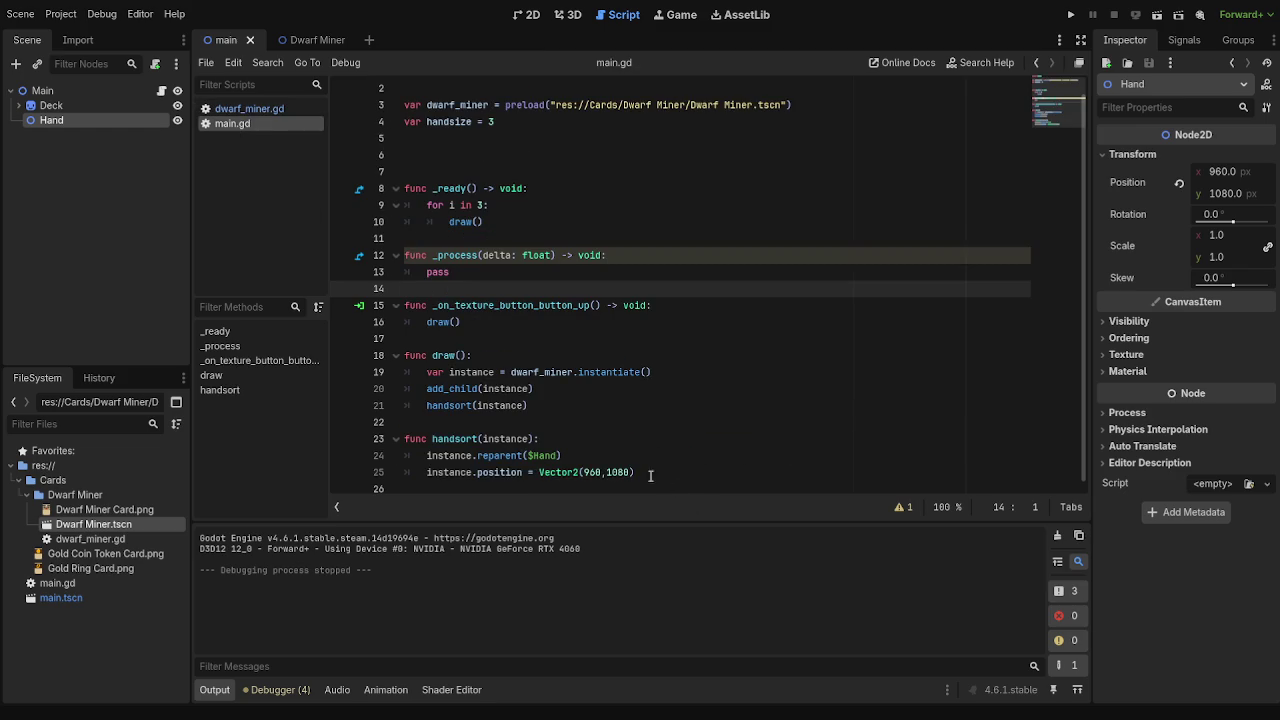
# - Change the handsort card position to Vector2(0,0) and run the game again
pyautogui.click(584, 472)
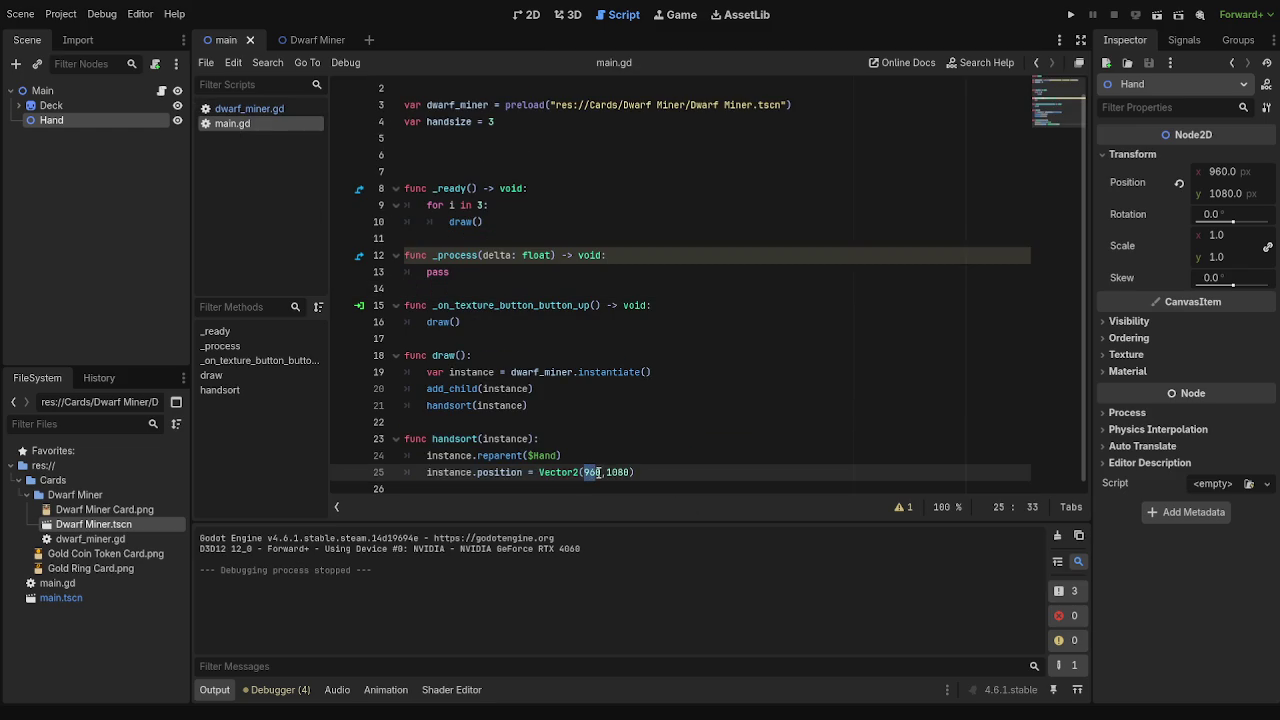
pyautogui.write('0')
pyautogui.moveTo(623, 472); pyautogui.dragTo(604, 472)
pyautogui.press('BackSpace')
pyautogui.click(1070, 14)
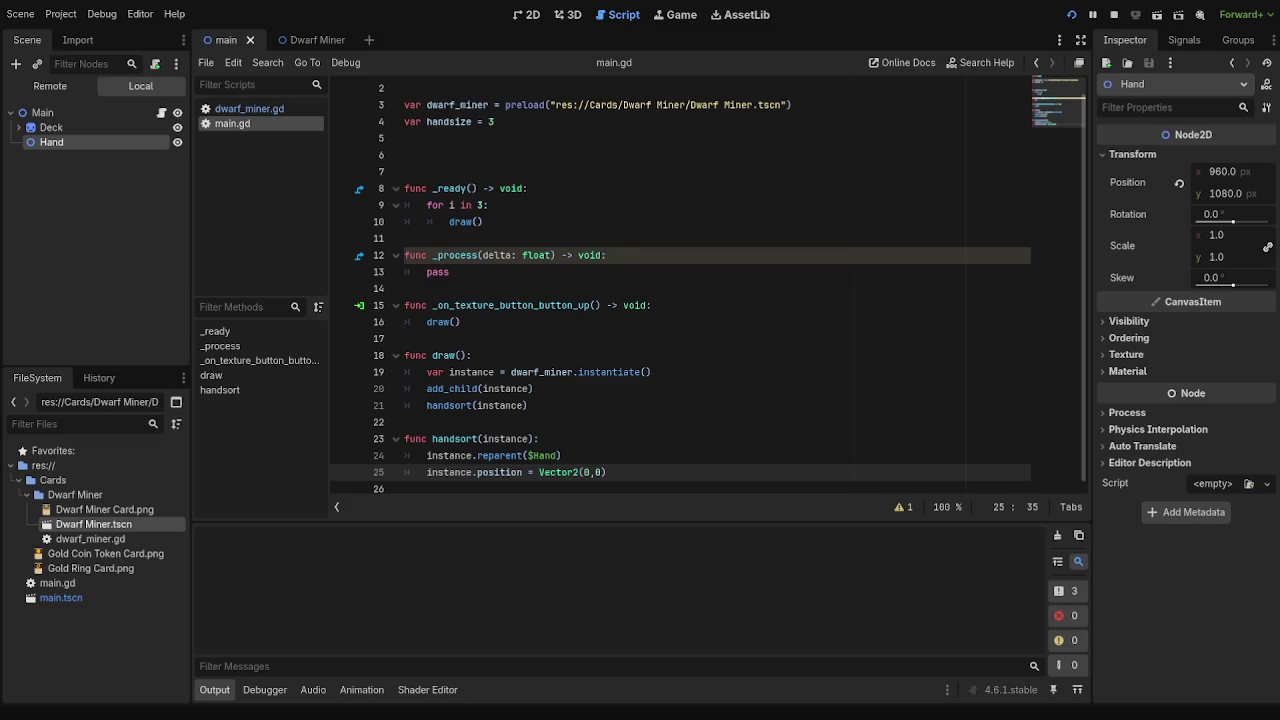
pyautogui.click(236, 108)
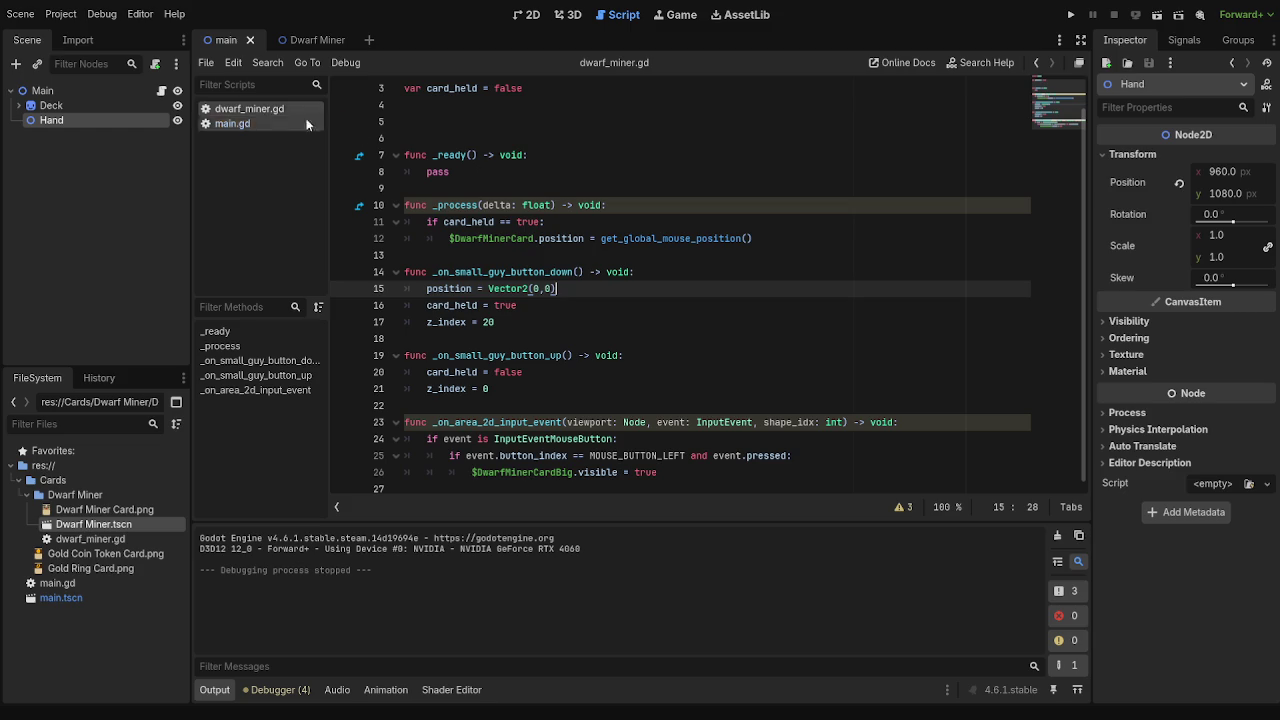
# - Delete position = Vector2(0,0) from the button-down handler in dwarf_miner.gd and run the game
pyautogui.click(575, 306)
pyautogui.click(580, 321)
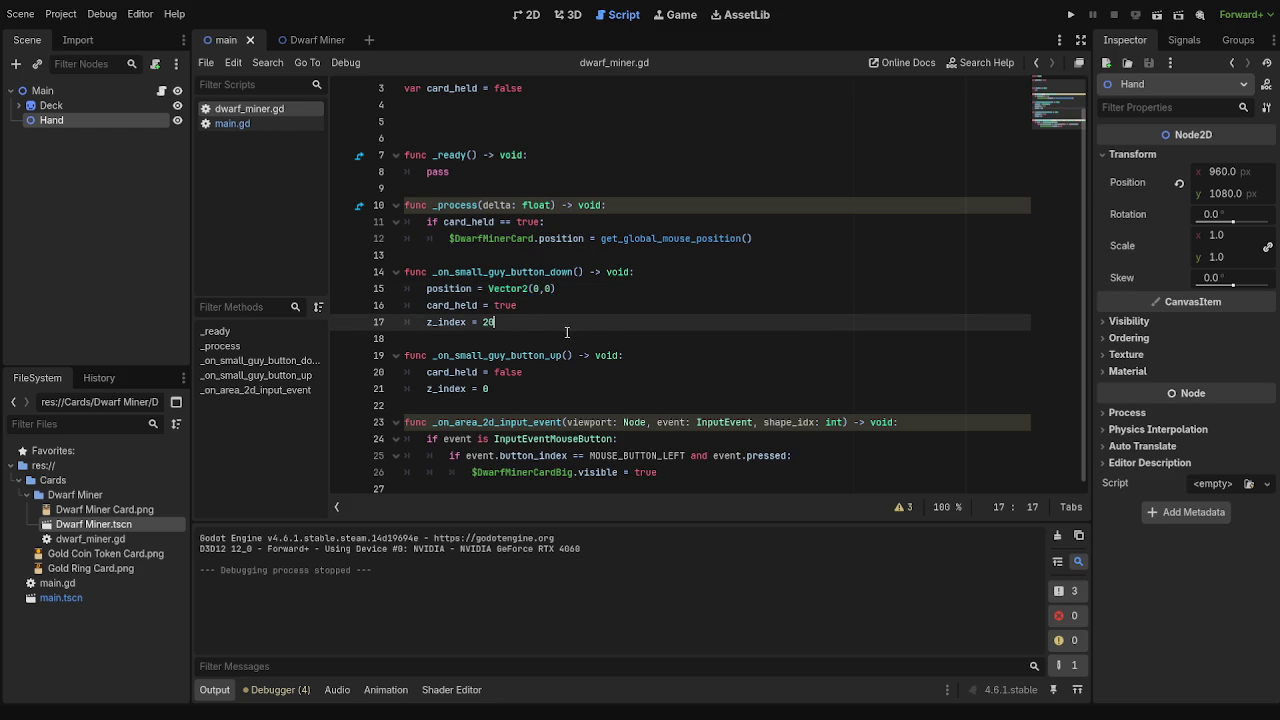
pyautogui.click(527, 15)
pyautogui.click(612, 18)
pyautogui.click(241, 125)
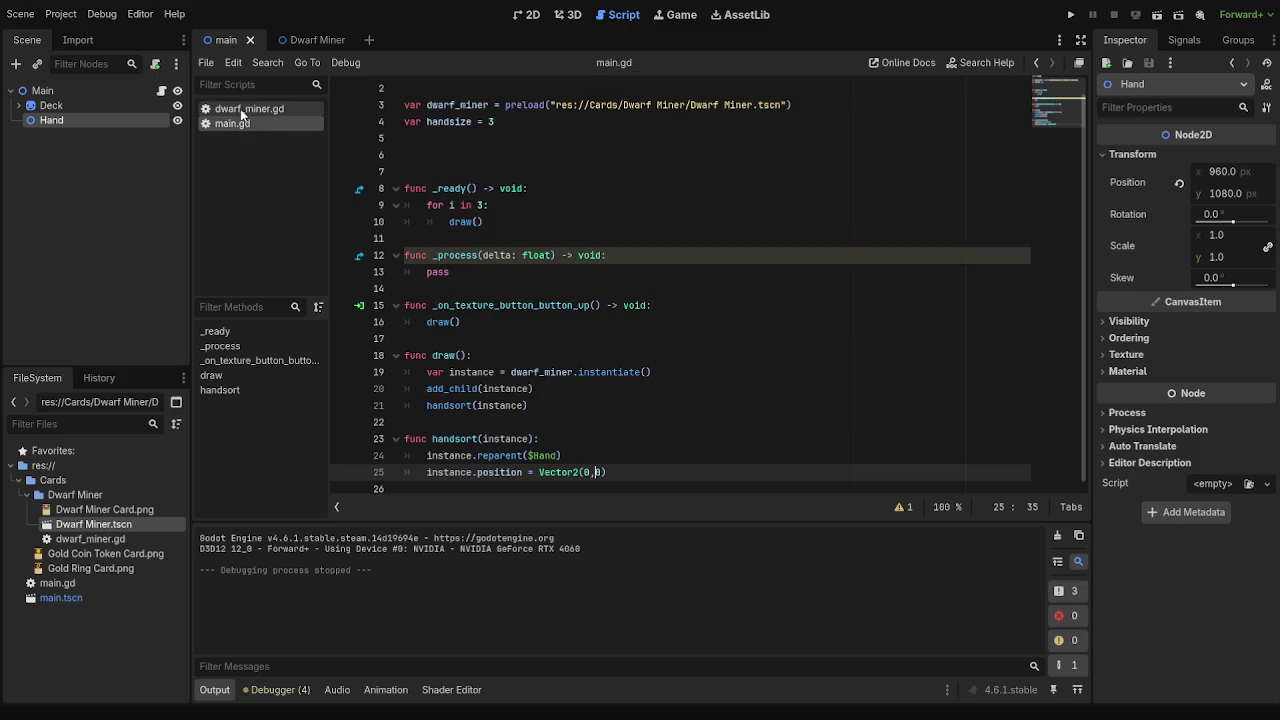
pyautogui.click(241, 110)
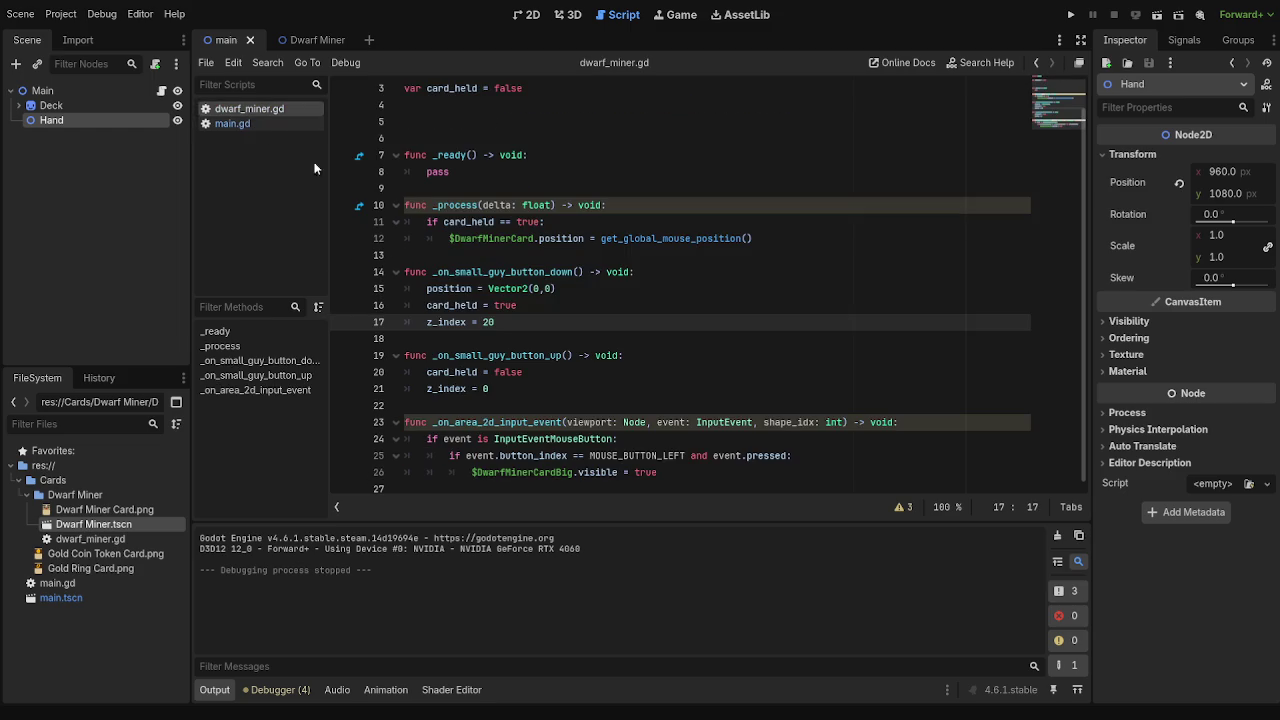
pyautogui.moveTo(556, 288); pyautogui.dragTo(389, 288)
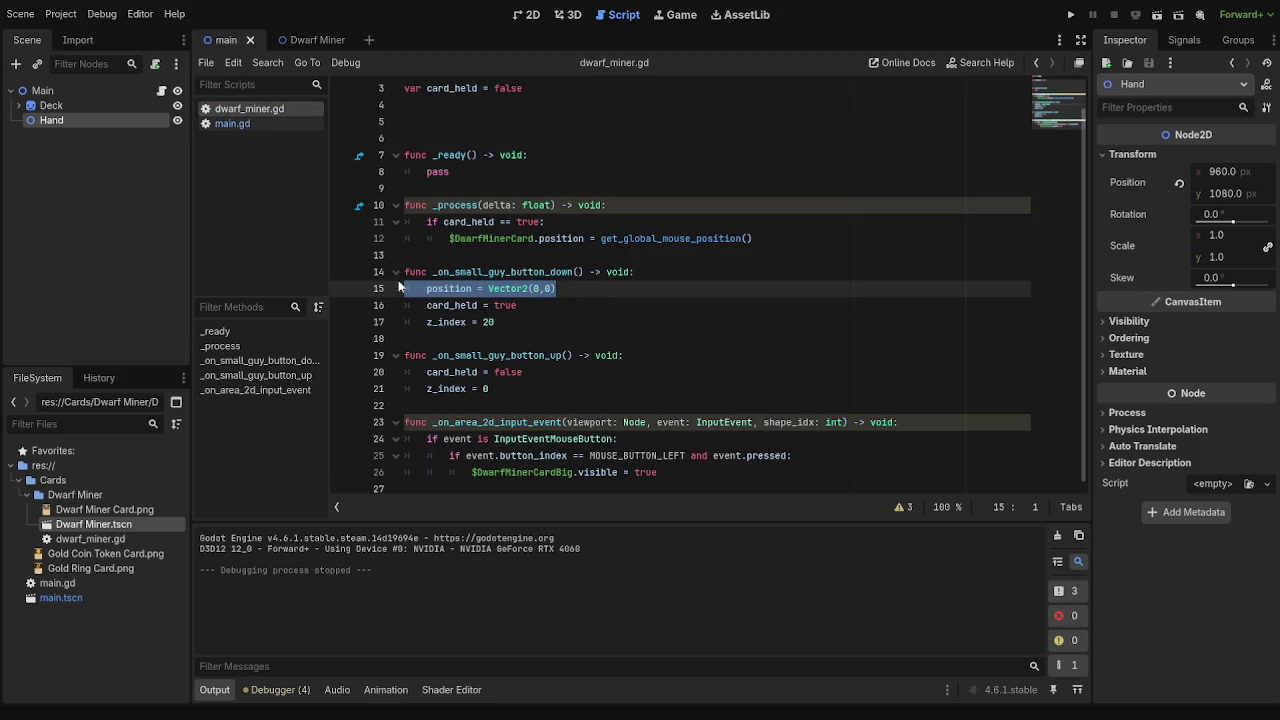
pyautogui.press('BackSpace')
pyautogui.press('BackSpace')
pyautogui.click(1071, 16)
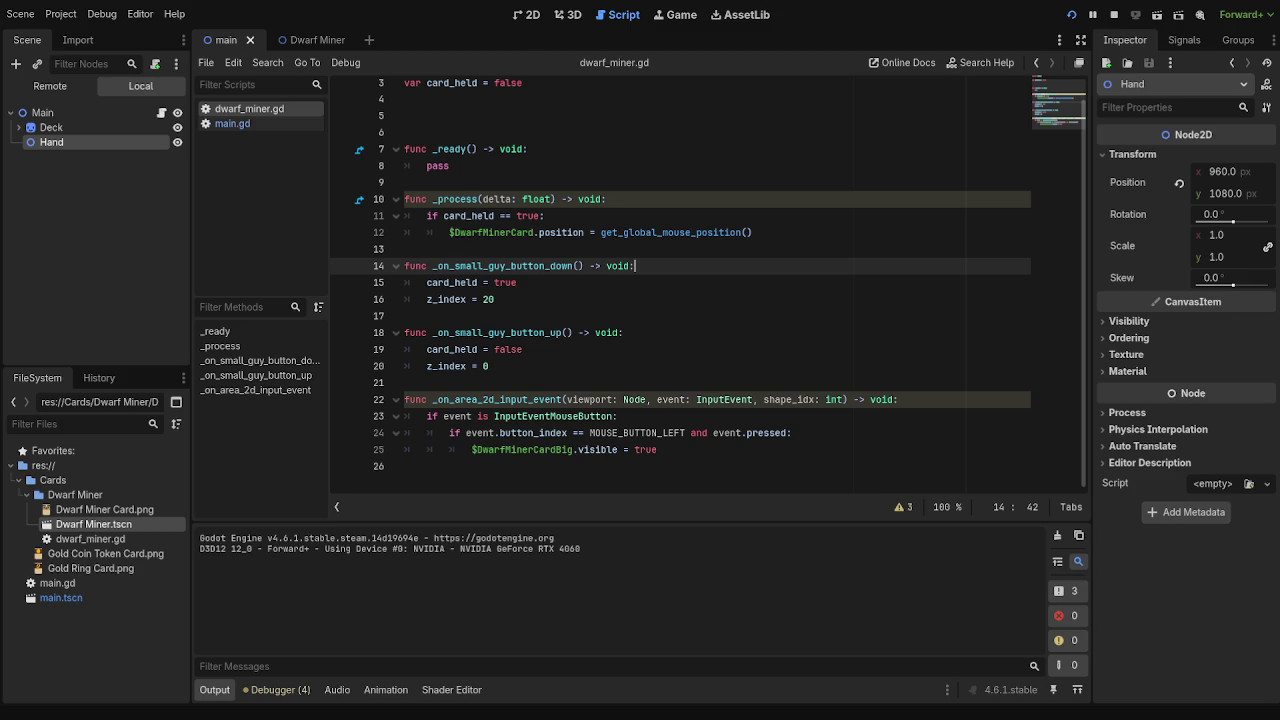
pyautogui.scroll(1, 700, 300)
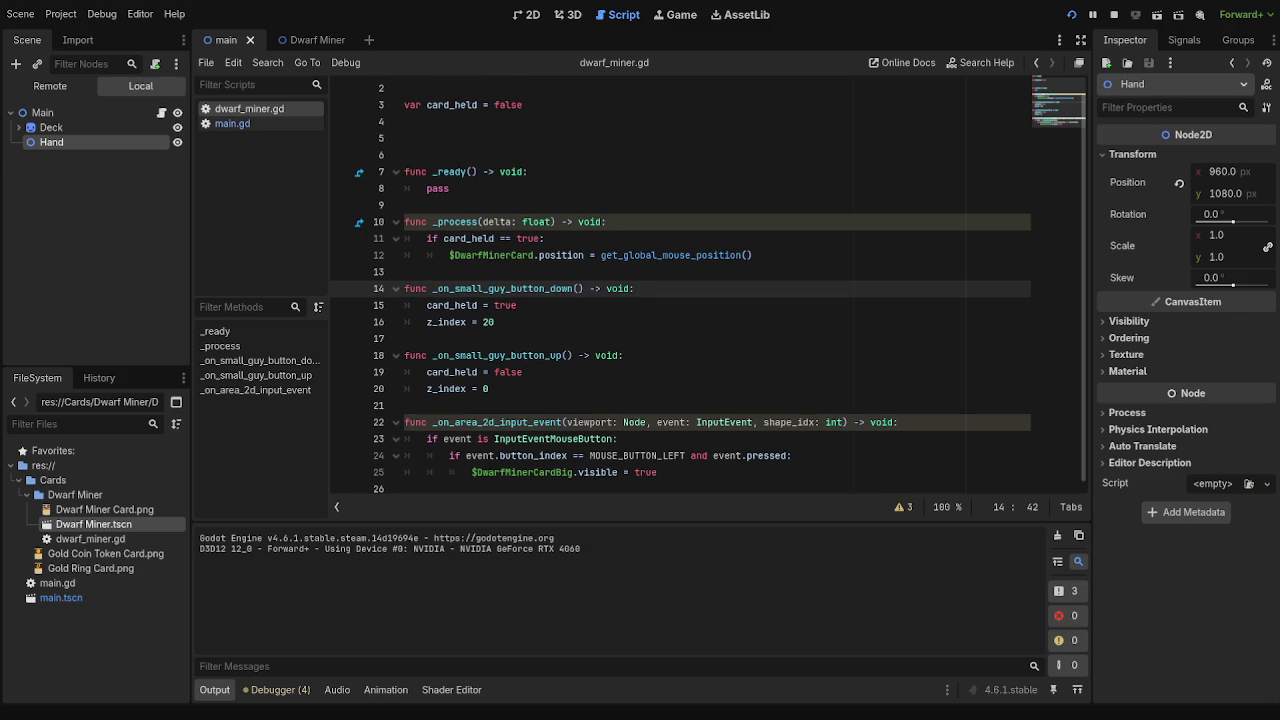
# - Open the running game's remote tree and inspect the first drawn card under Hand
pyautogui.click(530, 14)
pyautogui.scroll(-6, 786, 437)
pyautogui.scroll(6, 766, 285)
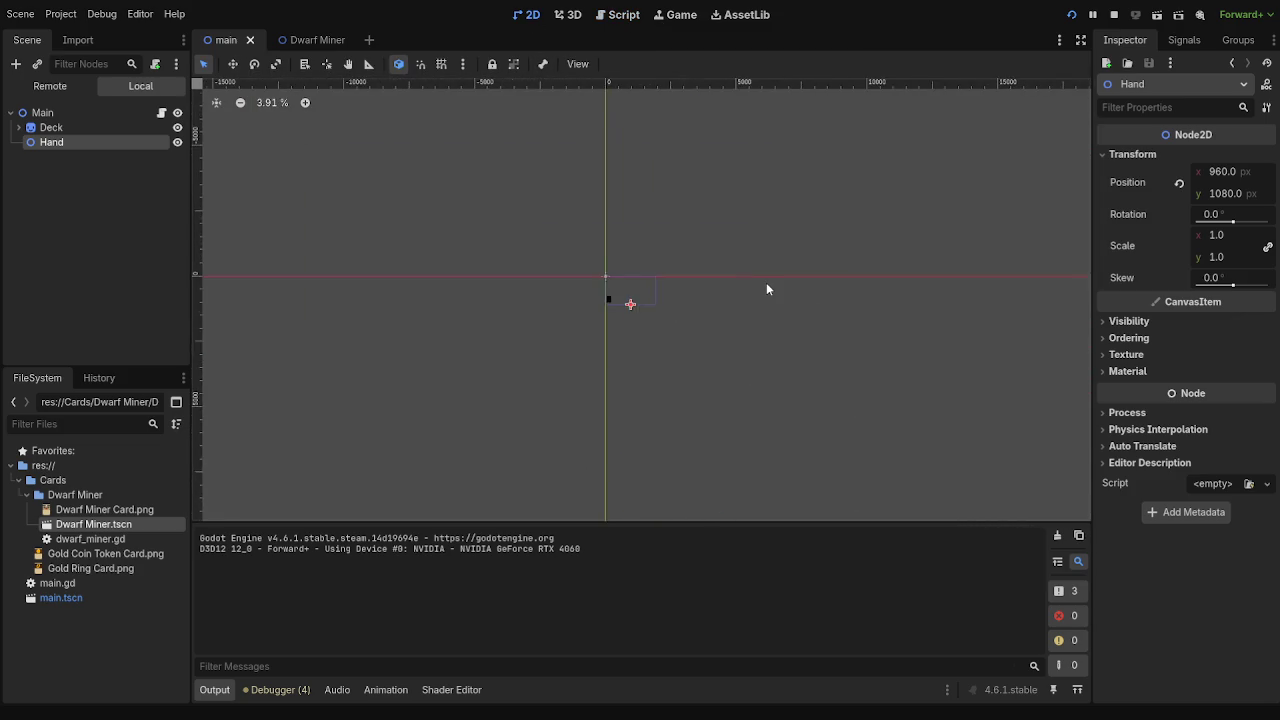
pyautogui.scroll(5, 560, 318)
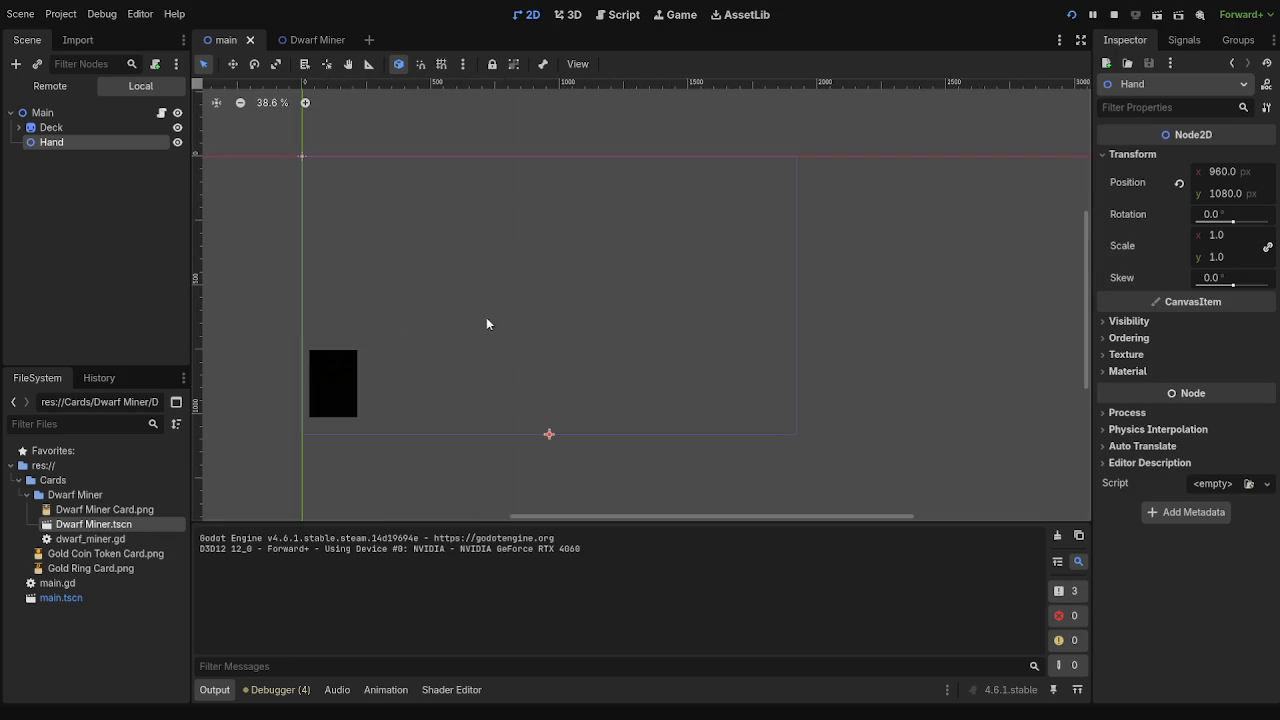
pyautogui.scroll(-1, 580, 312)
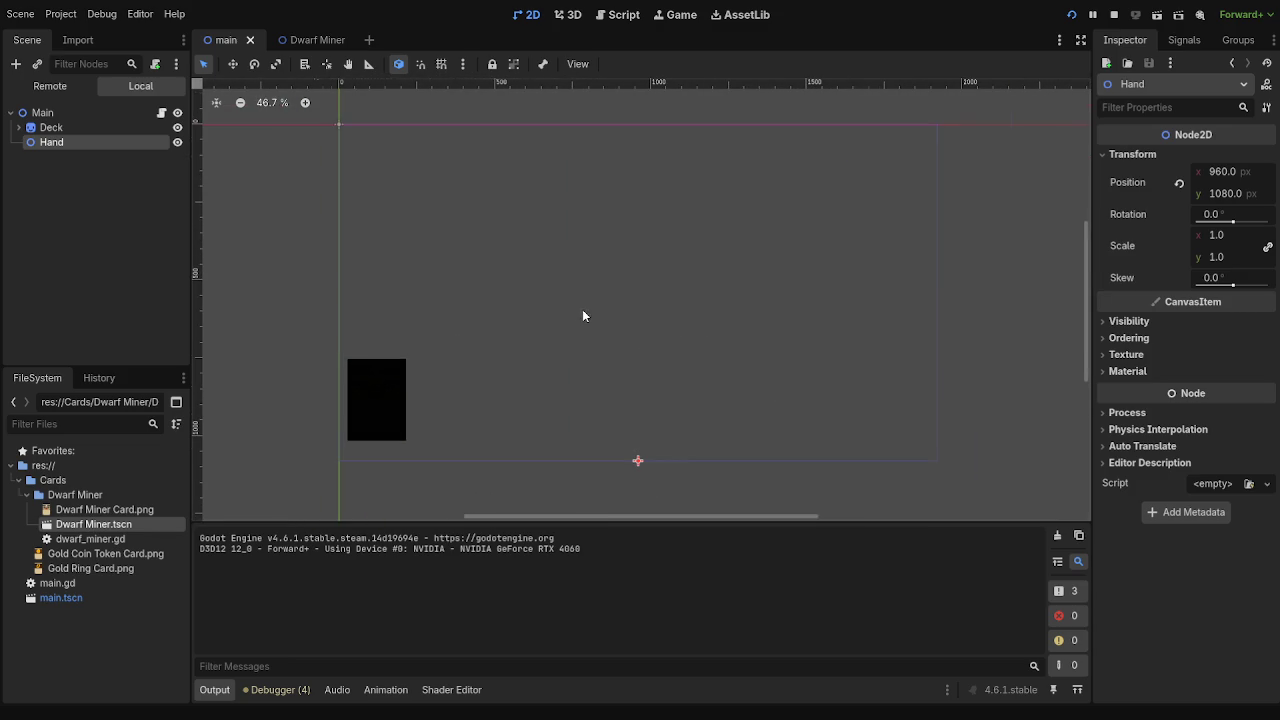
pyautogui.scroll(-2, 585, 356)
pyautogui.scroll(-1, 585, 356)
pyautogui.click(100, 171)
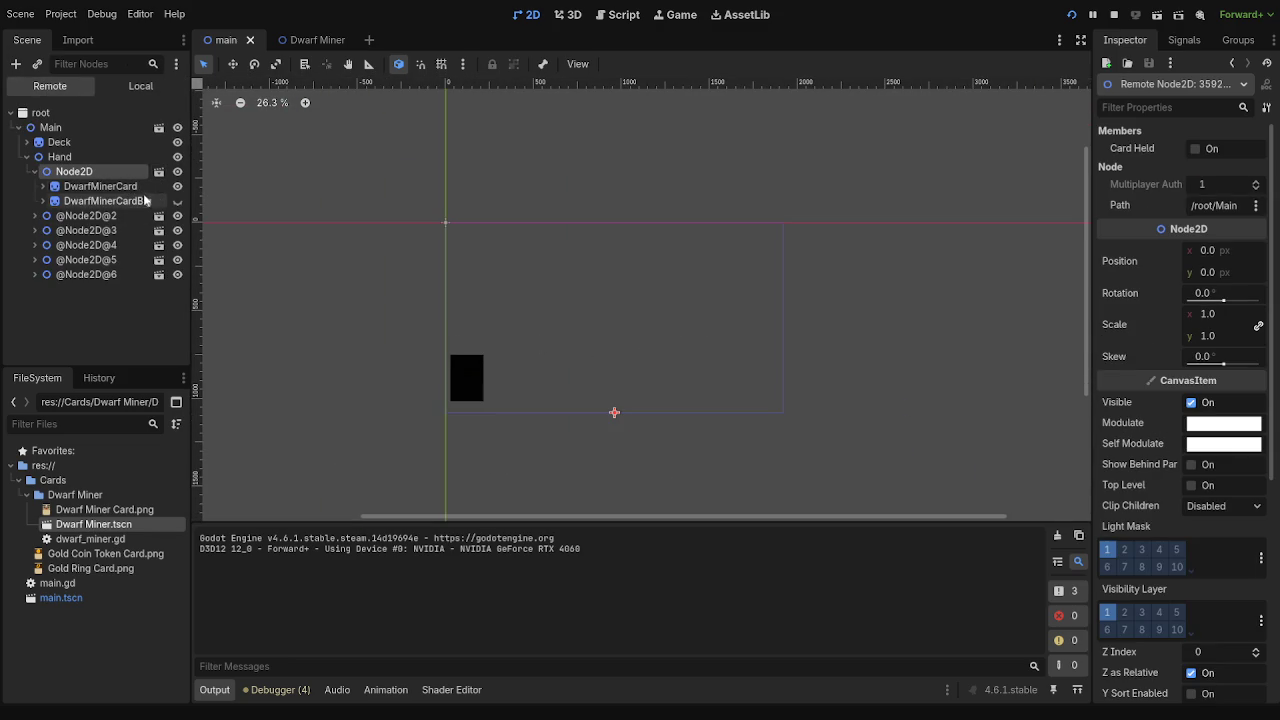
pyautogui.scroll(2, 487, 365)
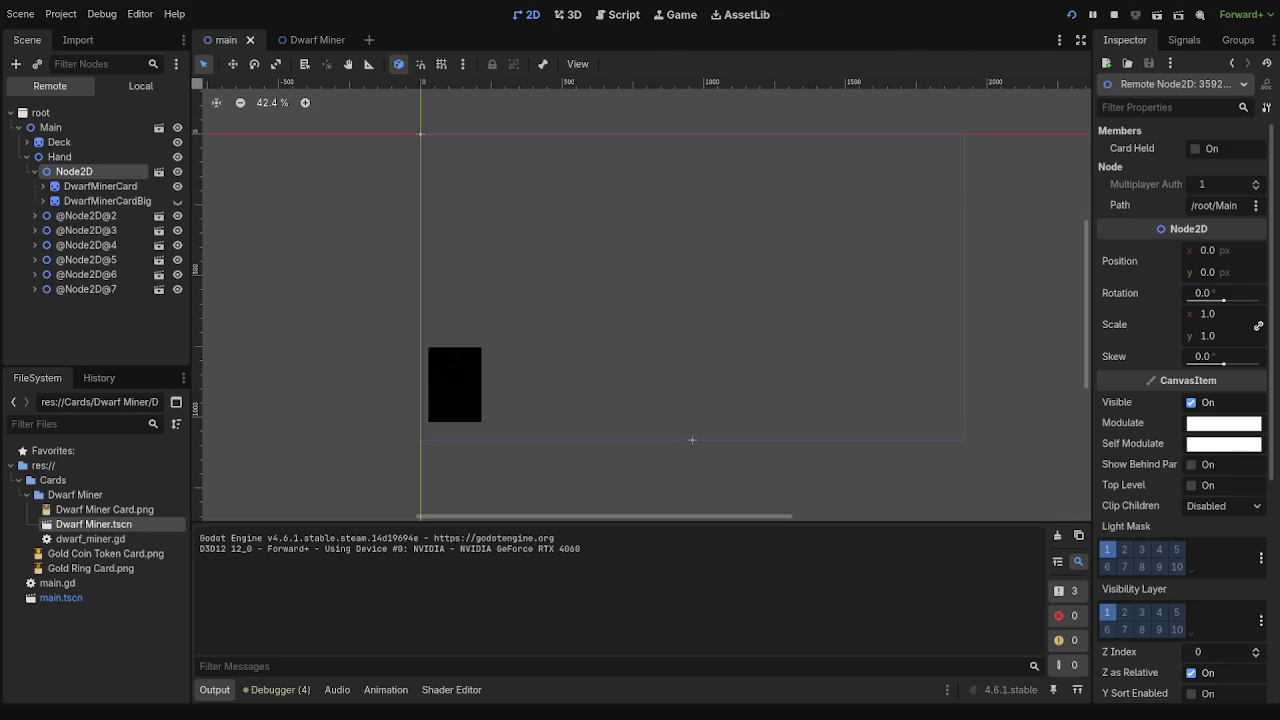
pyautogui.scroll(-2, 757, 386)
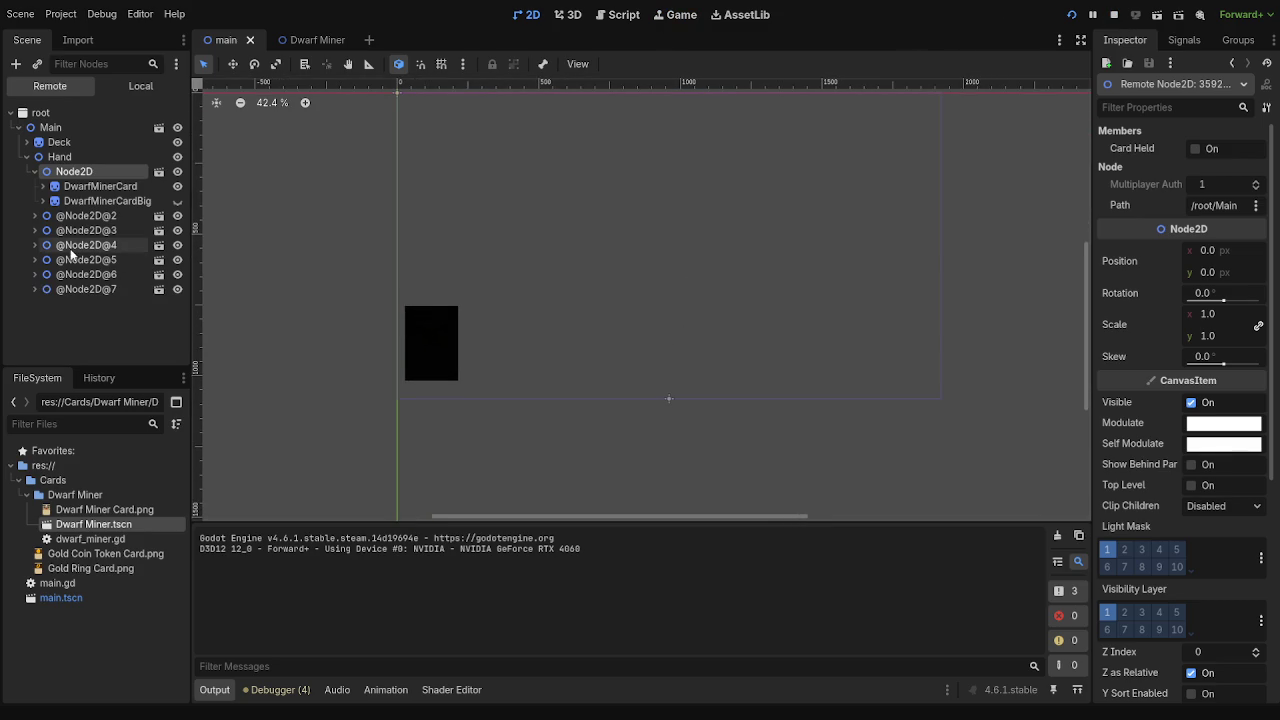
pyautogui.click(177, 290)
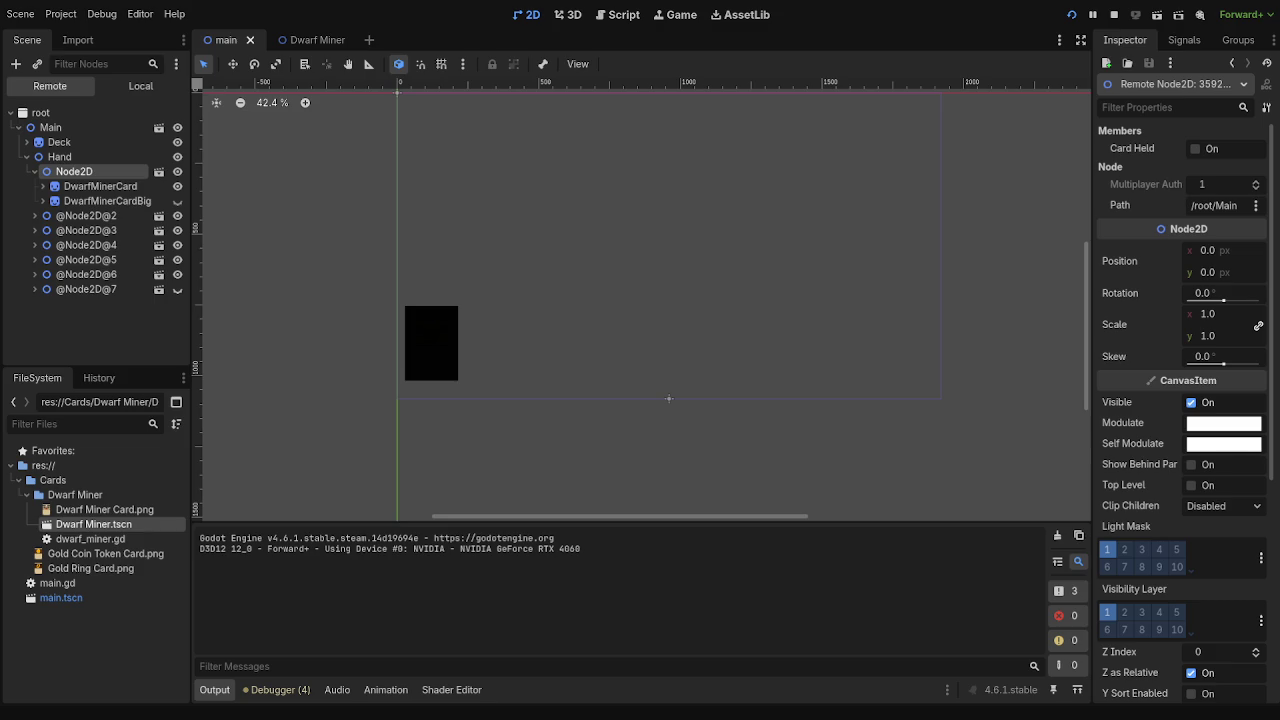
pyautogui.click(90, 290)
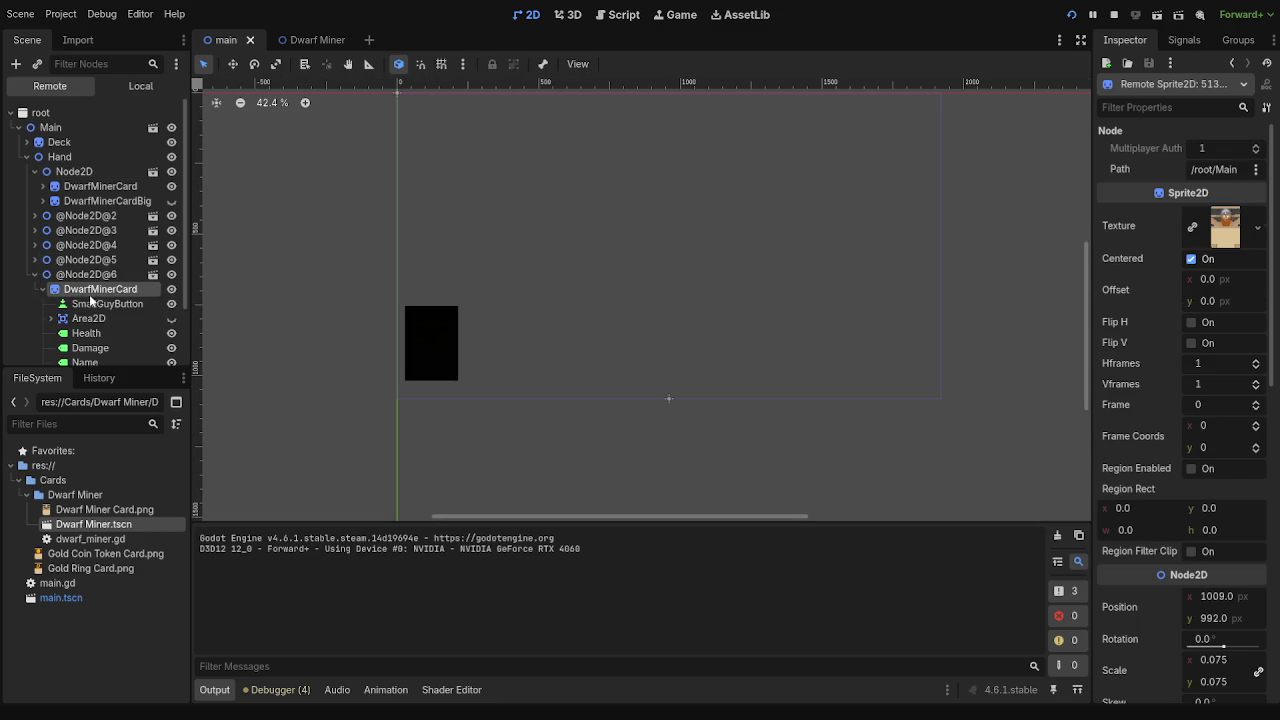
pyautogui.click(90, 306)
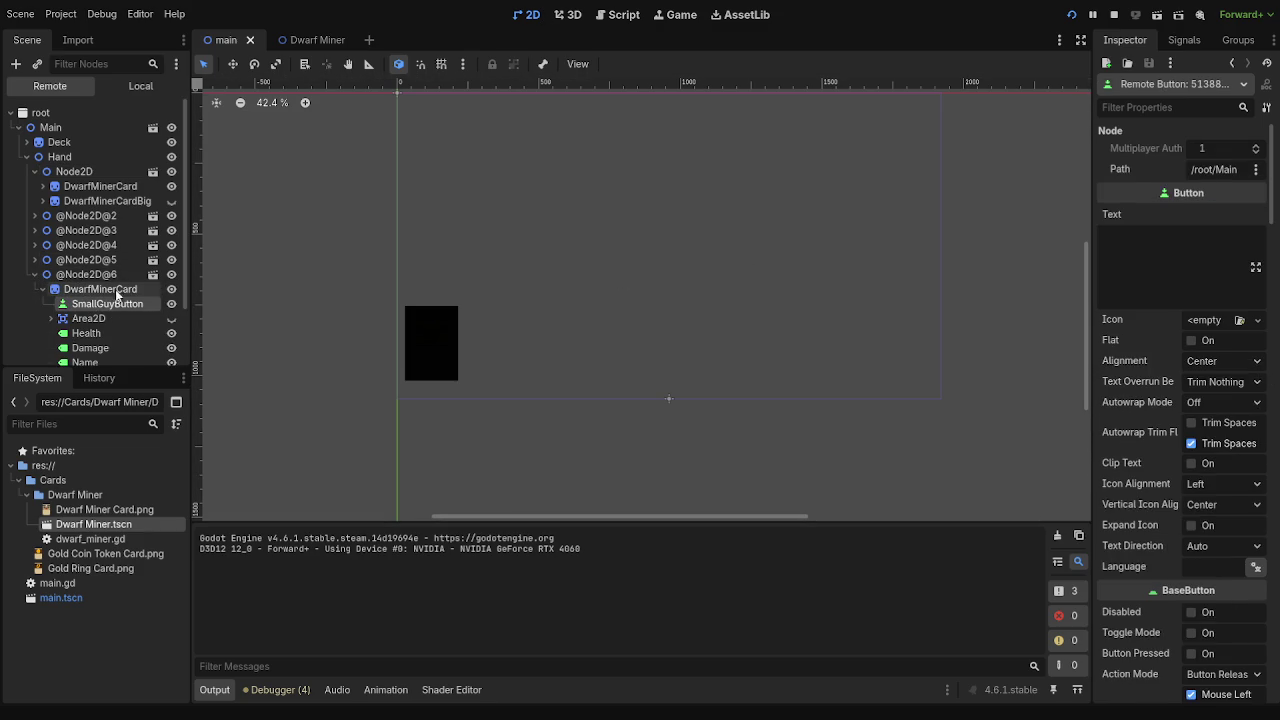
pyautogui.click(50, 276)
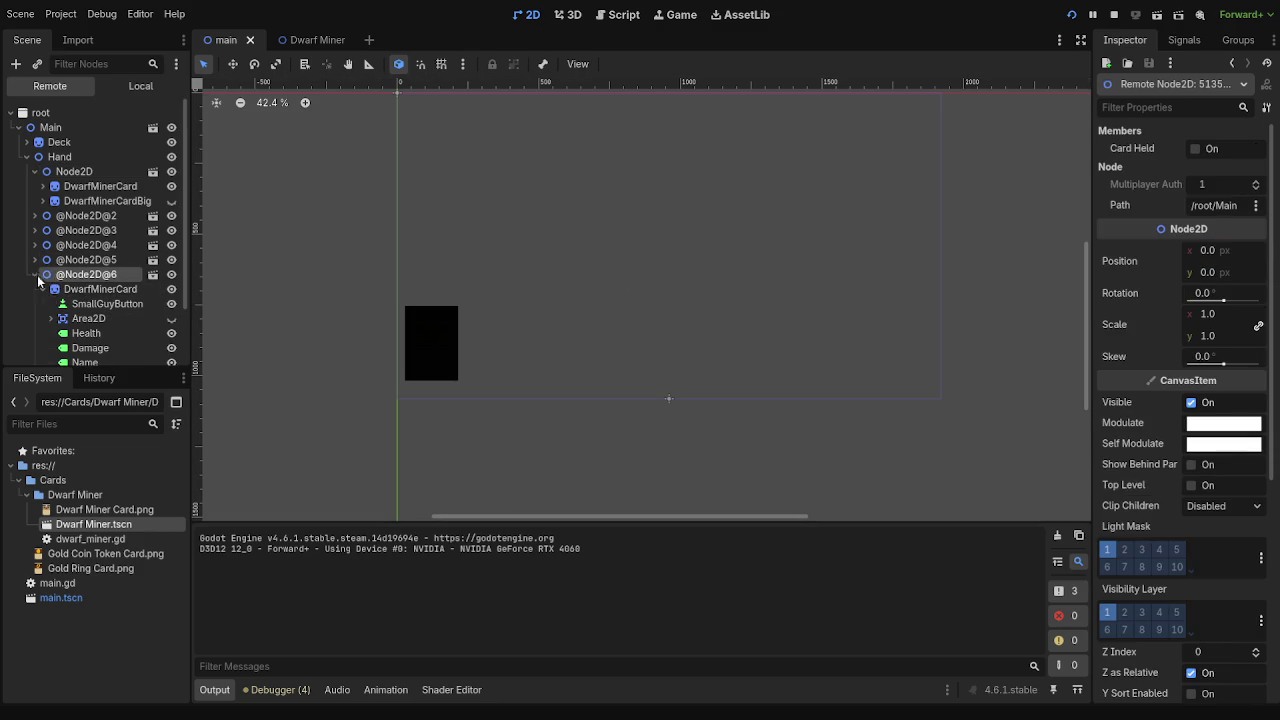
pyautogui.click(35, 276)
pyautogui.click(60, 259)
pyautogui.click(60, 245)
pyautogui.click(60, 230)
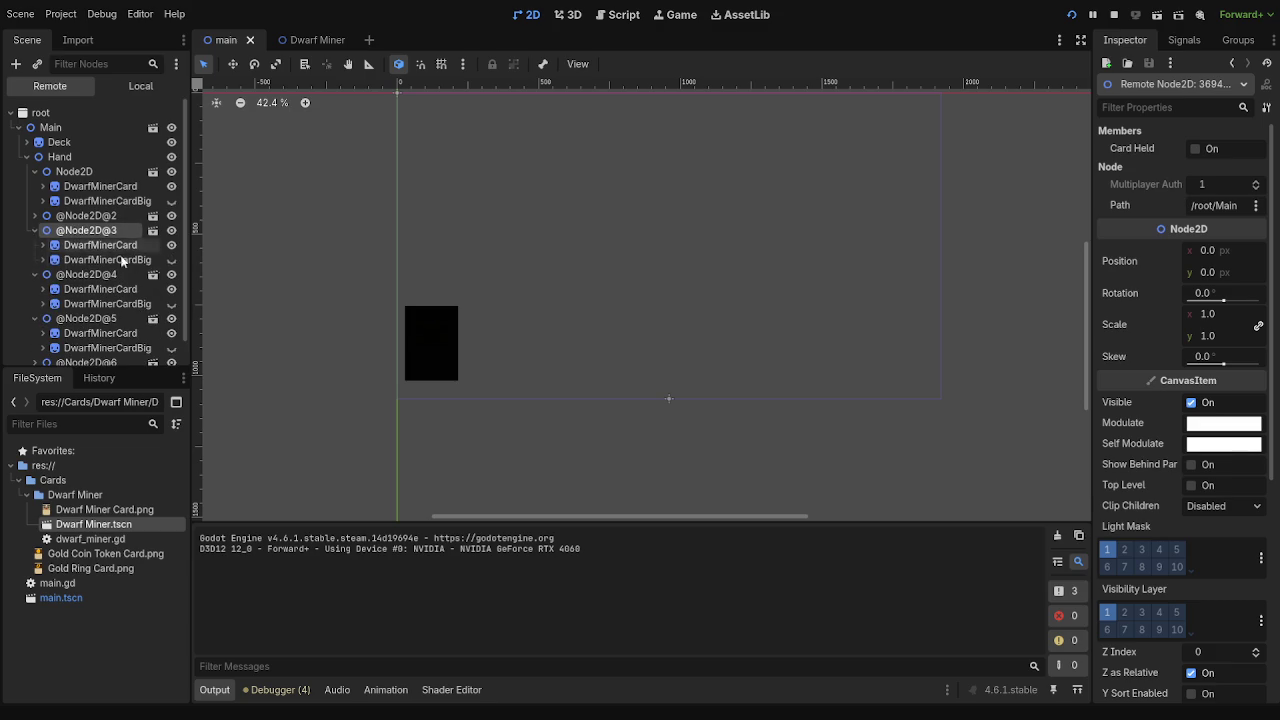
pyautogui.click(26, 157)
pyautogui.click(78, 158)
pyautogui.click(26, 157)
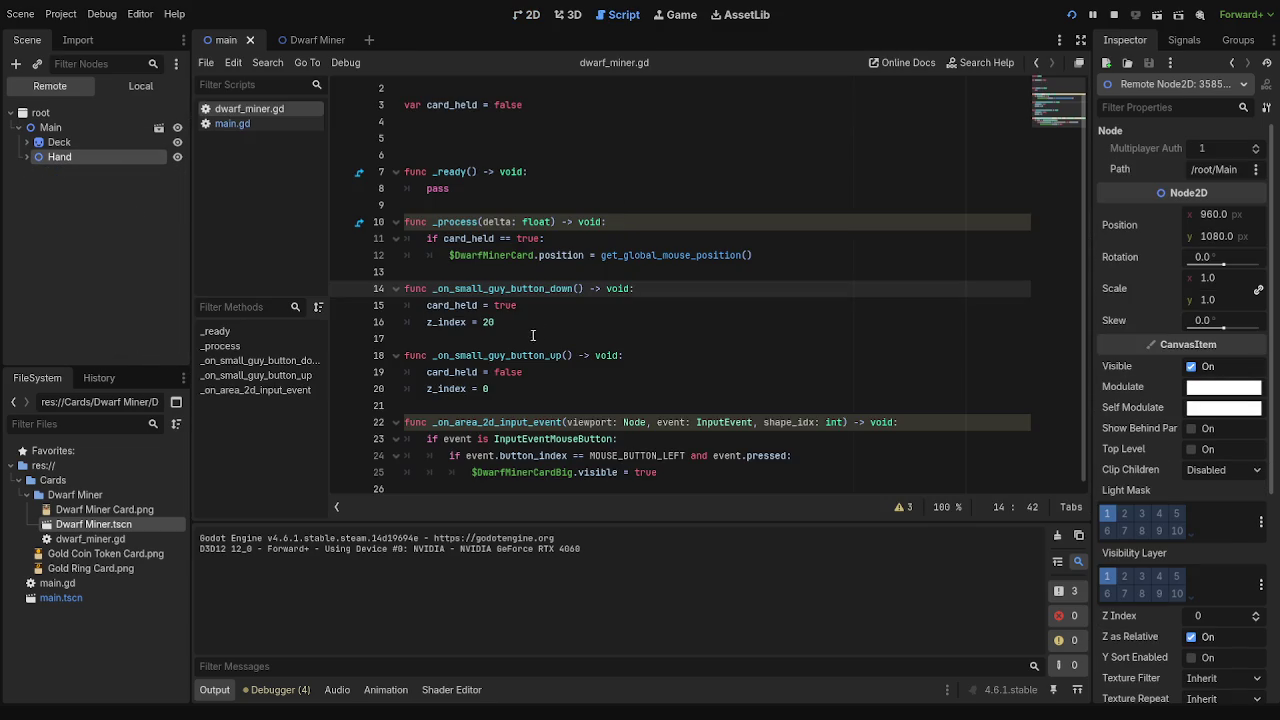
pyautogui.hotkey('ctrl', 'z')
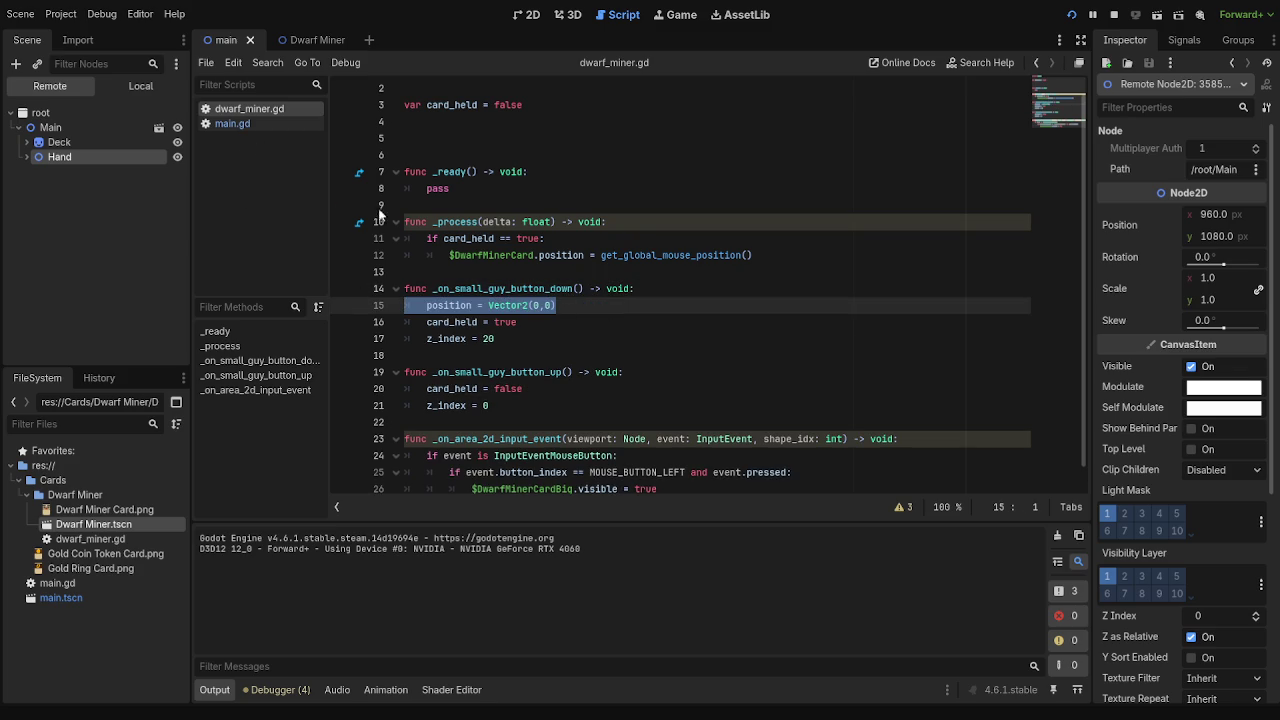
# - Drag the Hand node to about (936, 606), then save and test-run the game
pyautogui.click(231, 124)
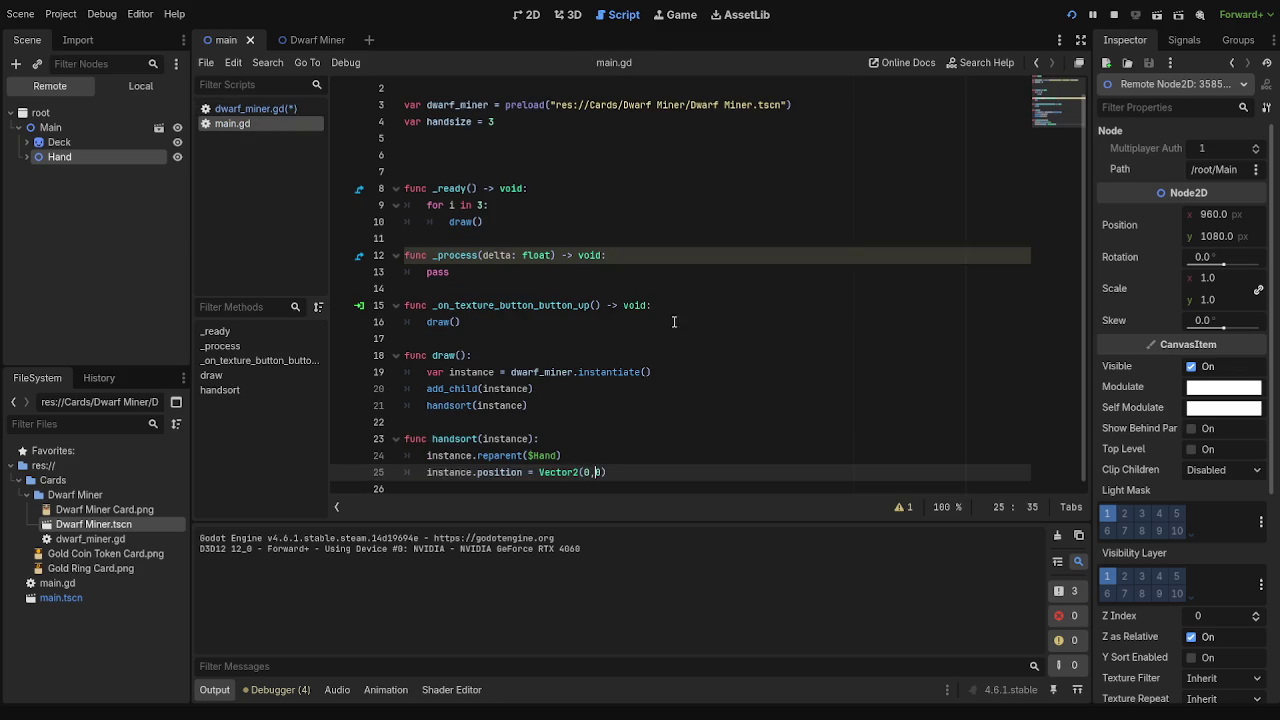
pyautogui.click(527, 14)
pyautogui.moveTo(668, 394); pyautogui.dragTo(652, 268)
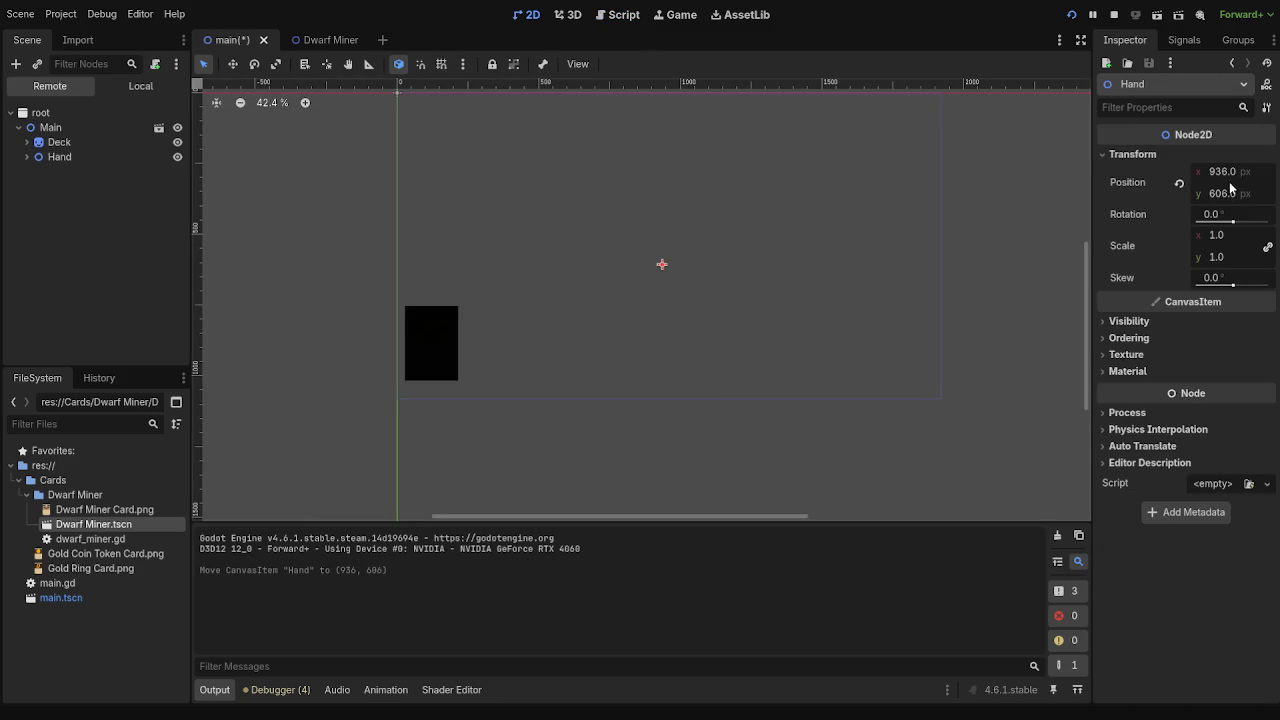
pyautogui.click(1114, 14)
pyautogui.click(1071, 14)
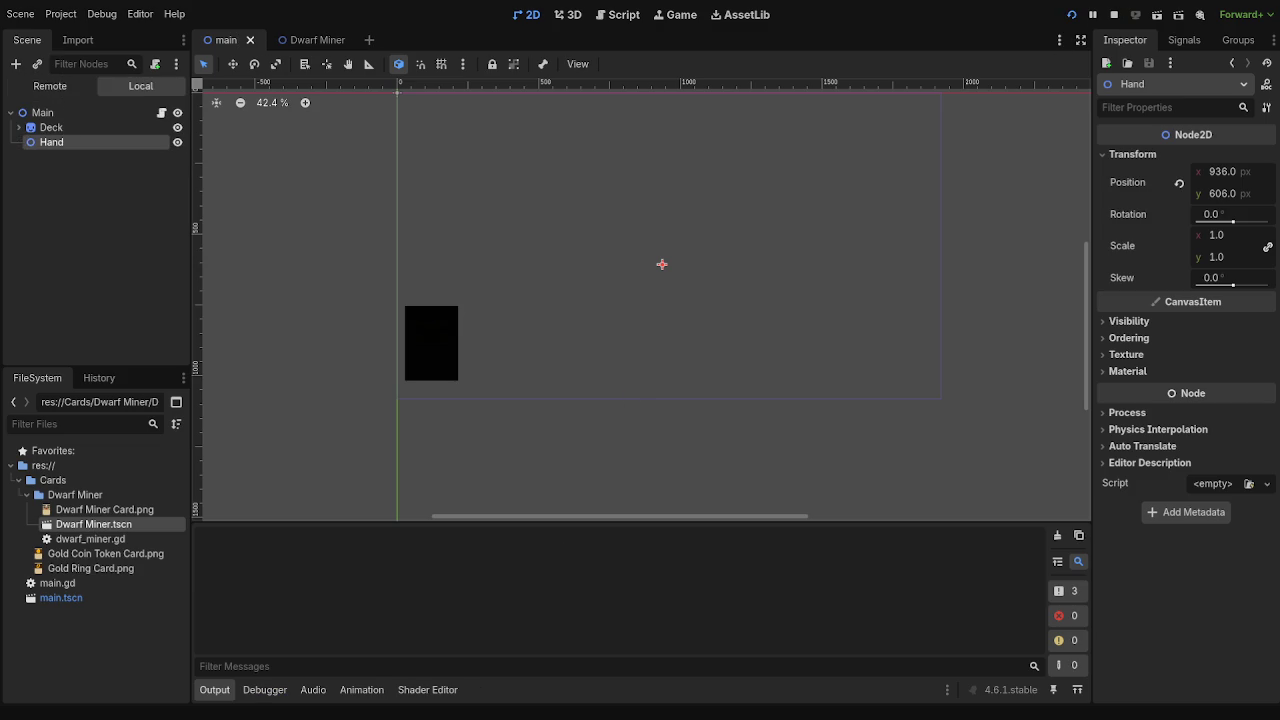
pyautogui.click(617, 14)
# - Check dwarf_miner.gd and the output log, then review handsort's line 25 position assignment in main.gd
pyautogui.click(576, 439)
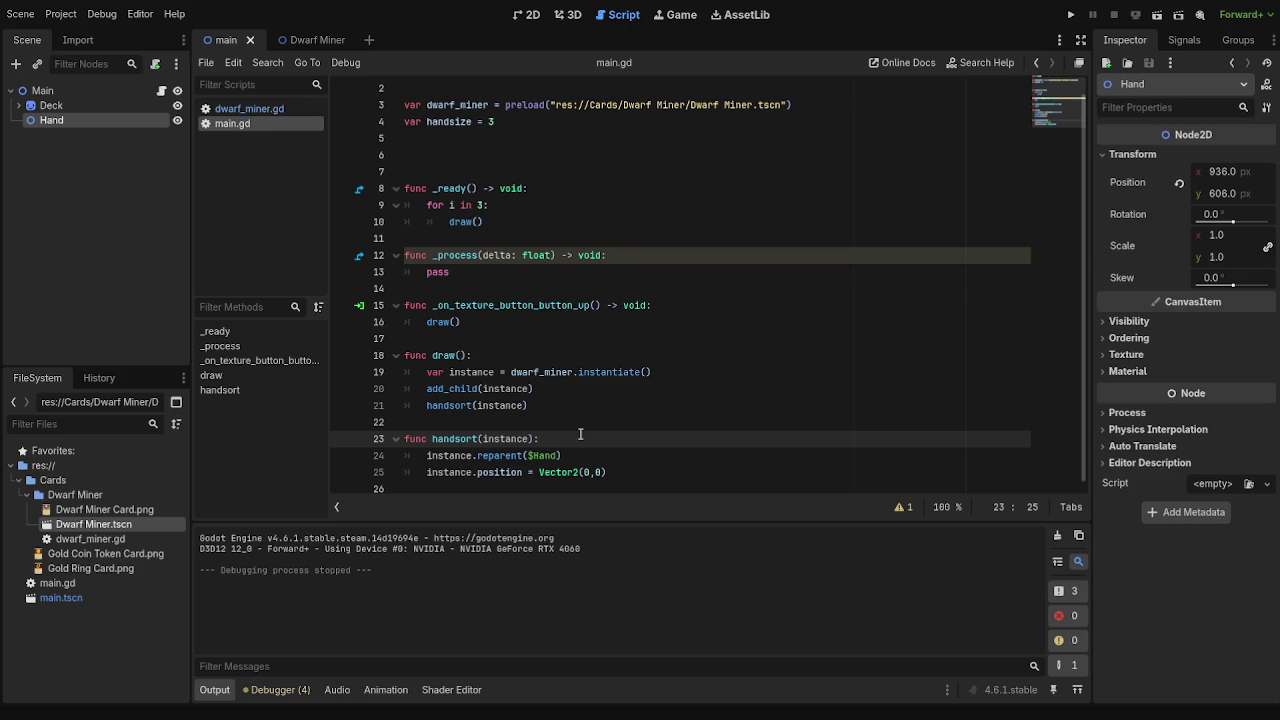
pyautogui.click(245, 108)
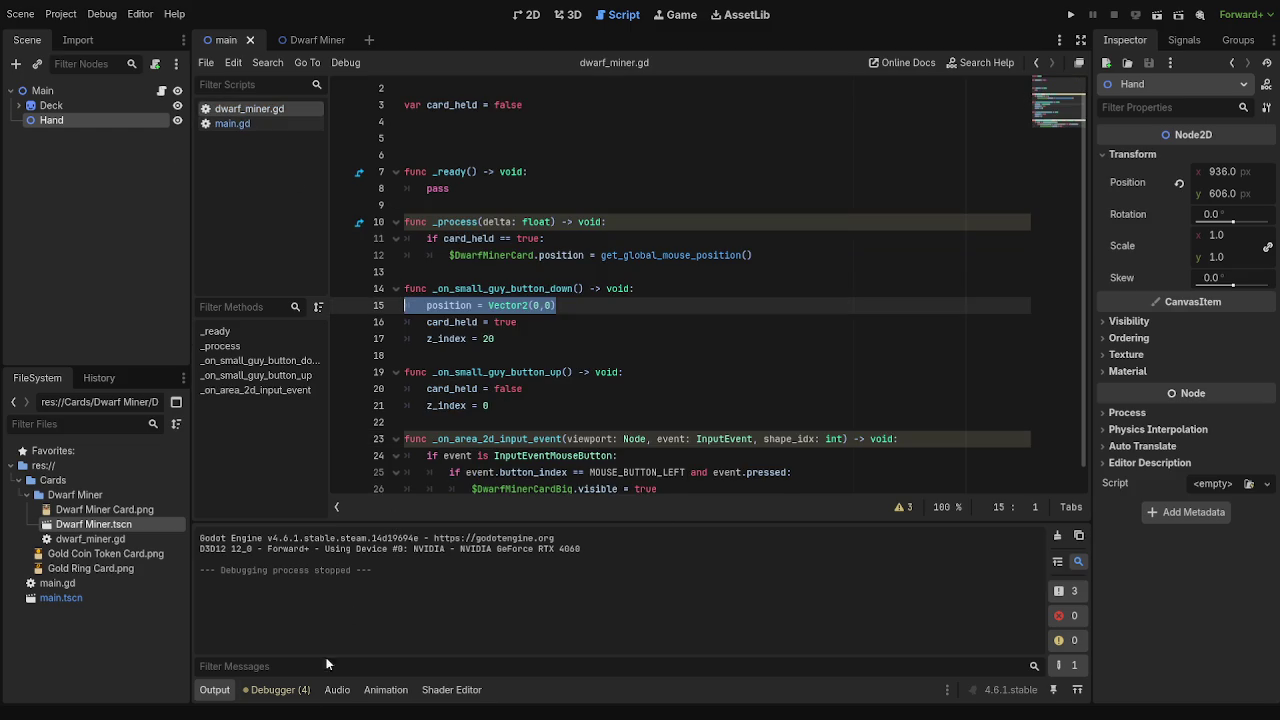
pyautogui.click(296, 694)
pyautogui.click(216, 690)
pyautogui.scroll(-1, 550, 420)
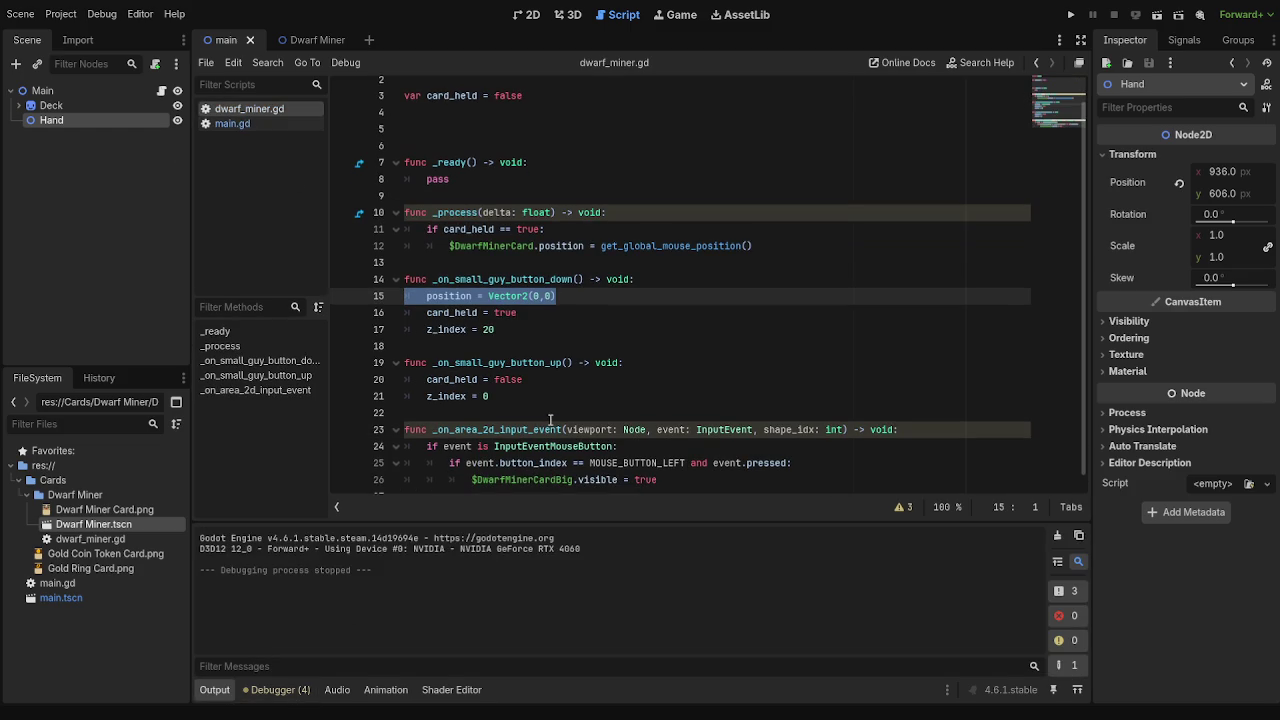
pyautogui.click(235, 124)
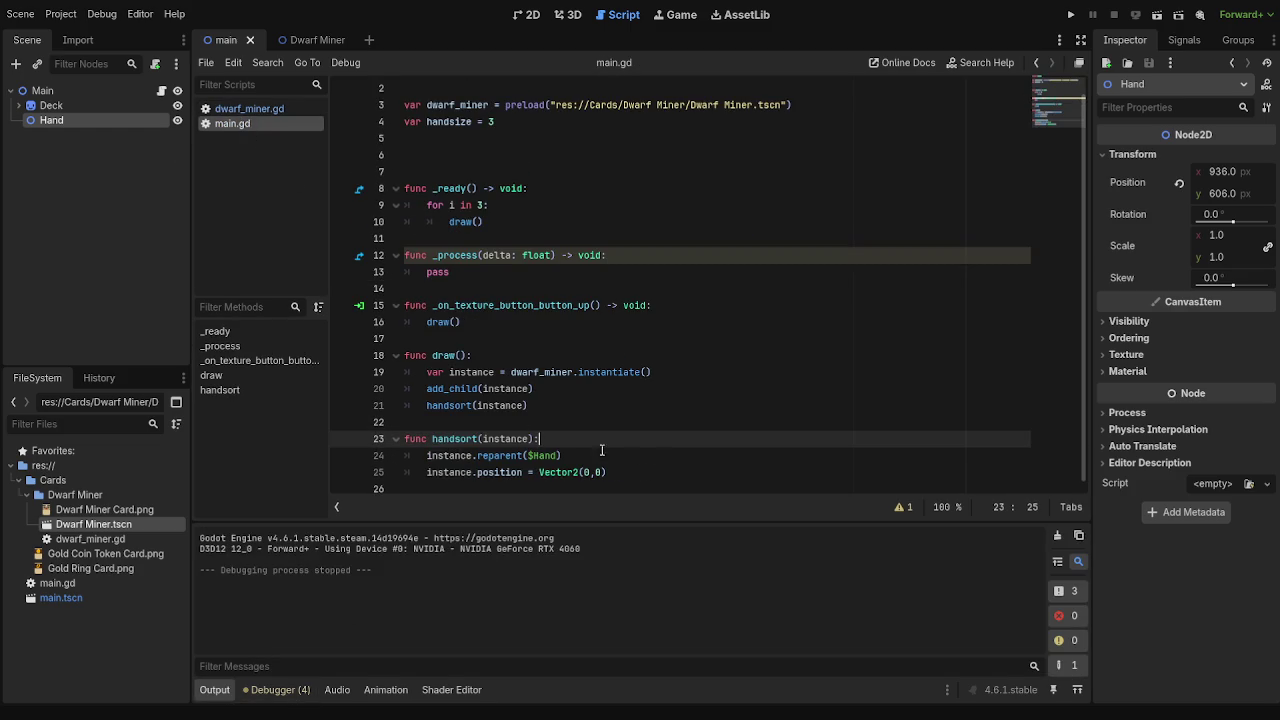
pyautogui.tripleClick(663, 476)
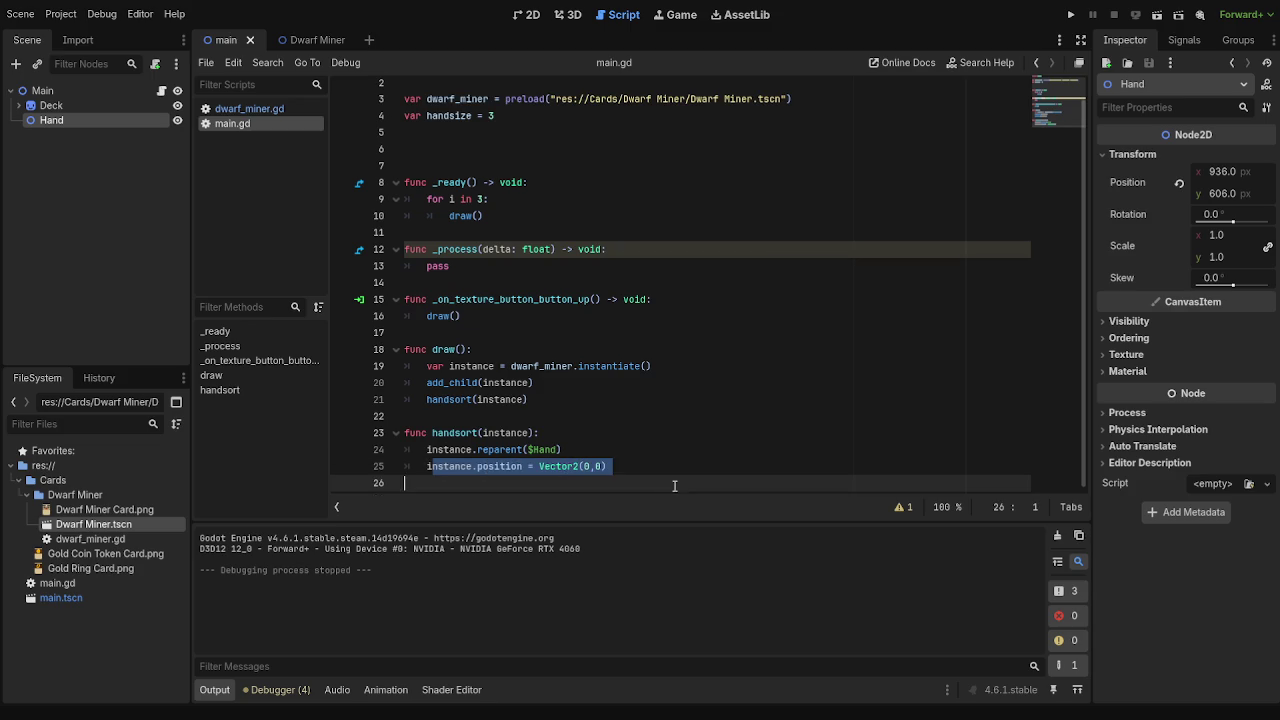
pyautogui.click(675, 470)
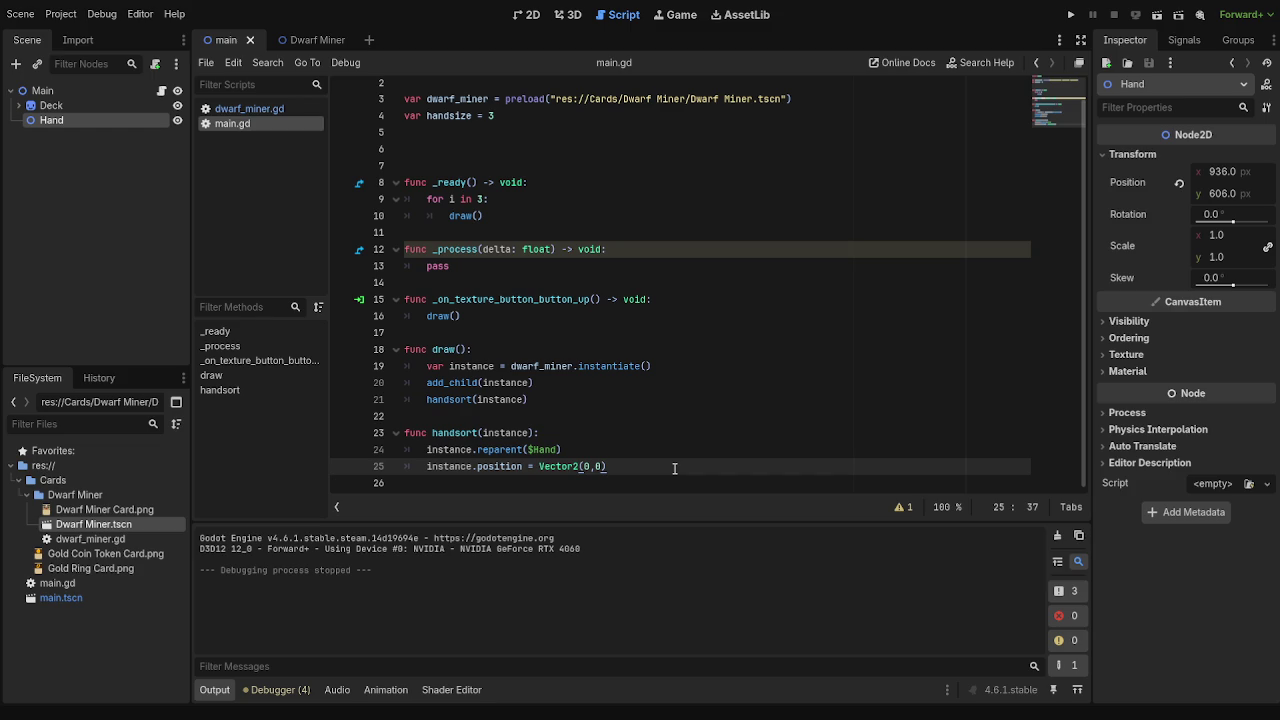
# - Inspect the Vector2(0,0) on line 15 of dwarf_miner.gd
pyautogui.click(234, 110)
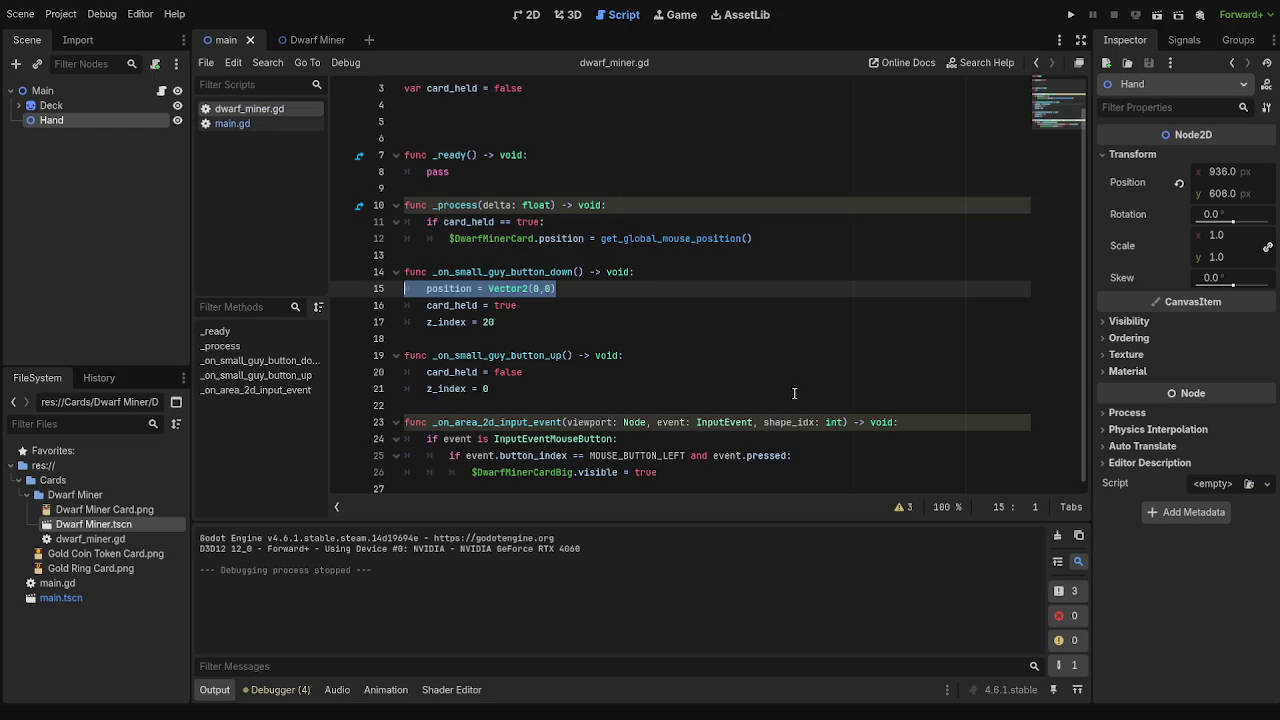
pyautogui.click(552, 349)
pyautogui.moveTo(487, 288); pyautogui.dragTo(556, 288)
pyautogui.click(614, 287)
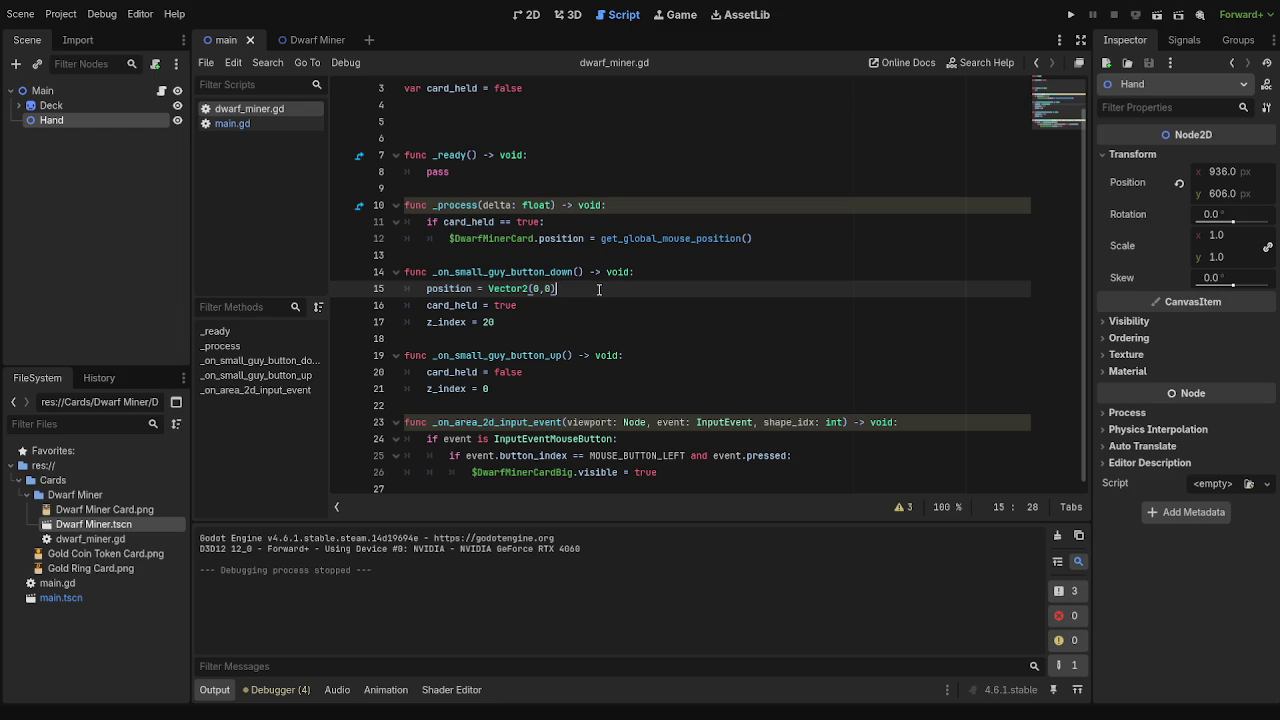
pyautogui.click(530, 14)
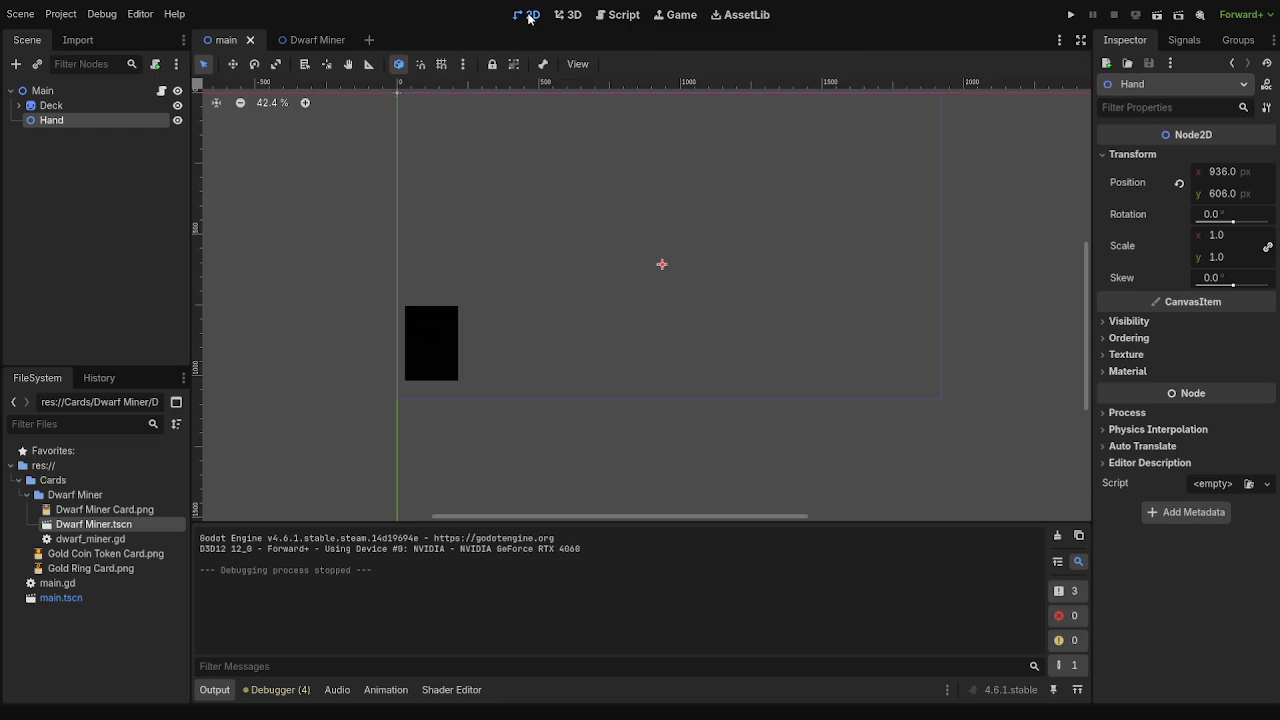
# - Look over the Dwarf Miner and main scenes, then run the game to test card drawing
pyautogui.click(308, 40)
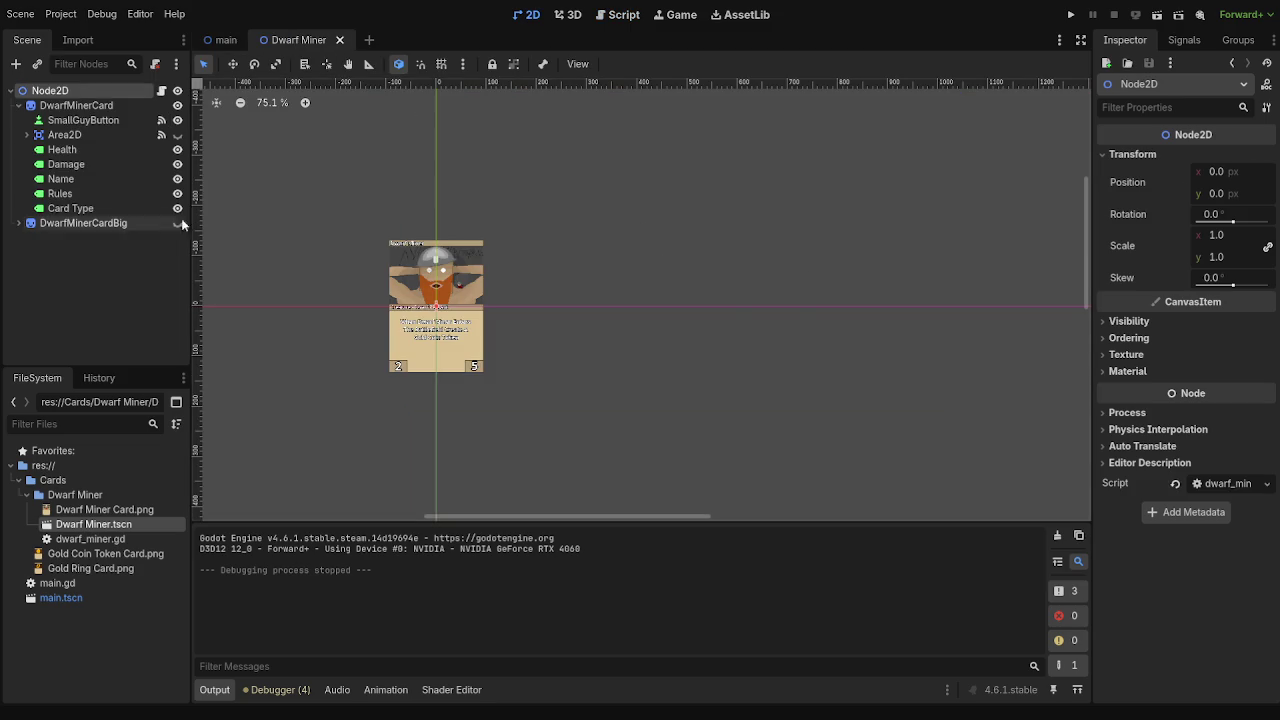
pyautogui.click(224, 40)
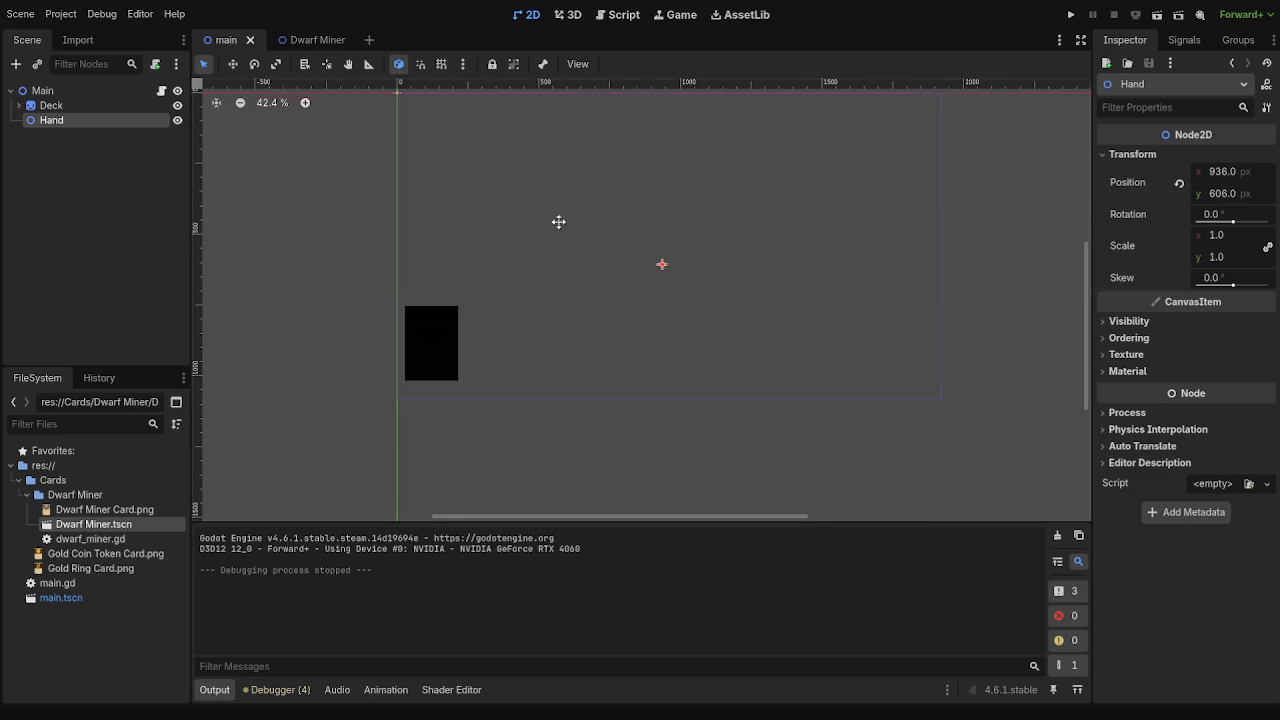
pyautogui.moveTo(558, 217); pyautogui.dragTo(535, 270)
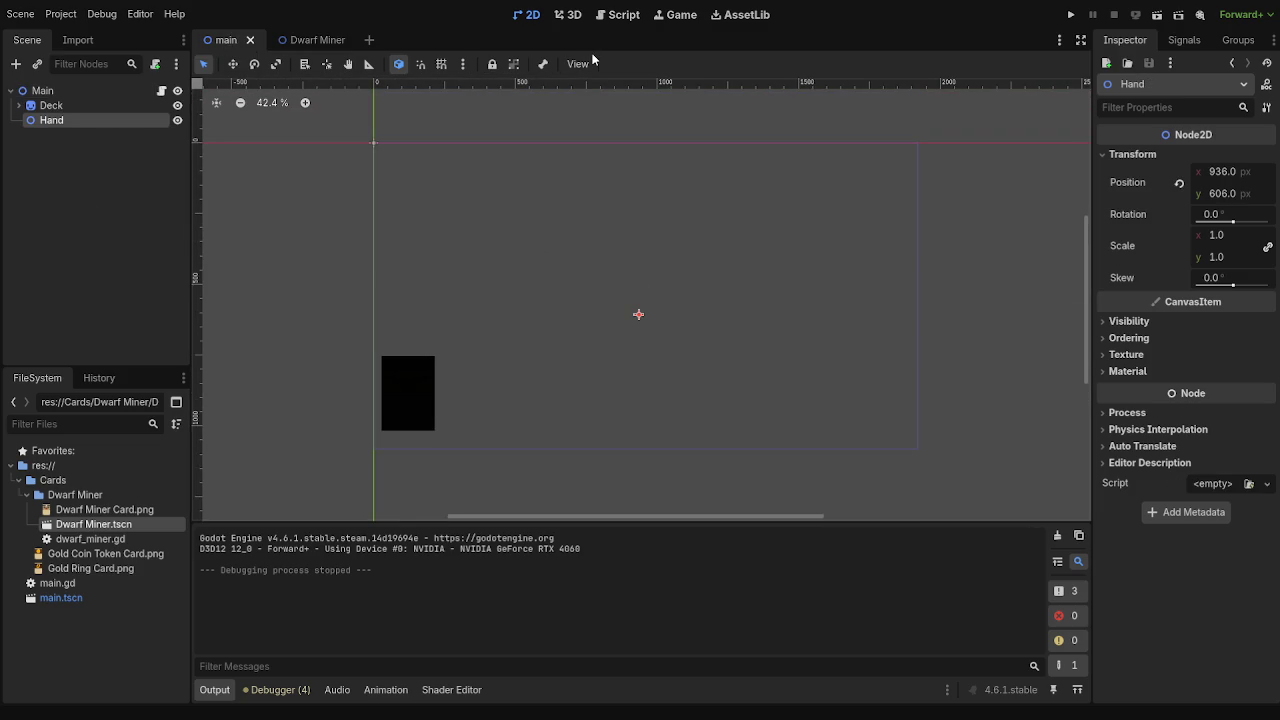
pyautogui.click(620, 14)
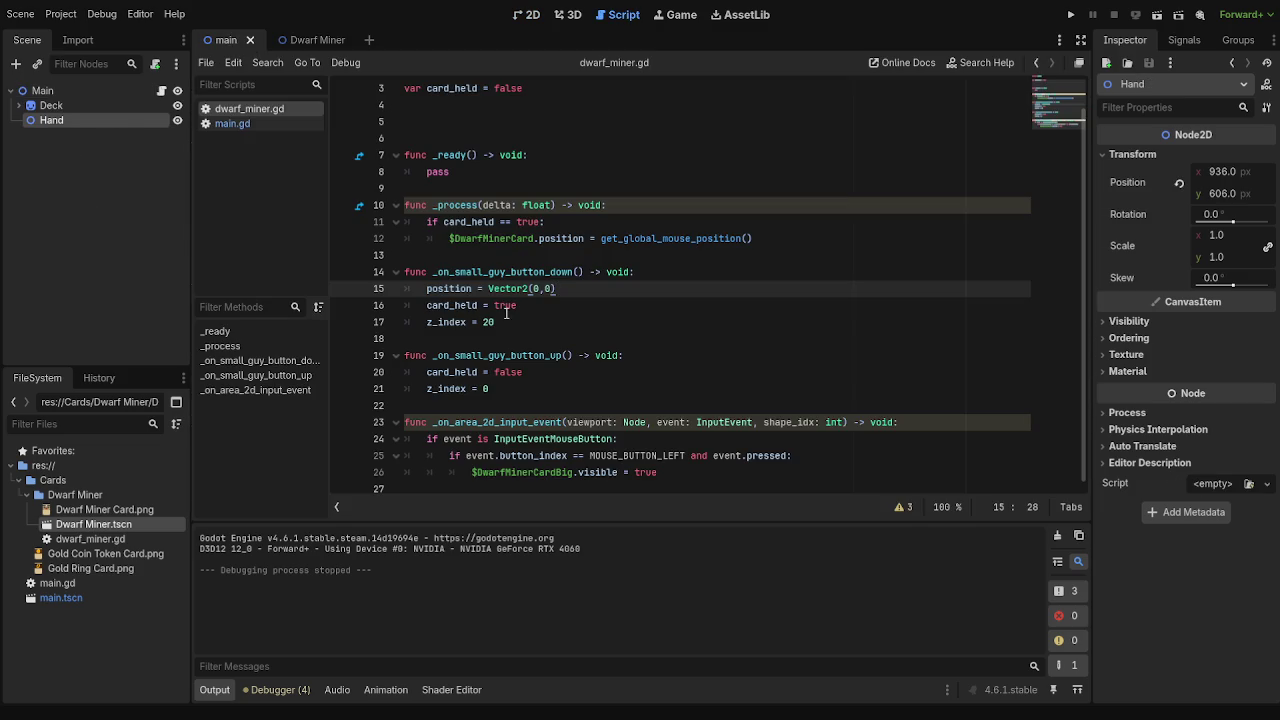
pyautogui.click(527, 14)
pyautogui.click(1071, 14)
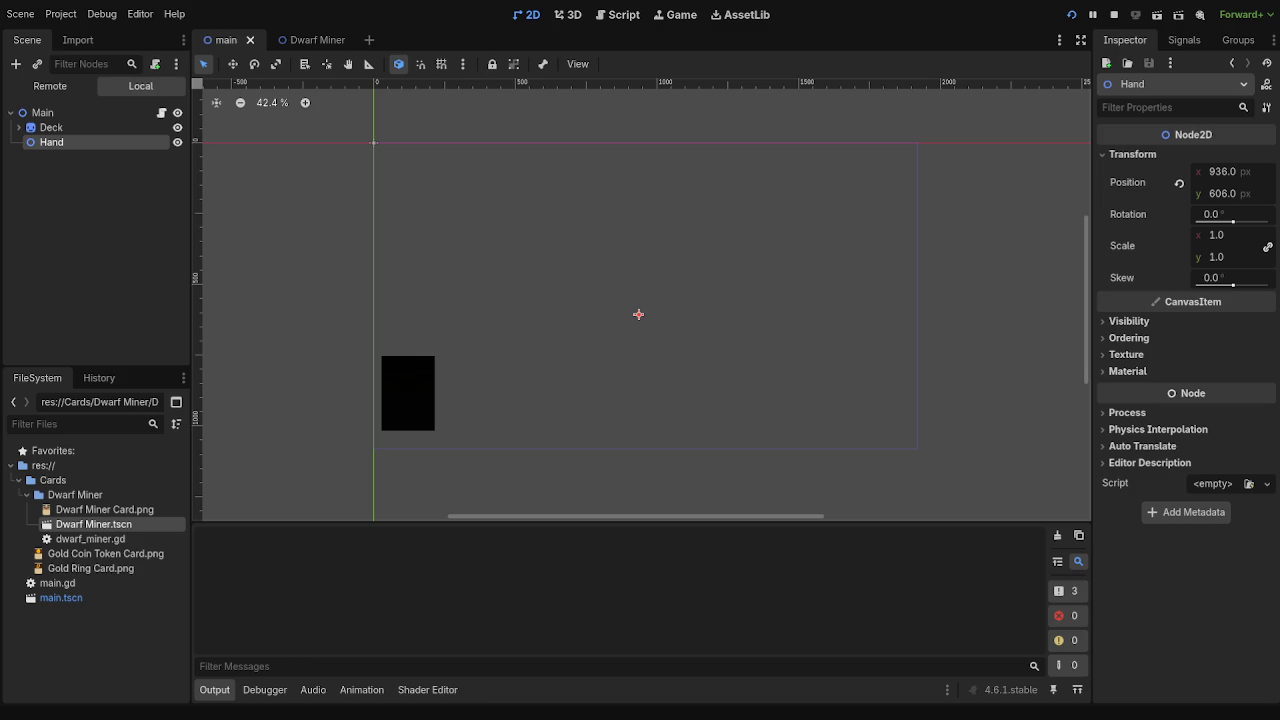
# - Review the card script and main.gd, then drag Hand to about (-7, 5) and rerun
pyautogui.click(305, 40)
pyautogui.click(620, 14)
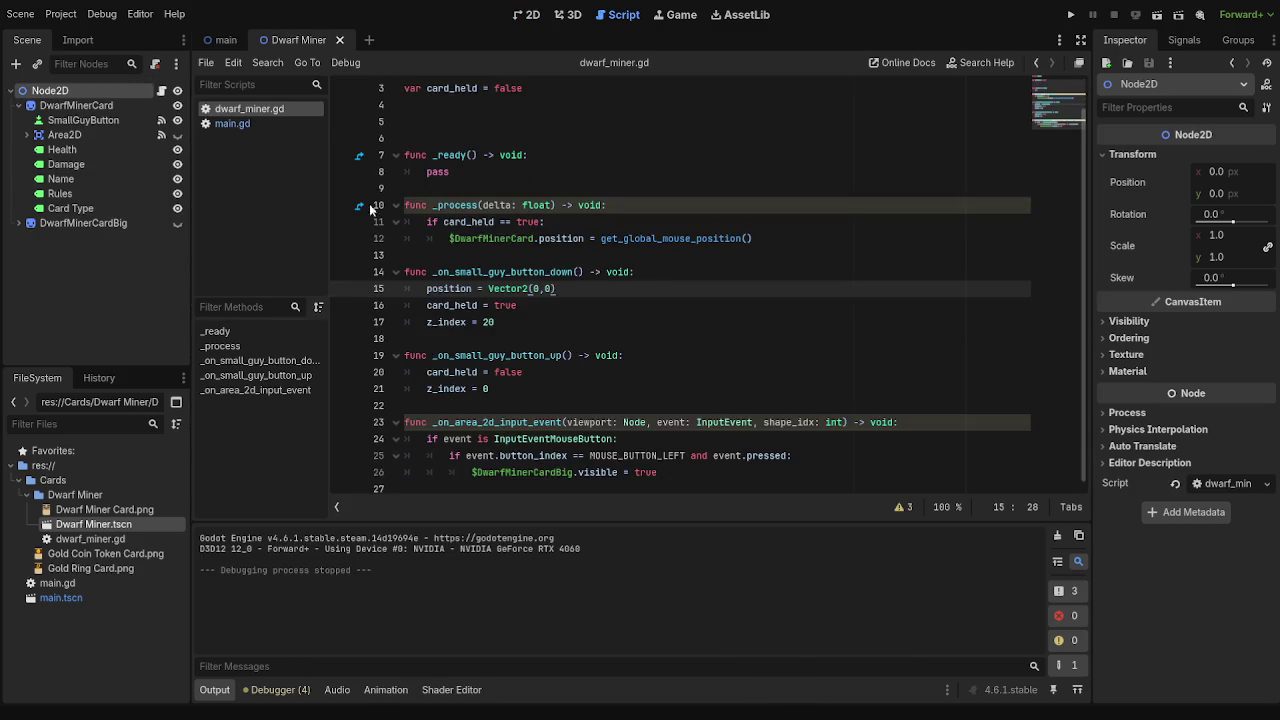
pyautogui.click(257, 125)
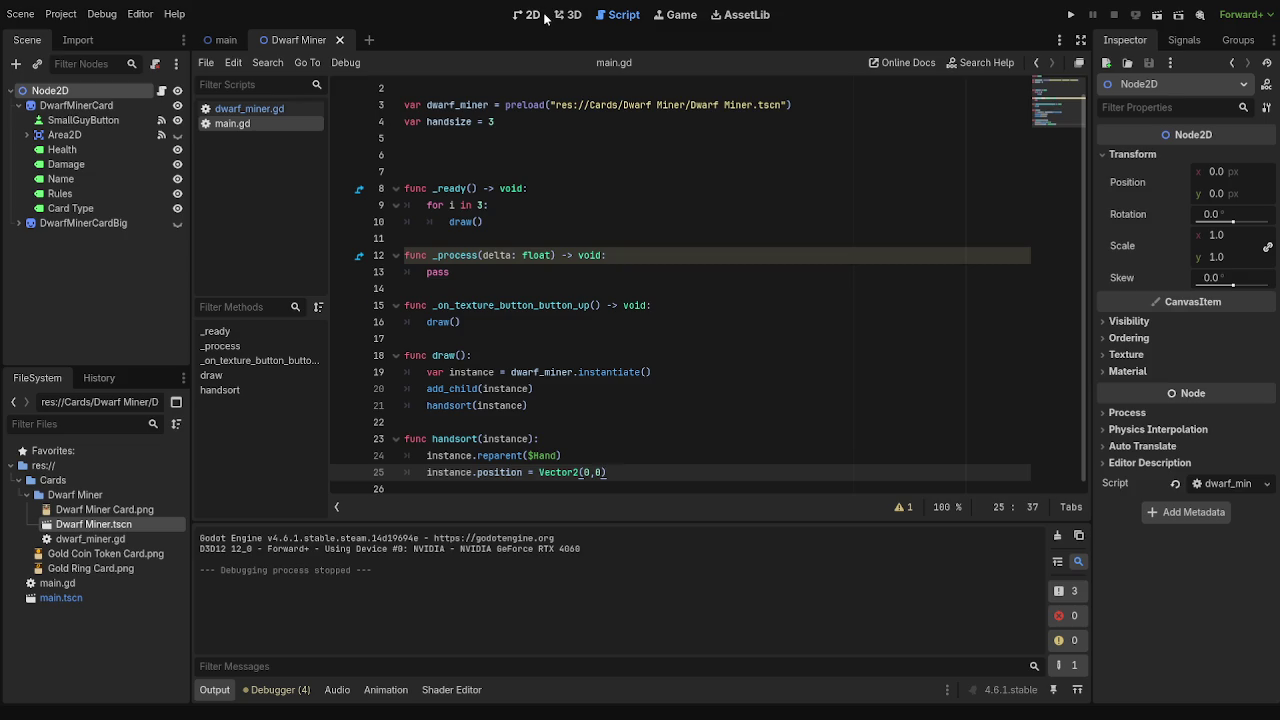
pyautogui.click(544, 14)
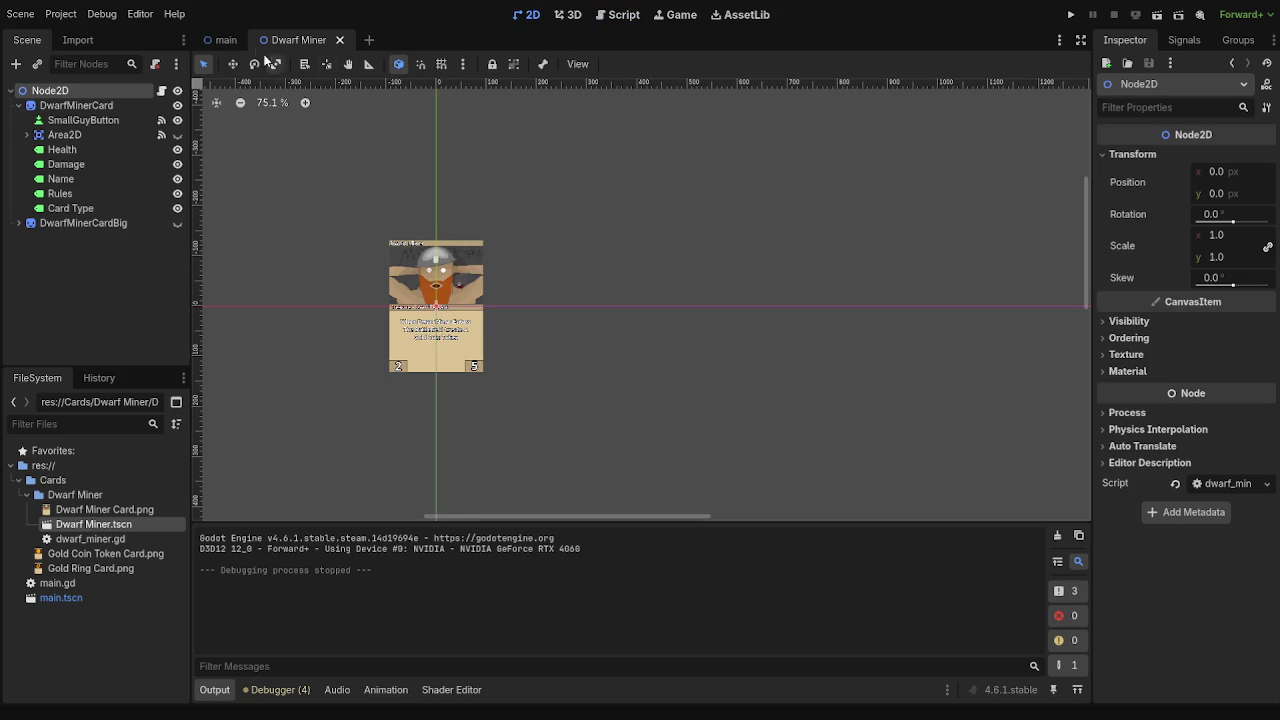
pyautogui.click(226, 40)
pyautogui.moveTo(638, 314); pyautogui.dragTo(372, 144)
pyautogui.click(1072, 16)
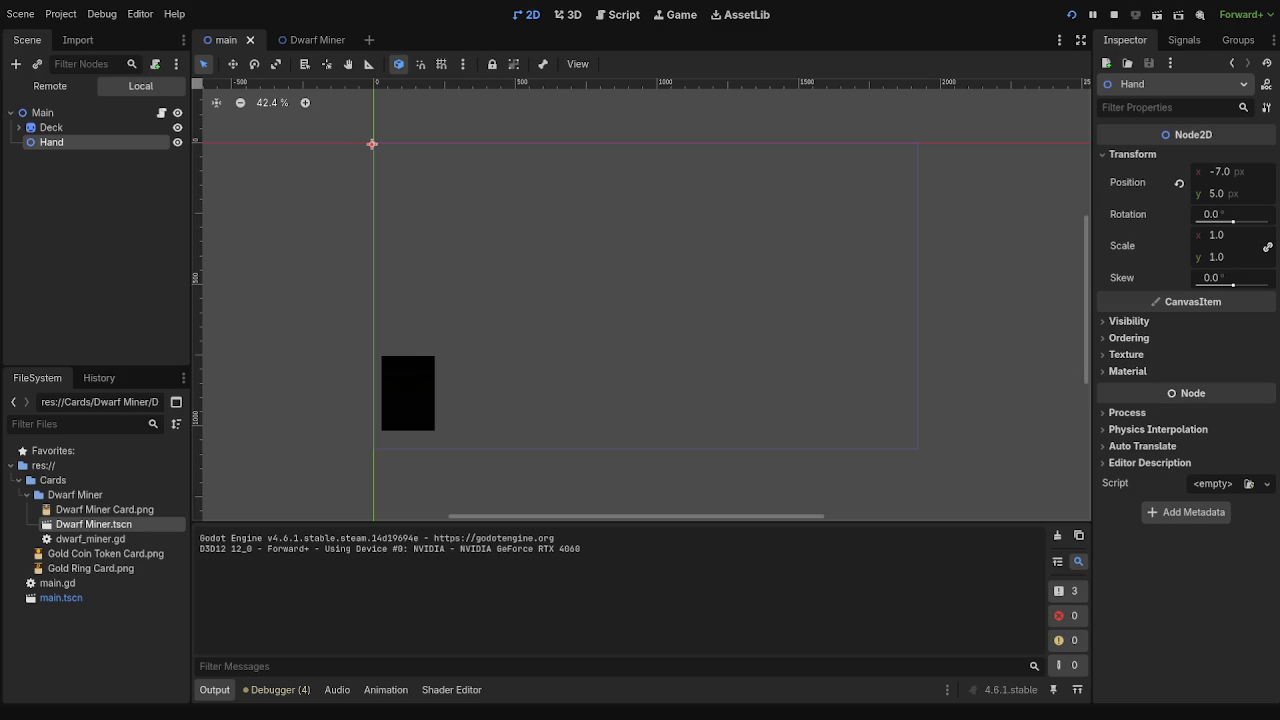
# - Drag the Hand node to about (309, 146) and rerun the game
pyautogui.press('F8')
pyautogui.moveTo(370, 144); pyautogui.dragTo(461, 184)
pyautogui.click(1070, 15)
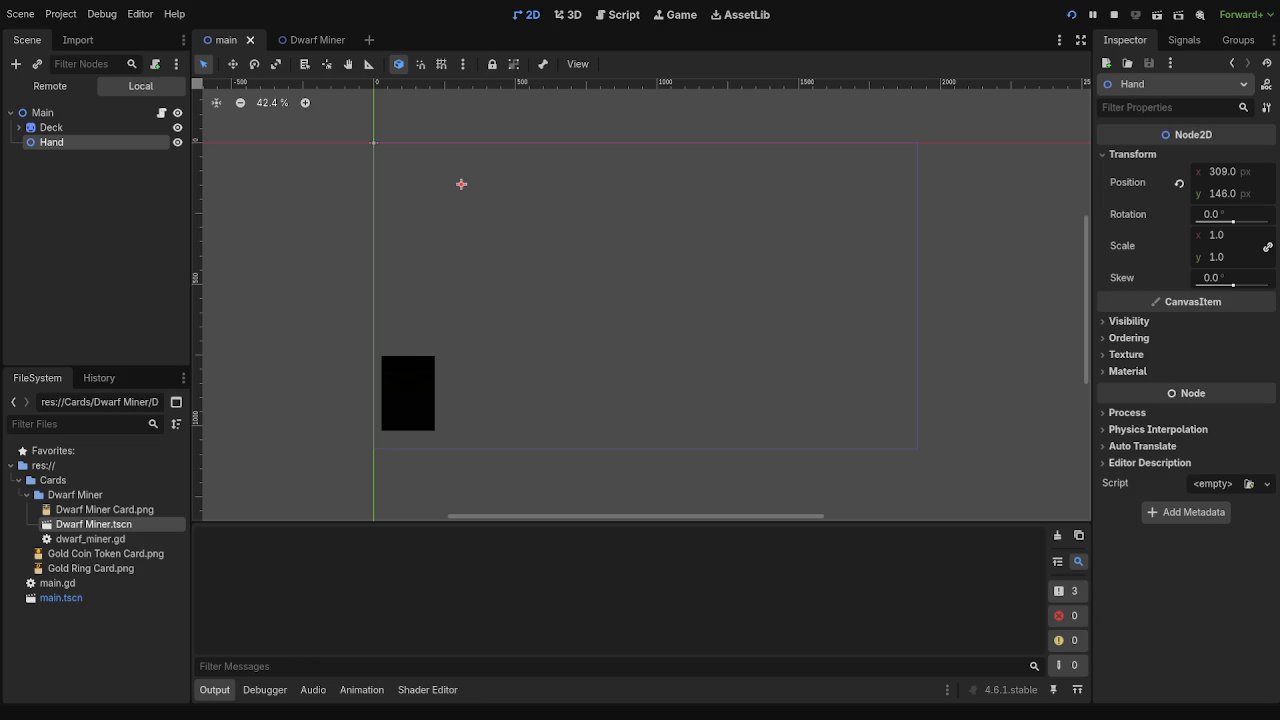
# - Stop the game, reset Hand's position to (0, 0), and edit line 25 of main.gd
pyautogui.press('F8')
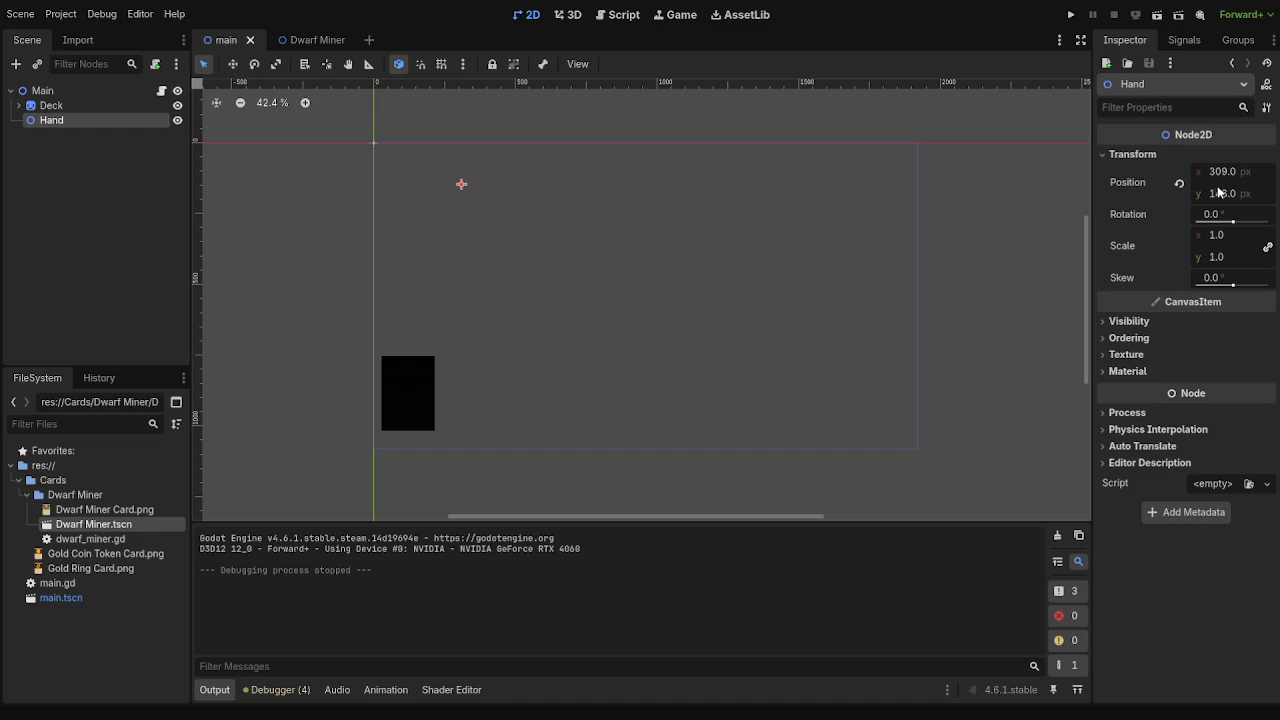
pyautogui.click(1179, 183)
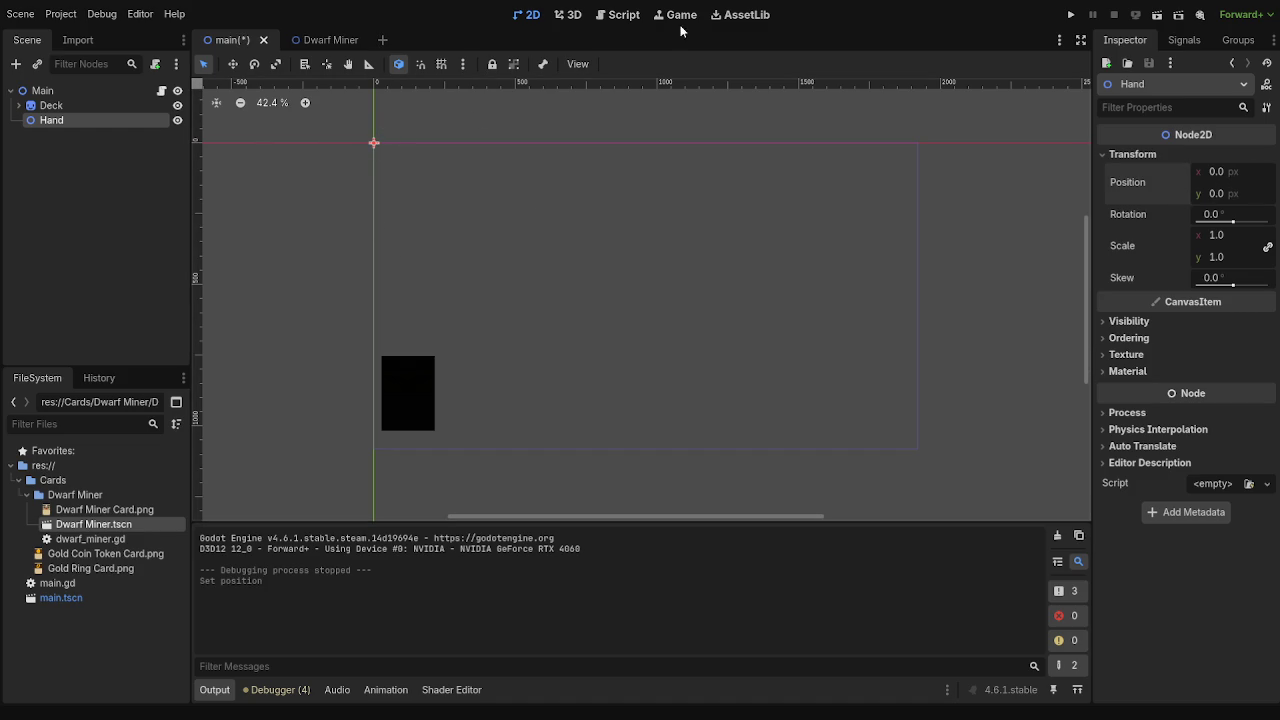
pyautogui.click(621, 16)
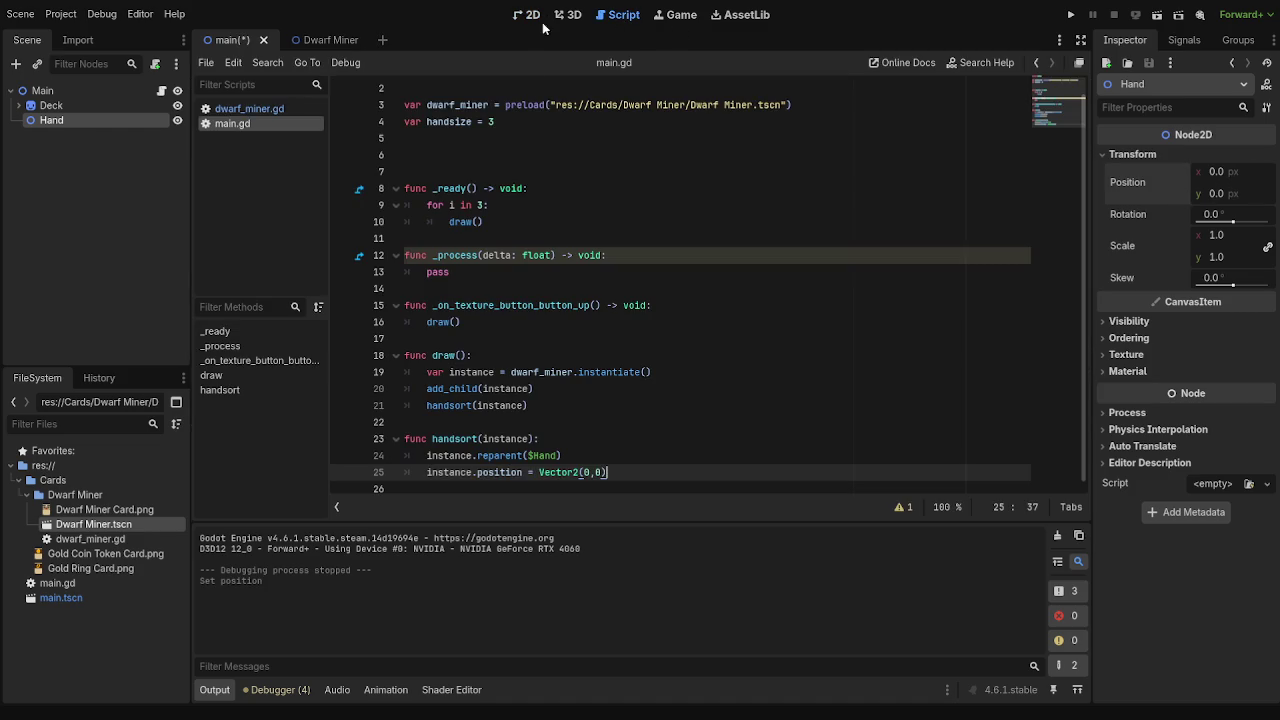
pyautogui.click(585, 472)
# - Change line 25 to Vector2(960,1080) and test-run the game
pyautogui.write('96')
pyautogui.press('Right')
pyautogui.press('Right')
pyautogui.write('1080')
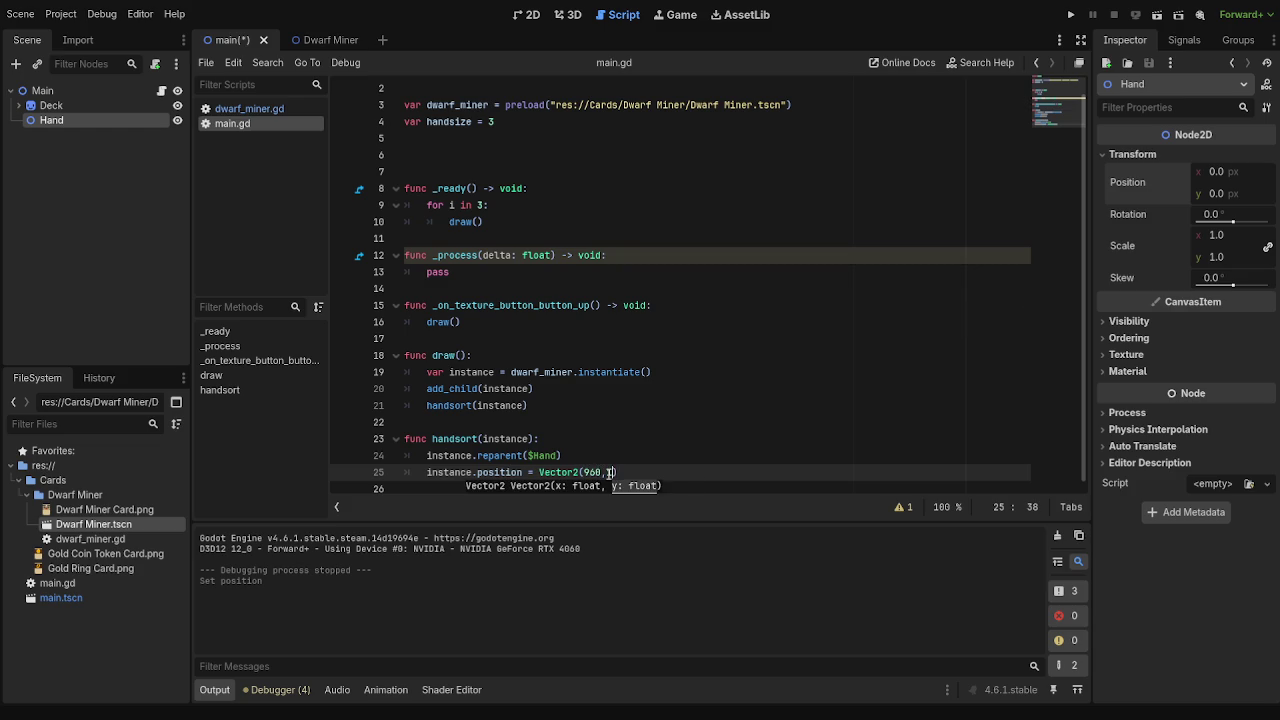
pyautogui.click(1070, 15)
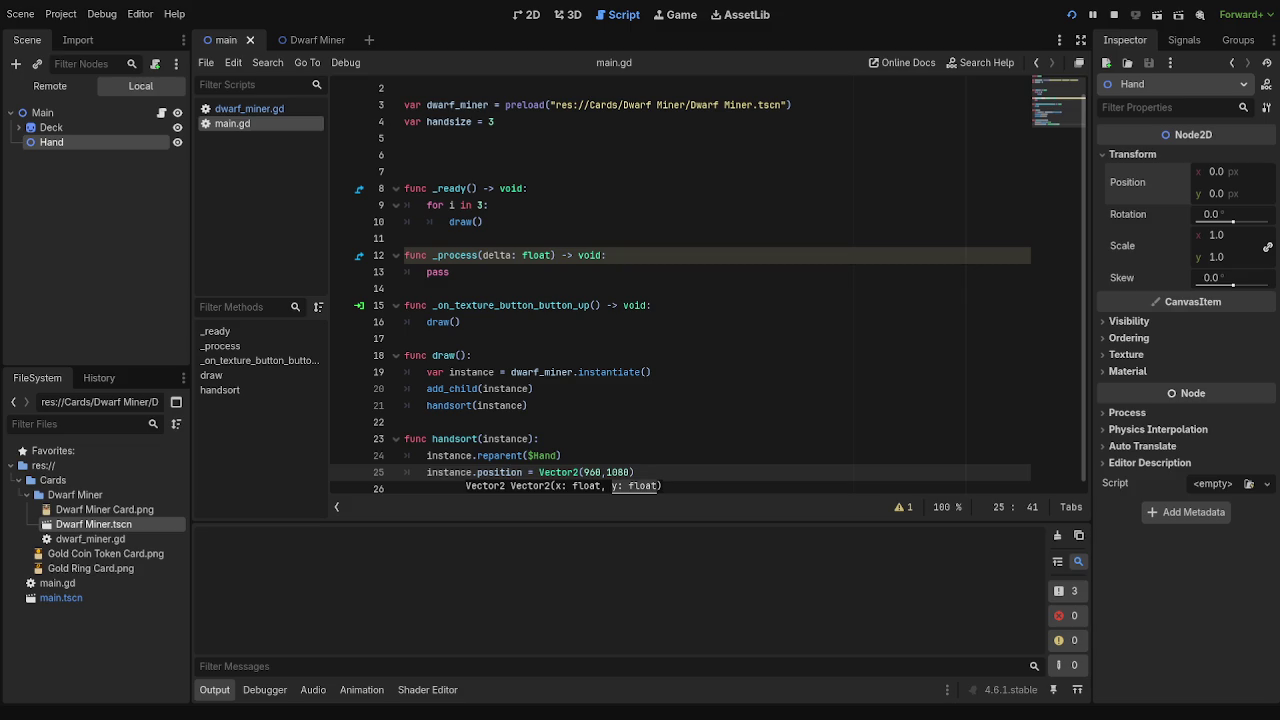
pyautogui.press('F8')
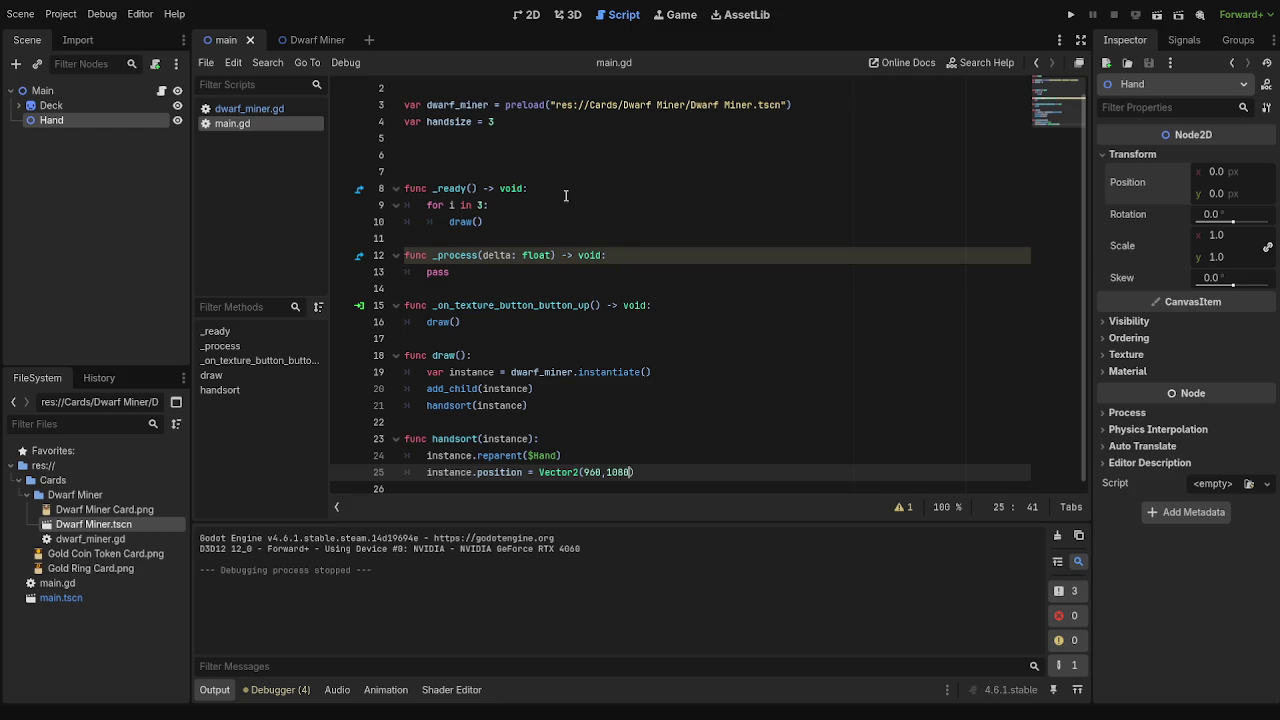
# - Move to the handsize value on line 4 and the empty line after it
pyautogui.click(489, 121)
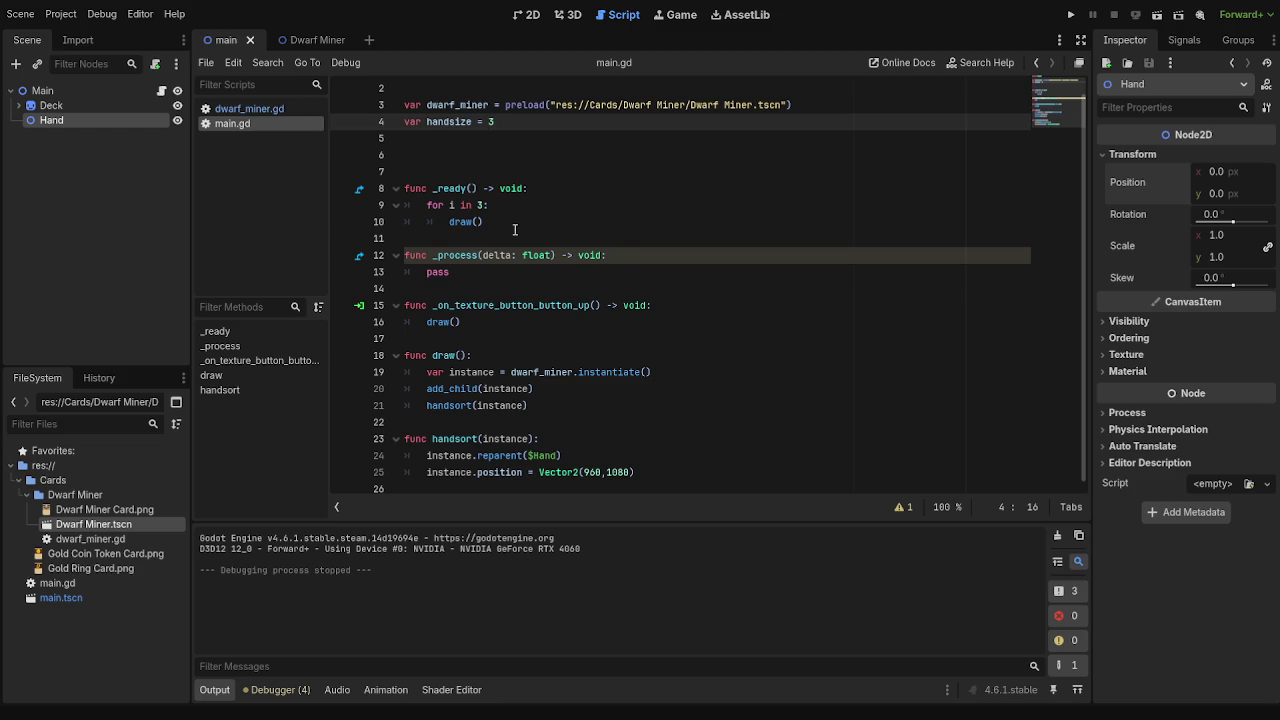
pyautogui.press('Right')
pyautogui.click(542, 138)
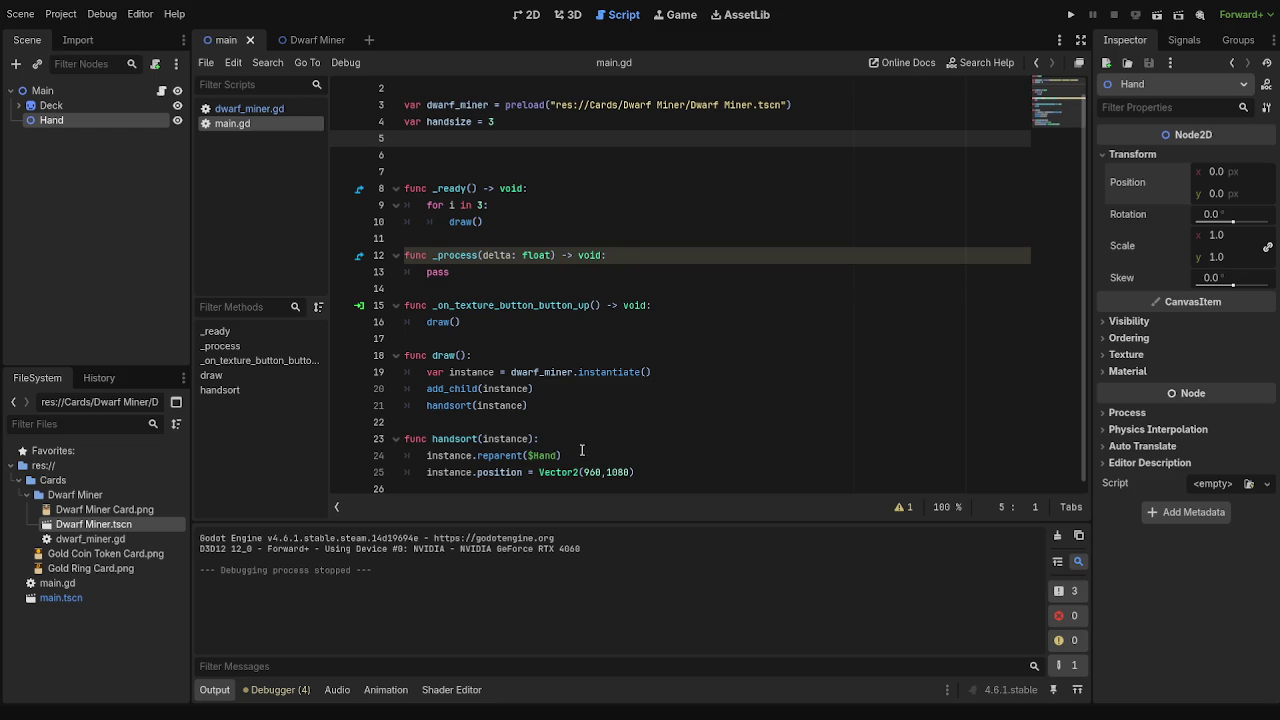
# - Insert a new line after line 25 in handsort reading just 'instance'
pyautogui.click(697, 472)
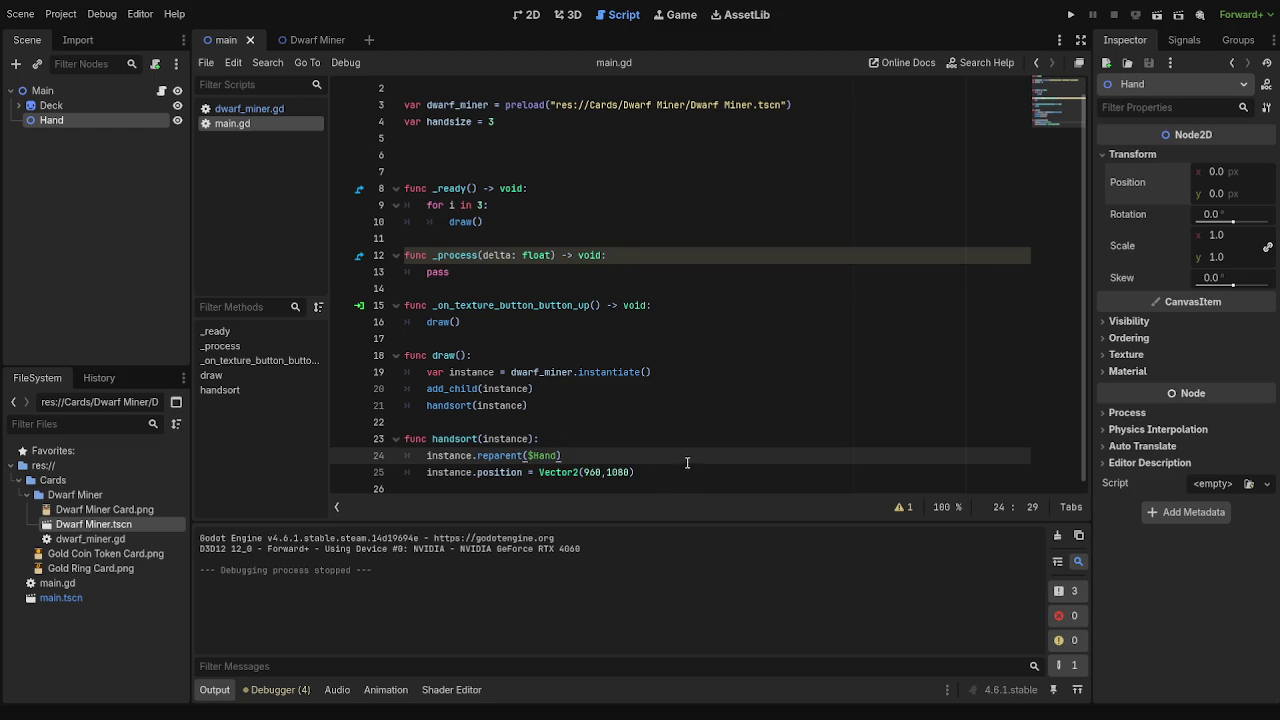
pyautogui.press('Return')
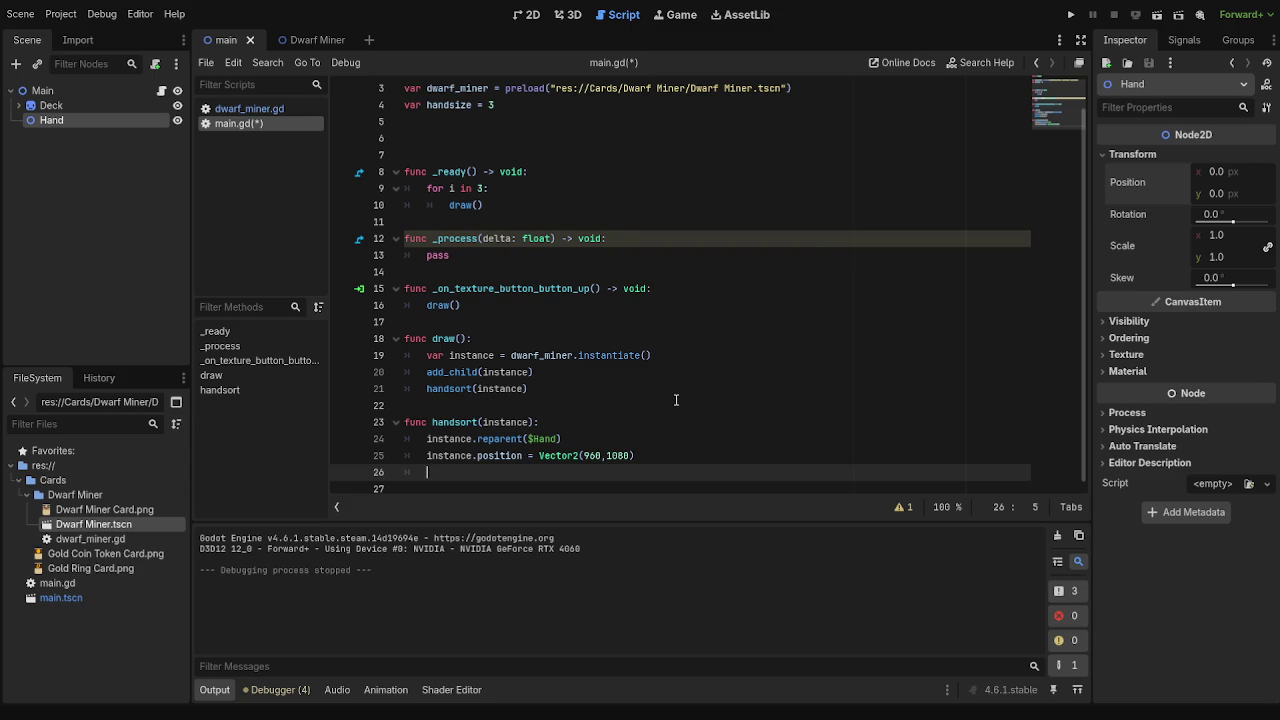
pyautogui.write('inan')
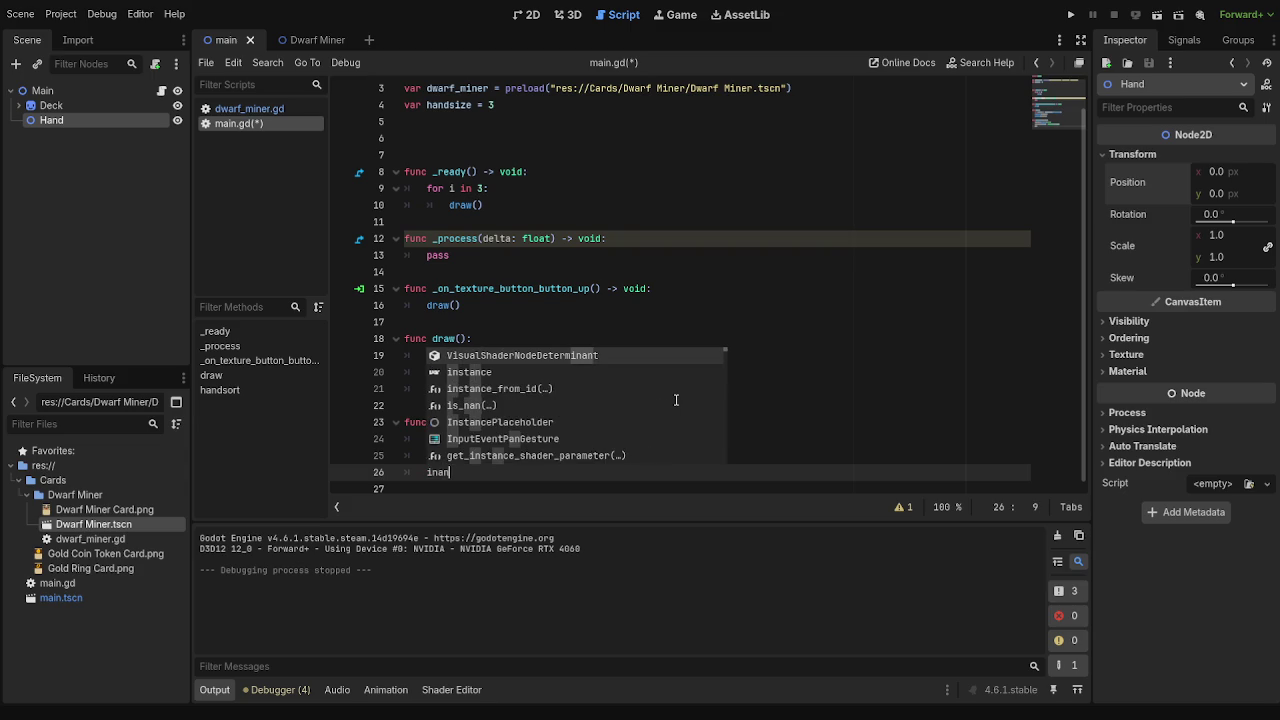
pyautogui.press('BackSpace')
pyautogui.press('BackSpace')
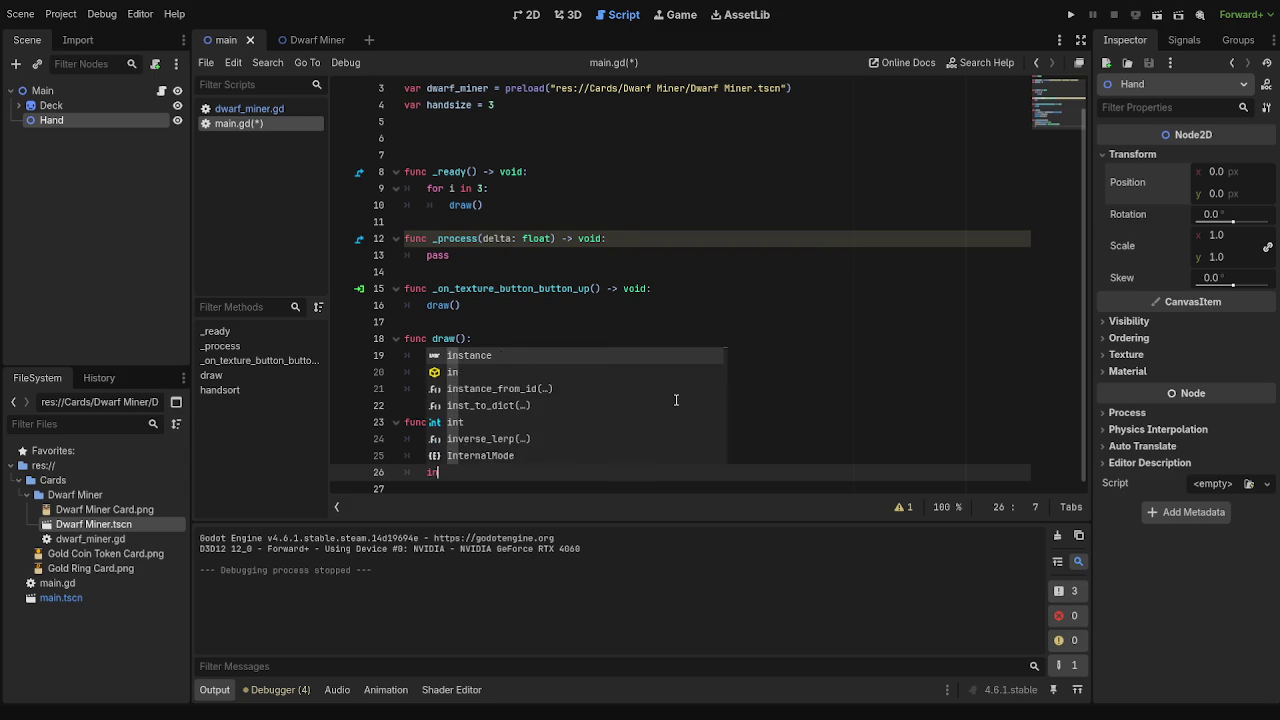
pyautogui.press('BackSpace')
pyautogui.press('BackSpace')
pyautogui.press('BackSpace')
pyautogui.press('Tab')
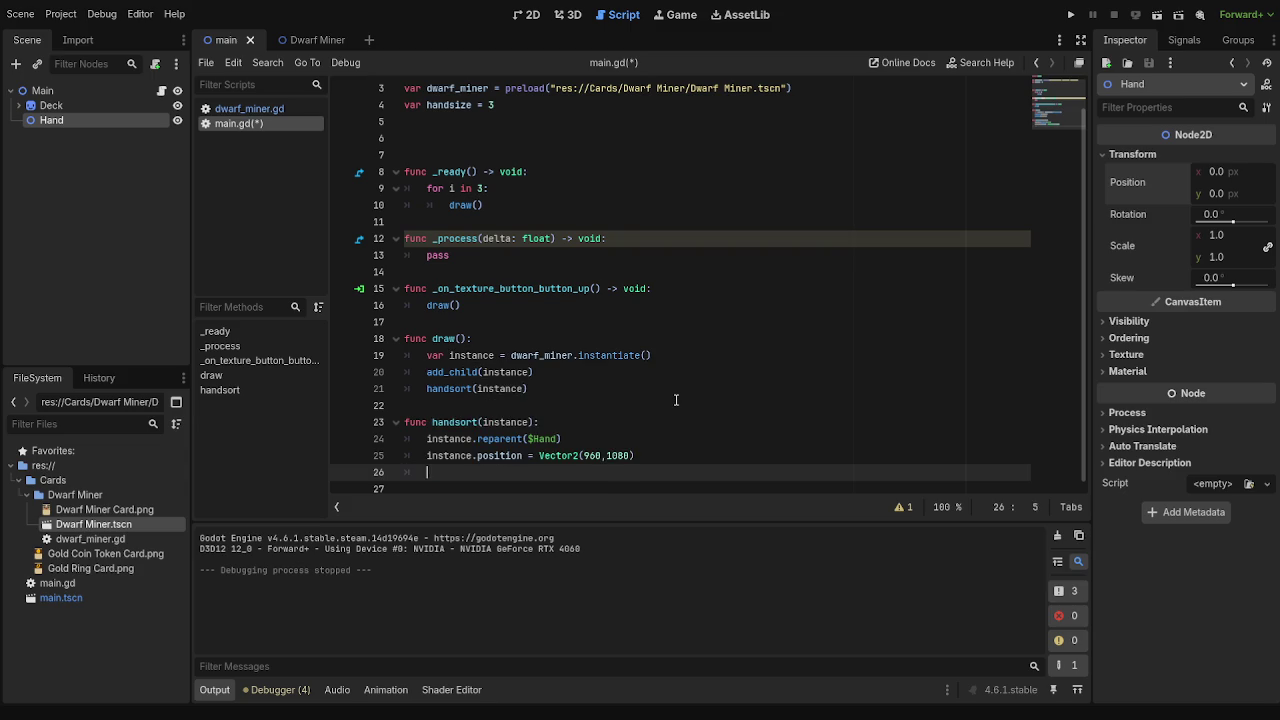
pyautogui.write('instance = ')
pyautogui.write('cardslot 1')
pyautogui.press('BackSpace')
pyautogui.press('BackSpace')
pyautogui.press('BackSpace')
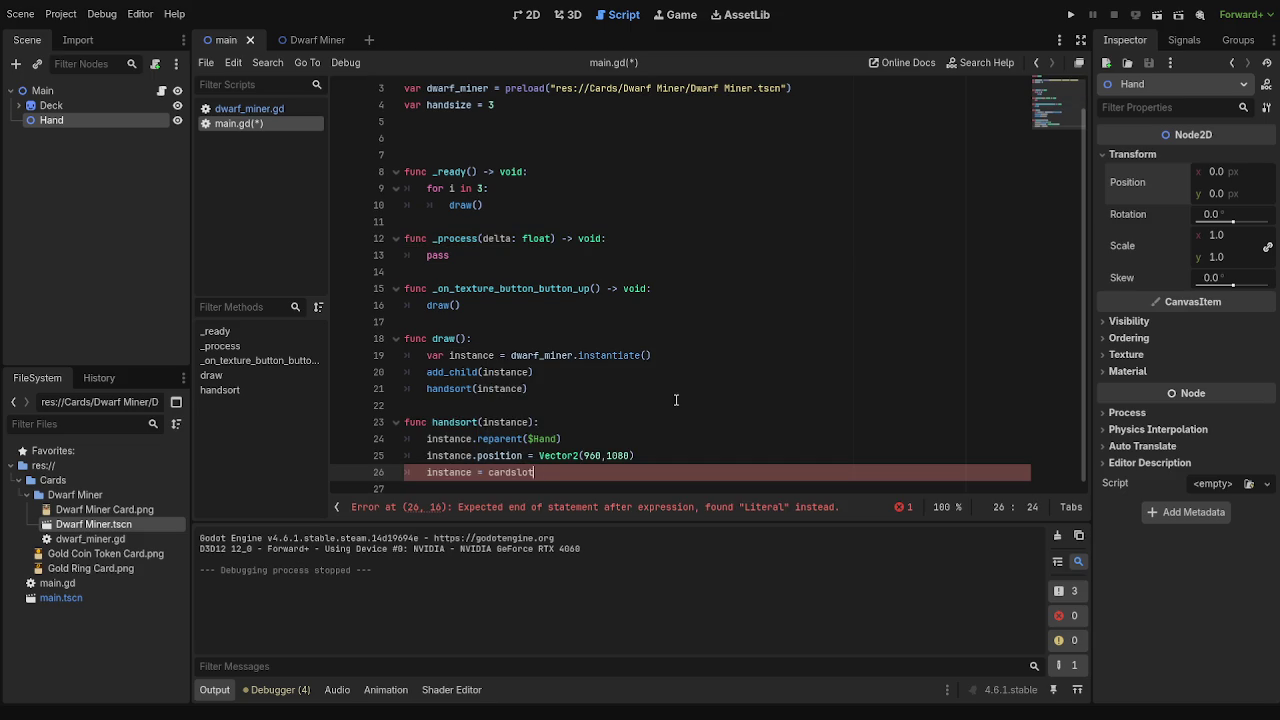
pyautogui.press('BackSpace')
pyautogui.press('BackSpace')
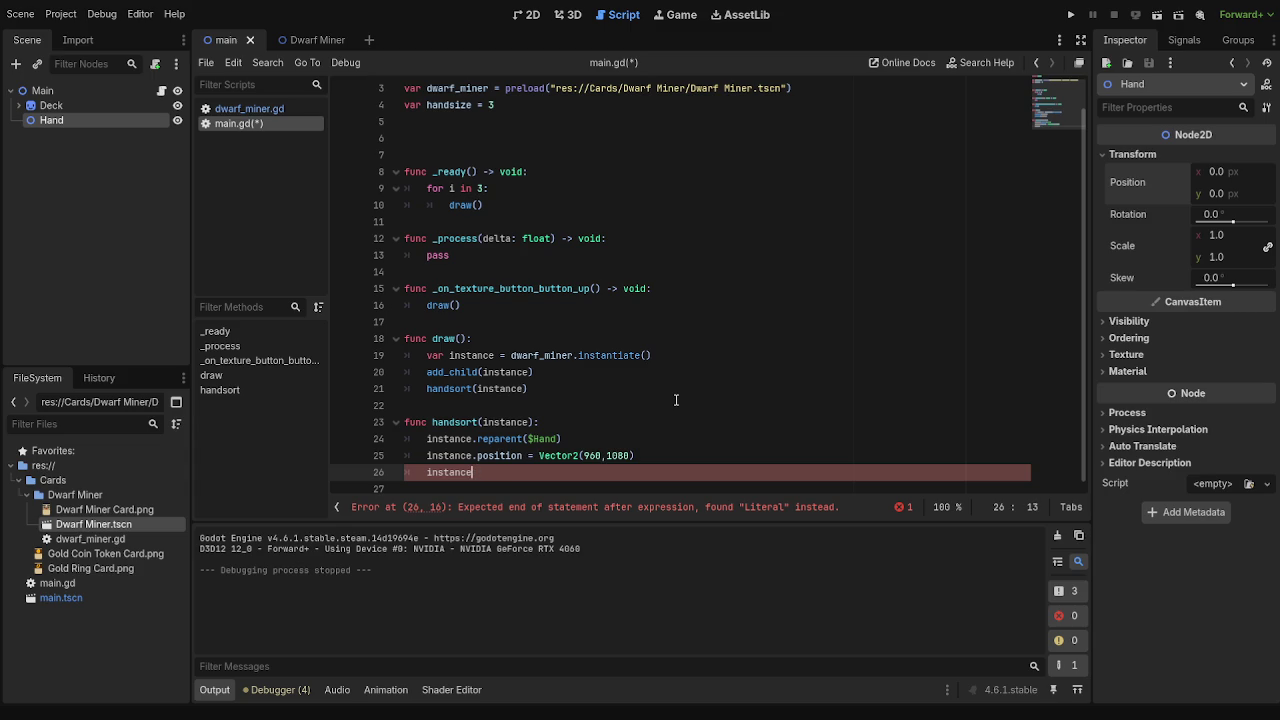
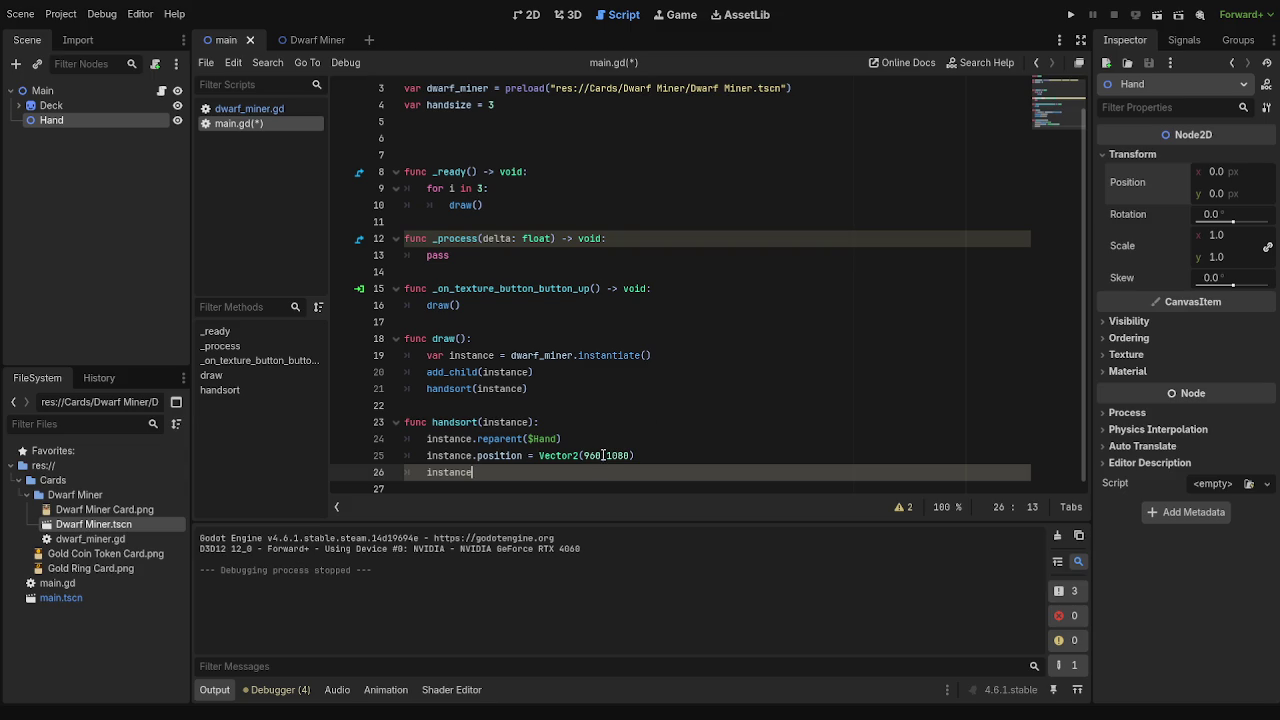
# - Replace the leftover 'instance' on line 26 with a get_children() call
pyautogui.press('BackSpace')
pyautogui.press('BackSpace')
pyautogui.press('BackSpace')
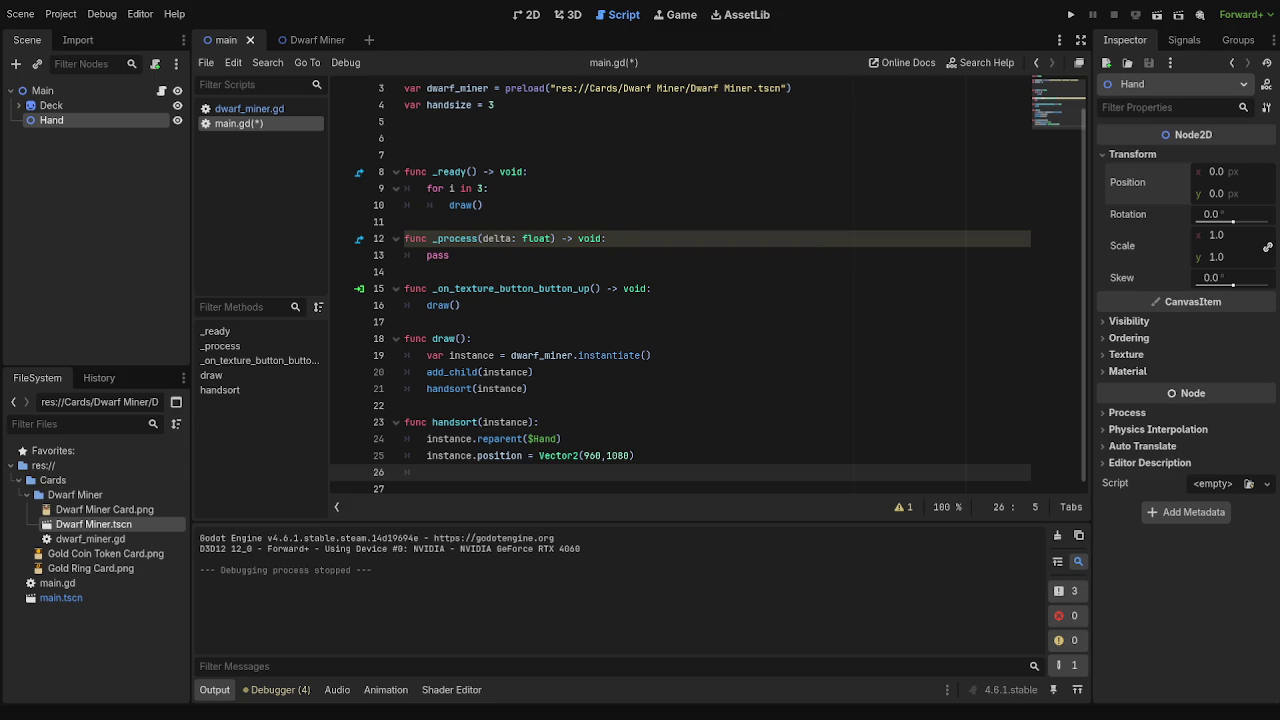
pyautogui.write('get')
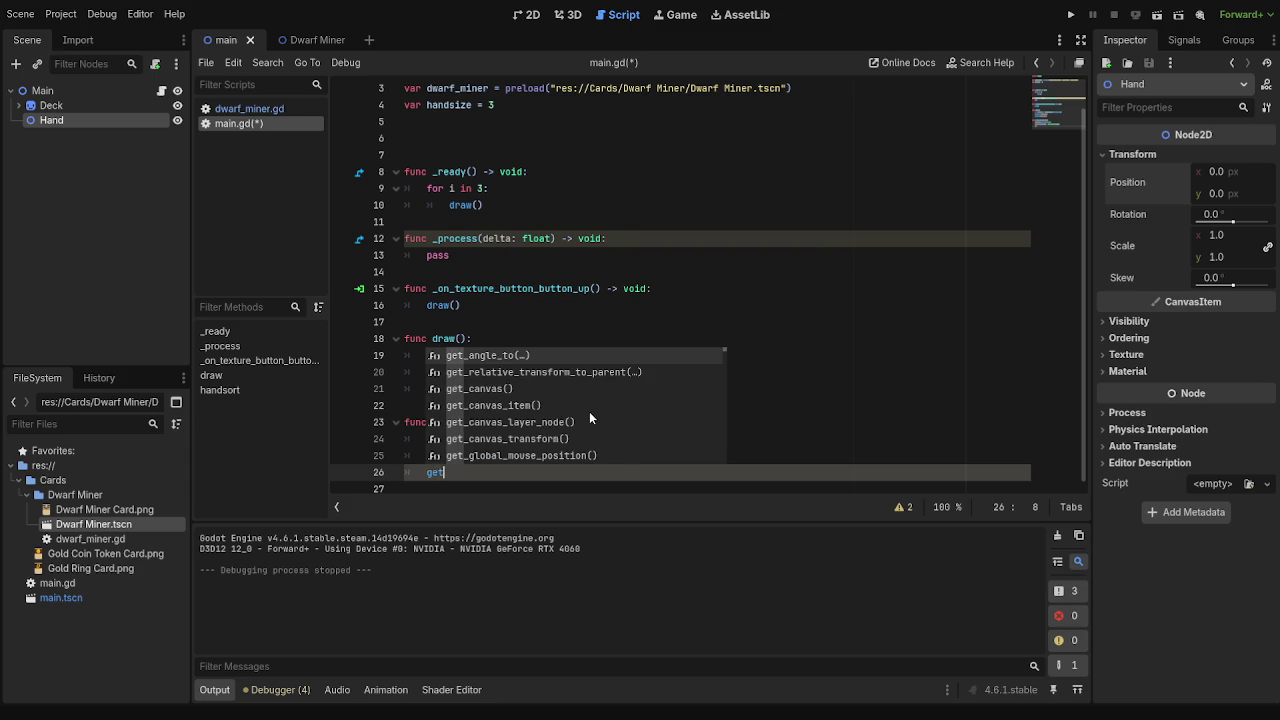
pyautogui.write('_chi')
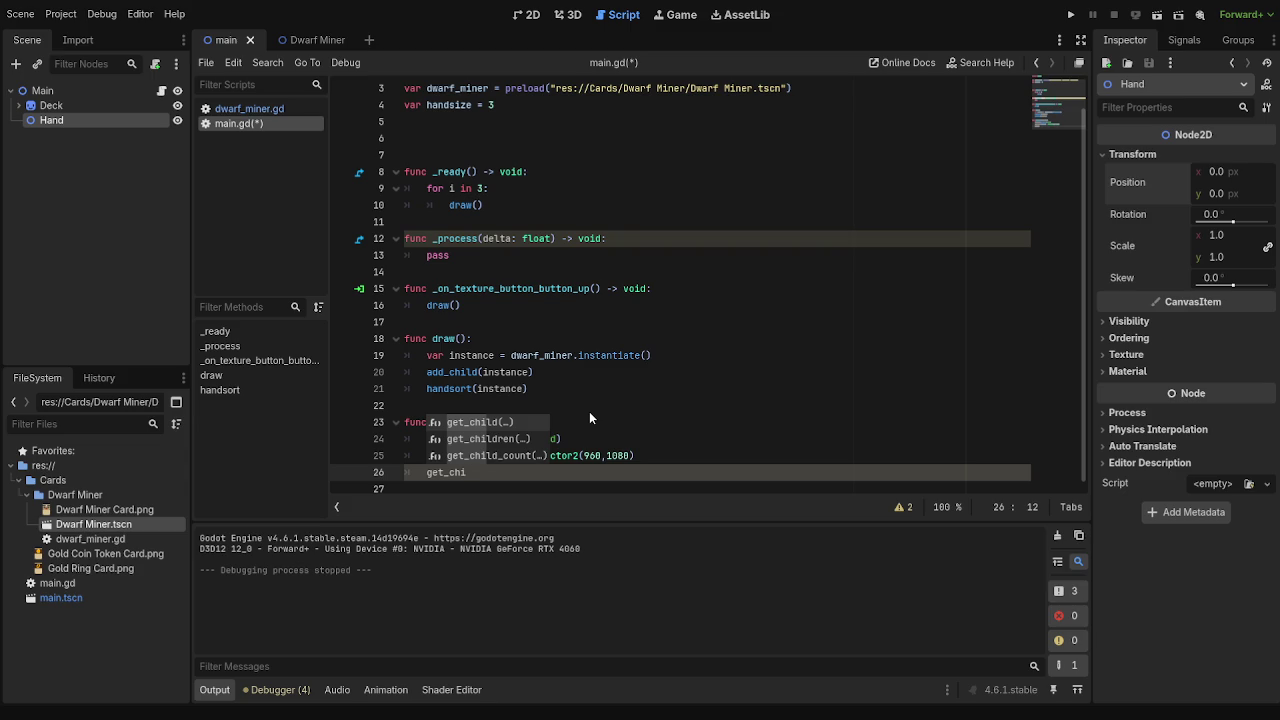
pyautogui.press('Return')
pyautogui.press('BackSpace')
pyautogui.press('BackSpace')
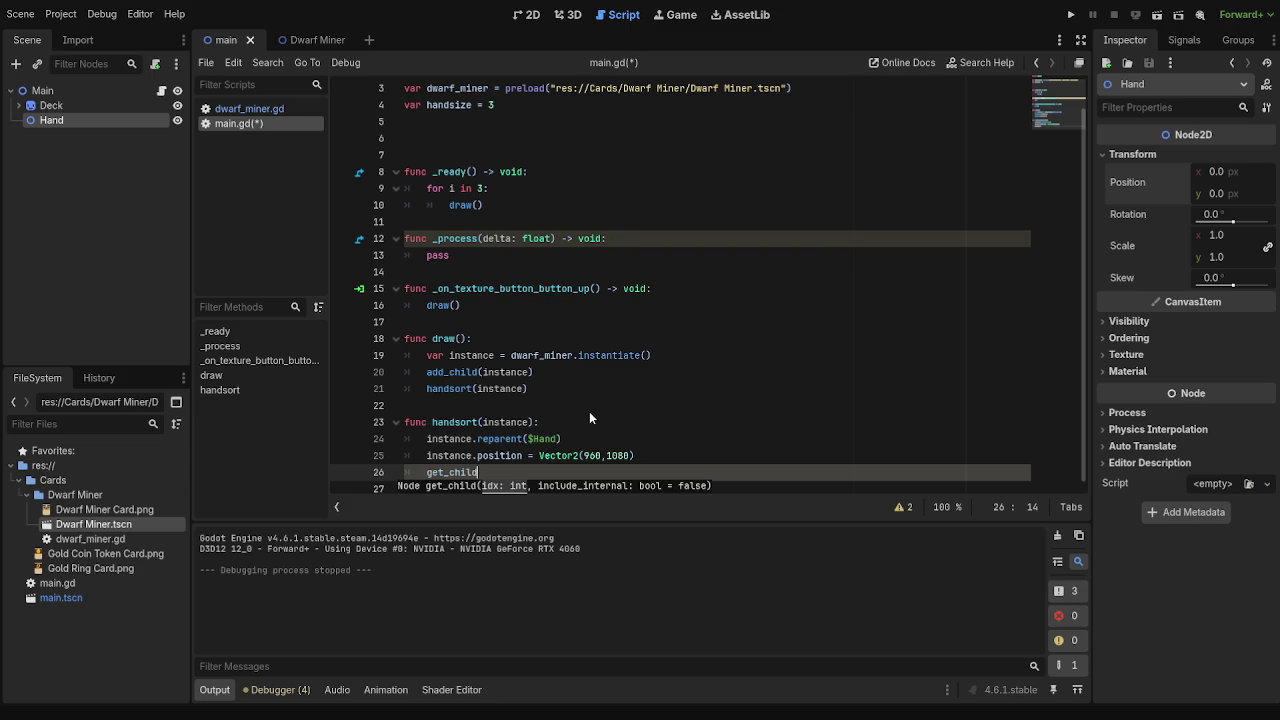
pyautogui.write('r')
pyautogui.press('BackSpace')
pyautogui.write('d')
pyautogui.press('Return')
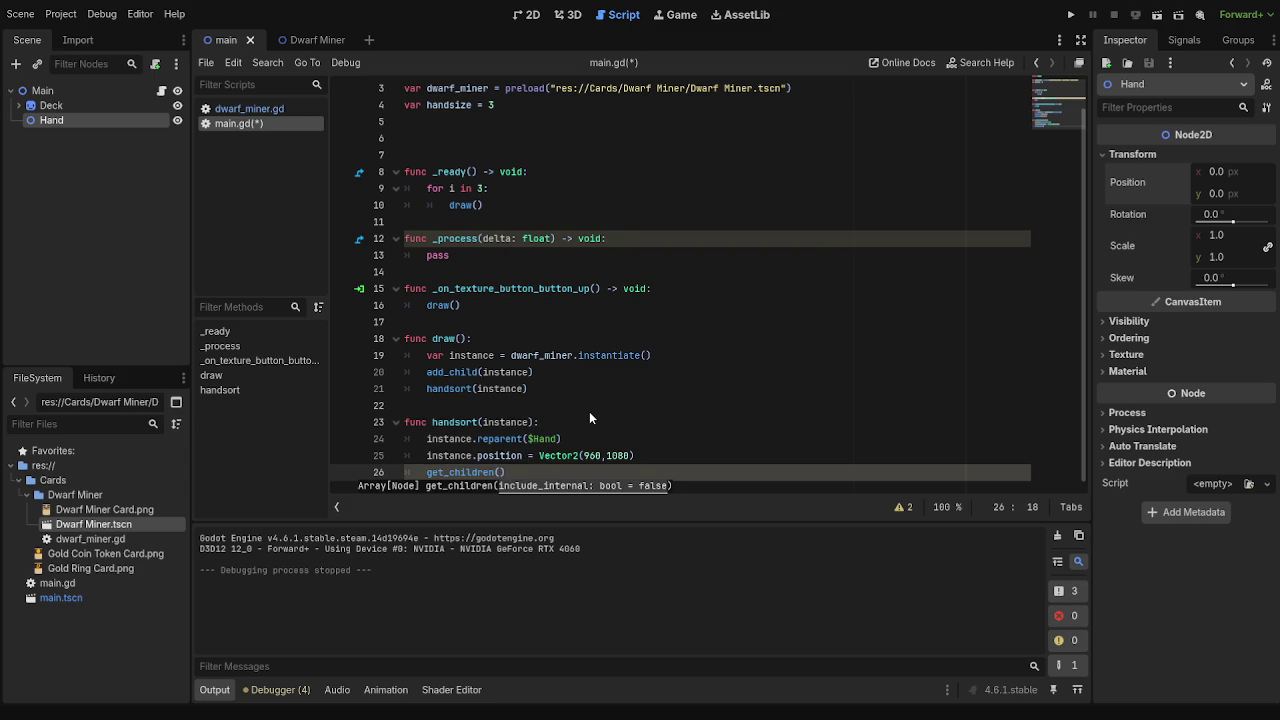
# - Prefix the get_children() call with 'var cards in hand'
pyautogui.click(557, 476)
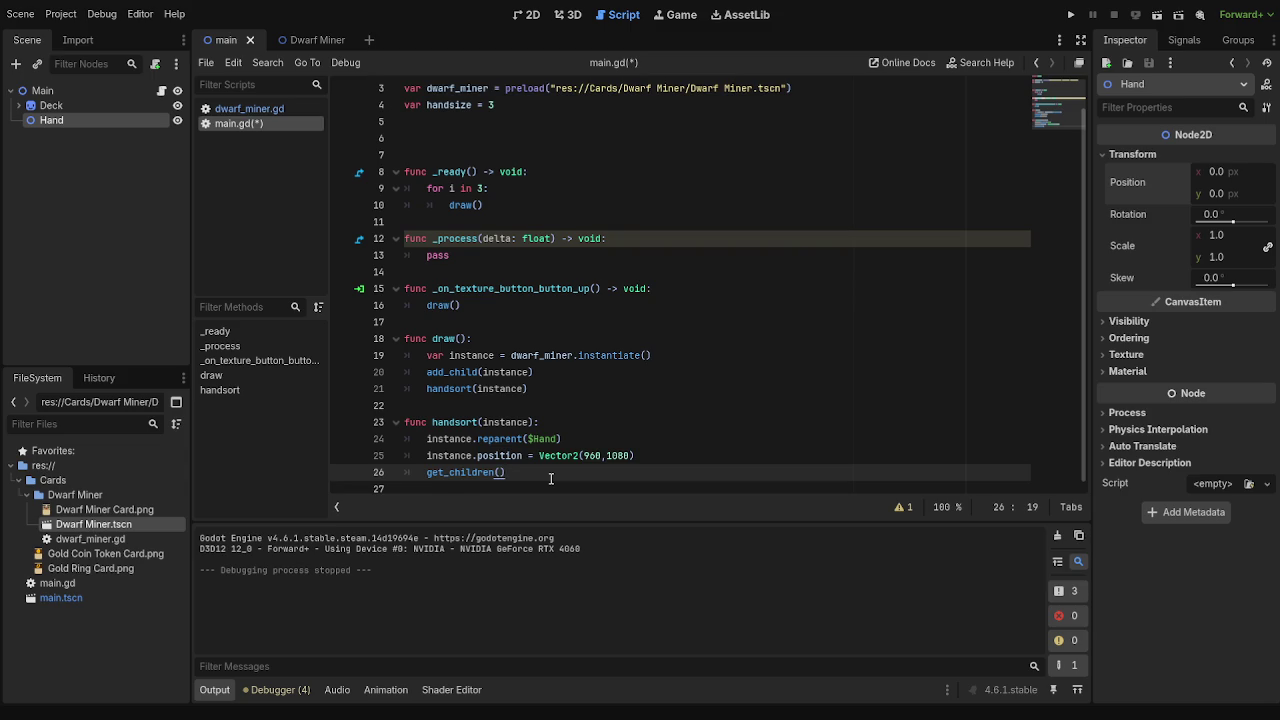
pyautogui.press('Return')
pyautogui.write('preint')
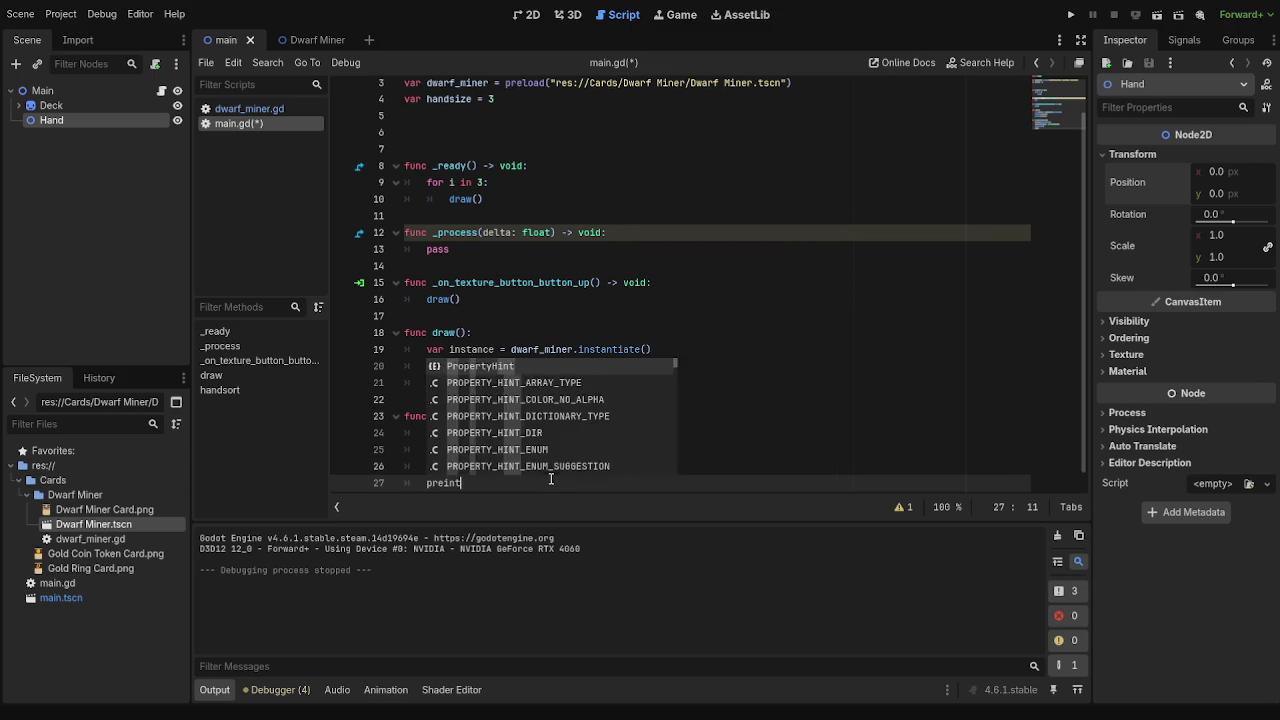
pyautogui.press('BackSpace')
pyautogui.press('BackSpace')
pyautogui.press('BackSpace')
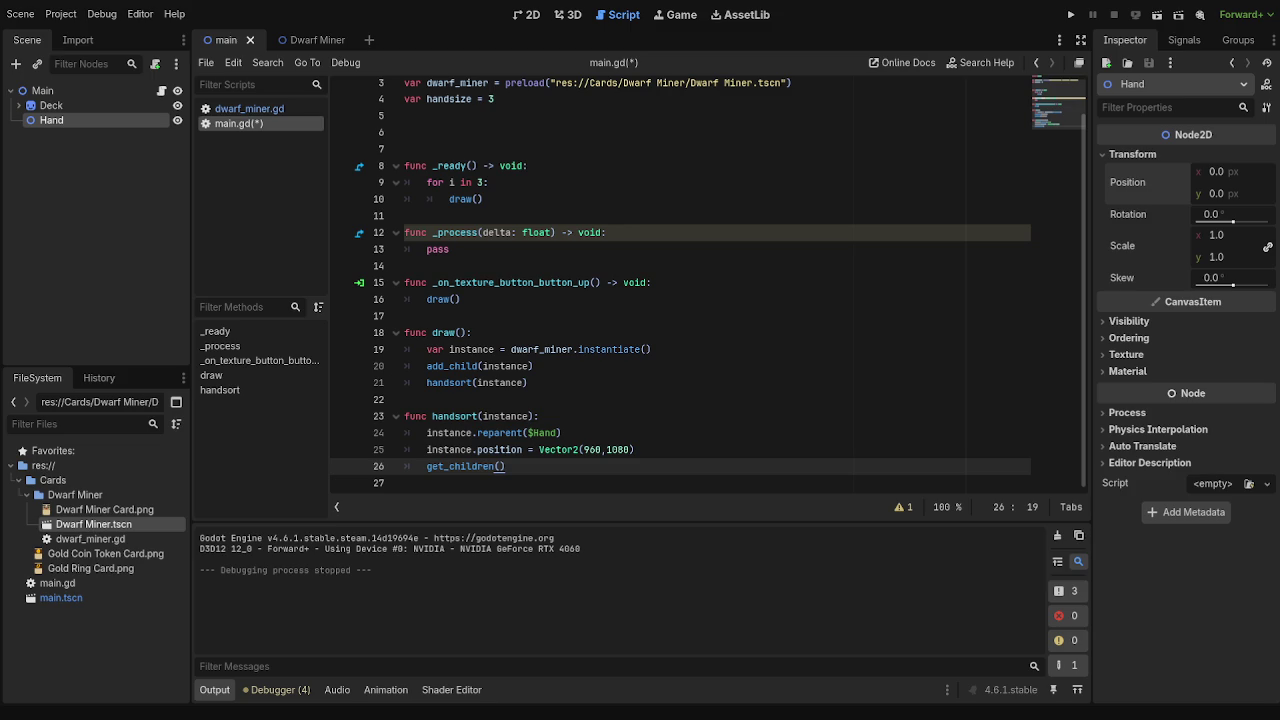
pyautogui.click(427, 466)
pyautogui.write('var')
pyautogui.write(' cards i')
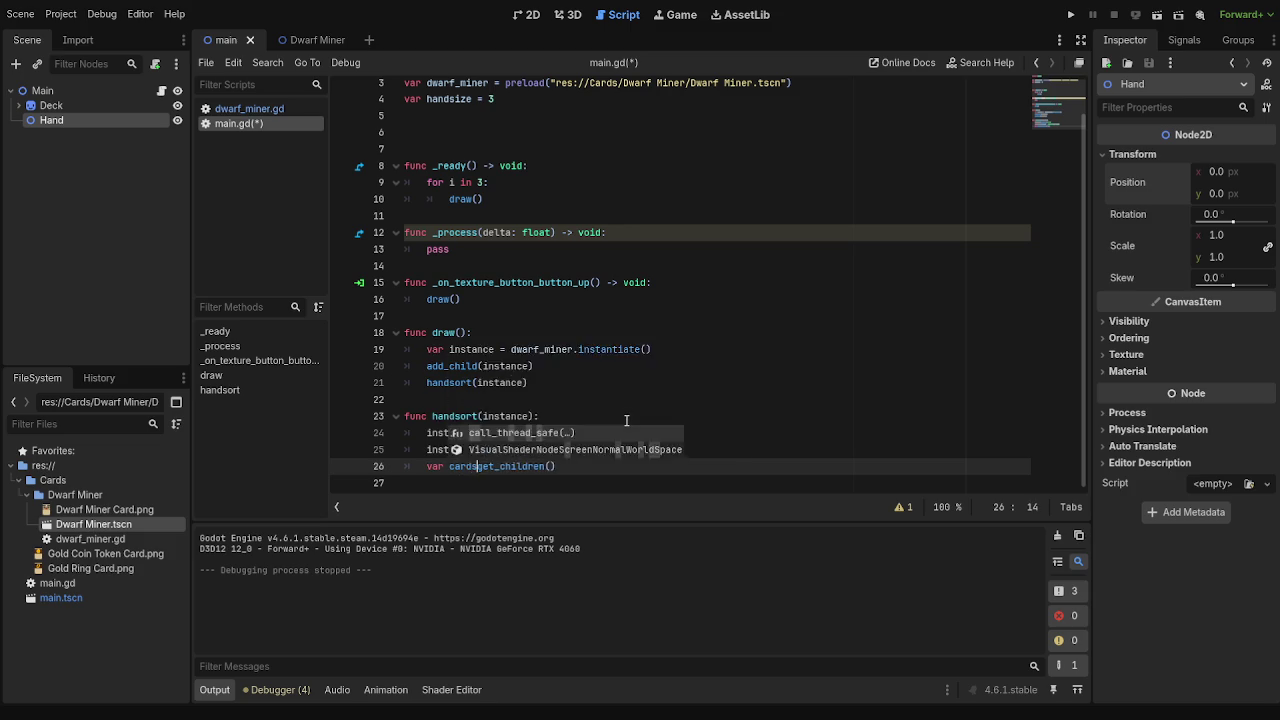
pyautogui.write('n hand')
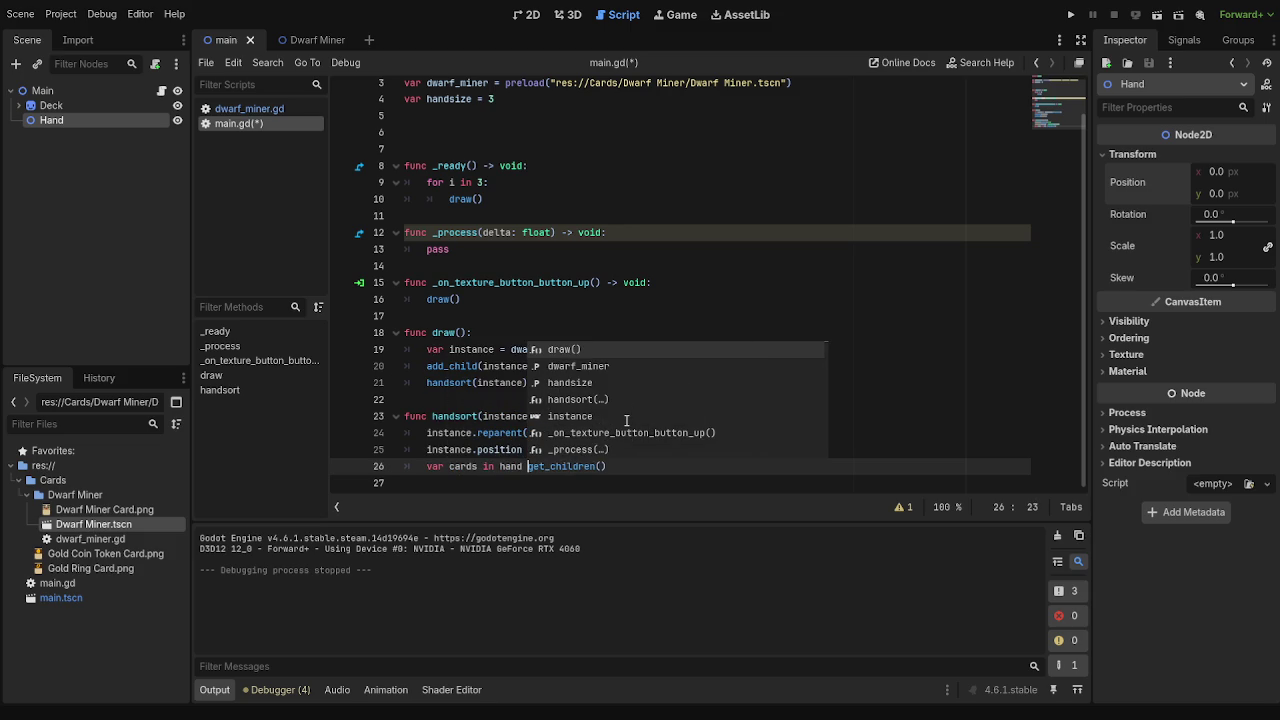
pyautogui.press('End')
pyautogui.scroll(2, 510, 160)
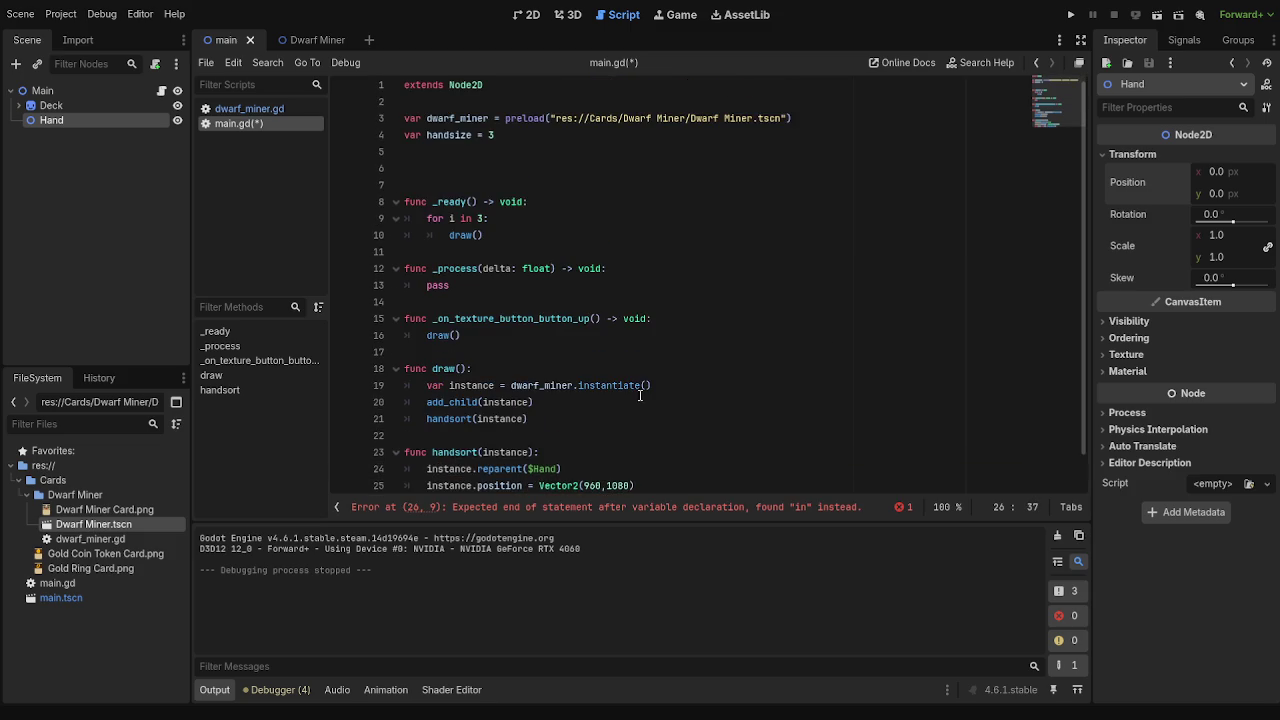
# - Delete the 'var handsize = 3' line and make line 25 declare cardsinhand as Array[node] =
pyautogui.moveTo(503, 145); pyautogui.dragTo(404, 140)
pyautogui.press('BackSpace')
pyautogui.press('BackSpace')
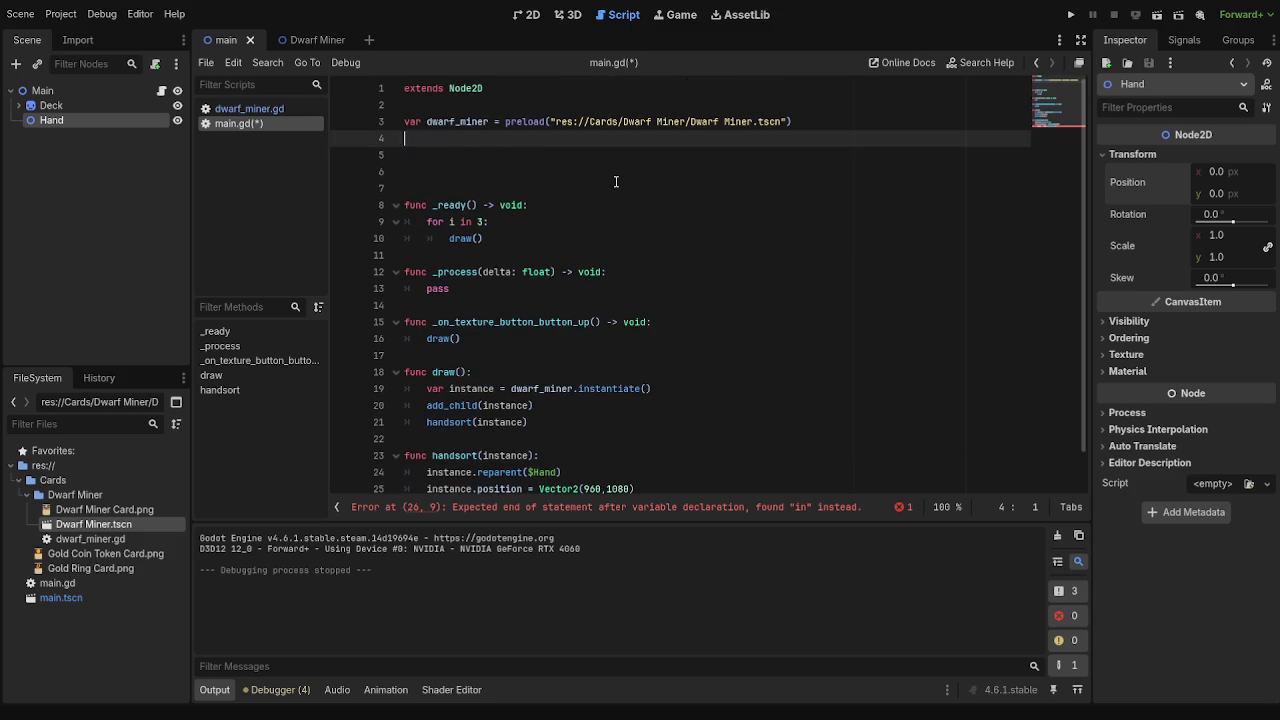
pyautogui.scroll(-1, 519, 187)
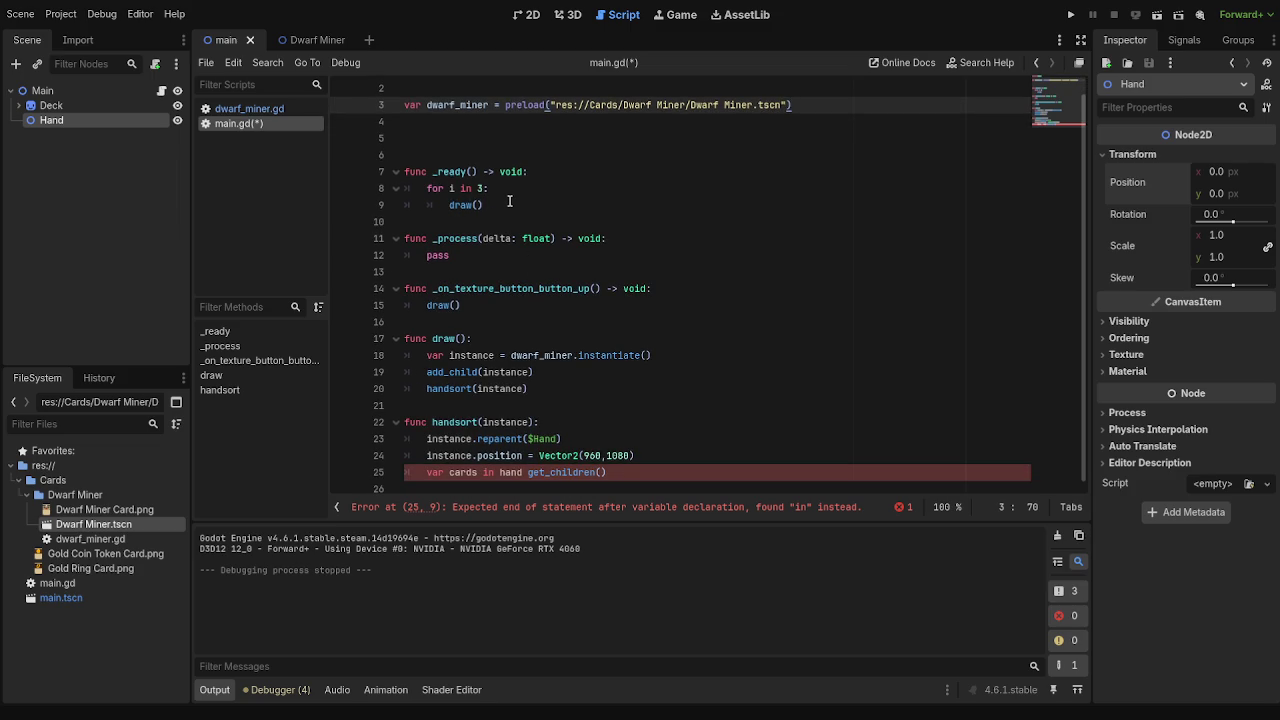
pyautogui.click(548, 472)
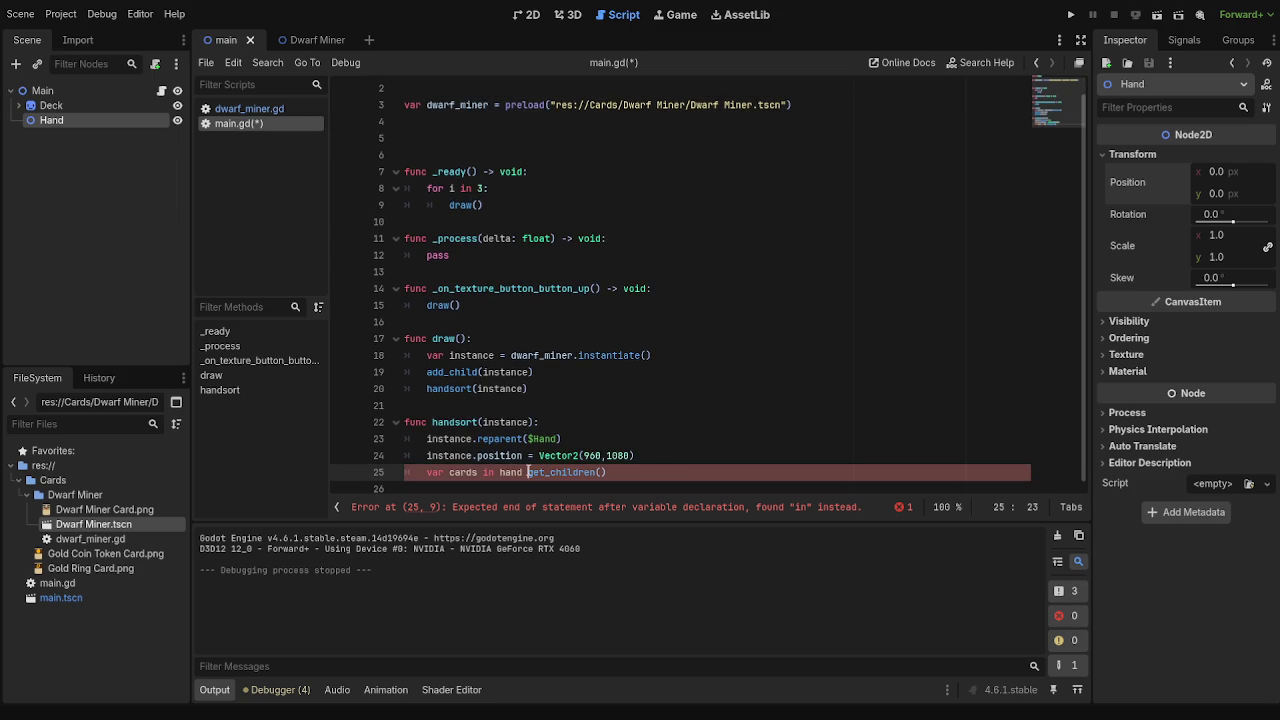
pyautogui.write('=')
pyautogui.press('BackSpace')
pyautogui.press('BackSpace')
pyautogui.press('BackSpace')
pyautogui.press('BackSpace')
pyautogui.press('BackSpace')
pyautogui.write('s')
pyautogui.write('inhand')
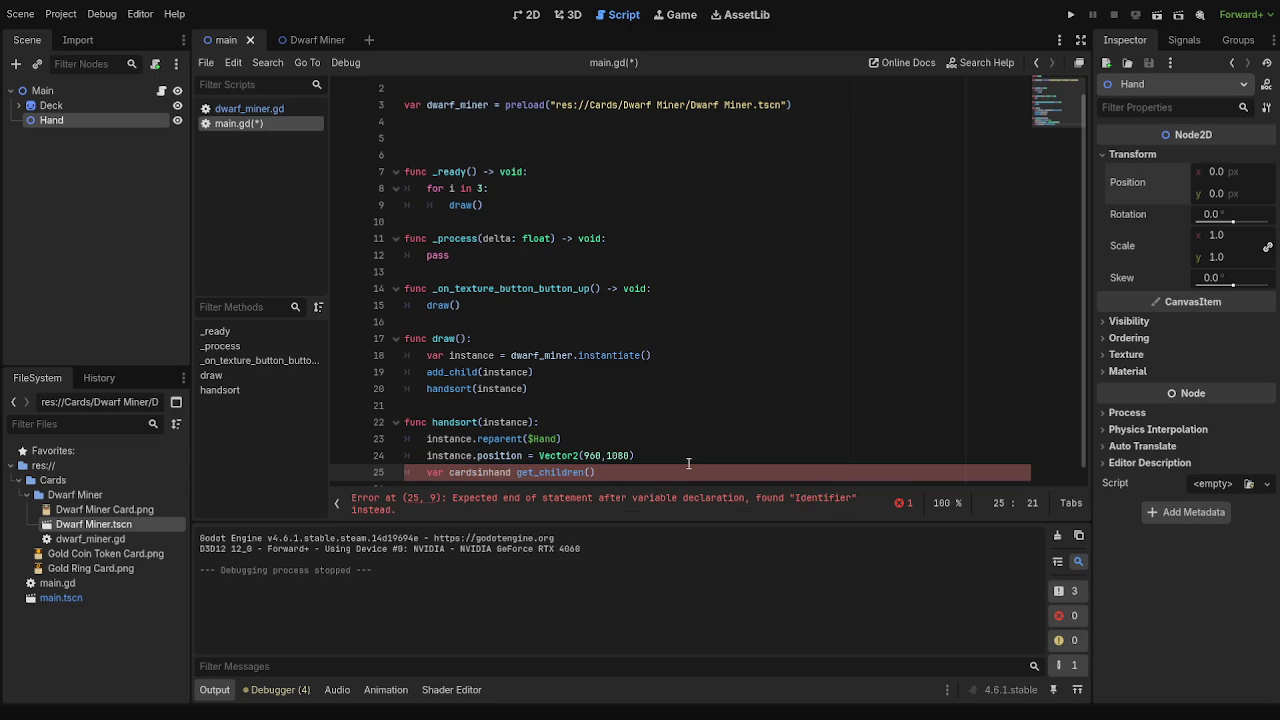
pyautogui.press('BackSpace')
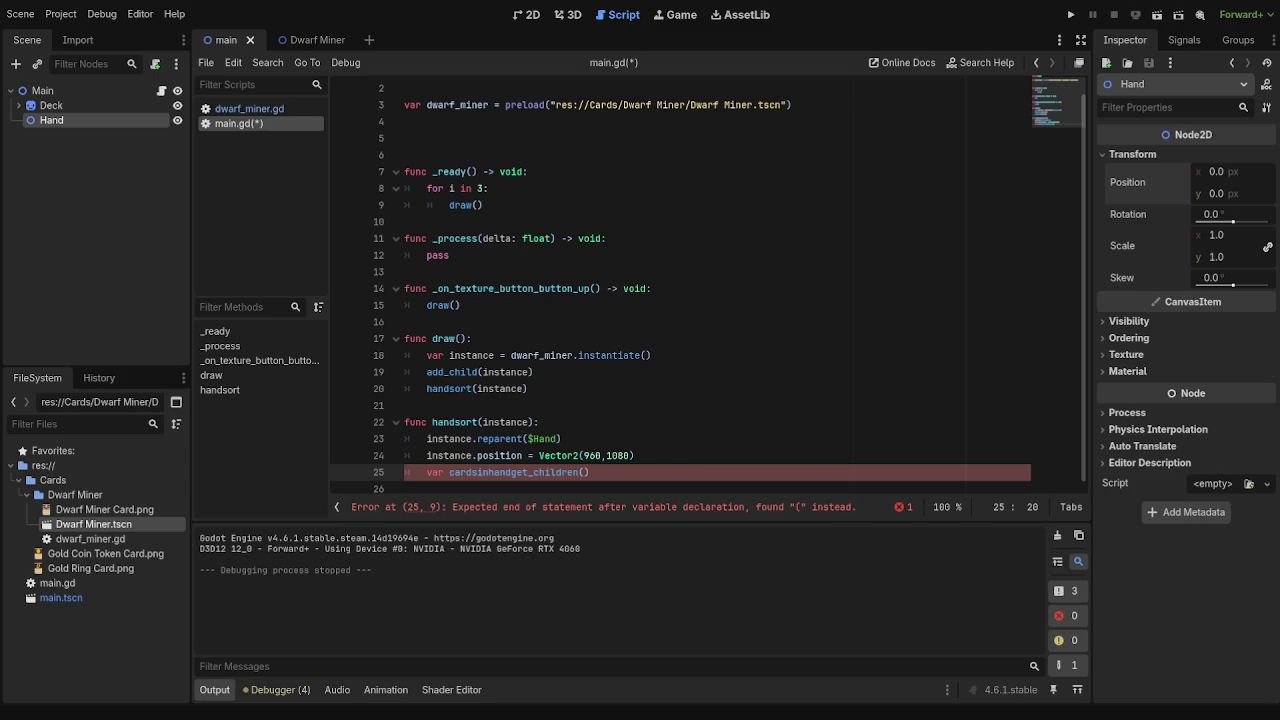
pyautogui.write(': ')
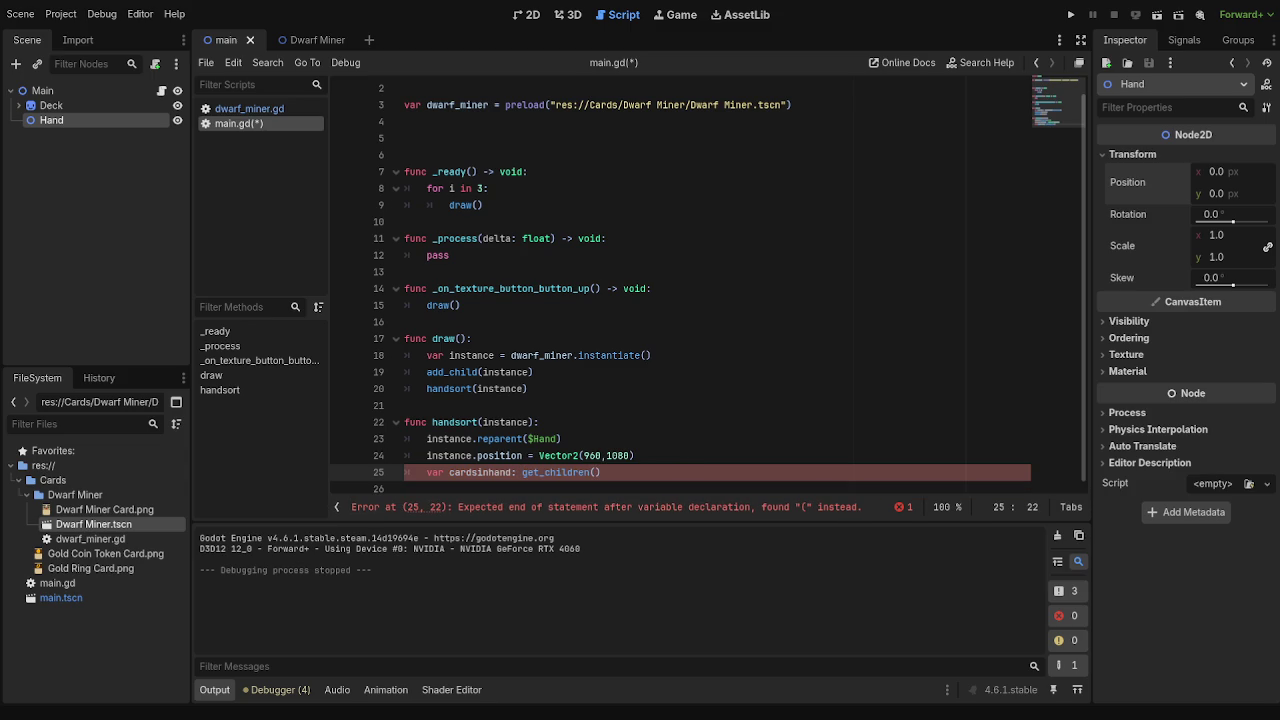
pyautogui.write('Array')
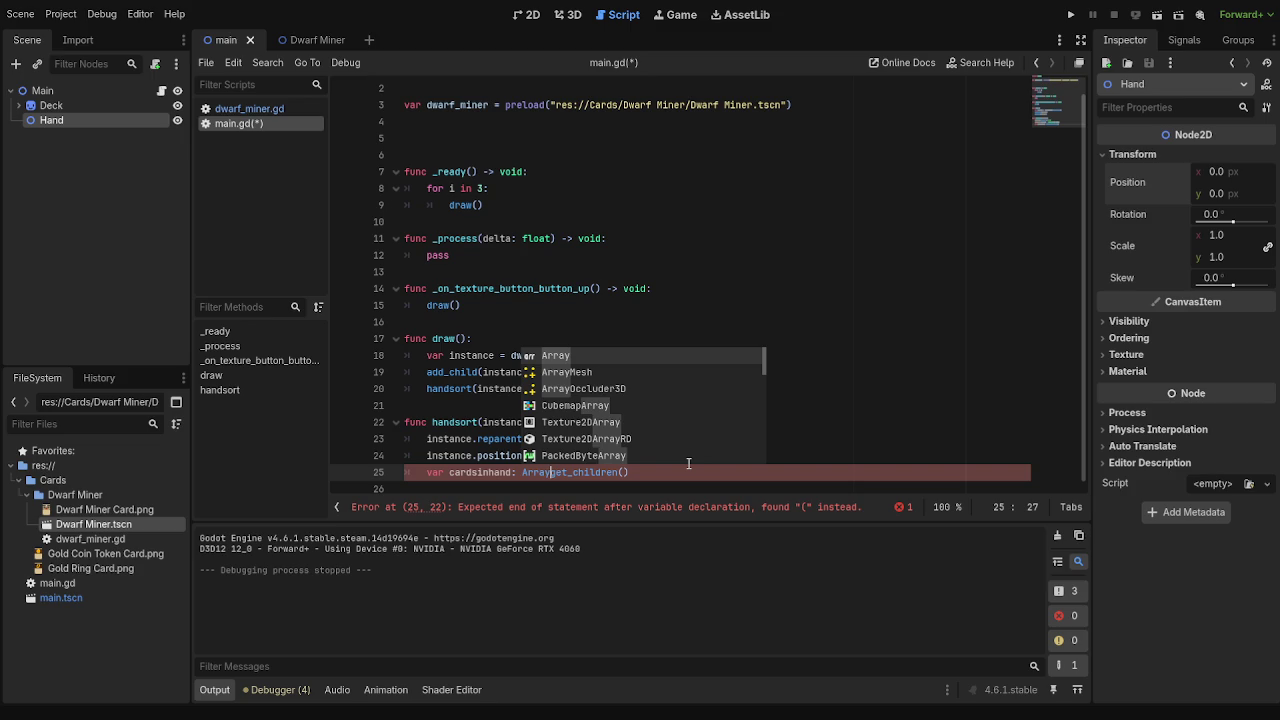
pyautogui.write('[')
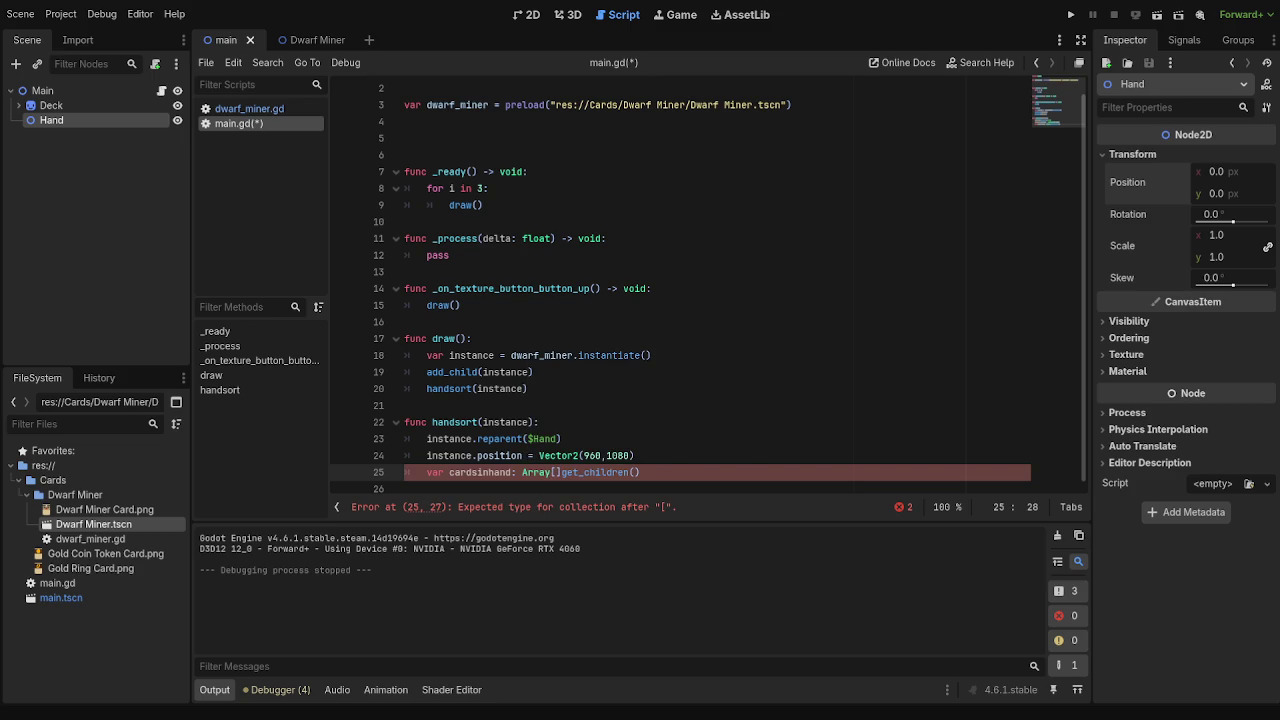
pyautogui.write('node')
pyautogui.write(']')
pyautogui.write(' =')
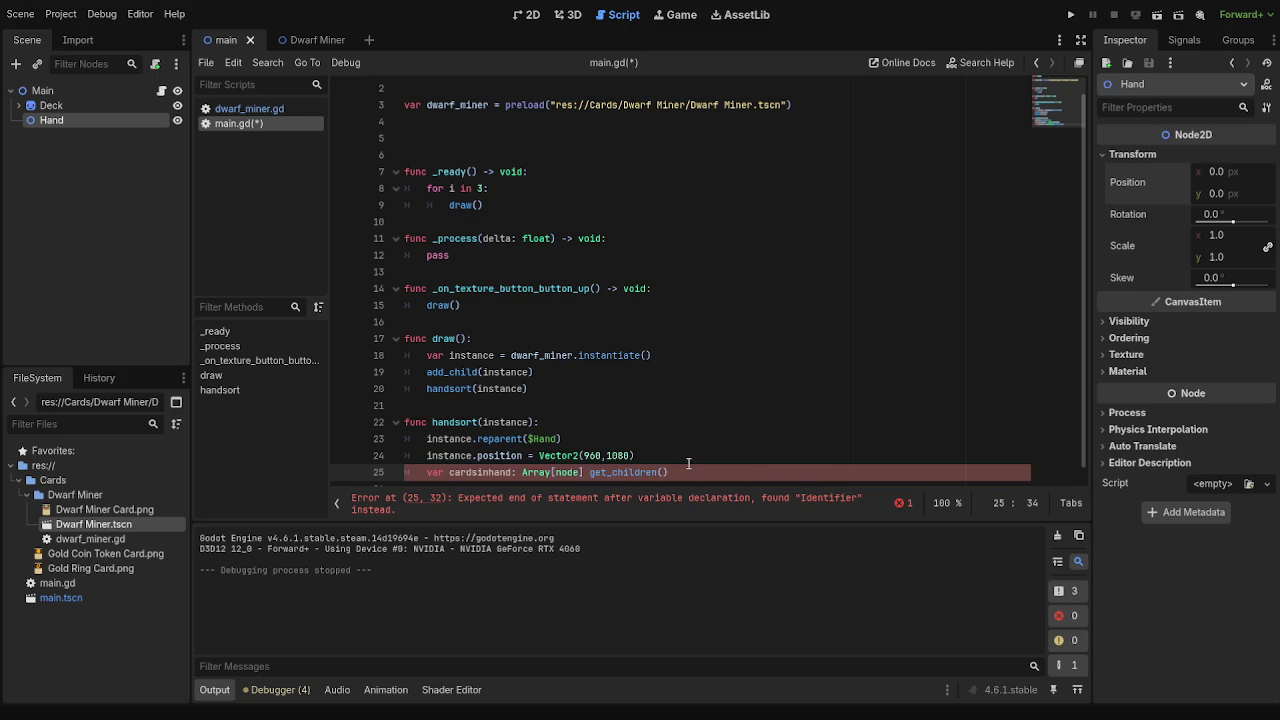
# - Capitalise the type so line 25 reads 'var cardsinhand: Array[Node] = get_children()'
pyautogui.click(714, 472)
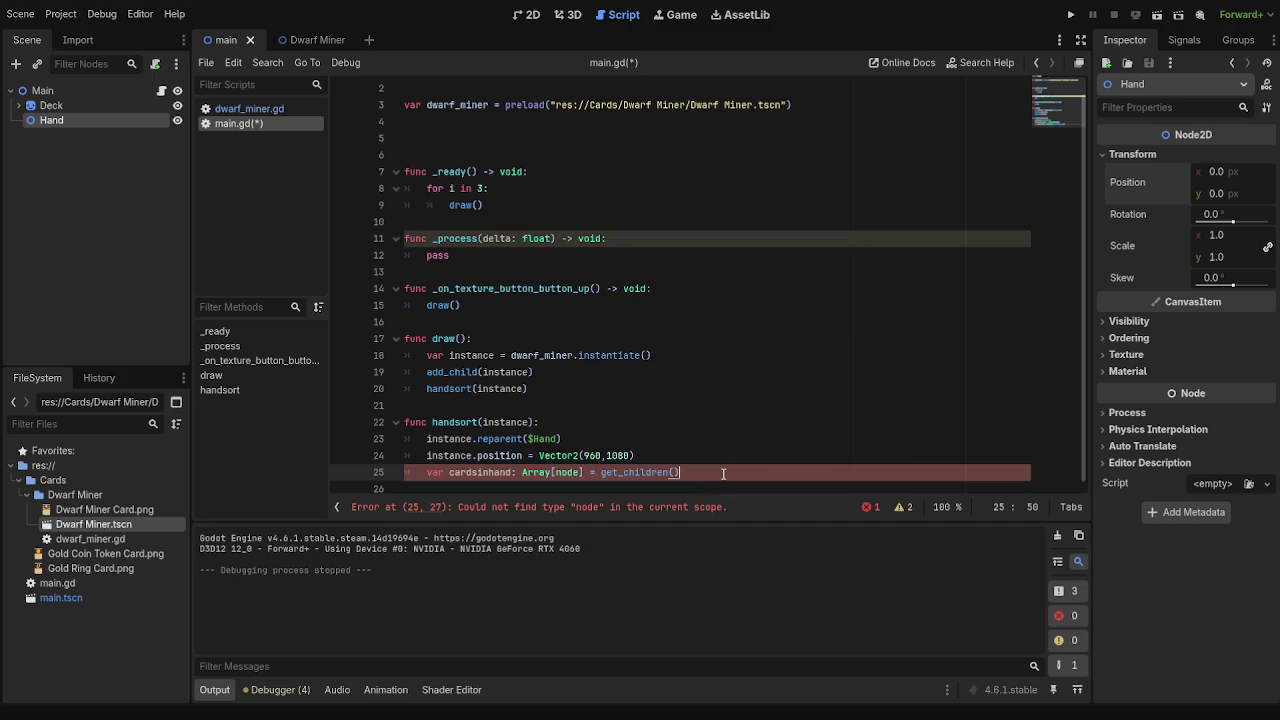
pyautogui.scroll(-1, 727, 462)
pyautogui.click(730, 450)
pyautogui.click(724, 466)
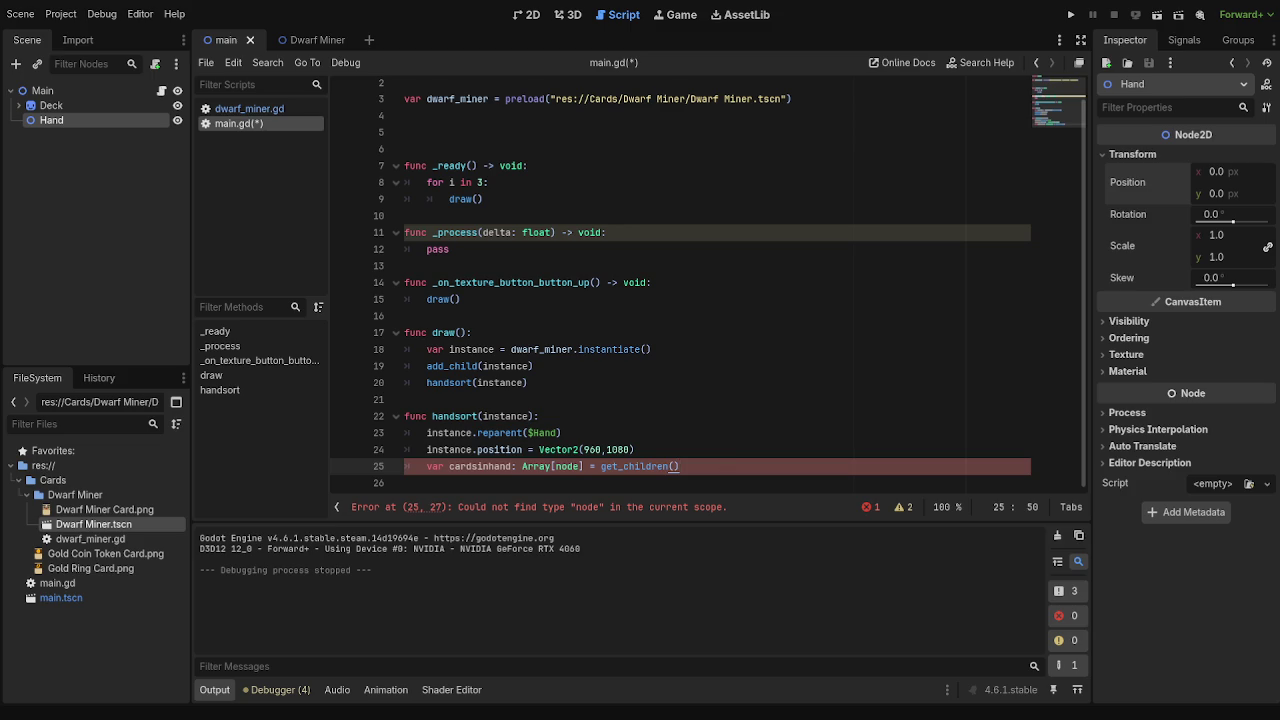
pyautogui.click(556, 466)
pyautogui.press('Delete')
pyautogui.write('N')
pyautogui.click(782, 466)
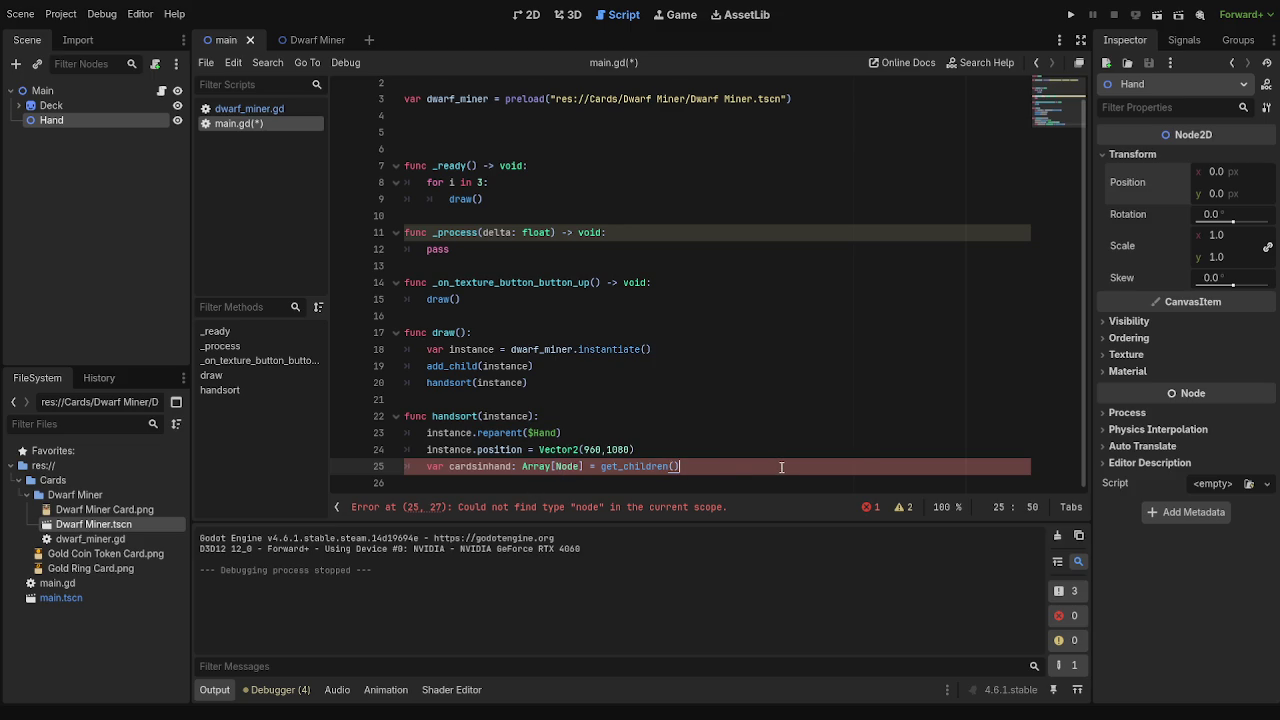
pyautogui.moveTo(432, 466); pyautogui.dragTo(690, 467)
pyautogui.click(690, 467)
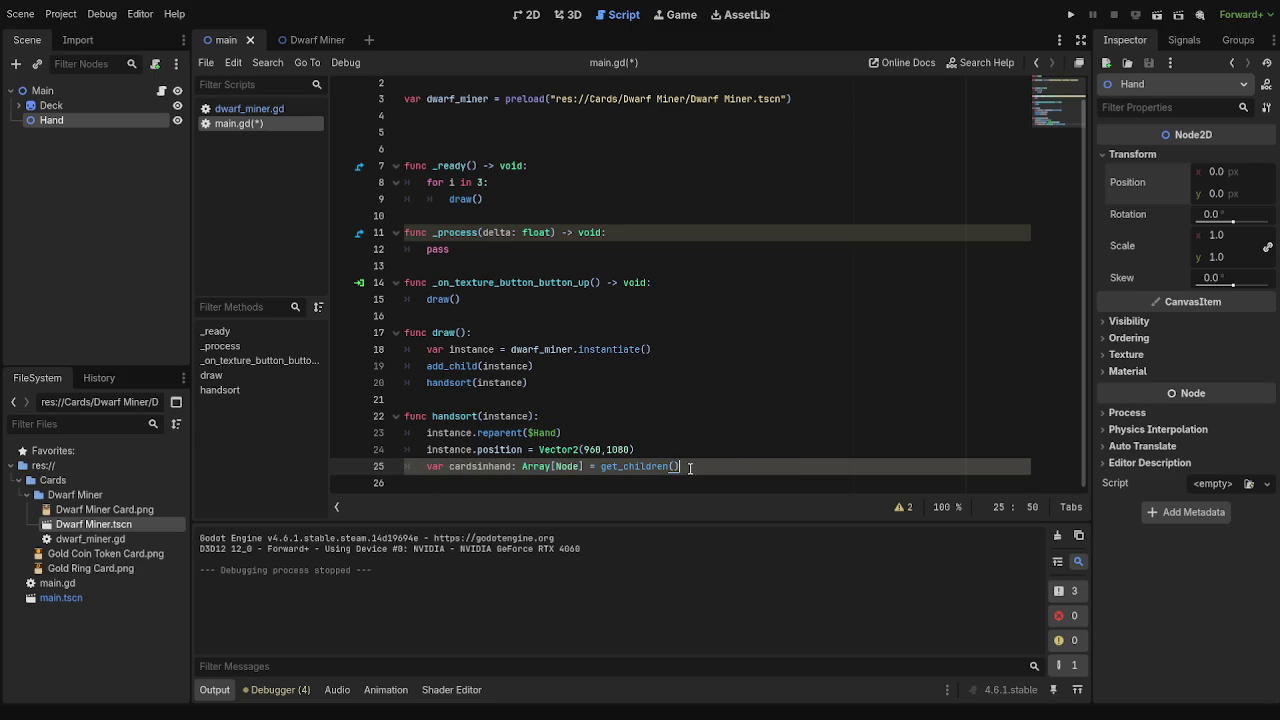
# - Add 'print (cardsinhand)' to handsort(), run the game to see Deck and Hand printed, then stop it
pyautogui.press('Return')
pyautogui.write('print cardsinhand')
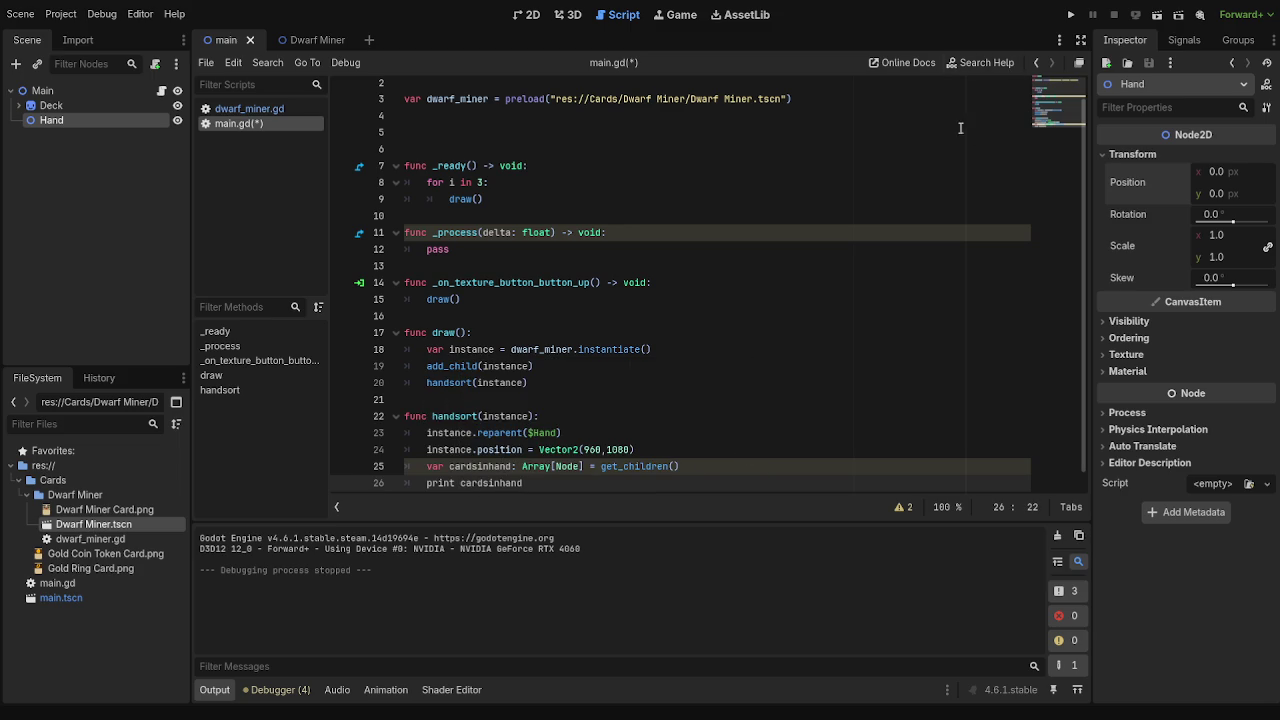
pyautogui.click(461, 484)
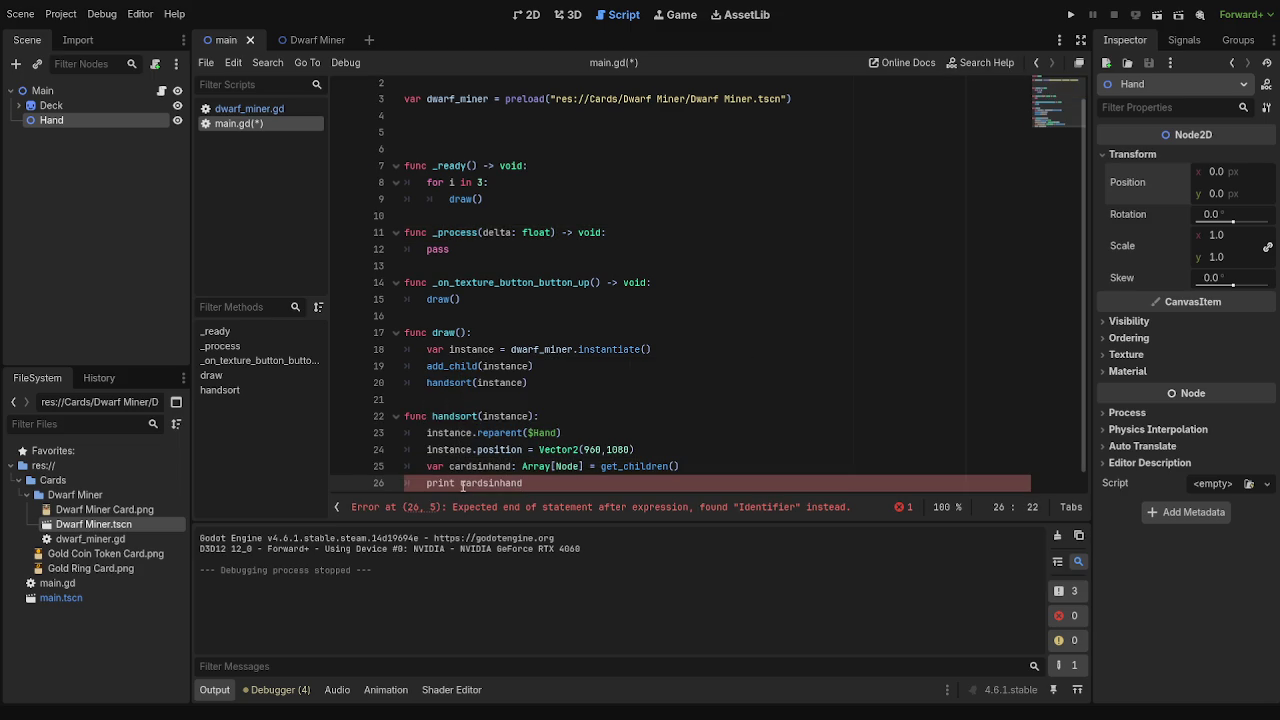
pyautogui.write('(')
pyautogui.click(535, 483)
pyautogui.write(')')
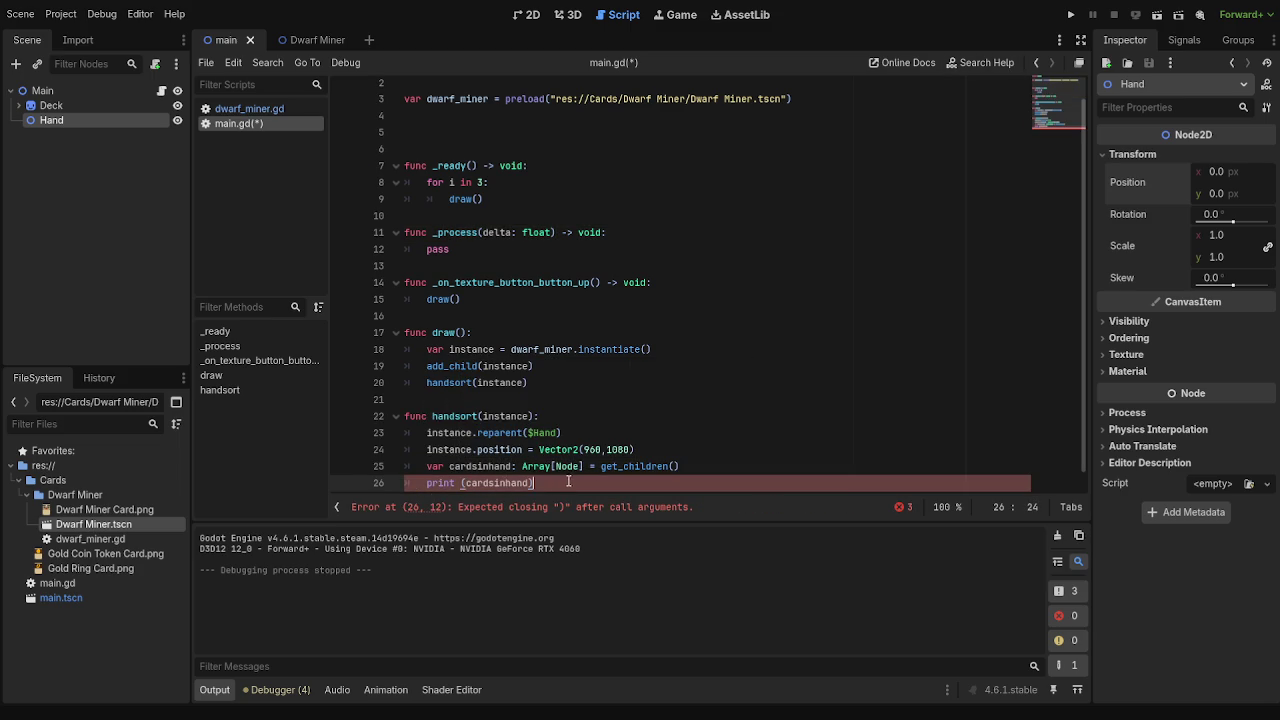
pyautogui.click(1071, 14)
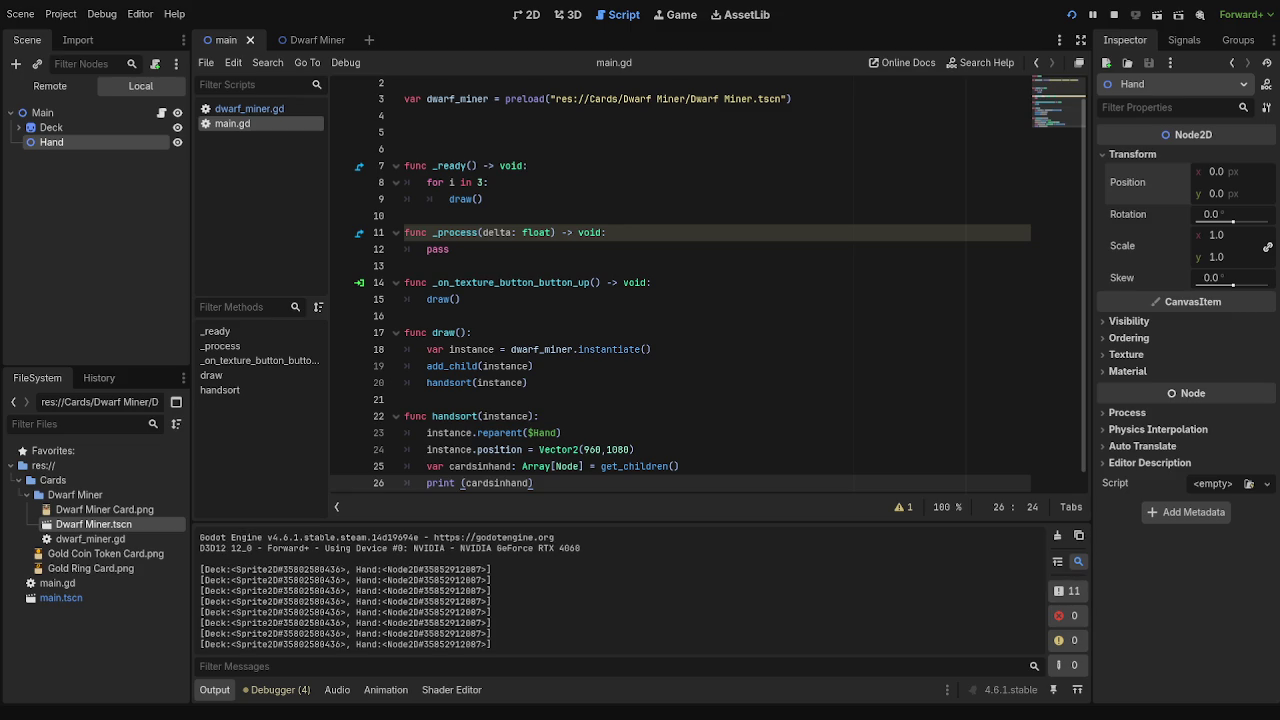
pyautogui.press('F8')
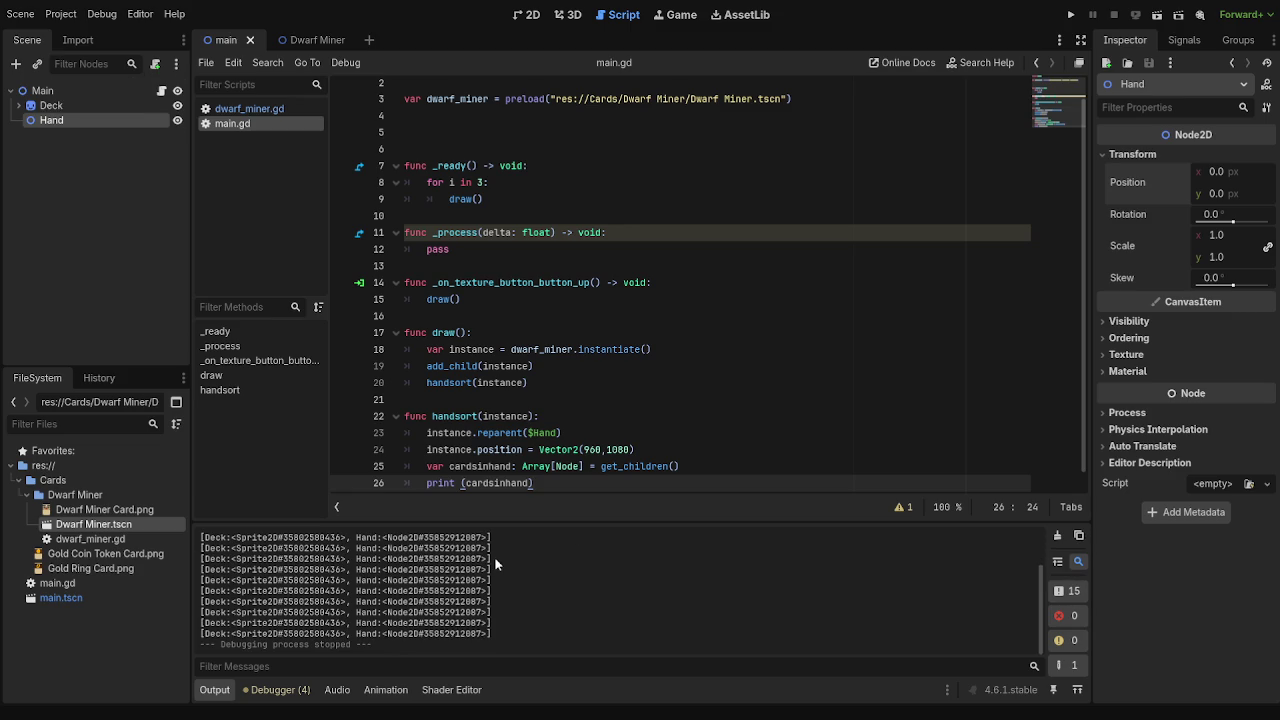
# - Delete the 'print (cardsinhand)' line 26 from handsort() in main.gd
pyautogui.scroll(-1, 545, 410)
pyautogui.moveTo(539, 472); pyautogui.dragTo(427, 473)
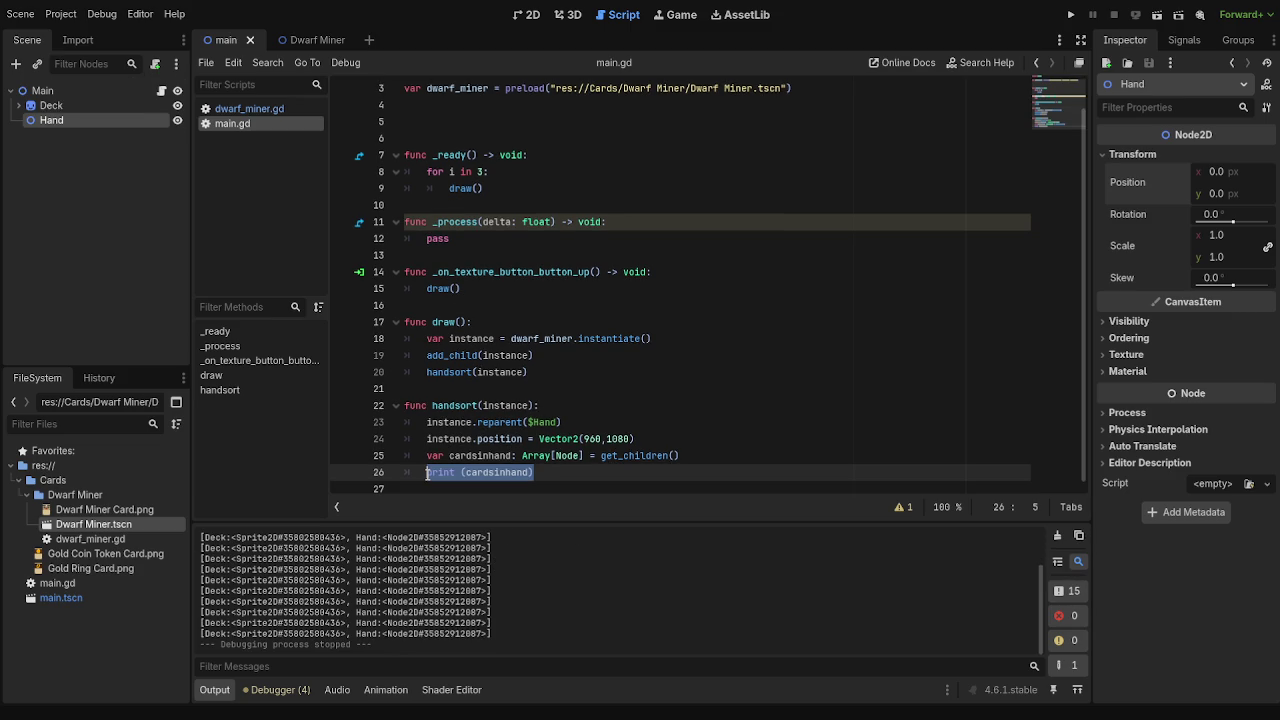
pyautogui.press('BackSpace')
pyautogui.press('BackSpace')
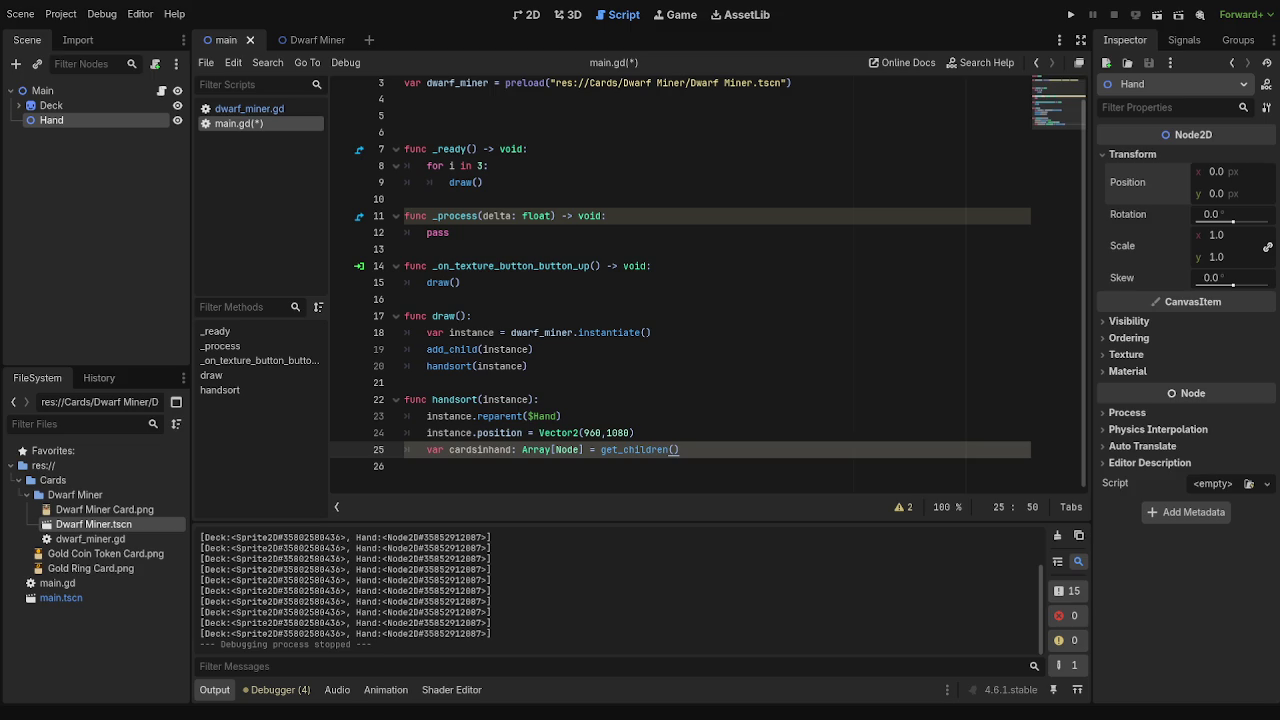
pyautogui.click(506, 466)
# - Add line 26 'var handsize = cardsinhand.size()' below the cardsinhand declaration
pyautogui.click(733, 455)
pyautogui.press('Return')
pyautogui.write('var')
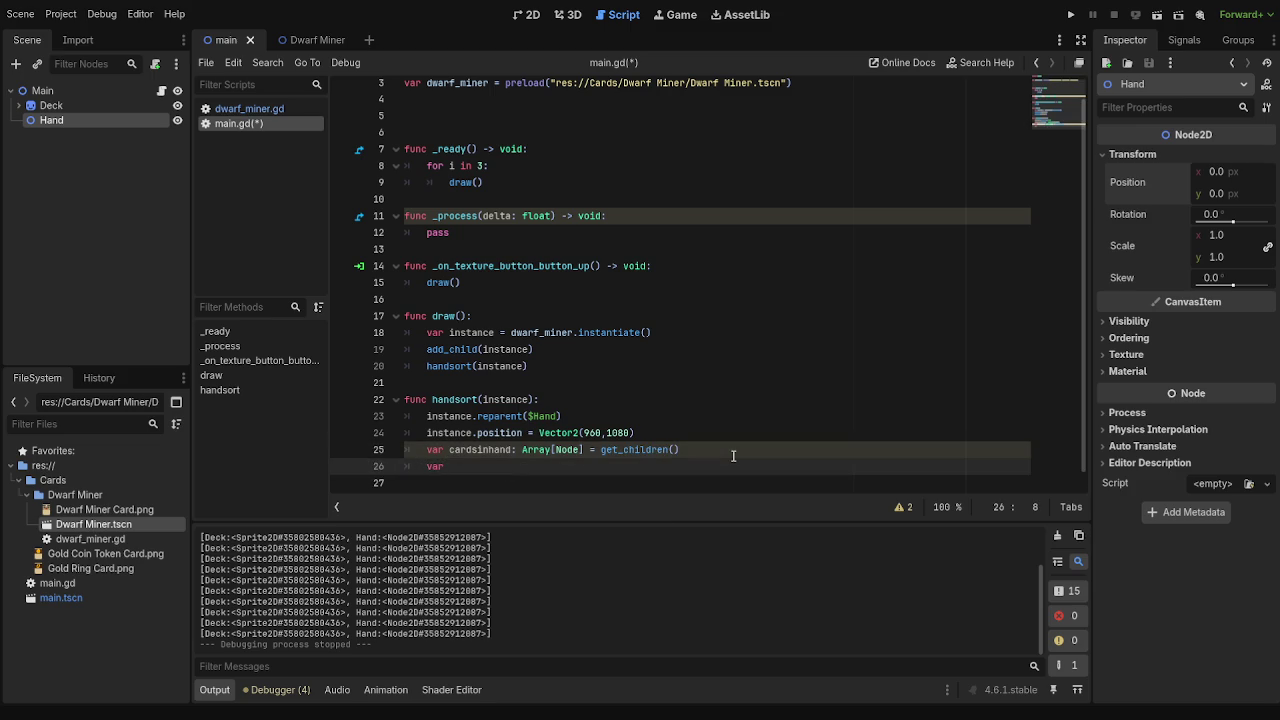
pyautogui.write(' cardsinh')
pyautogui.press('BackSpace')
pyautogui.press('BackSpace')
pyautogui.press('BackSpace')
pyautogui.write('inh')
pyautogui.hotkey('ctrl', 'BackSpace')
pyautogui.write('handsize')
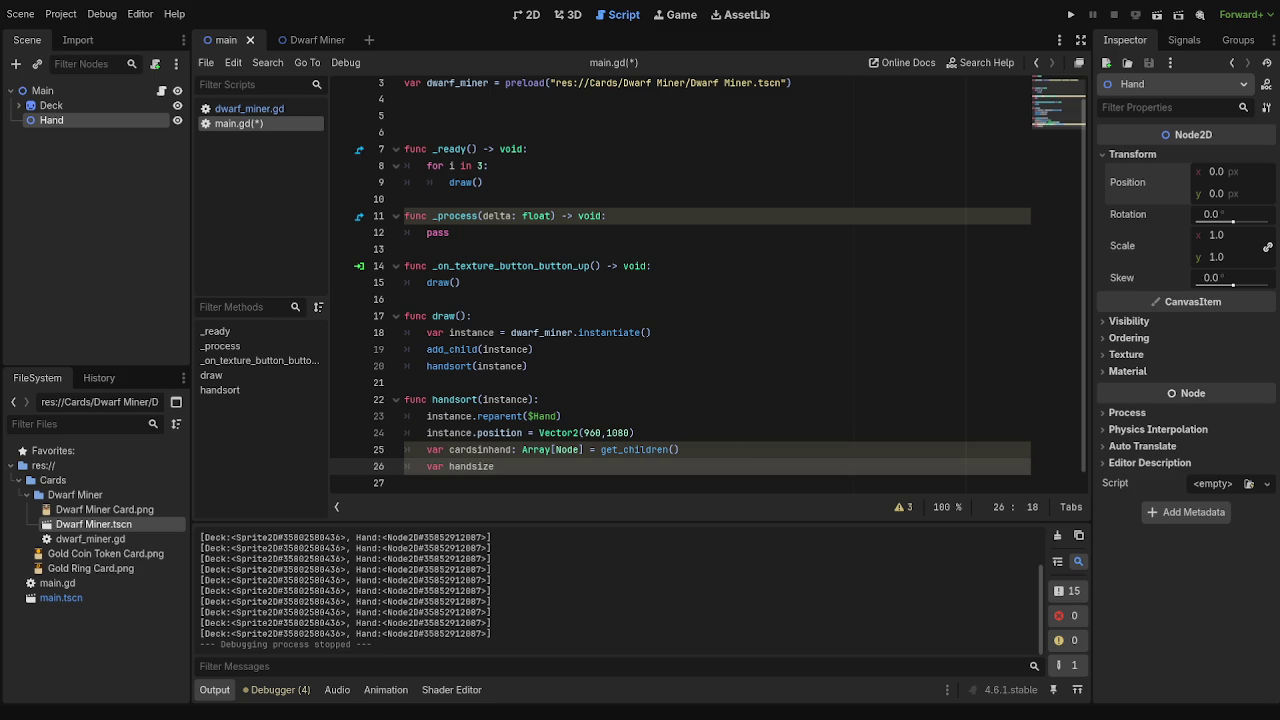
pyautogui.press('BackSpace')
pyautogui.write('= ')
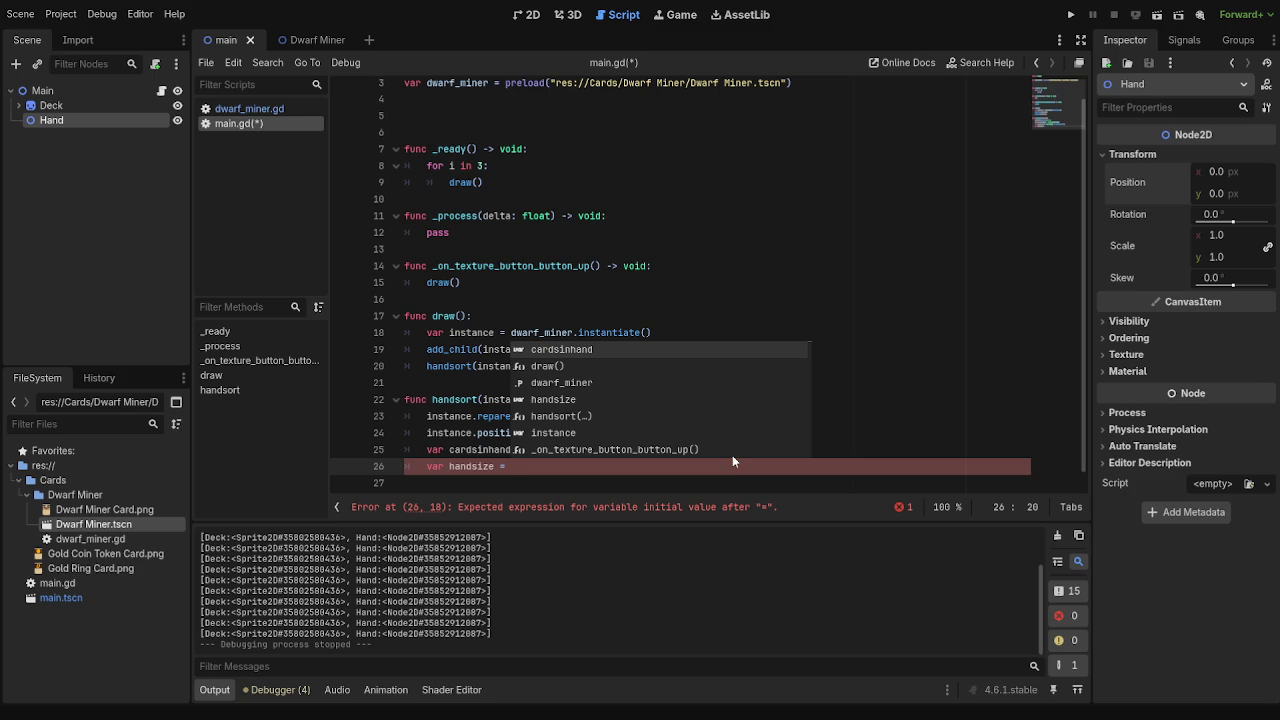
pyautogui.write('card')
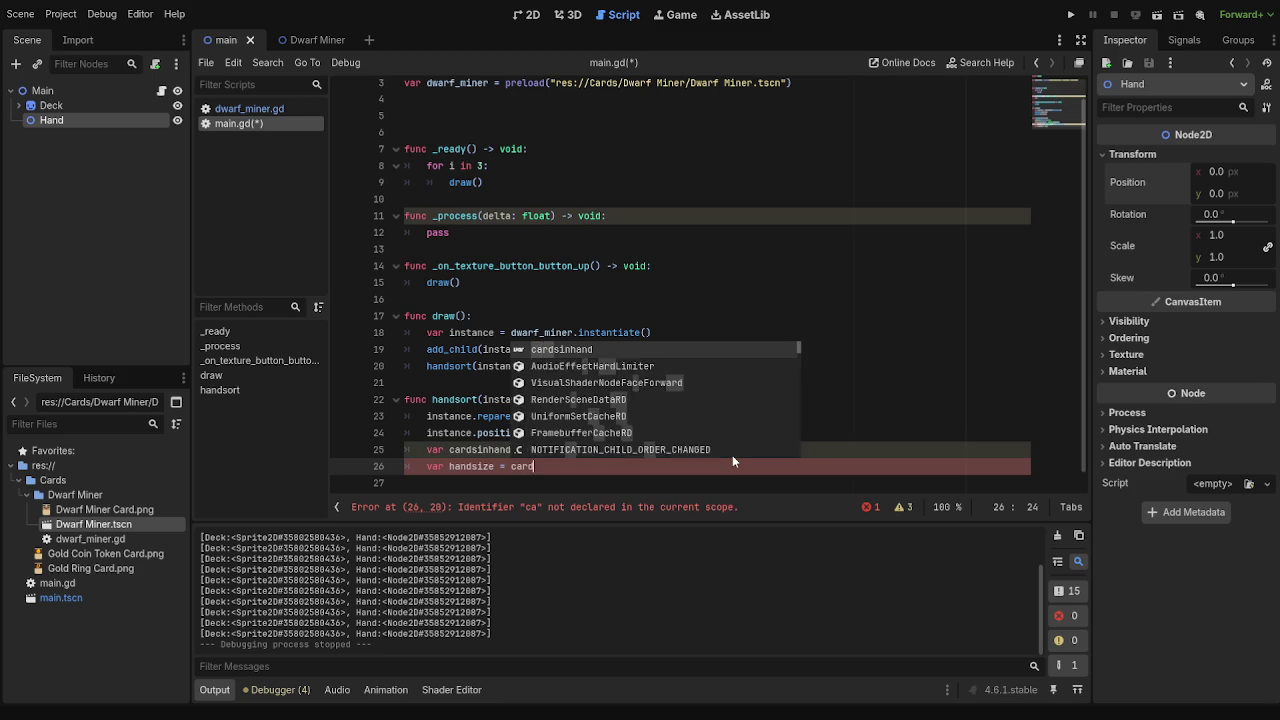
pyautogui.write('s')
pyautogui.press('Return')
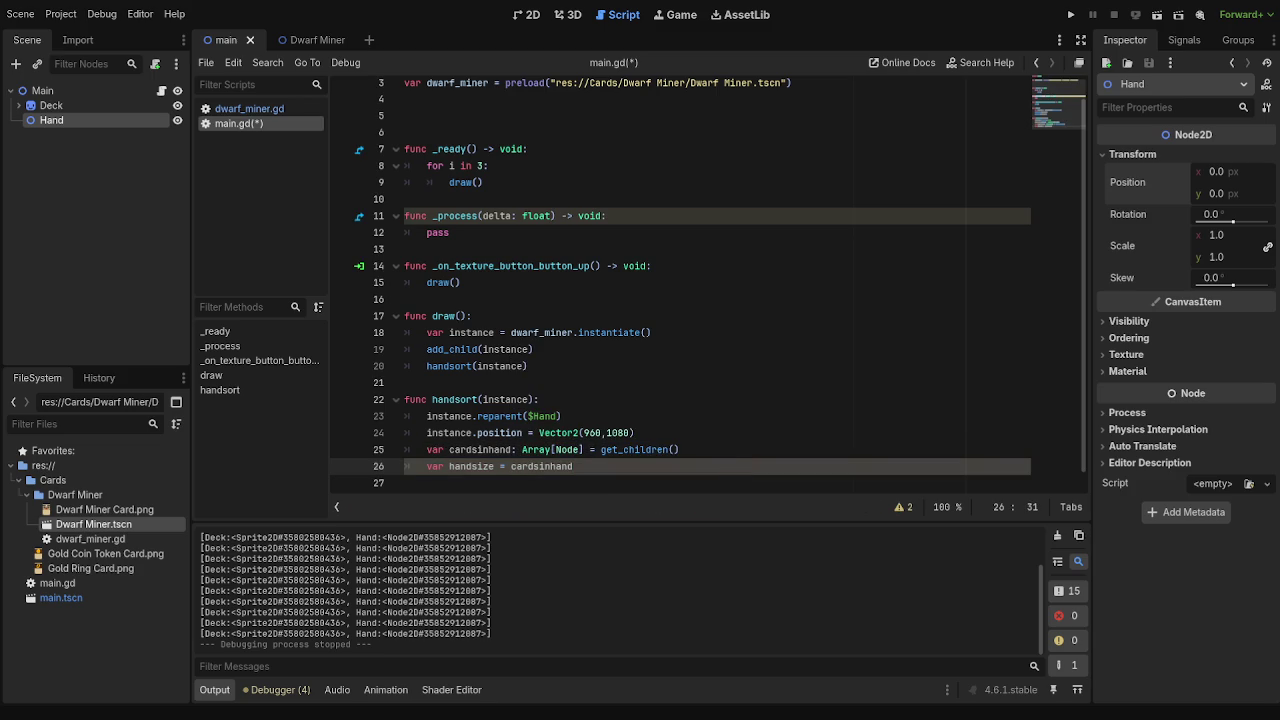
pyautogui.write('size')
pyautogui.write('()')
# - Add 'print (handsize)' on line 27 and run the game, which prints 2 three times
pyautogui.press('Return')
pyautogui.write('print ')
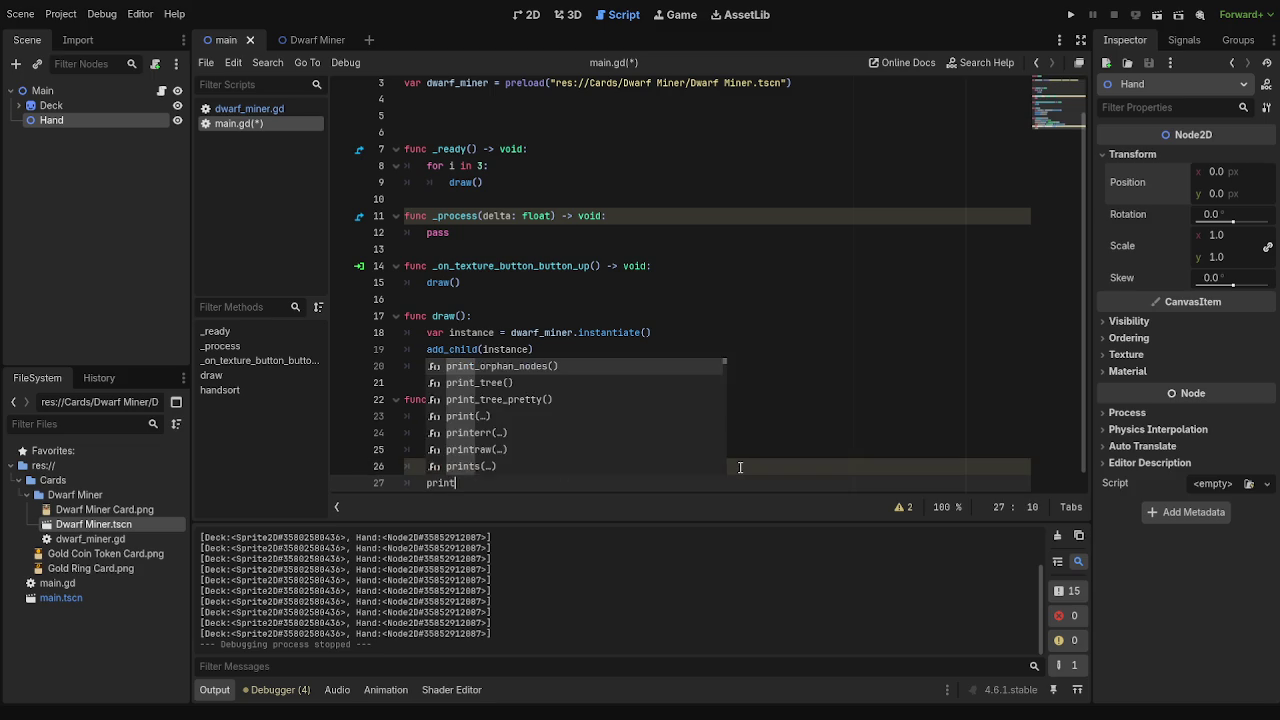
pyautogui.write('(handsize')
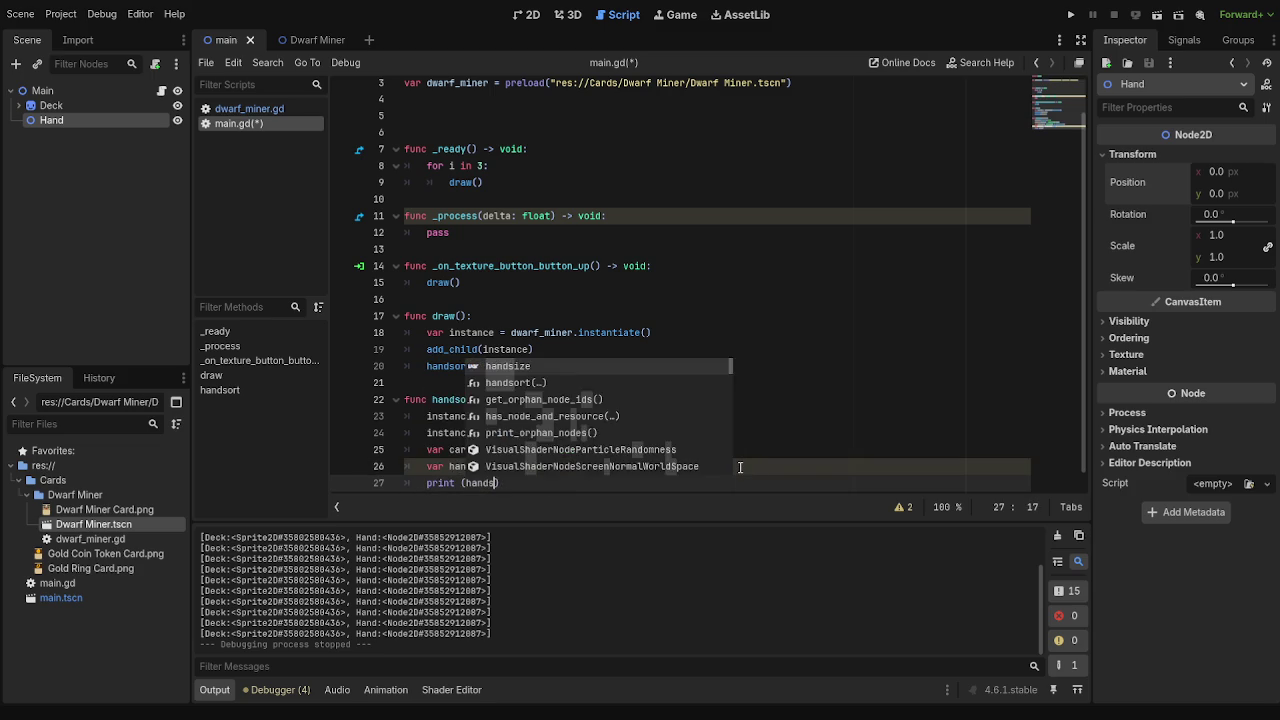
pyautogui.press('F5')
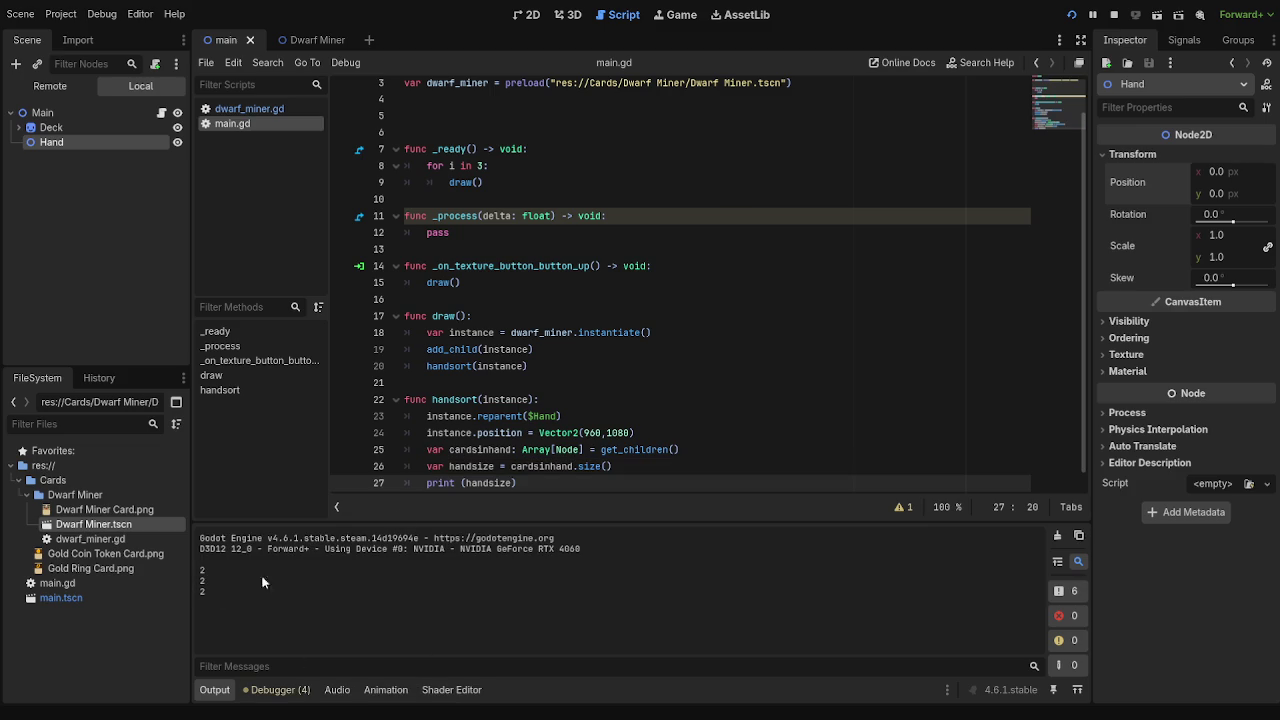
pyautogui.scroll(-1, 677, 461)
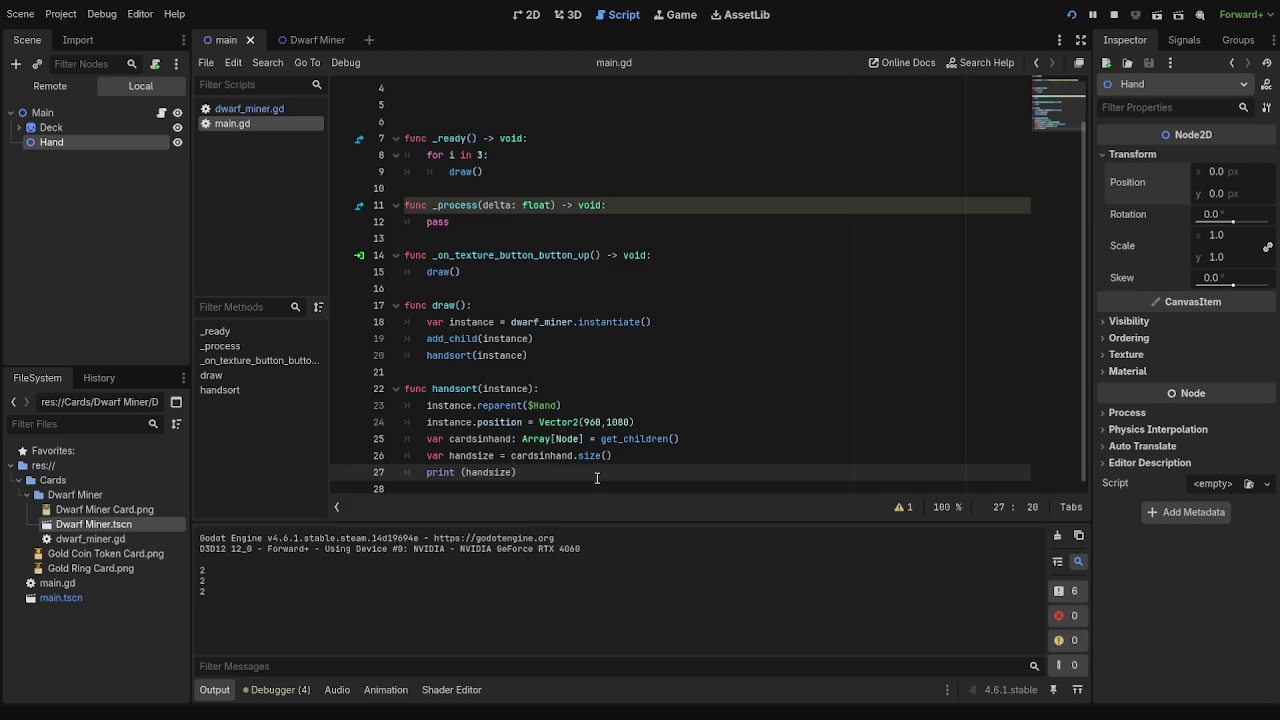
pyautogui.moveTo(576, 476); pyautogui.dragTo(399, 470)
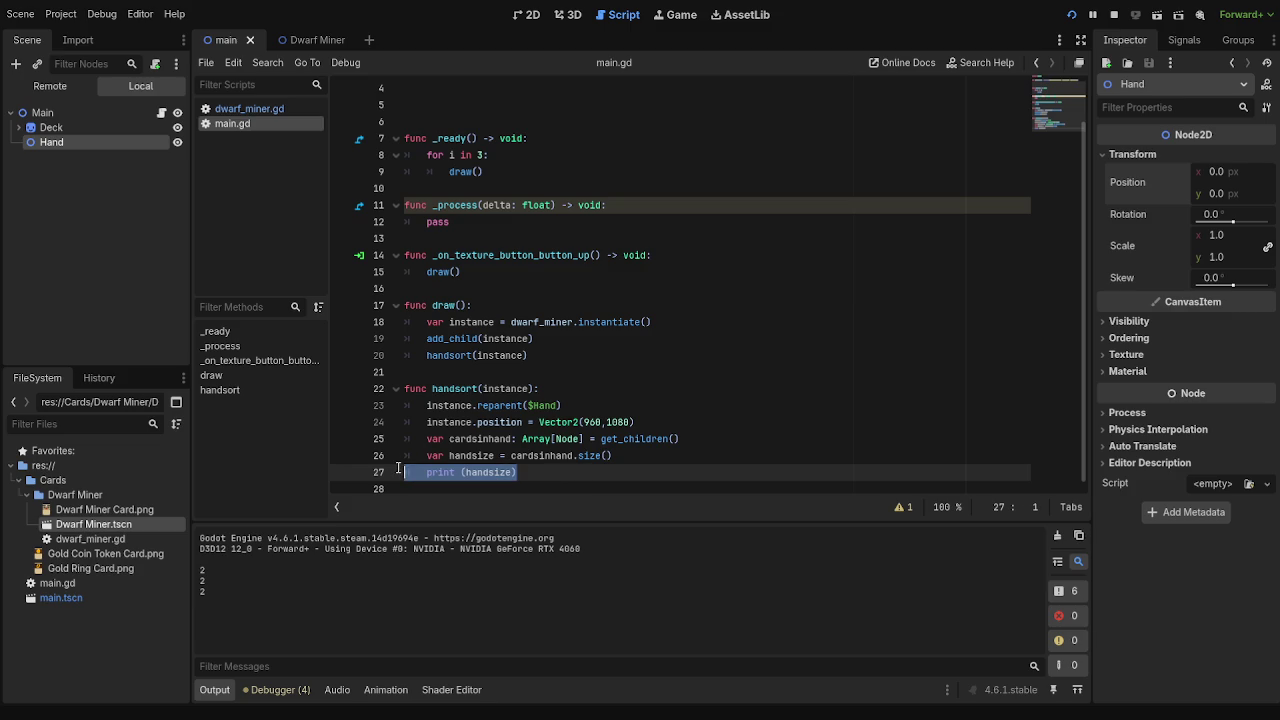
pyautogui.click(555, 477)
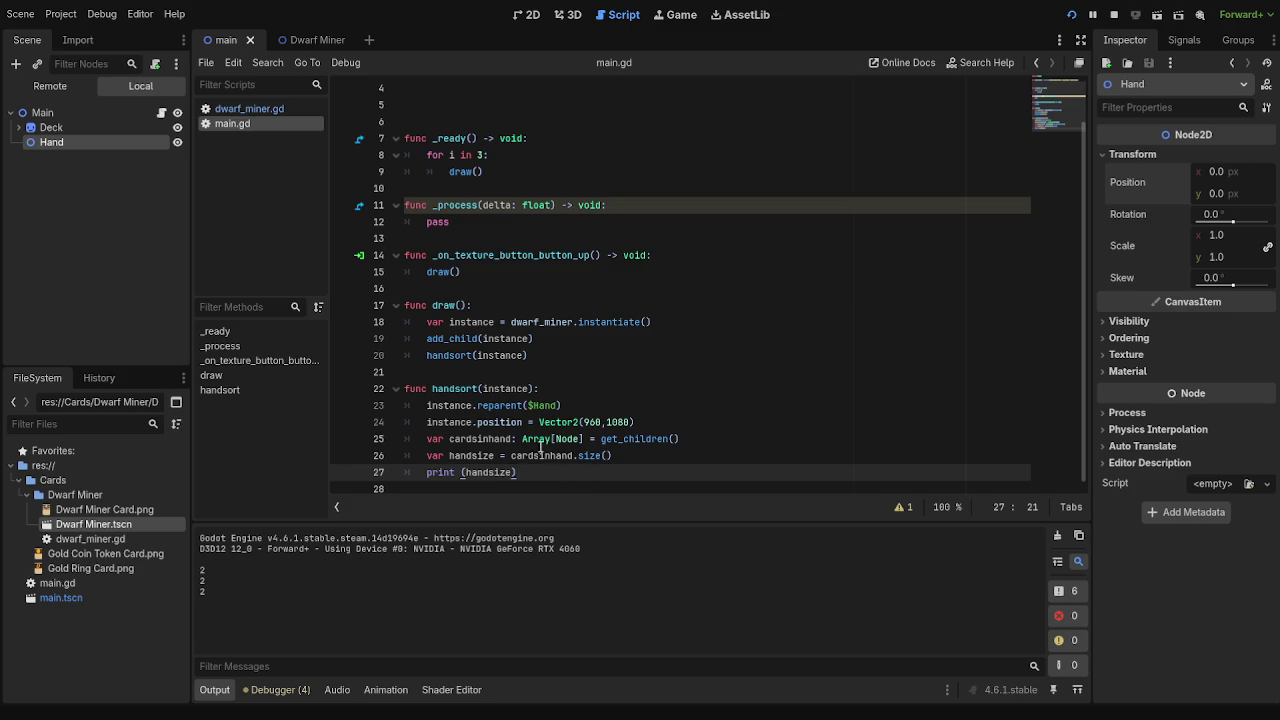
pyautogui.moveTo(521, 441); pyautogui.dragTo(612, 455)
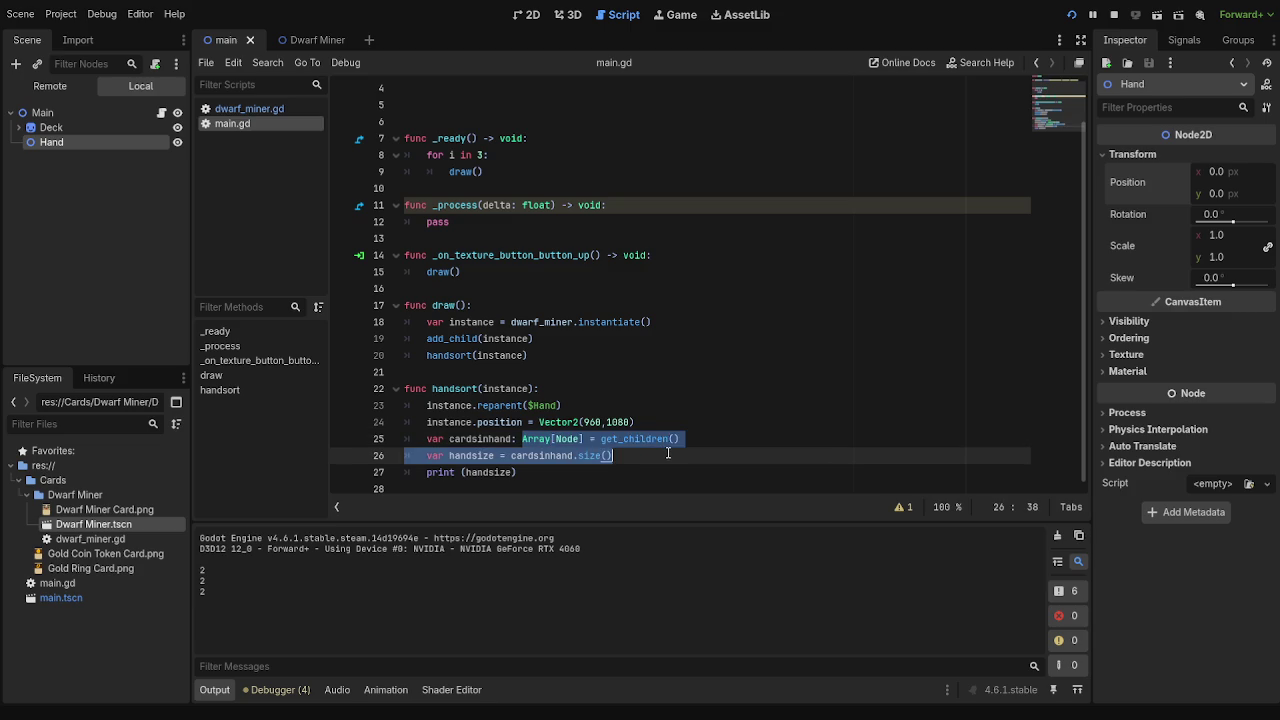
pyautogui.click(668, 453)
# - Switch the Scene dock to Remote and expand Main, Deck and Hand in the live tree
pyautogui.moveTo(688, 439); pyautogui.dragTo(428, 439)
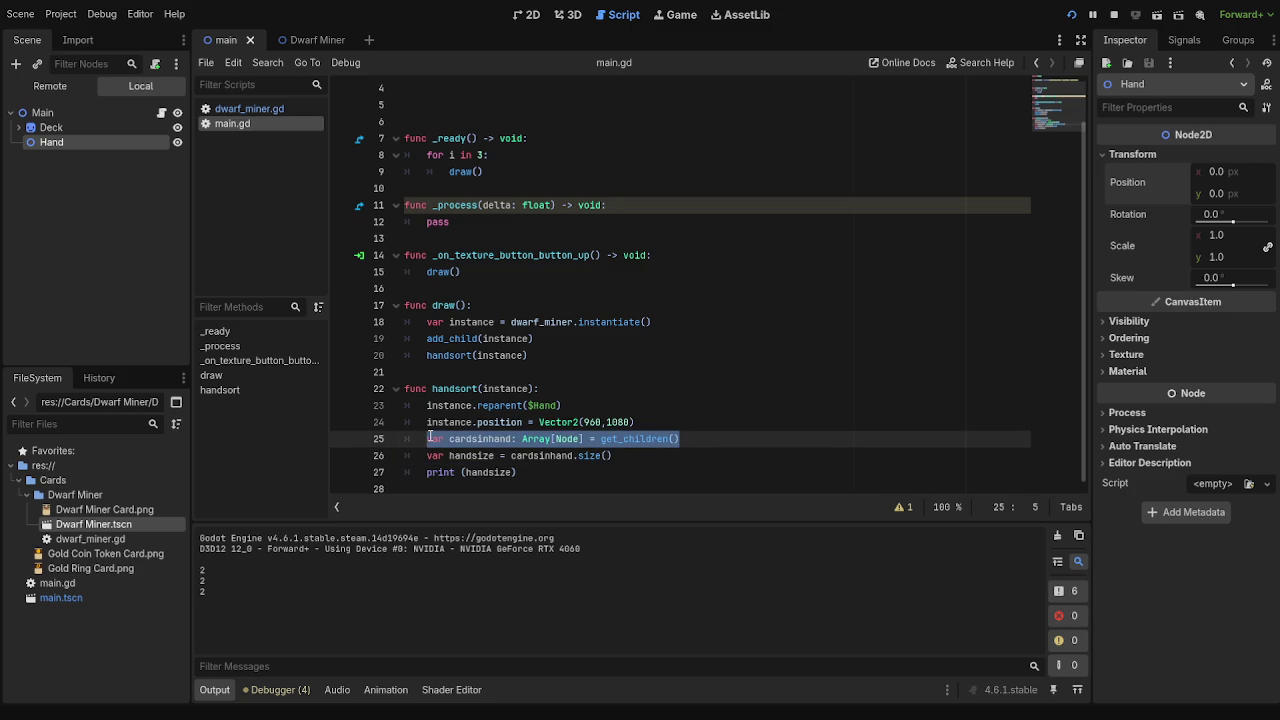
pyautogui.click(641, 458)
pyautogui.click(66, 86)
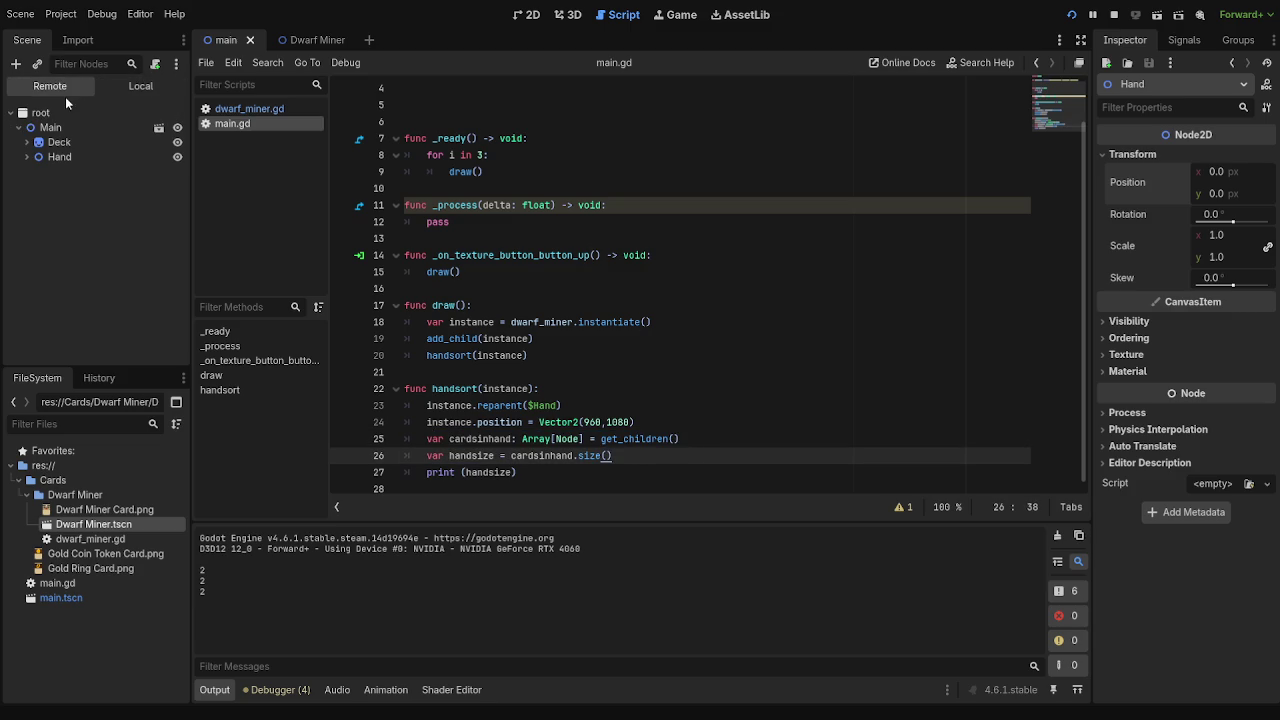
pyautogui.click(50, 127)
pyautogui.click(26, 142)
pyautogui.click(60, 142)
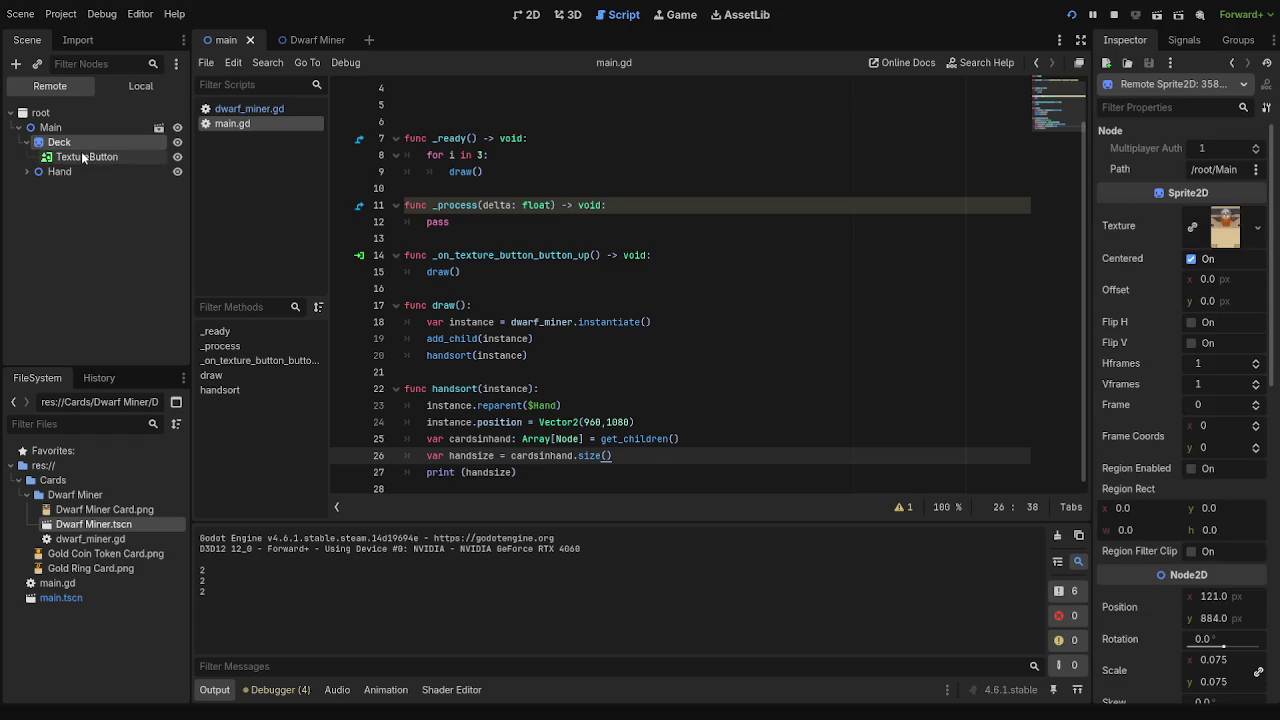
pyautogui.click(59, 171)
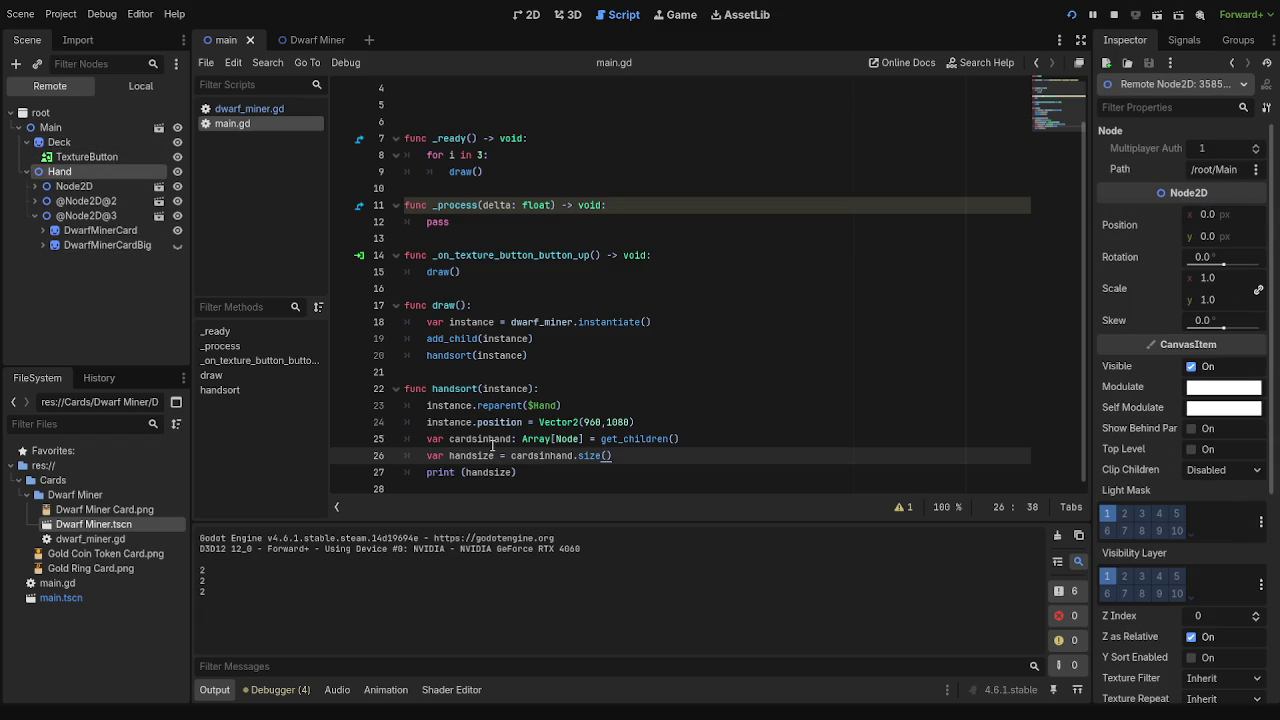
# - Re-check the Deck node and Hand's children in the live tree, then stop the game
pyautogui.click(558, 439)
pyautogui.press('Left')
pyautogui.press('Left')
pyautogui.press('Left')
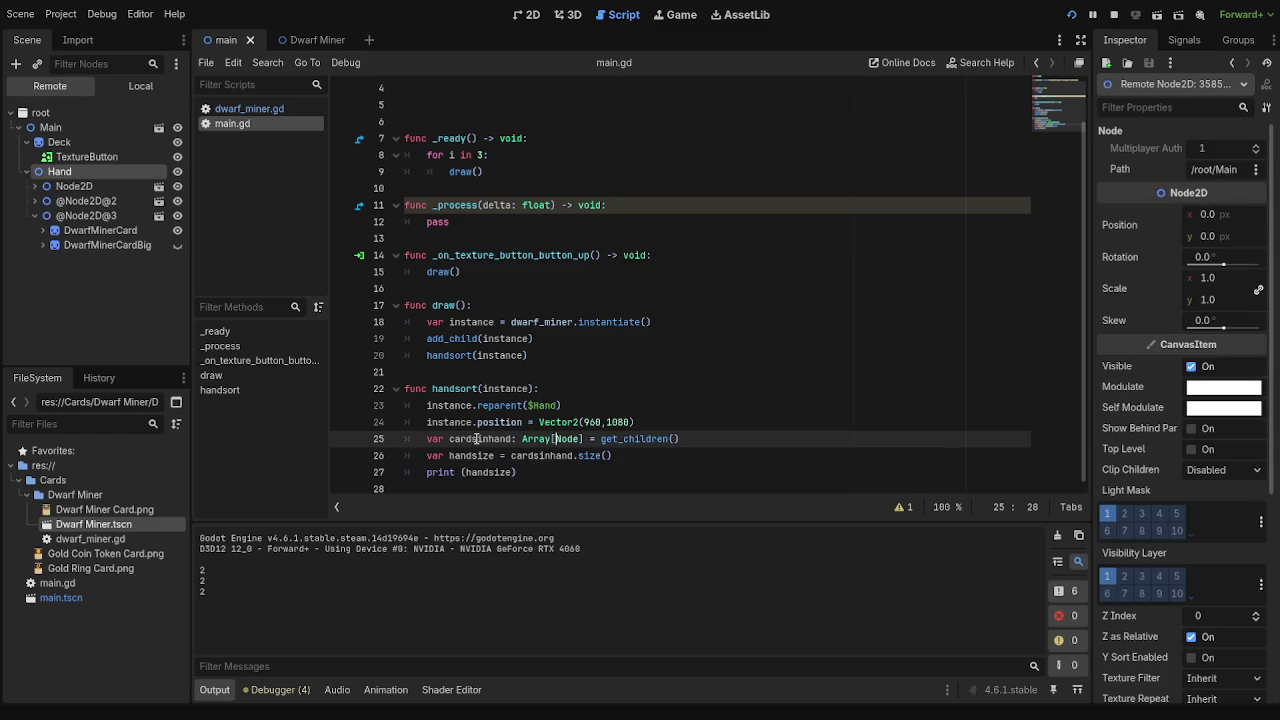
pyautogui.press('Right')
pyautogui.press('Right')
pyautogui.press('Right')
pyautogui.click(553, 440)
pyautogui.click(19, 128)
pyautogui.click(19, 128)
pyautogui.click(19, 128)
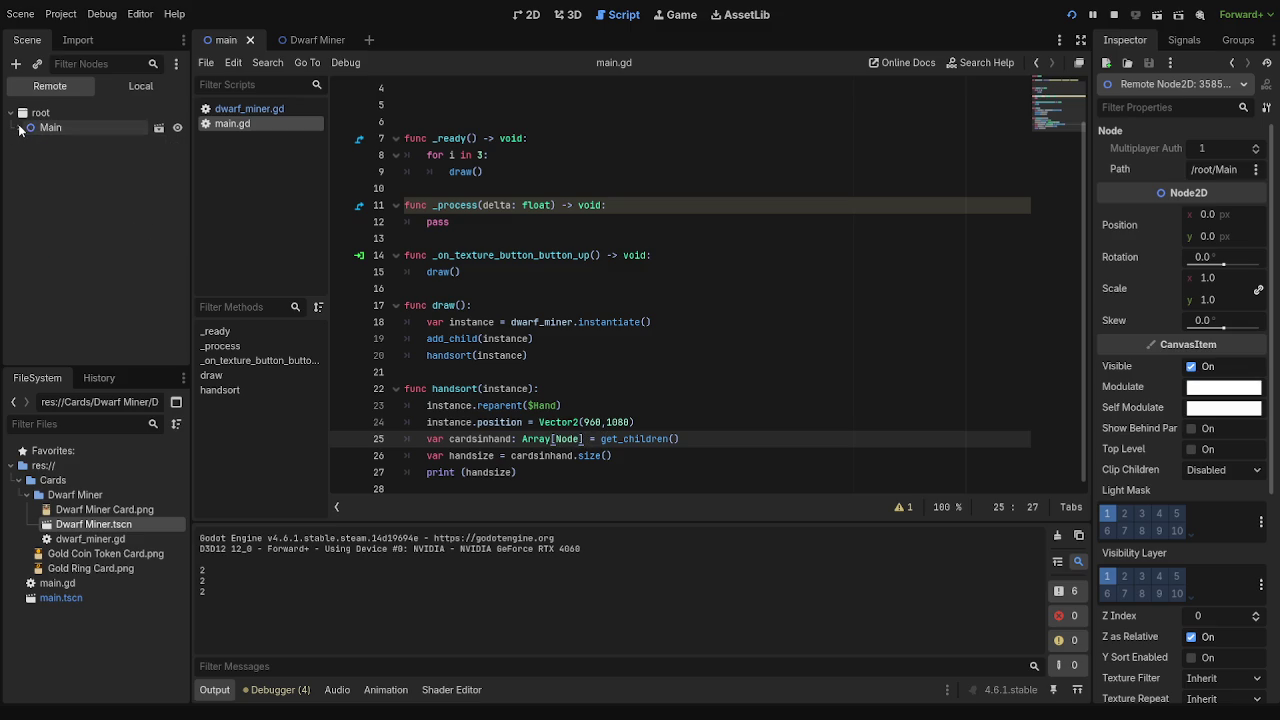
pyautogui.click(19, 128)
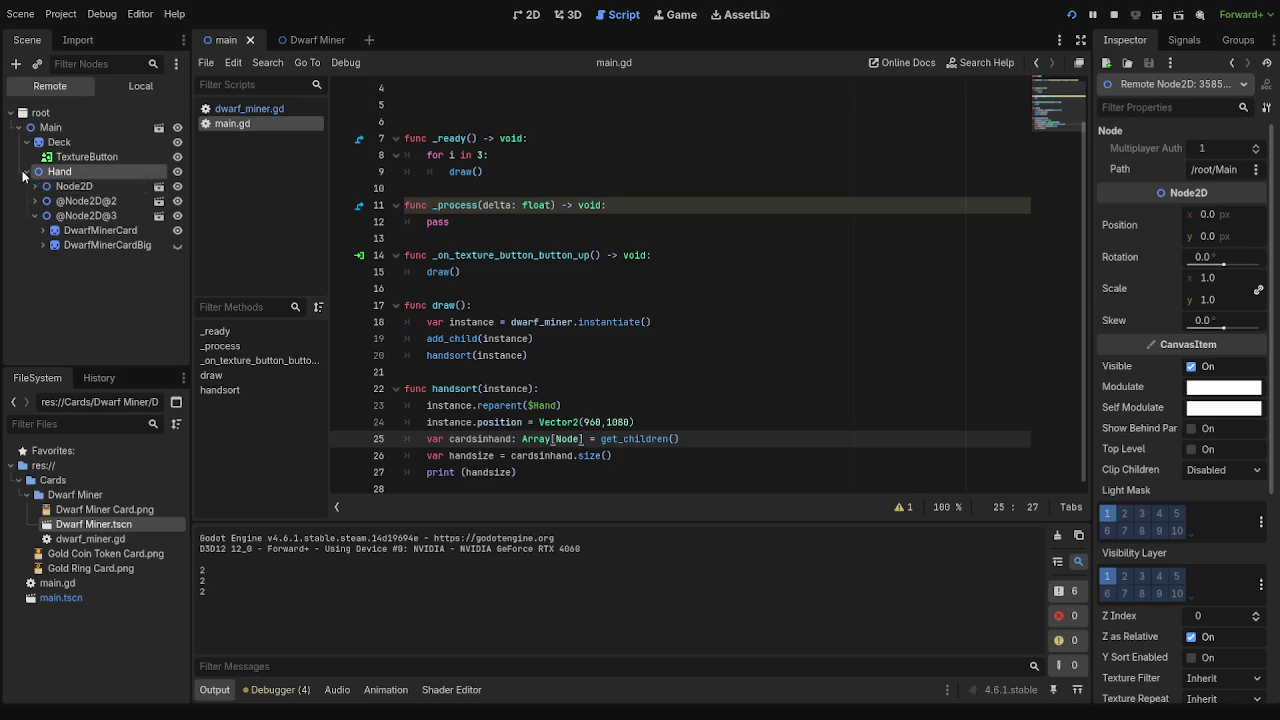
pyautogui.click(26, 172)
pyautogui.click(62, 146)
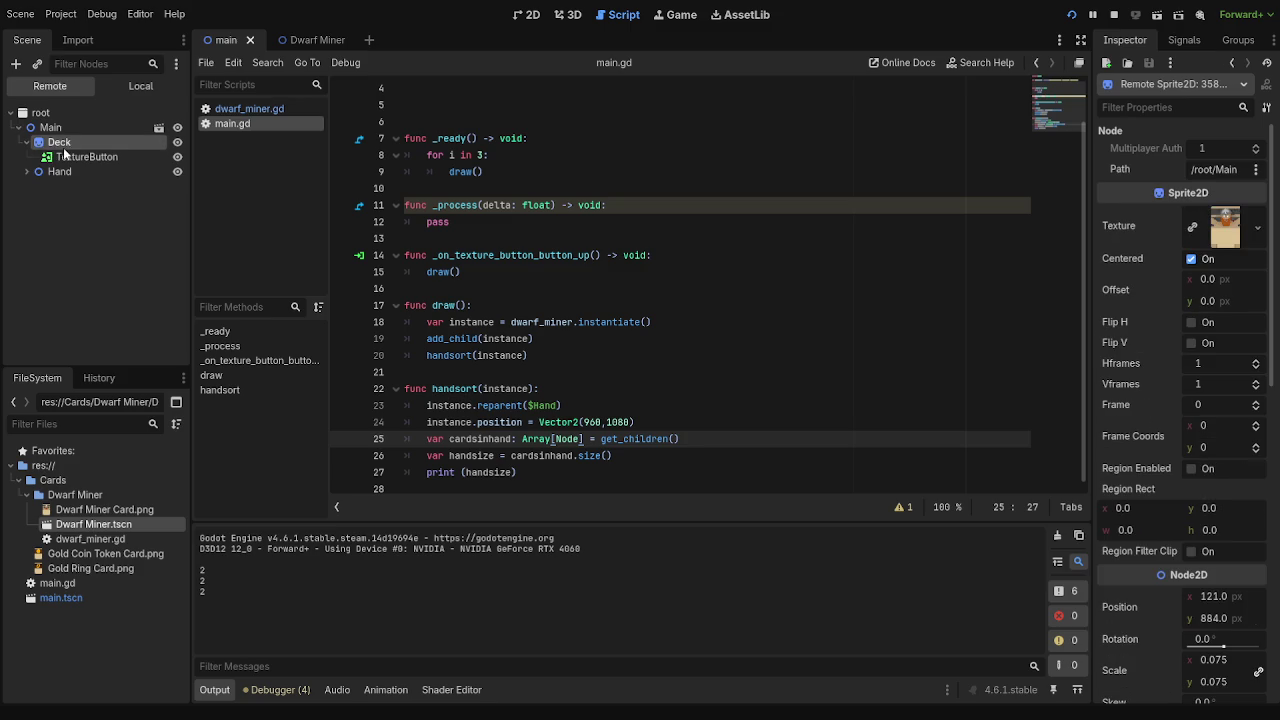
pyautogui.click(44, 172)
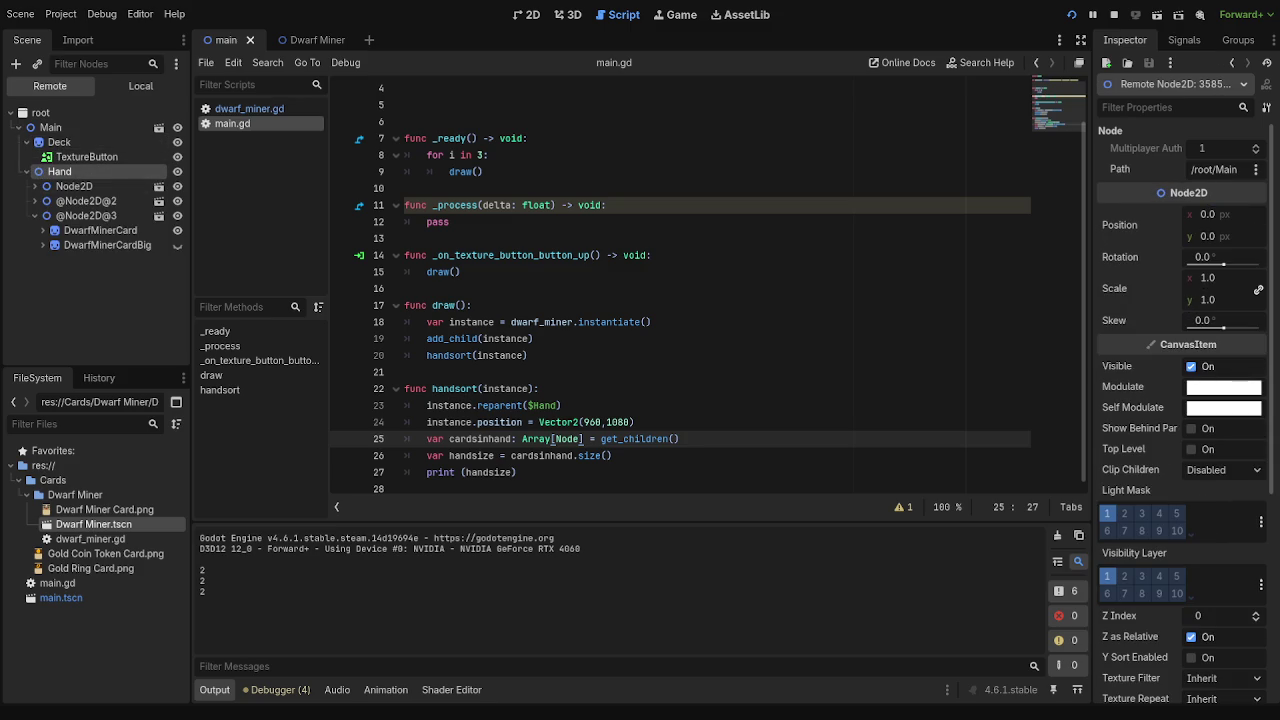
pyautogui.press('F8')
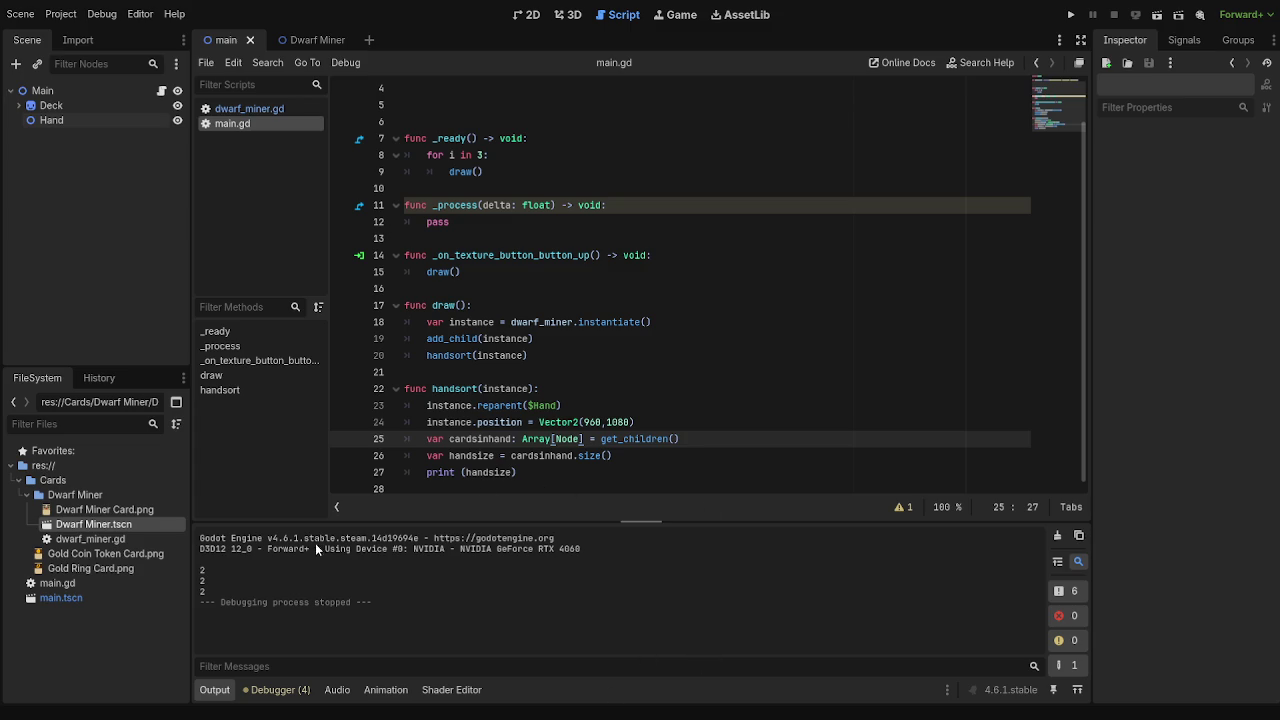
# - Glance at dwarf_miner.gd, return to main.gd, and run the game again, printing 2 three times
pyautogui.scroll(1, 755, 314)
pyautogui.scroll(-1, 755, 314)
pyautogui.scroll(1, 797, 260)
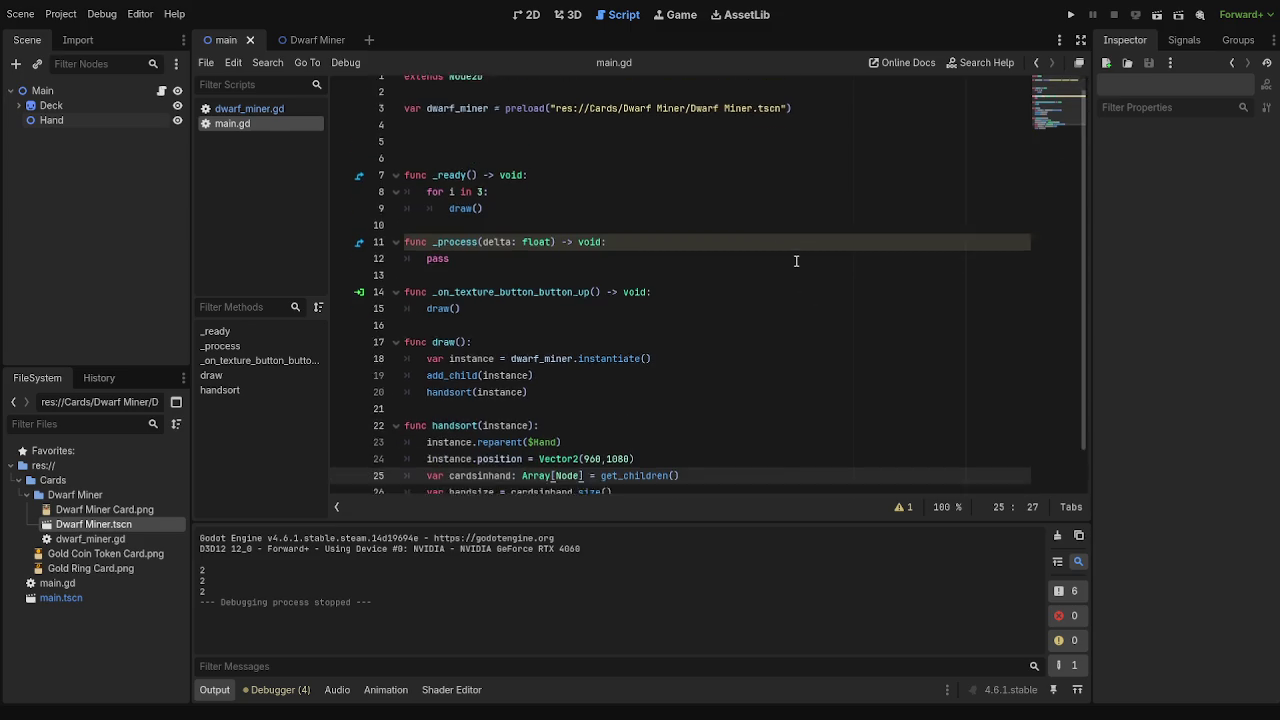
pyautogui.click(247, 110)
pyautogui.click(240, 124)
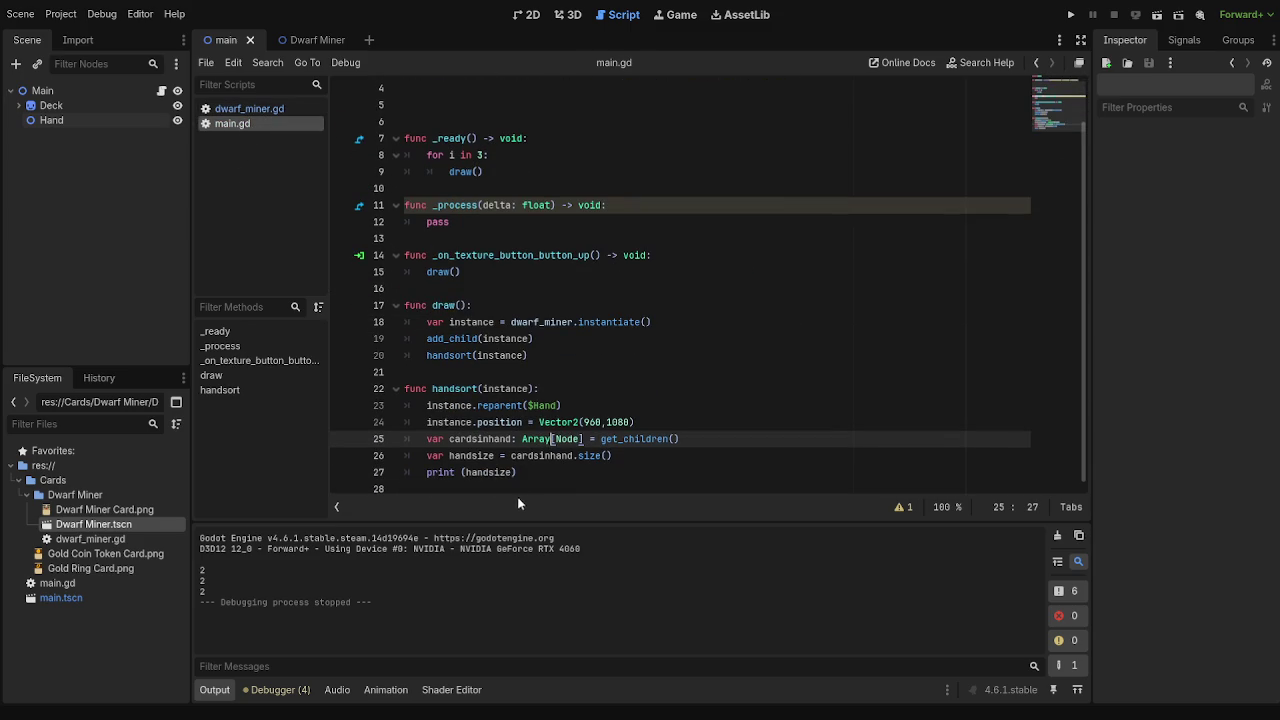
pyautogui.click(563, 476)
pyautogui.moveTo(516, 440); pyautogui.dragTo(757, 443)
pyautogui.click(757, 443)
pyautogui.press('F5')
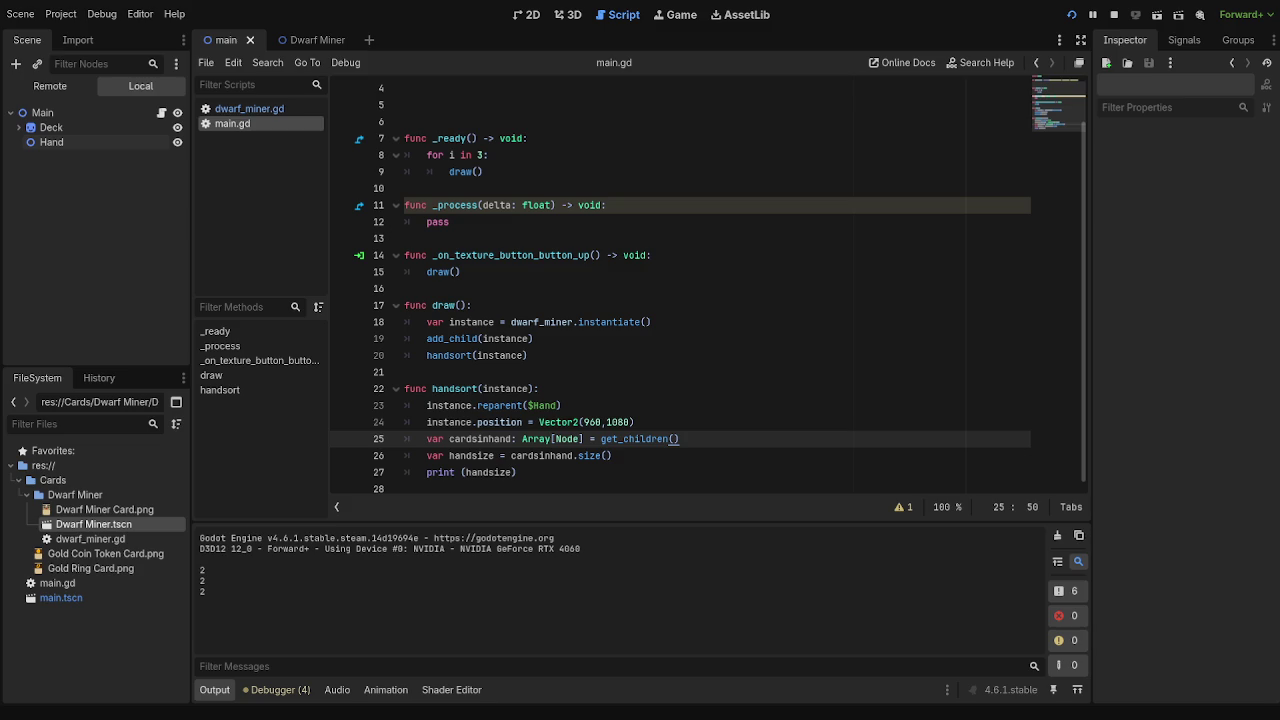
# - Stop the running game with F8
pyautogui.press('F8')
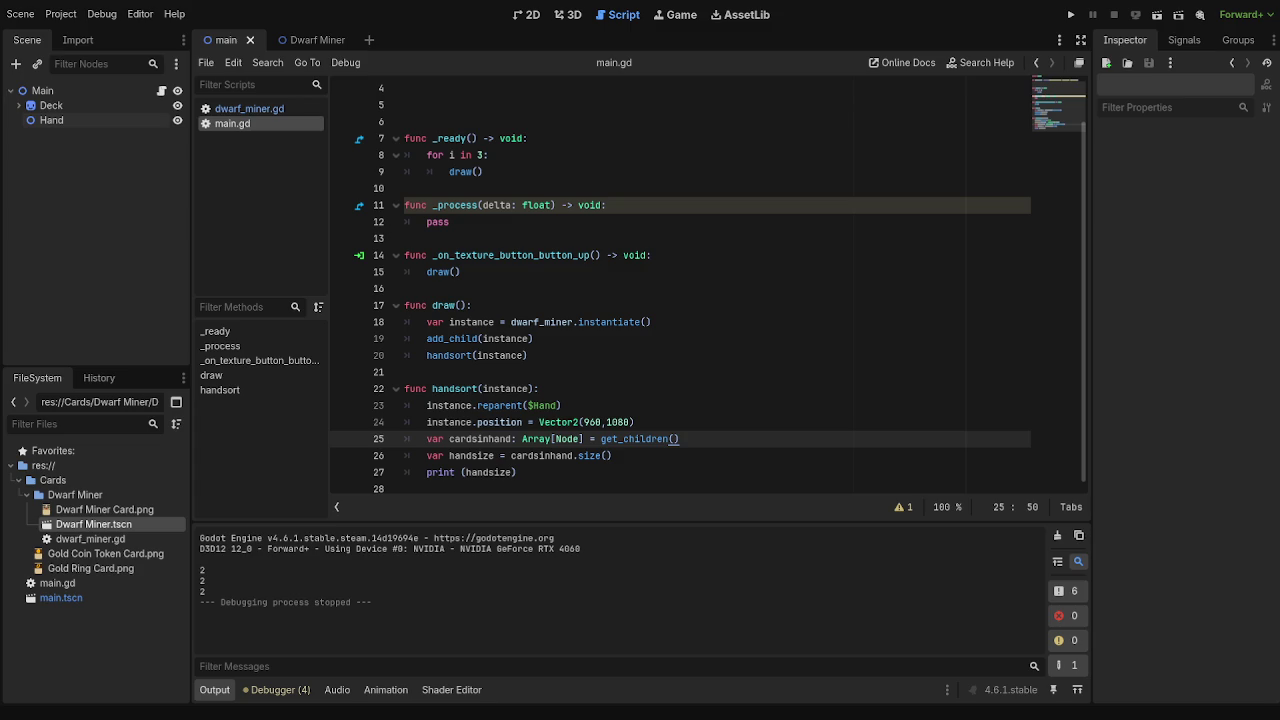
# - Make line 25 call $Hand.get_children() and run the game, which prints 1, 2, 3
pyautogui.click(600, 441)
pyautogui.moveTo(51, 120); pyautogui.dragTo(603, 445)
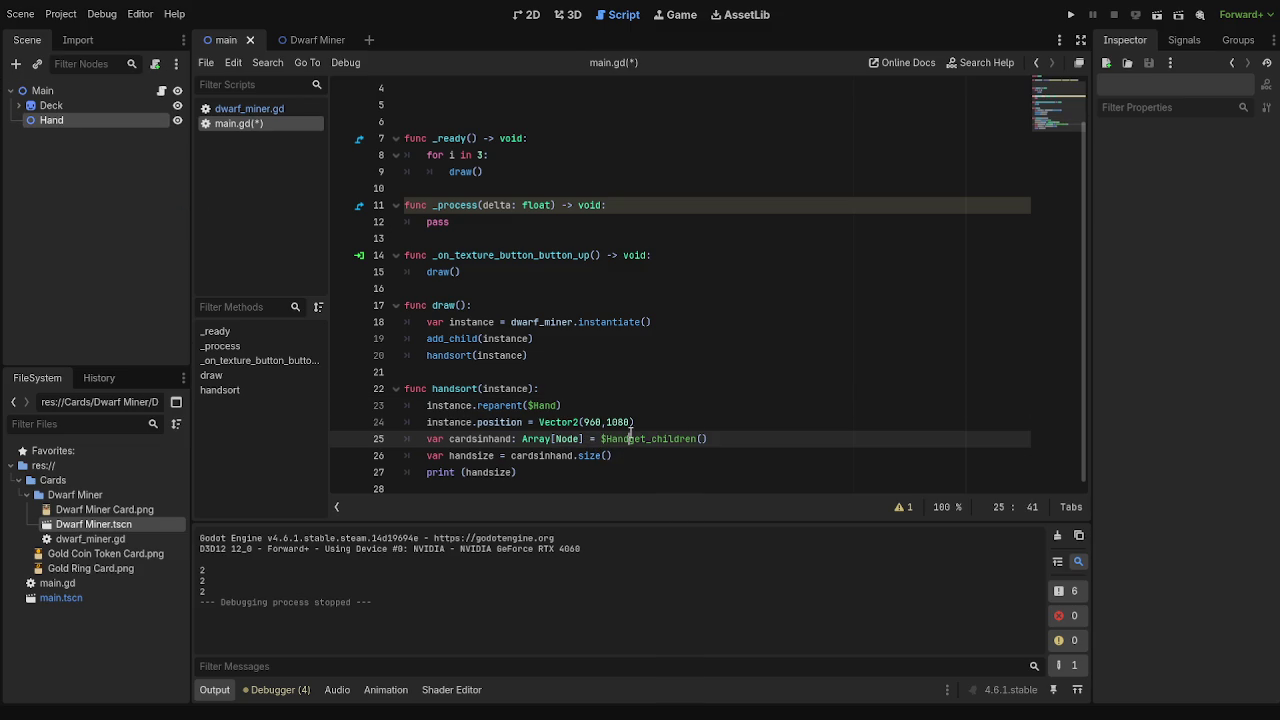
pyautogui.write('.')
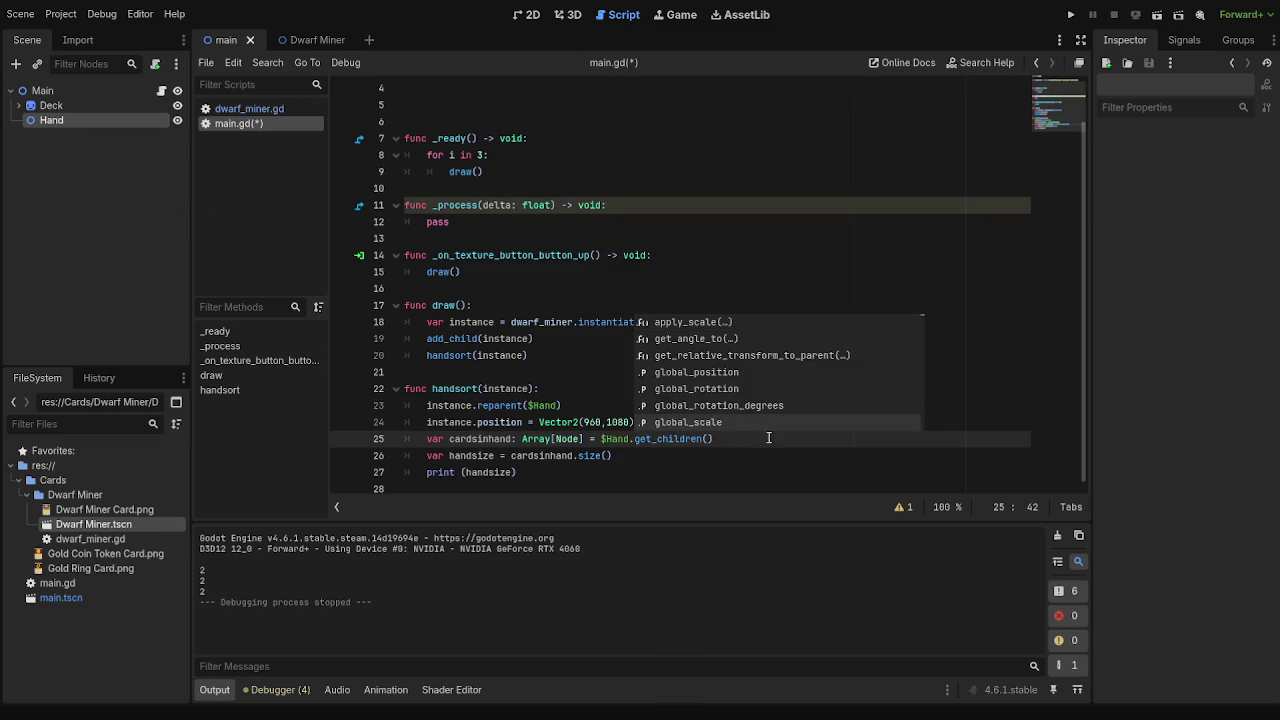
pyautogui.click(767, 440)
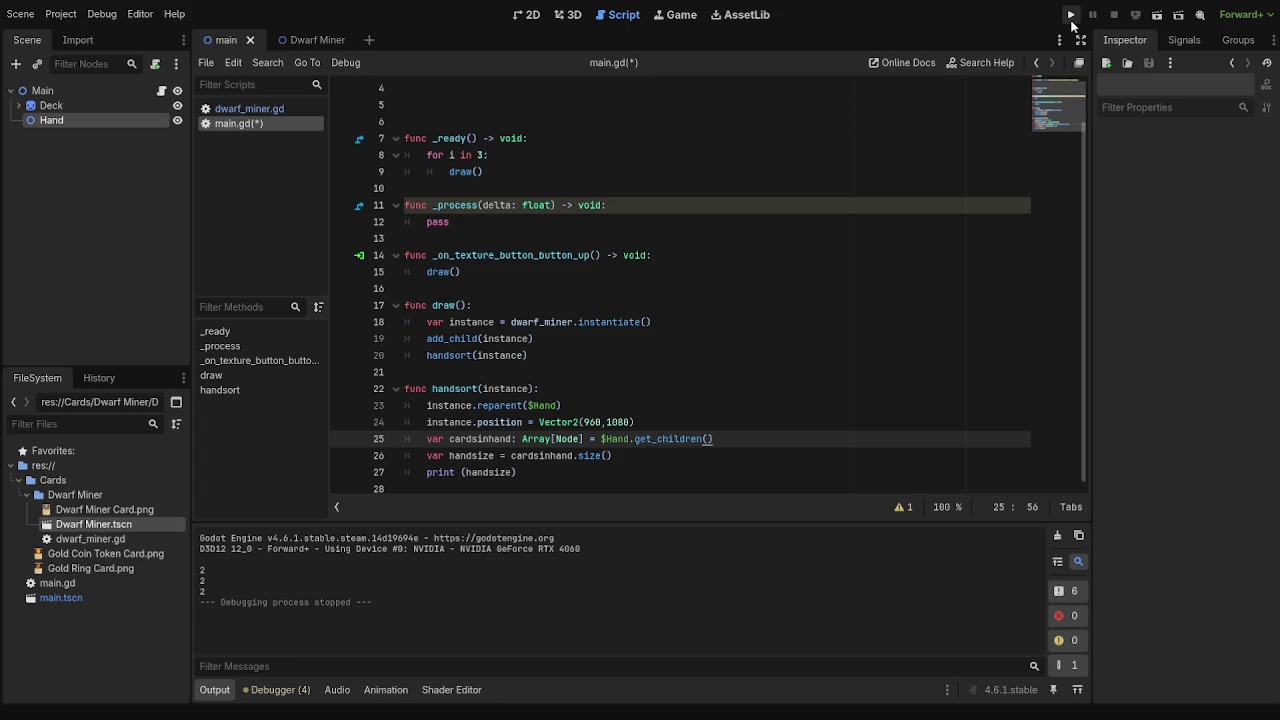
pyautogui.click(1071, 20)
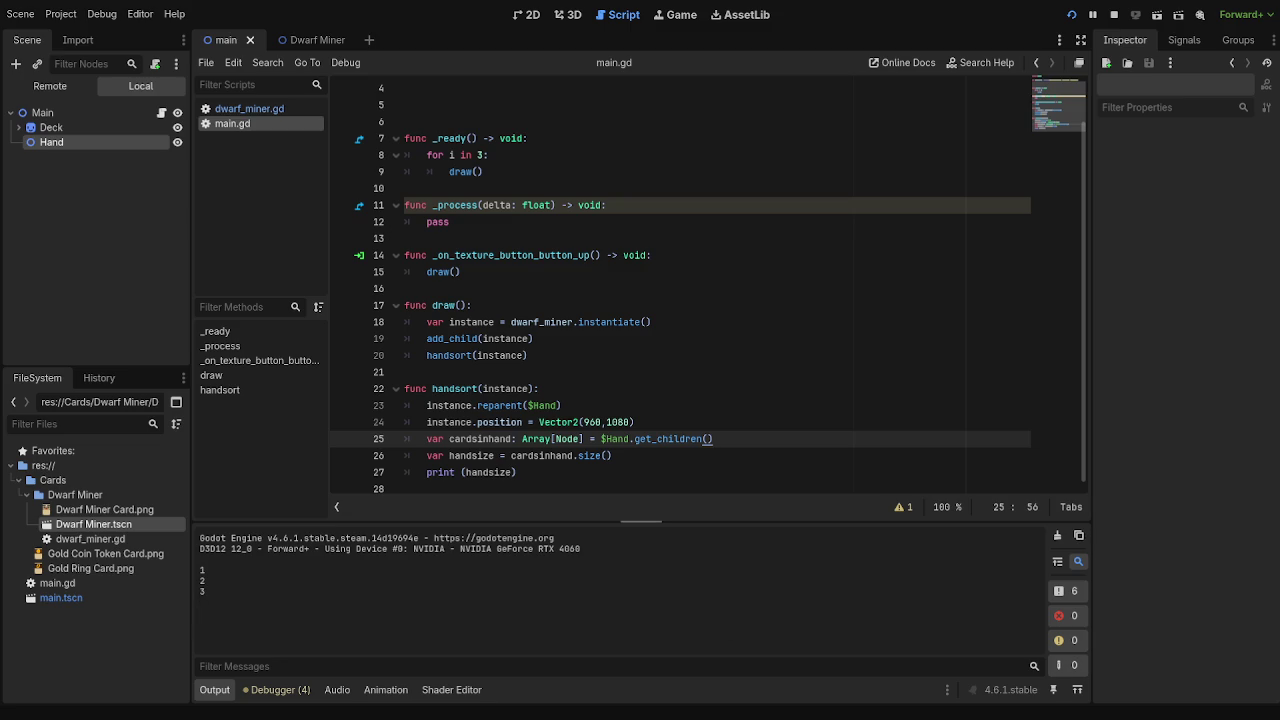
# - Switch from the Godot editor to the running game window
pyautogui.hotkey('alt', 'Tab')
pyautogui.hotkey('alt', 'Tab')
pyautogui.hotkey('alt', 'Tab')
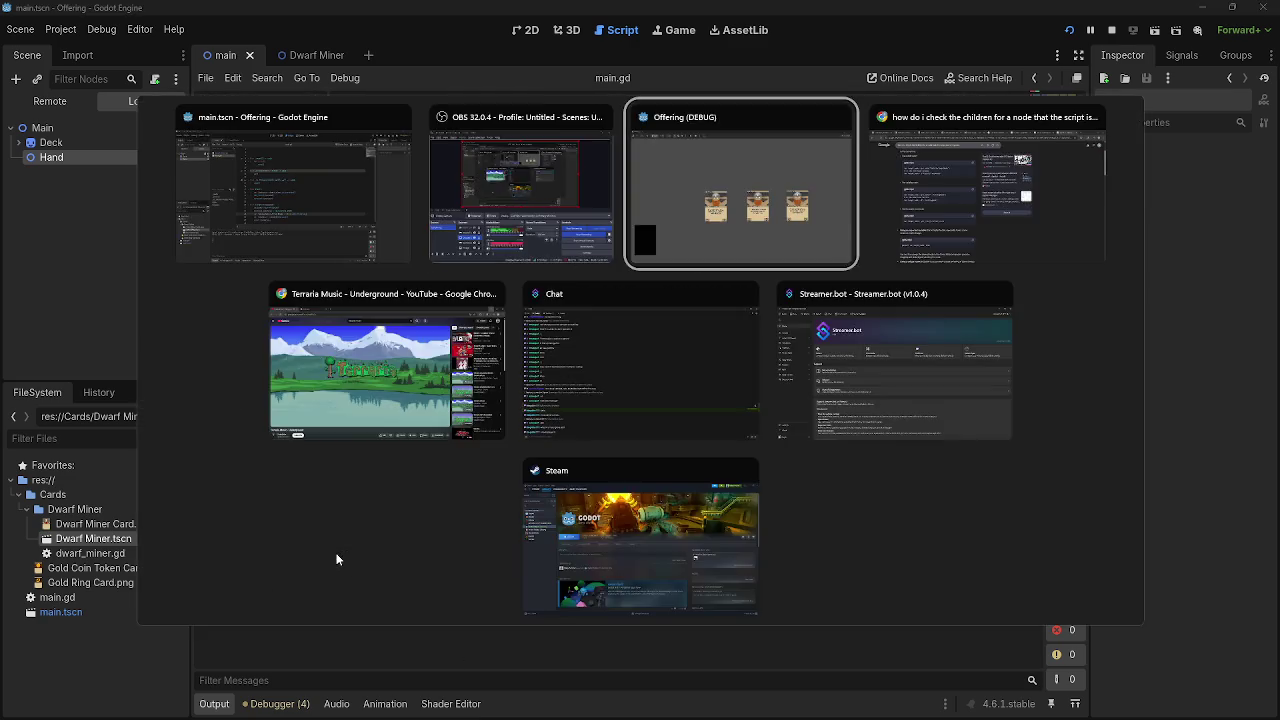
pyautogui.hotkey('alt', 'Tab')
pyautogui.hotkey('alt', 'Tab')
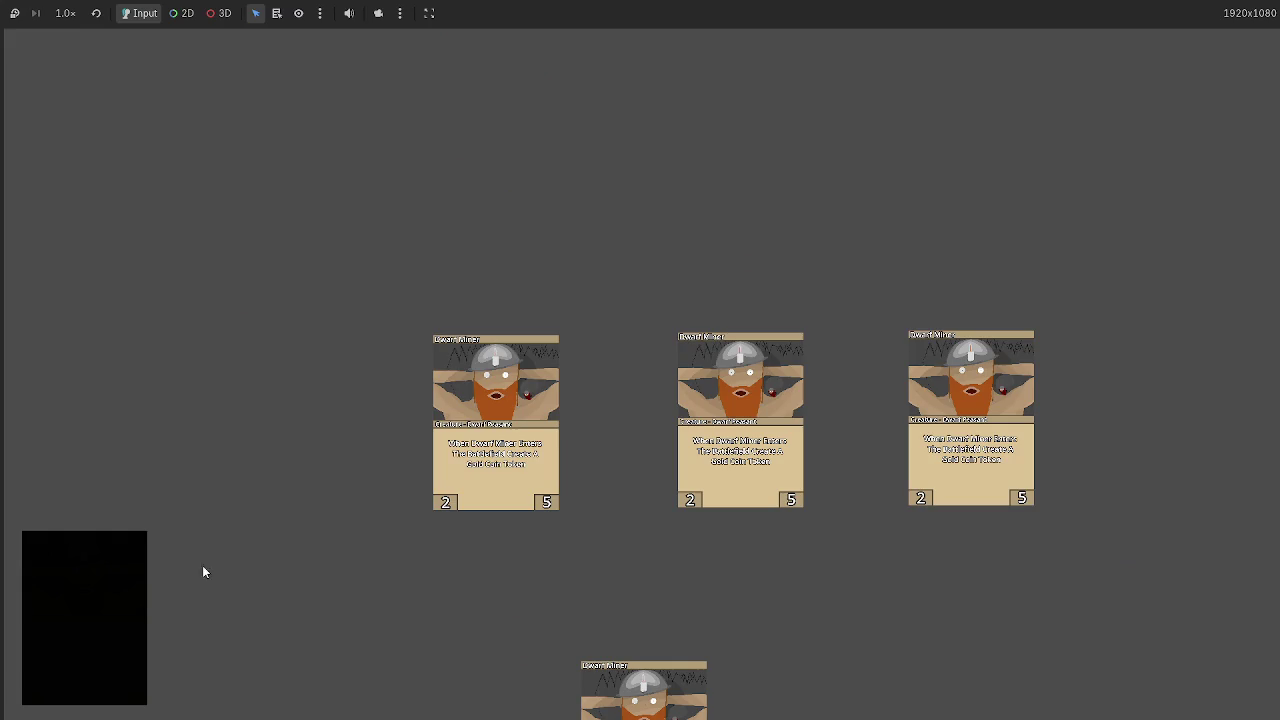
pyautogui.hotkey('alt', 'Tab')
pyautogui.hotkey('alt', 'Tab')
pyautogui.hotkey('alt', 'Tab')
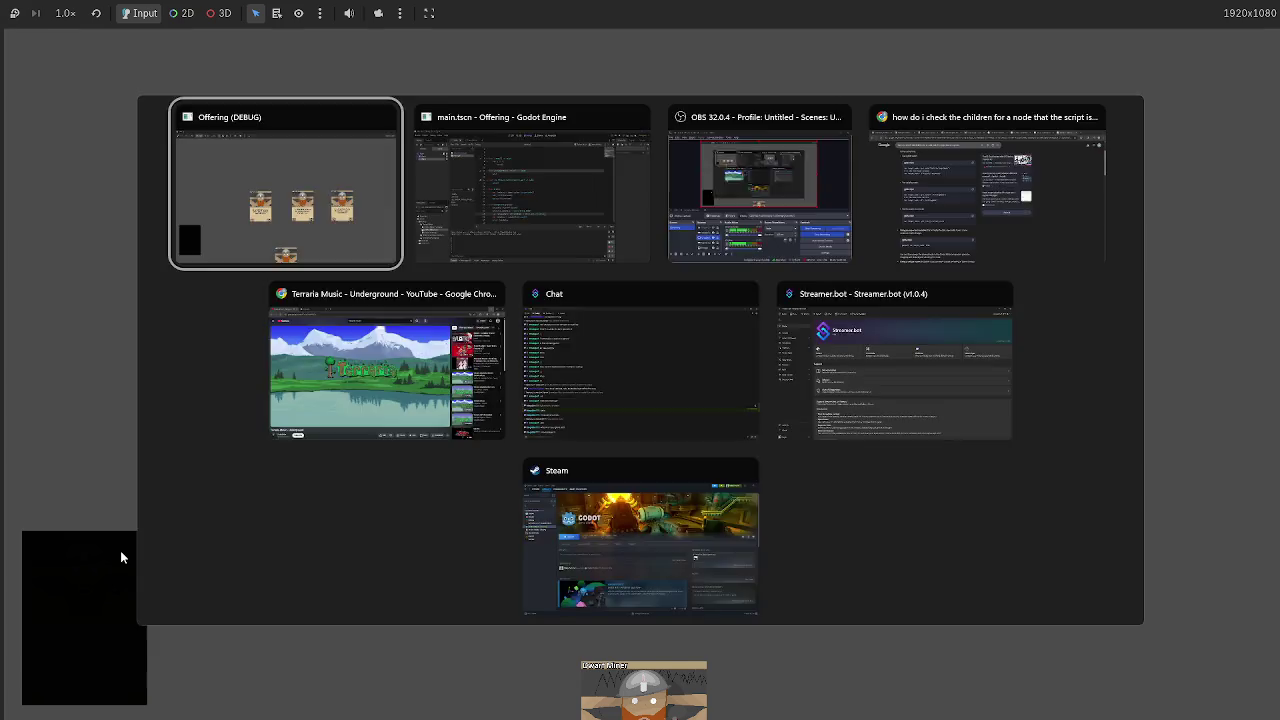
pyautogui.hotkey('alt', 'Tab')
pyautogui.hotkey('alt', 'Tab')
pyautogui.press('Tab')
pyautogui.press('Escape')
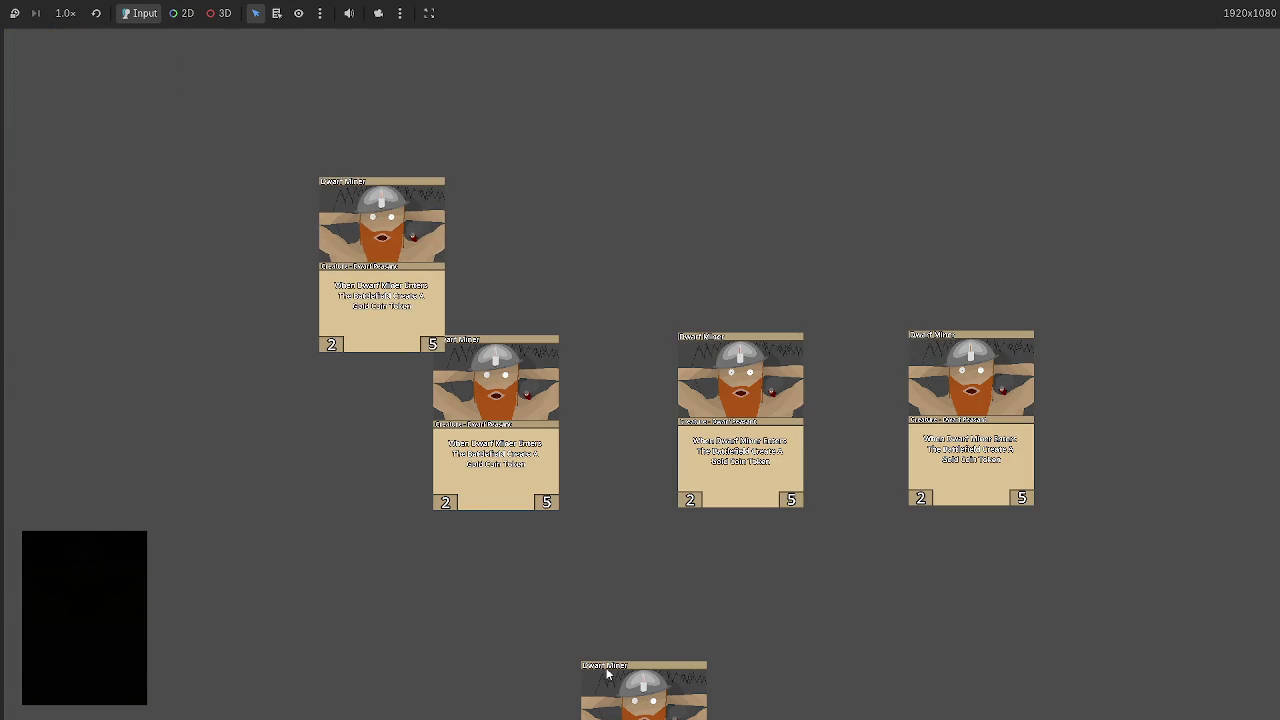
# - Draw six more Dwarf Miner cards, bringing the hand count to 22, then stop the game
pyautogui.click(683, 523)
pyautogui.click(907, 567)
pyautogui.click(472, 568)
pyautogui.click(714, 639)
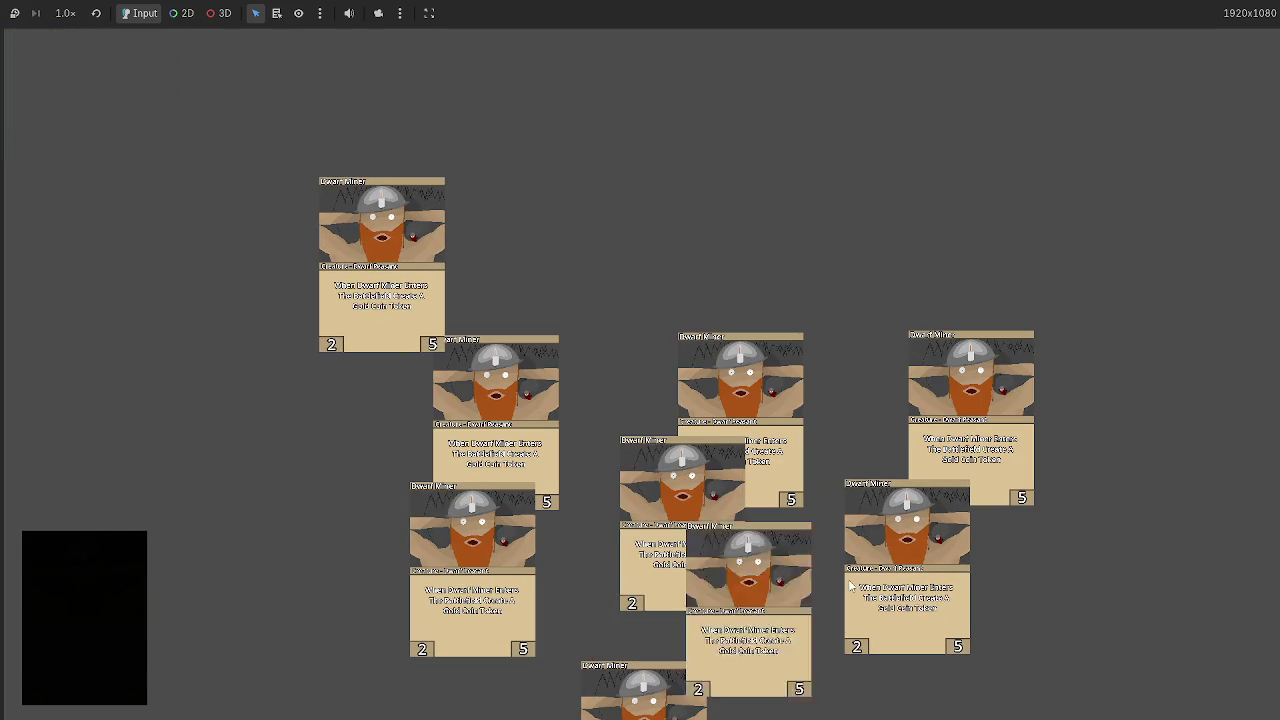
pyautogui.click(645, 689)
pyautogui.click(677, 683)
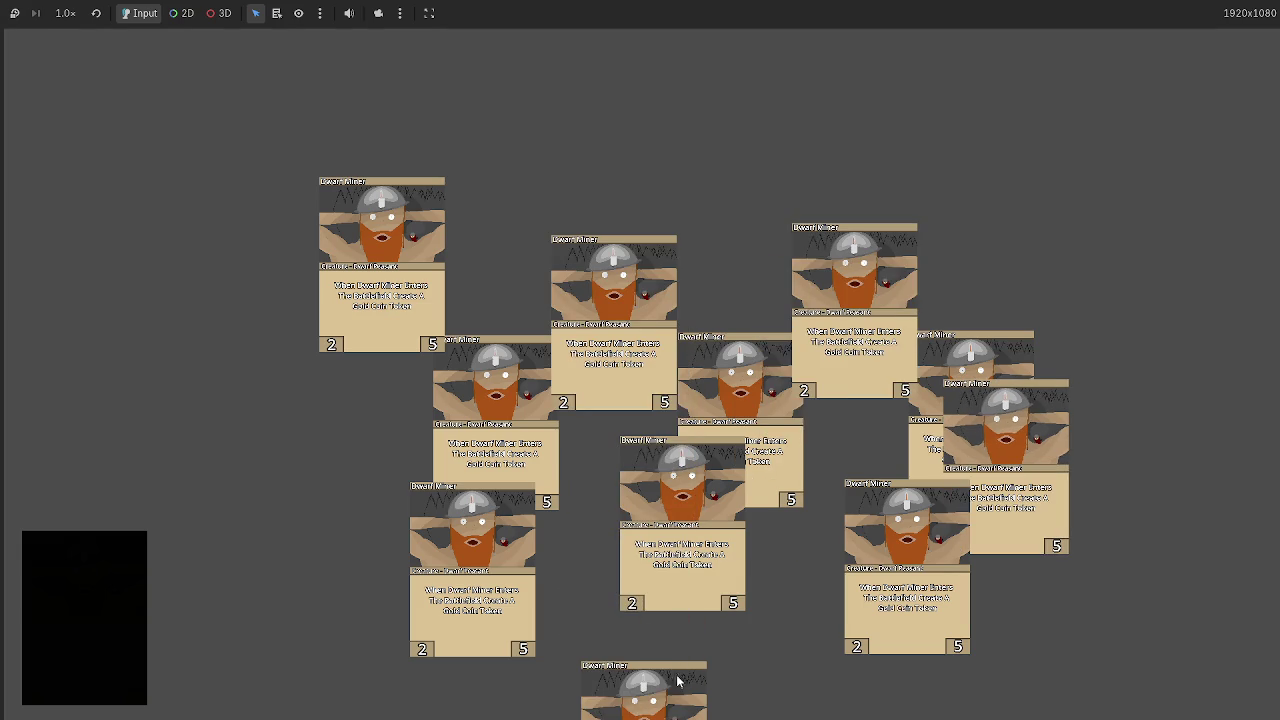
pyautogui.hotkey('alt', 'Tab')
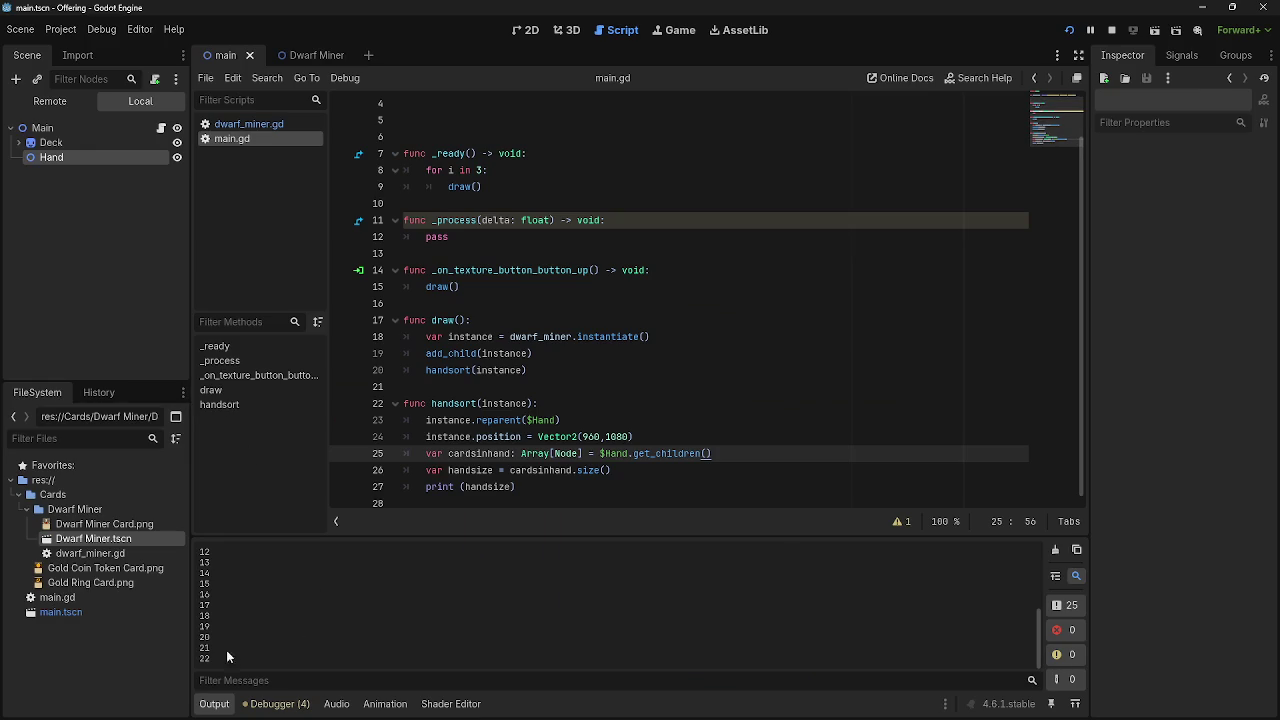
pyautogui.click(1111, 30)
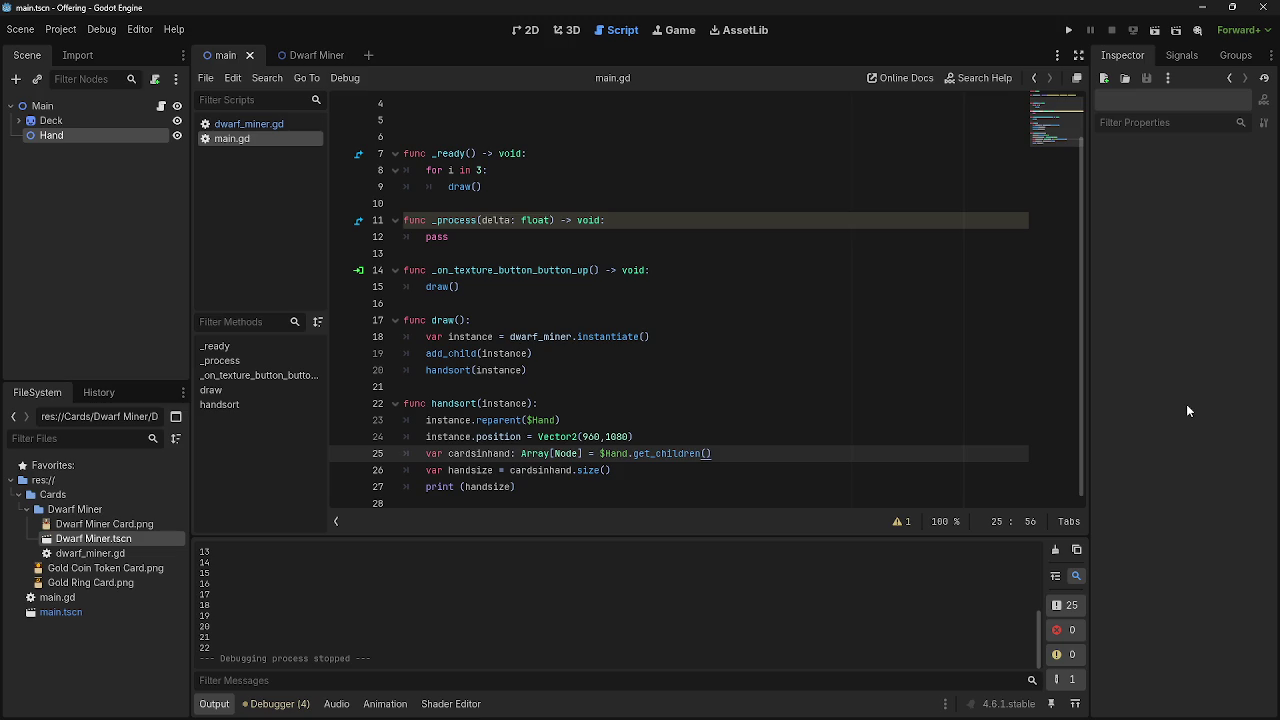
# - Compare dwarf_miner.gd with main.gd in the script editor
pyautogui.scroll(2, 598, 487)
pyautogui.scroll(-1, 595, 487)
pyautogui.scroll(1, 595, 487)
pyautogui.scroll(-1, 595, 487)
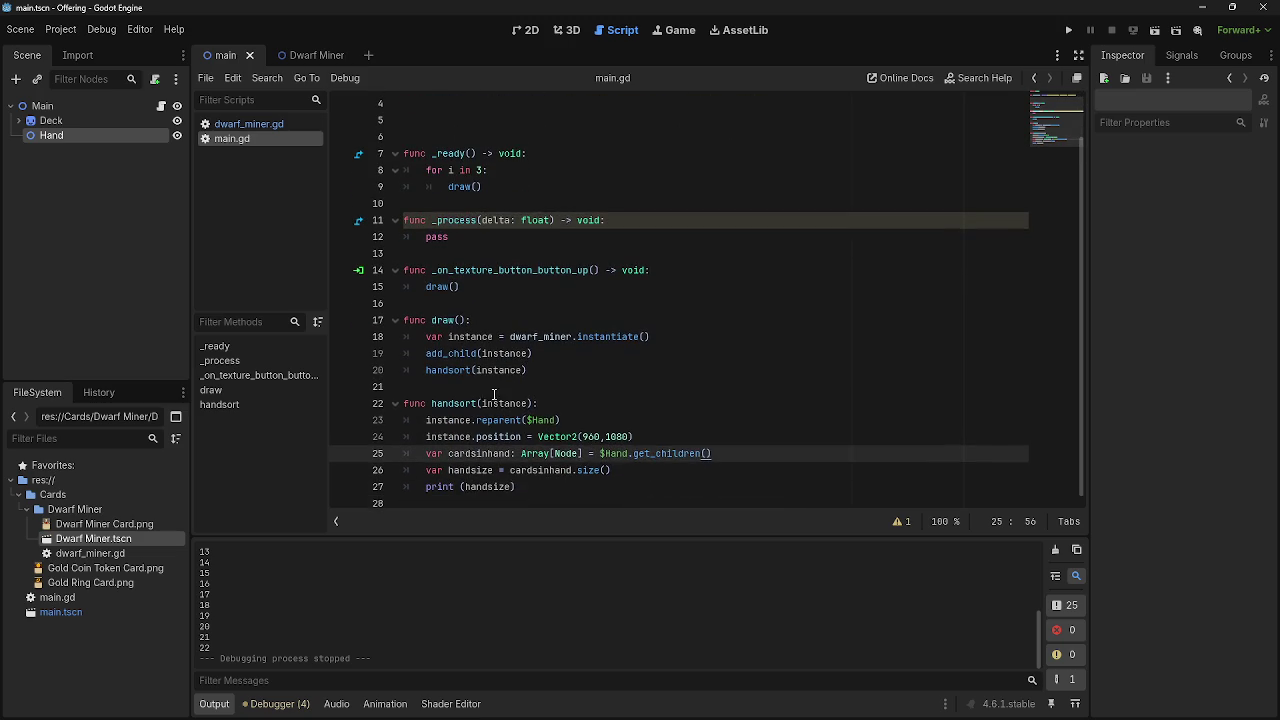
pyautogui.click(247, 124)
pyautogui.scroll(-1, 694, 369)
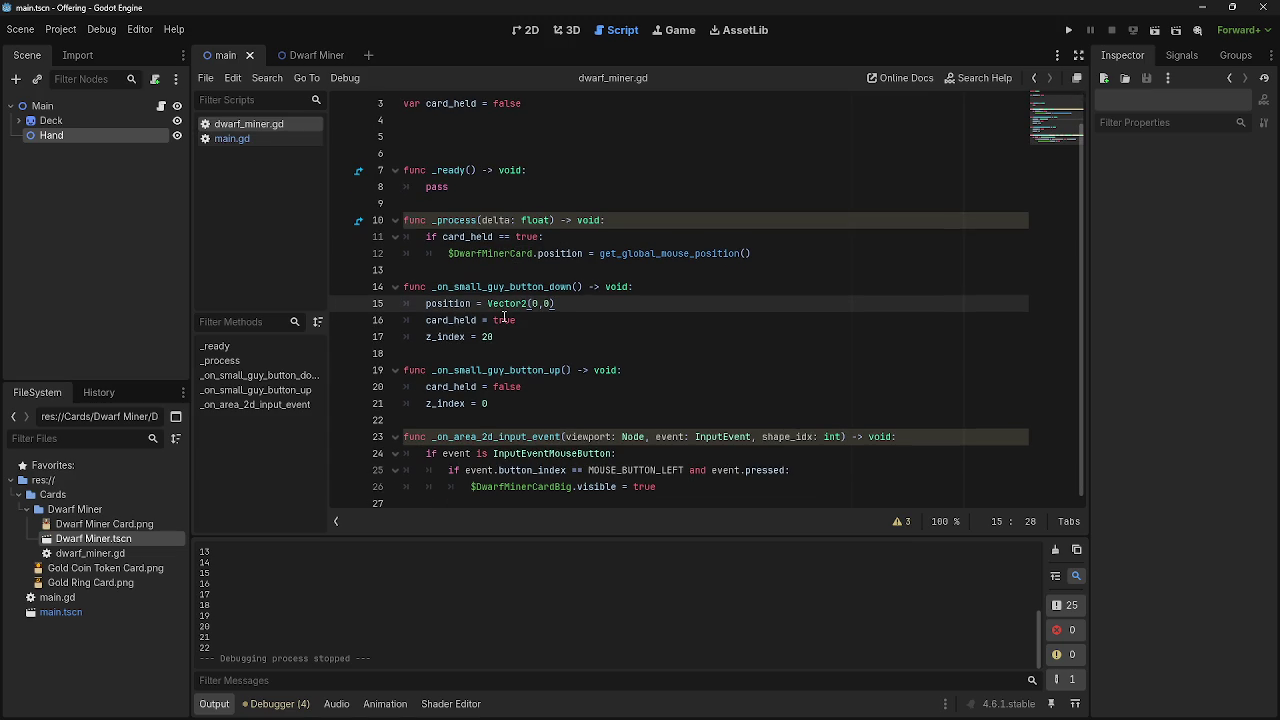
pyautogui.click(230, 139)
pyautogui.click(250, 126)
pyautogui.click(247, 140)
pyautogui.click(250, 124)
pyautogui.click(256, 137)
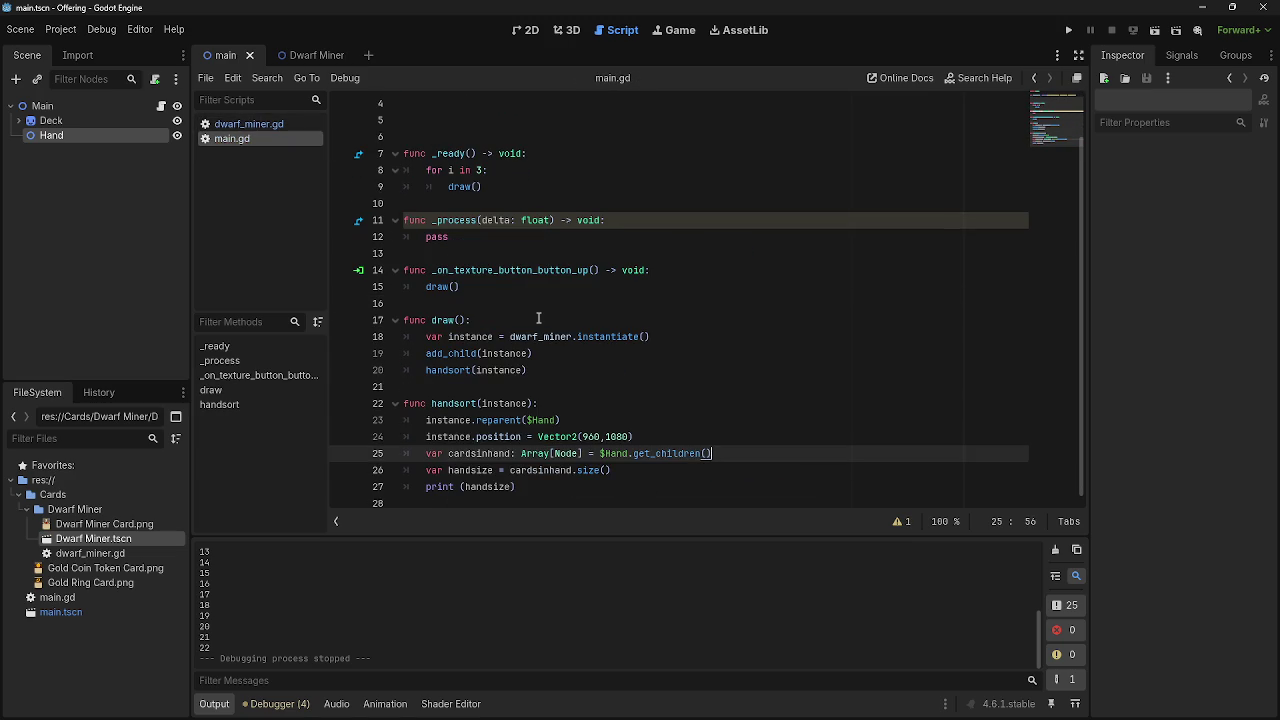
# - Inspect the handsort(instance) call and the handsort function on lines 22–27 of main.gd
pyautogui.click(427, 354)
pyautogui.click(579, 376)
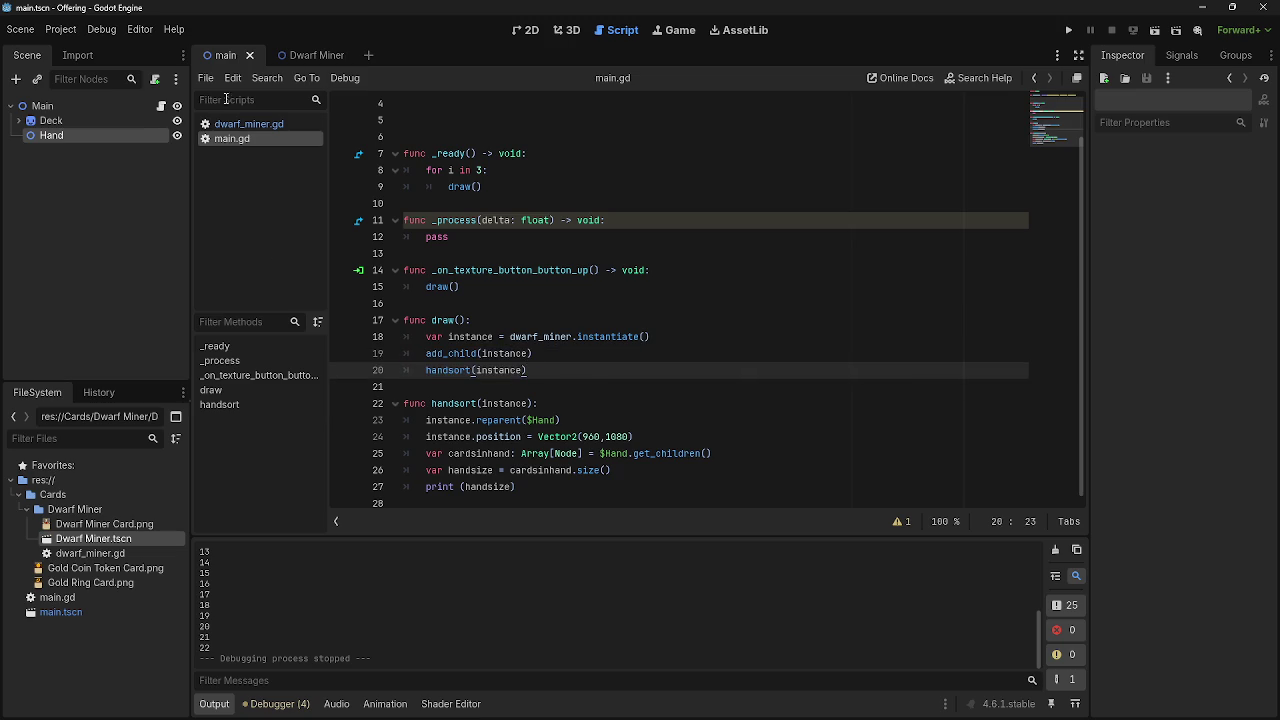
pyautogui.click(250, 124)
pyautogui.click(252, 137)
pyautogui.moveTo(424, 432); pyautogui.dragTo(392, 404)
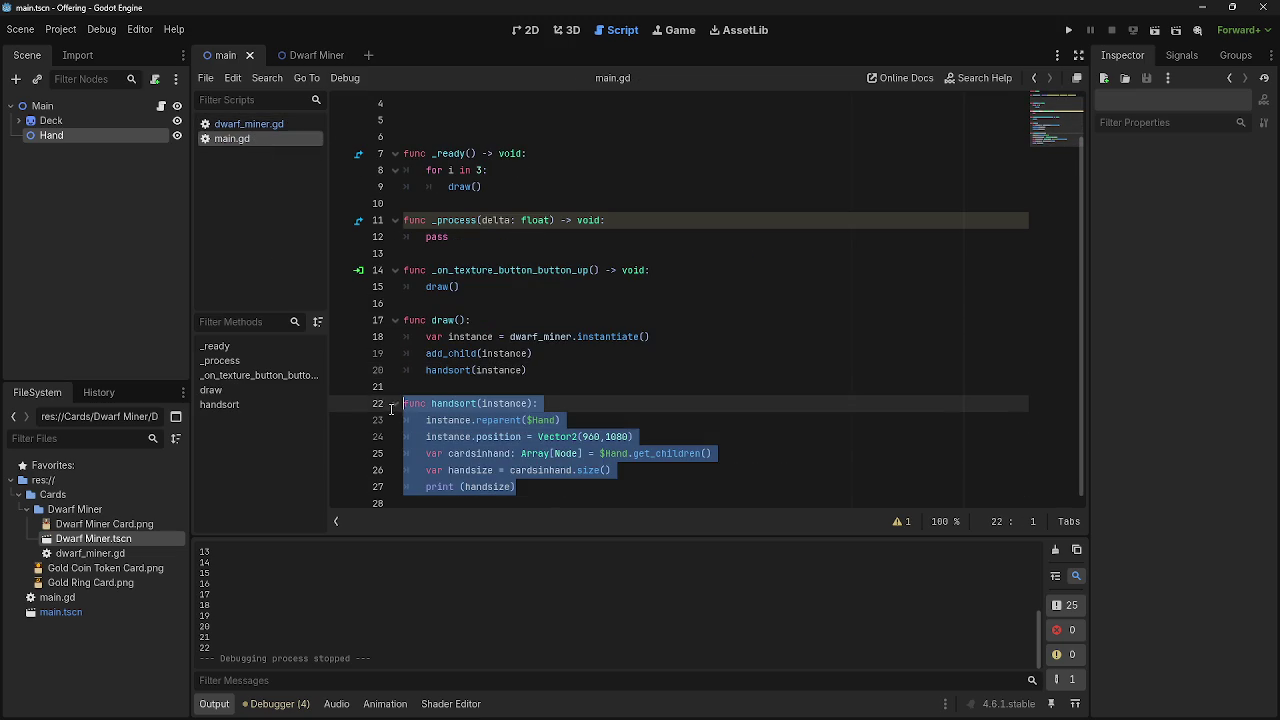
pyautogui.click(557, 488)
pyautogui.moveTo(557, 488); pyautogui.dragTo(385, 402)
pyautogui.click(577, 490)
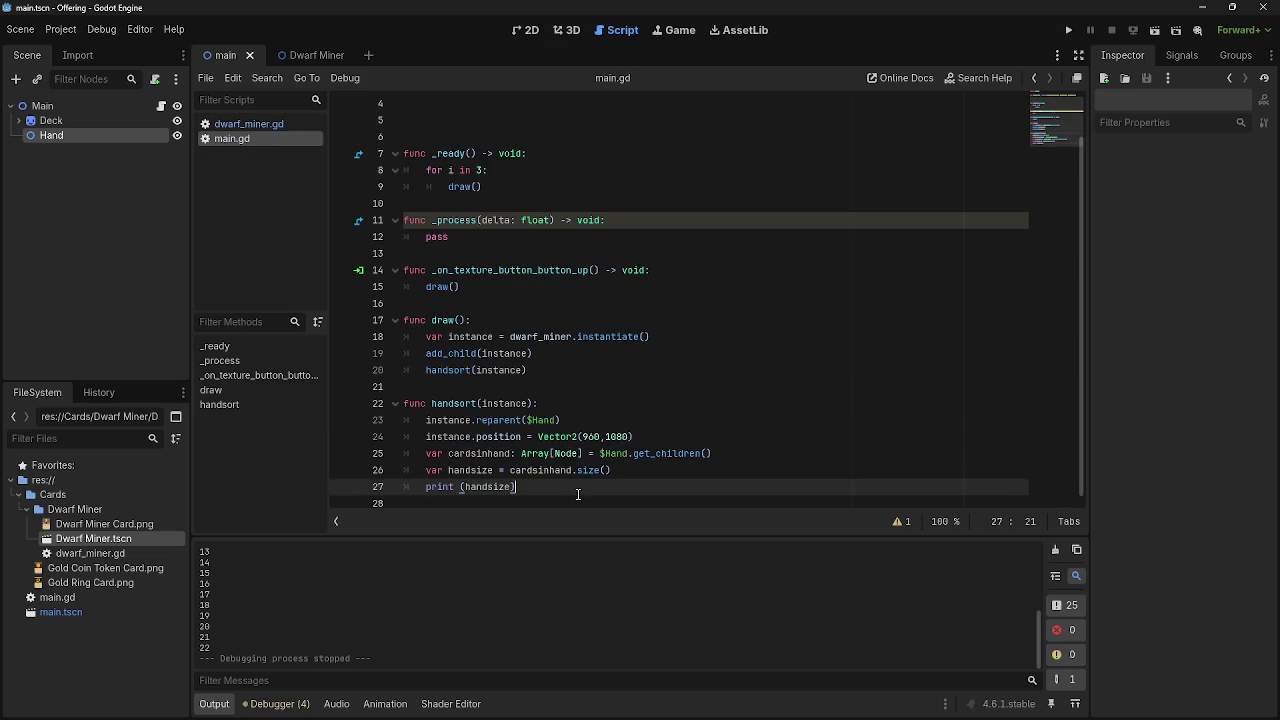
pyautogui.click(250, 124)
pyautogui.click(250, 138)
# - Review the body of the draw() function in main.gd
pyautogui.click(536, 384)
pyautogui.hotkey('shift', 'Up')
pyautogui.hotkey('shift', 'Up')
pyautogui.hotkey('shift', 'Up')
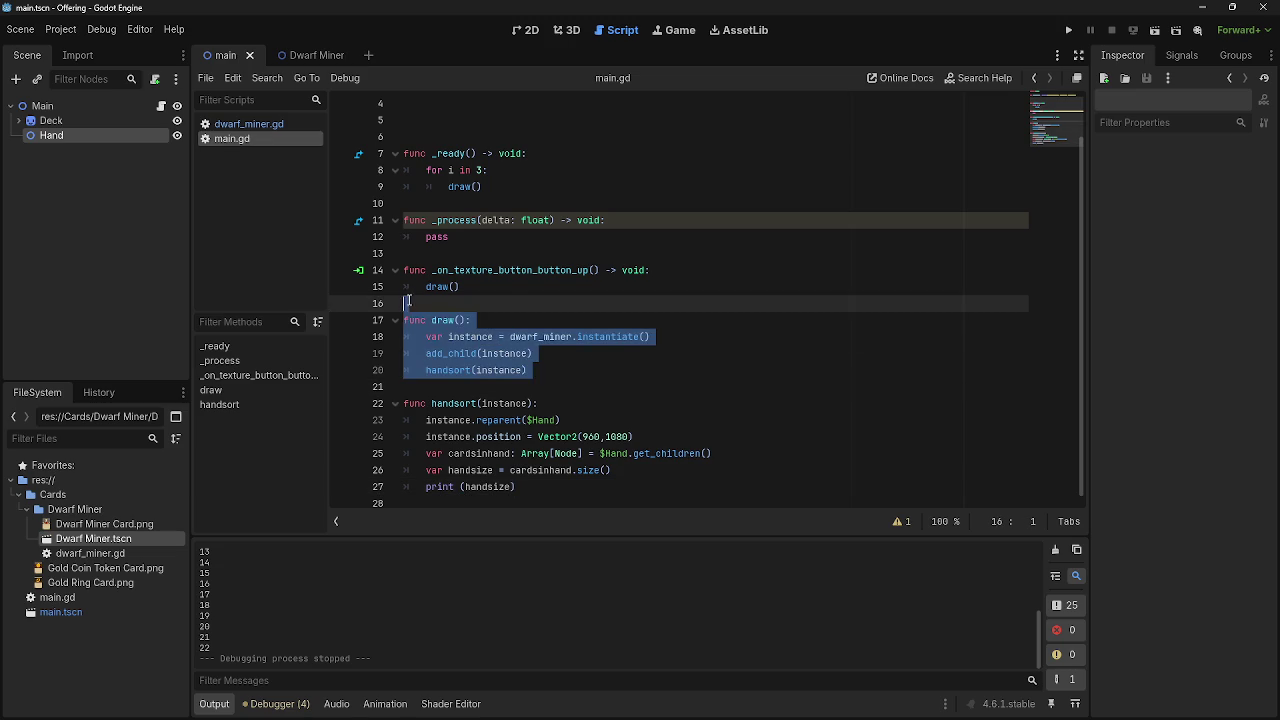
pyautogui.hotkey('shift', 'Down')
pyautogui.hotkey('shift', 'Down')
pyautogui.hotkey('shift', 'Down')
pyautogui.hotkey('shift', 'Up')
pyautogui.hotkey('shift', 'Up')
pyautogui.hotkey('shift', 'Up')
pyautogui.click(547, 382)
pyautogui.click(570, 378)
pyautogui.moveTo(570, 378)
pyautogui.mouseDown()
pyautogui.moveTo(388, 305)
pyautogui.moveTo(394, 323)
pyautogui.mouseUp()
pyautogui.click(600, 388)
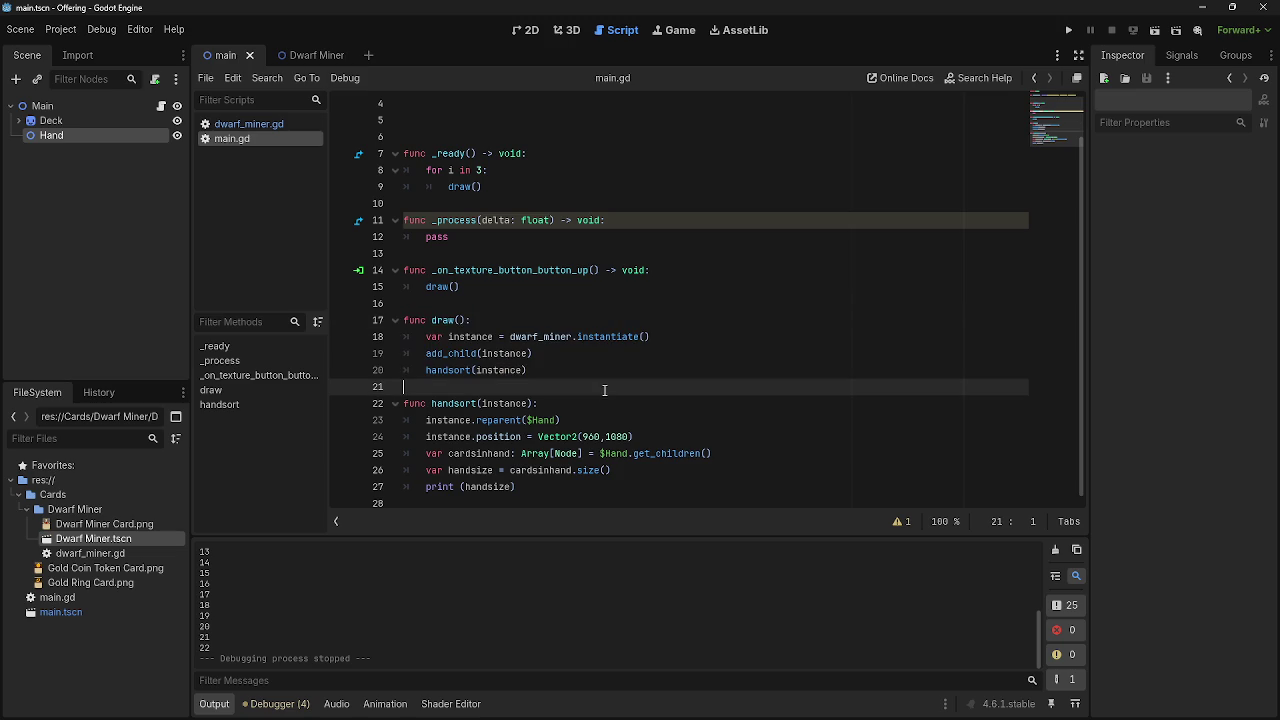
# - Select the print (handsize) statement on line 27 of handsort
pyautogui.moveTo(402, 403)
pyautogui.mouseDown()
pyautogui.moveTo(400, 420)
pyautogui.moveTo(550, 486)
pyautogui.mouseUp()
pyautogui.click(545, 489)
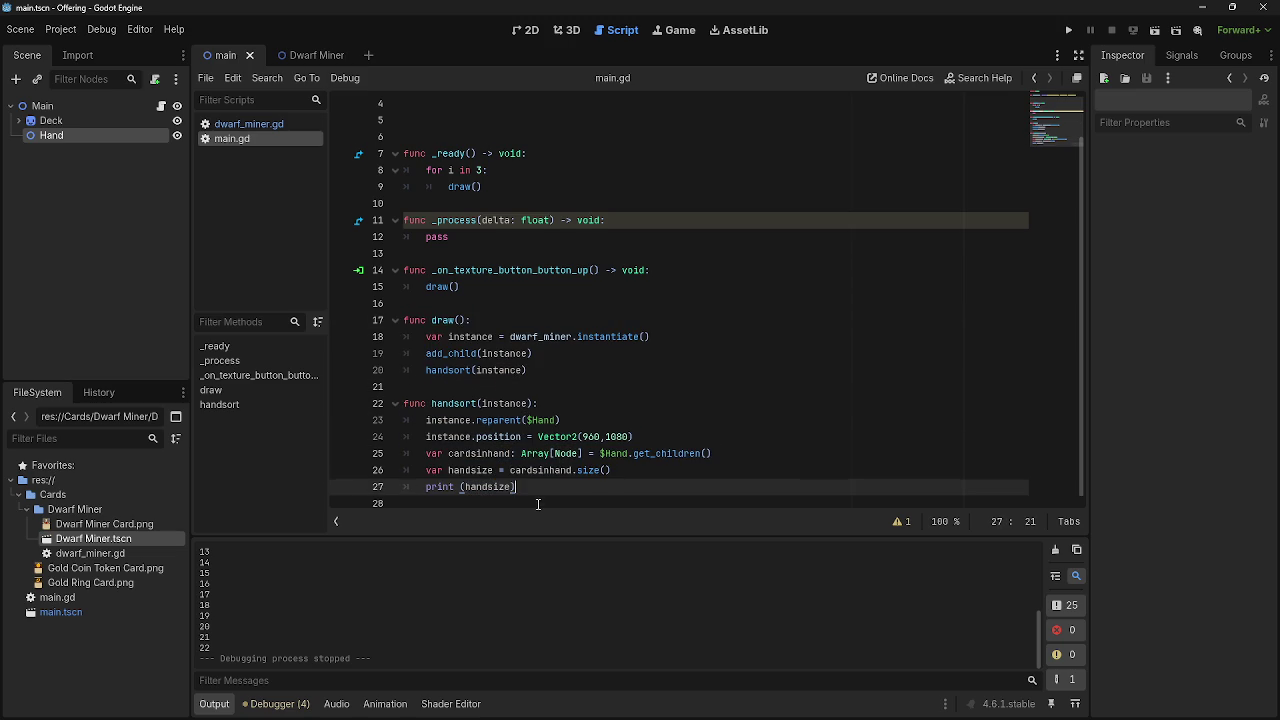
pyautogui.click(540, 501)
pyautogui.moveTo(428, 464); pyautogui.dragTo(616, 478)
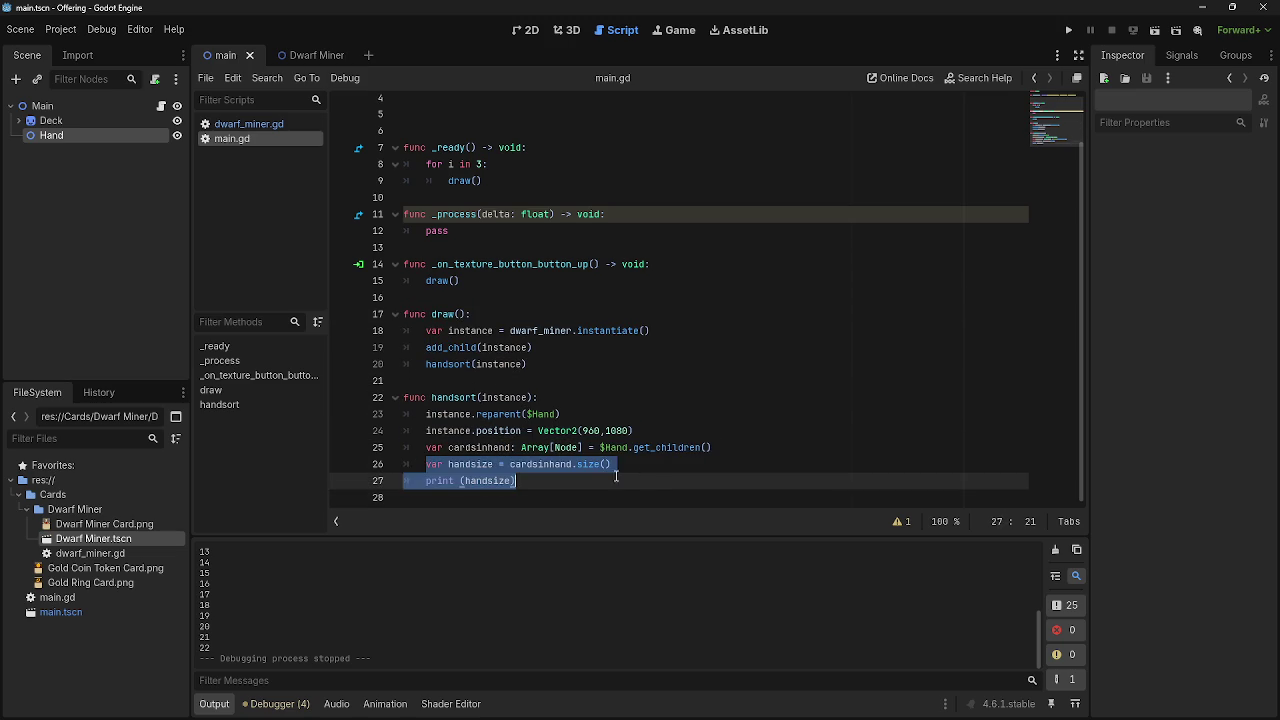
pyautogui.click(668, 479)
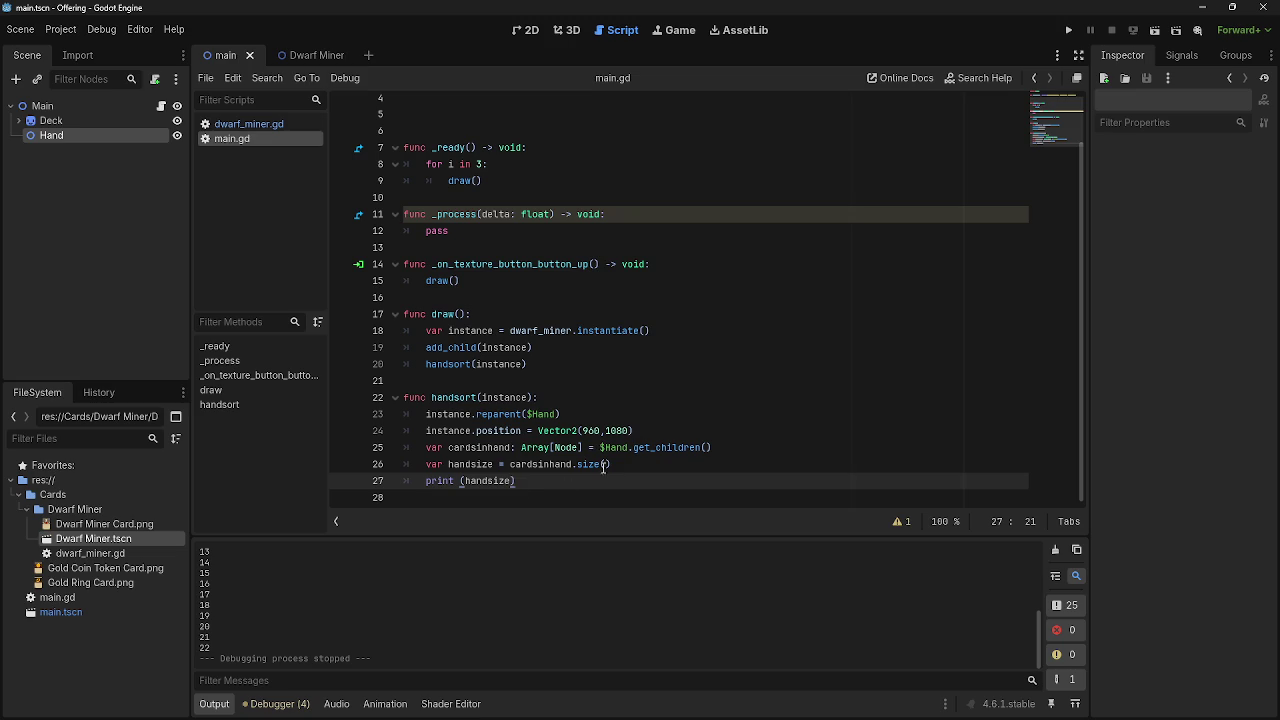
pyautogui.moveTo(517, 481); pyautogui.dragTo(425, 481)
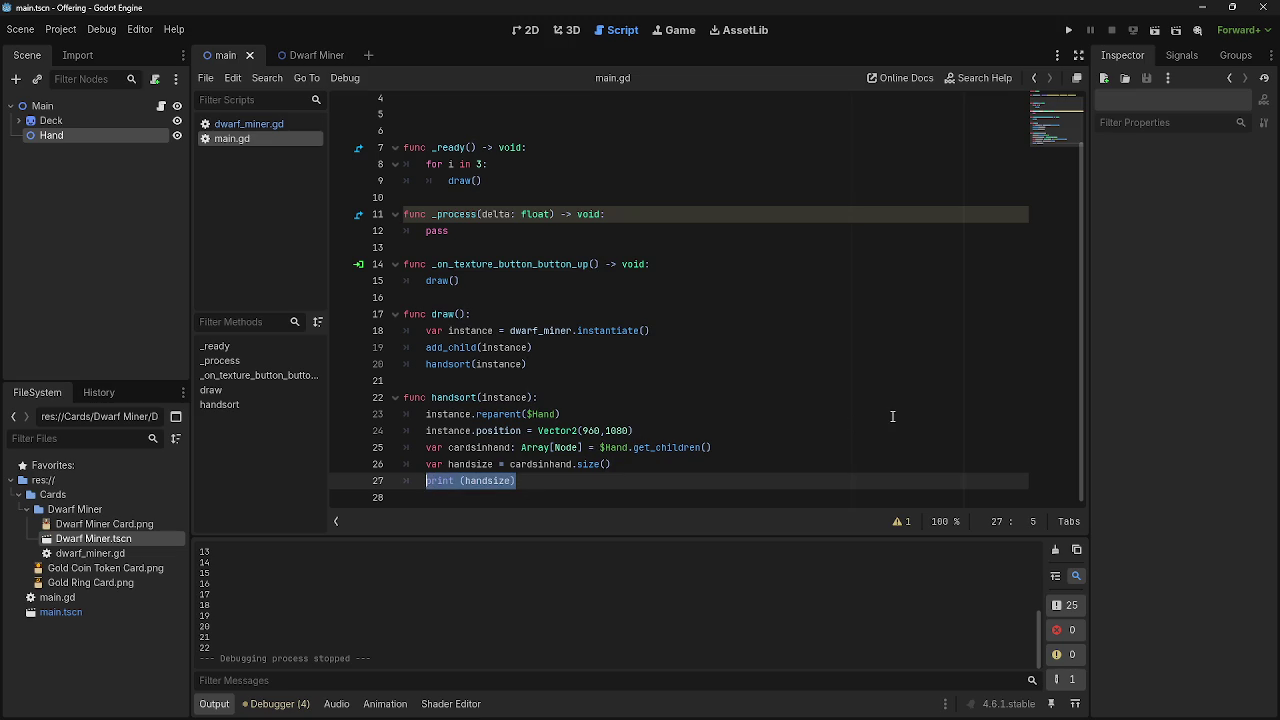
# - Remove the print (handsize) statement from the end of handsort()
pyautogui.press('BackSpace')
pyautogui.press('BackSpace')
pyautogui.press('BackSpace')
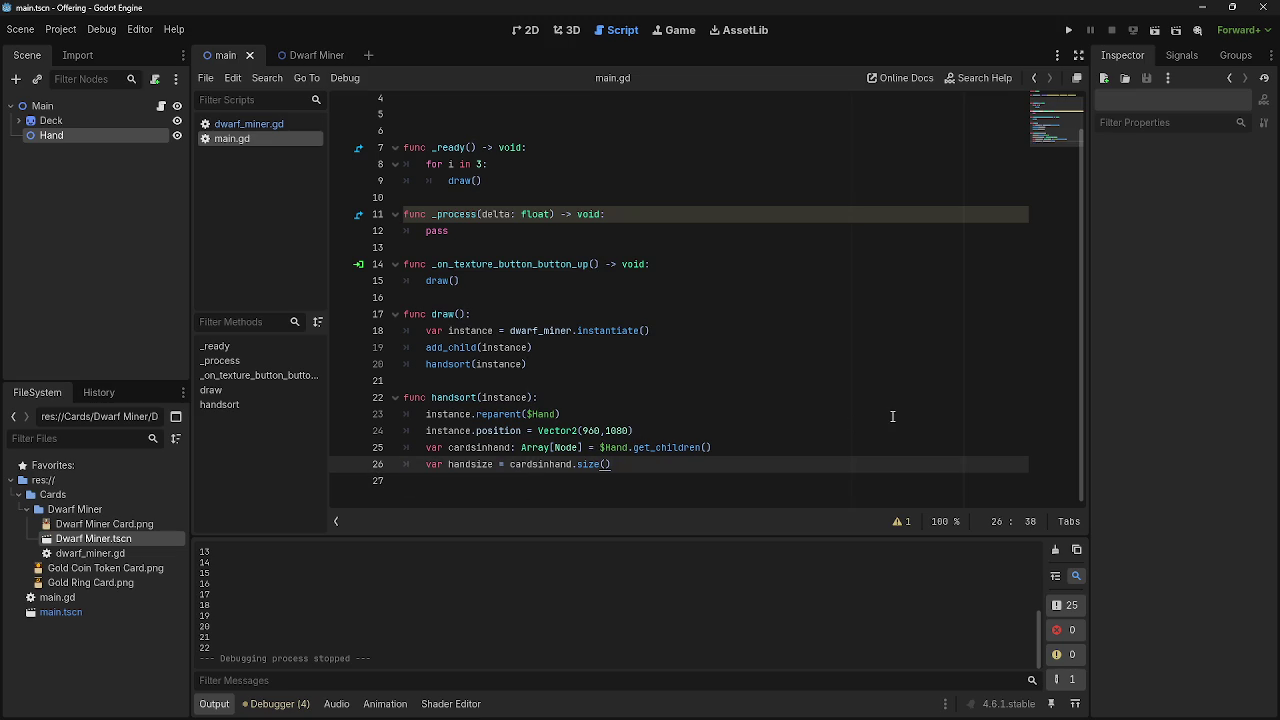
pyautogui.hotkey('ctrl', 'z')
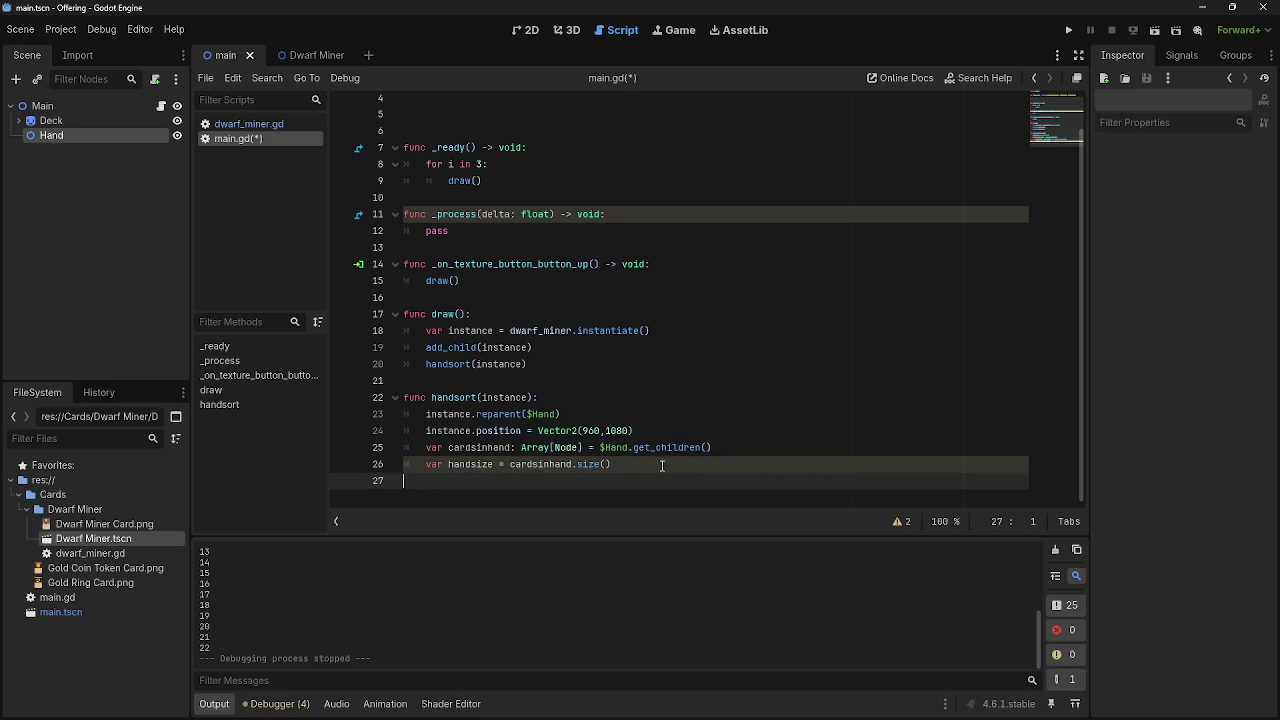
pyautogui.click(661, 465)
pyautogui.press('Return')
pyautogui.moveTo(448, 447)
pyautogui.mouseDown()
pyautogui.moveTo(721, 440)
pyautogui.moveTo(727, 456)
pyautogui.moveTo(449, 449)
pyautogui.mouseUp()
pyautogui.click(774, 446)
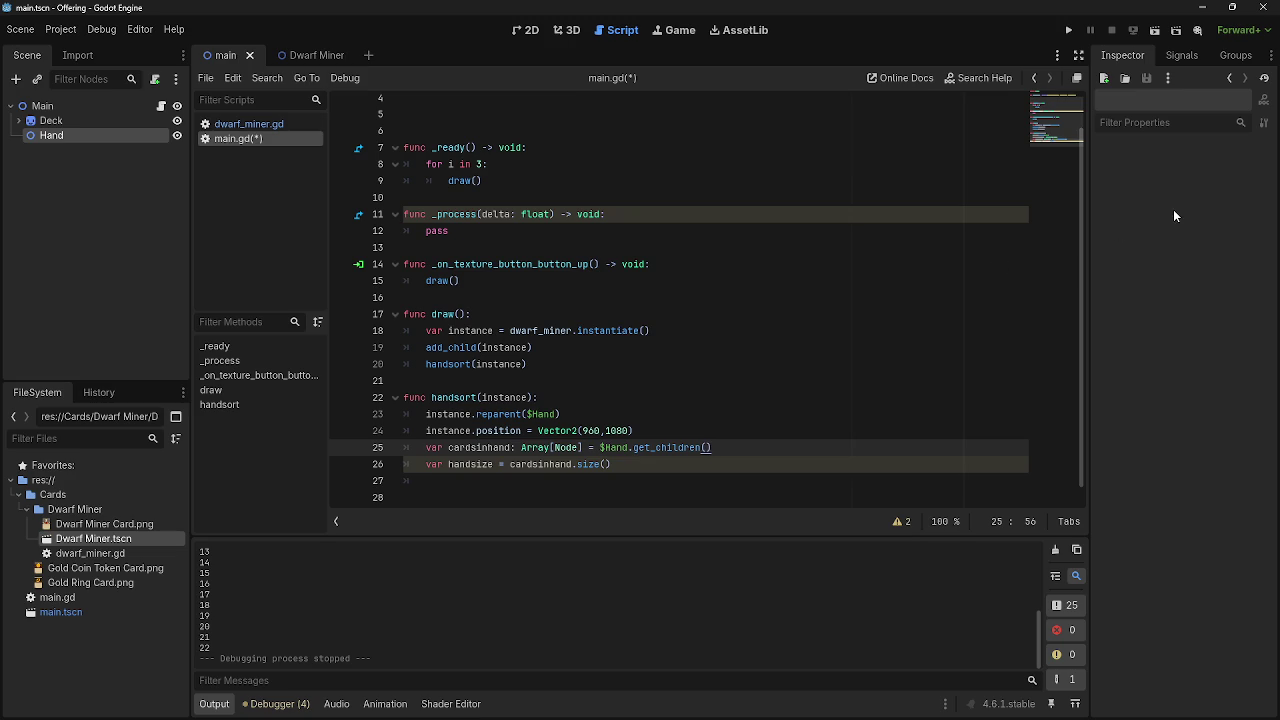
# - Run the project and place three Dwarf Miner cards from the hand onto the table
pyautogui.click(1070, 31)
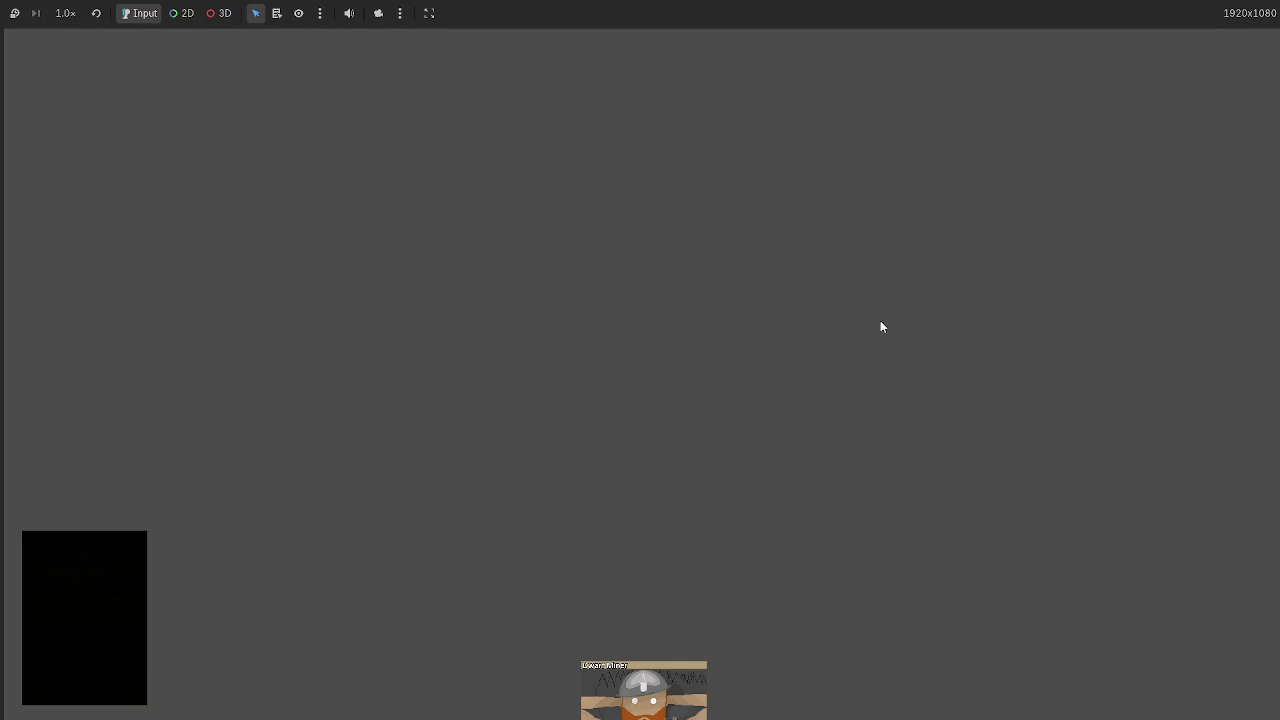
pyautogui.moveTo(660, 690)
pyautogui.mouseDown()
pyautogui.moveTo(706, 428)
pyautogui.moveTo(649, 467)
pyautogui.mouseUp()
pyautogui.moveTo(673, 679)
pyautogui.mouseDown()
pyautogui.moveTo(859, 480)
pyautogui.moveTo(788, 503)
pyautogui.mouseUp()
pyautogui.moveTo(644, 690)
pyautogui.mouseDown()
pyautogui.moveTo(495, 492)
pyautogui.moveTo(490, 507)
pyautogui.mouseUp()
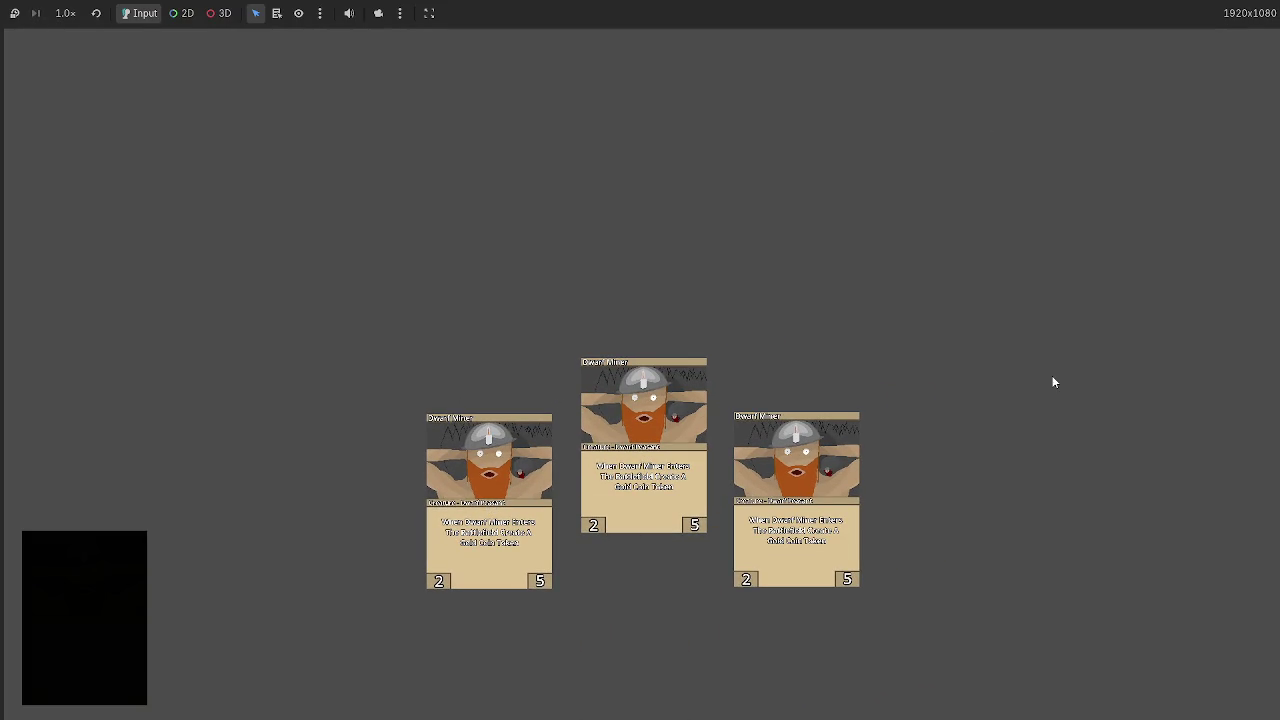